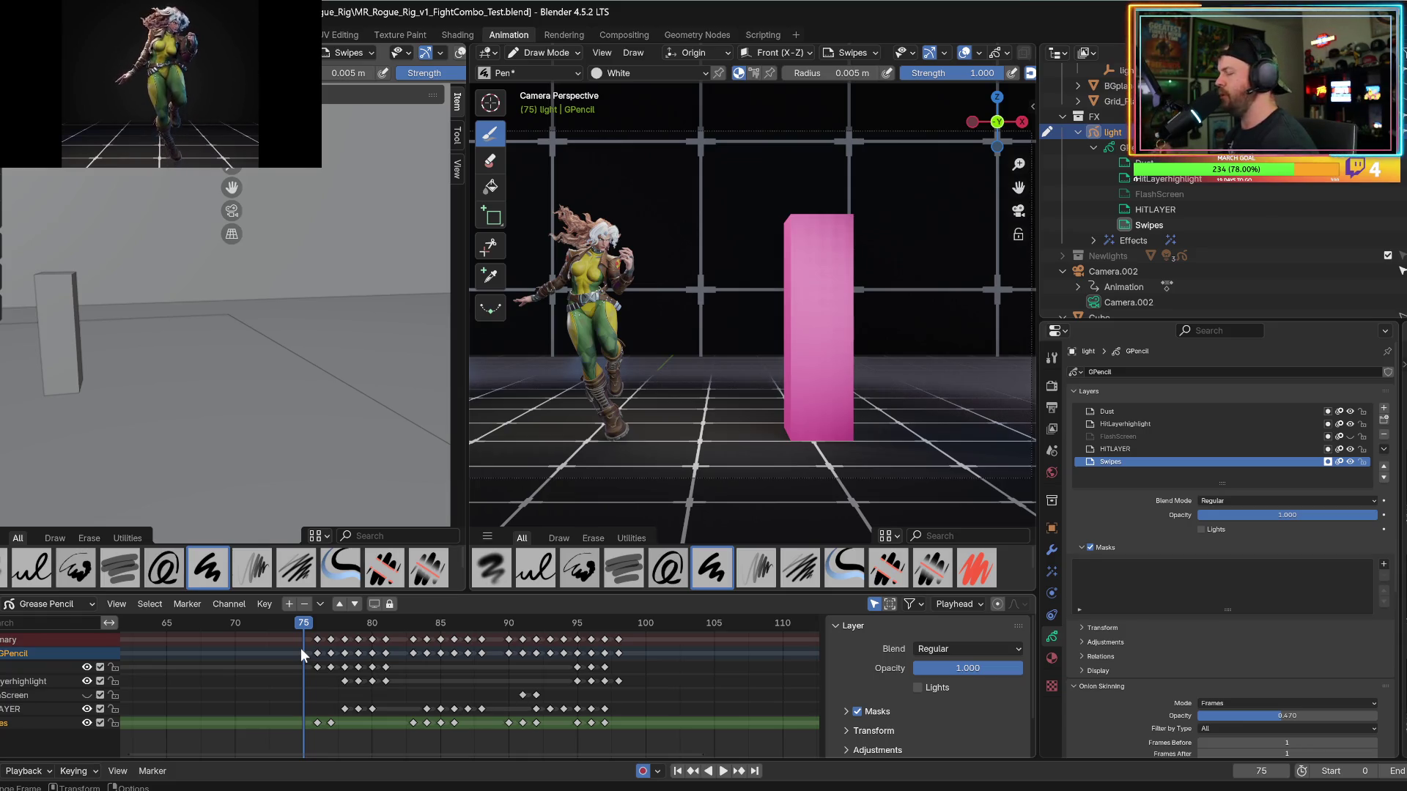
Play back and scrub around frames 78–114 to review the punch flash and kick.
key(space)
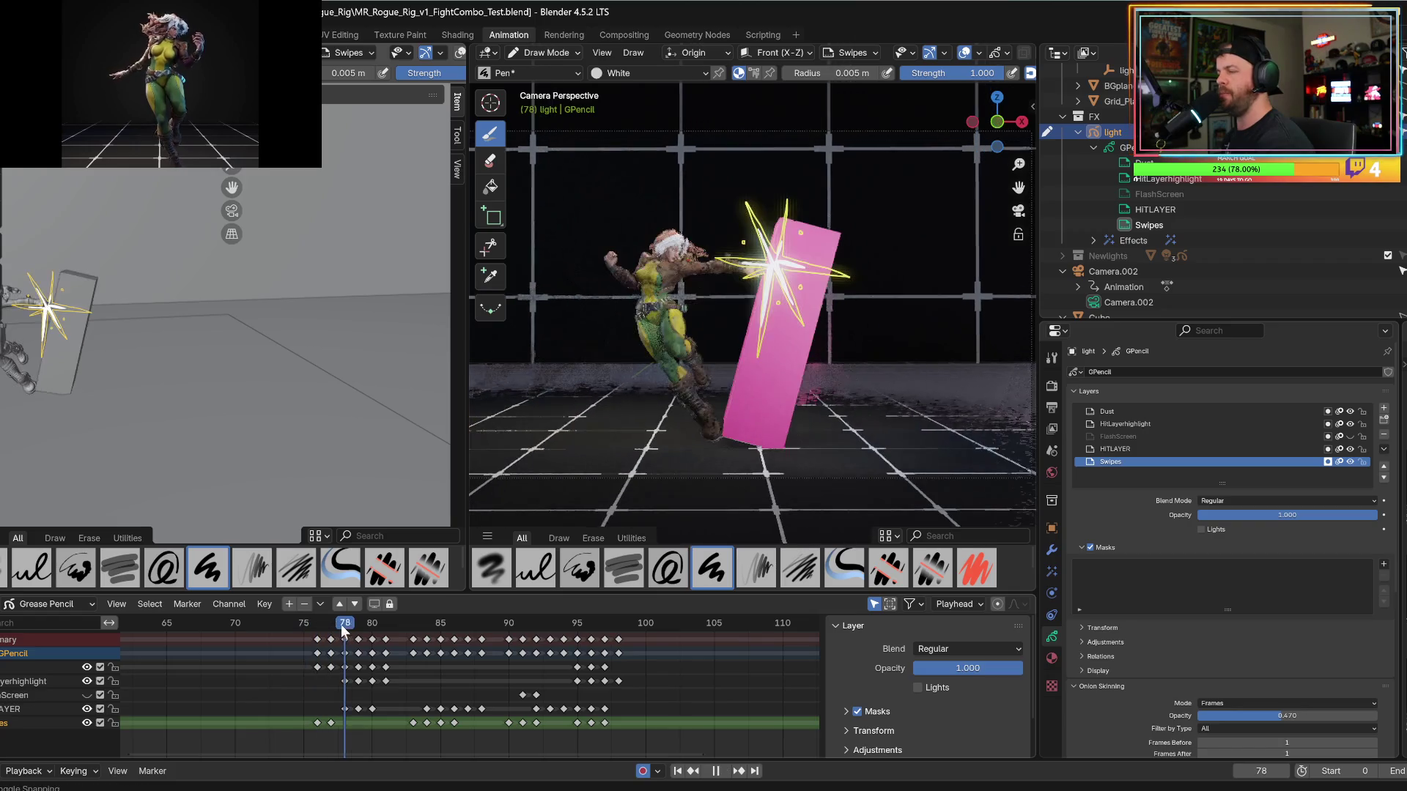
mouse_move(358, 629)
mouse_down()
mouse_move(371, 625)
mouse_move(344, 627)
mouse_move(360, 623)
mouse_up()
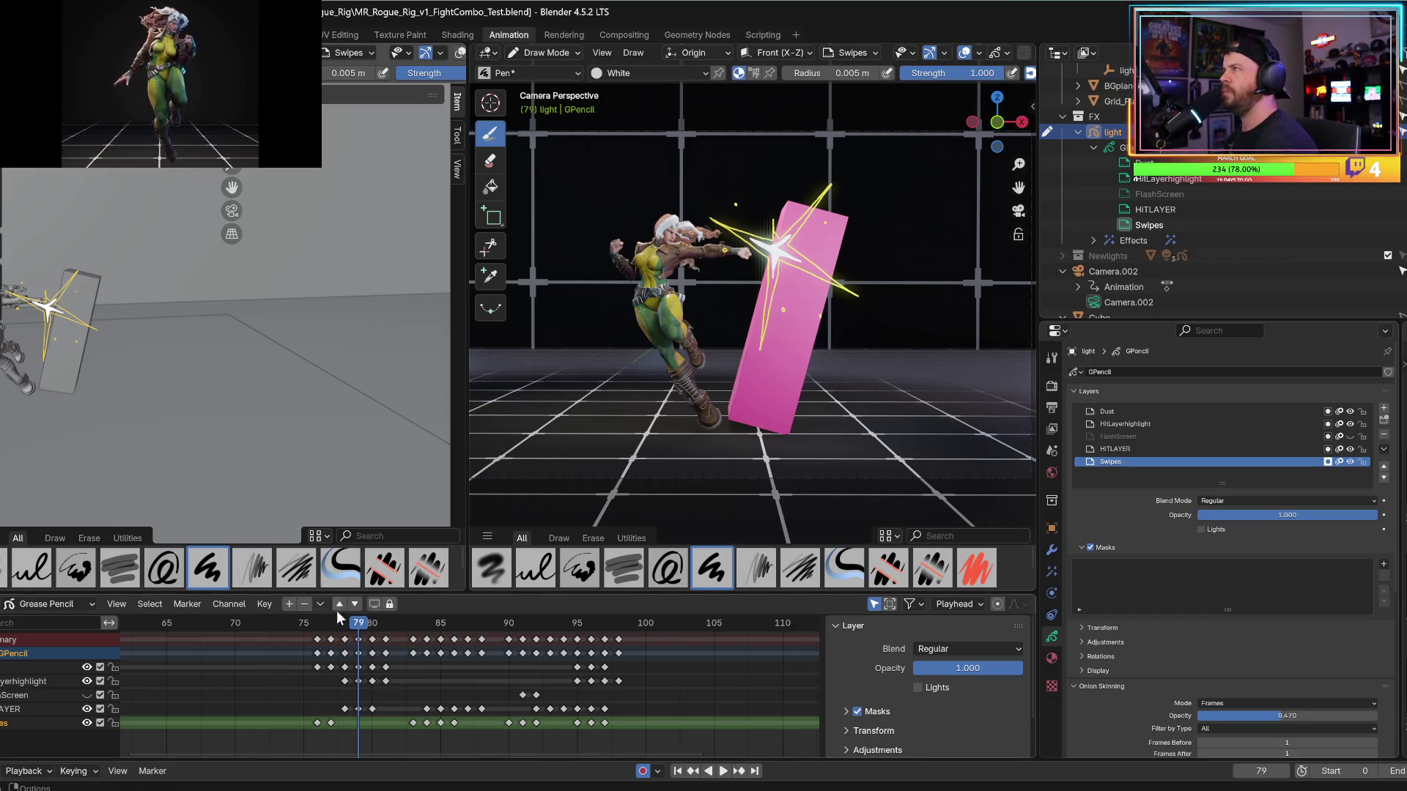
mouse_move(345, 630)
mouse_down()
mouse_move(252, 626)
mouse_move(344, 623)
mouse_up()
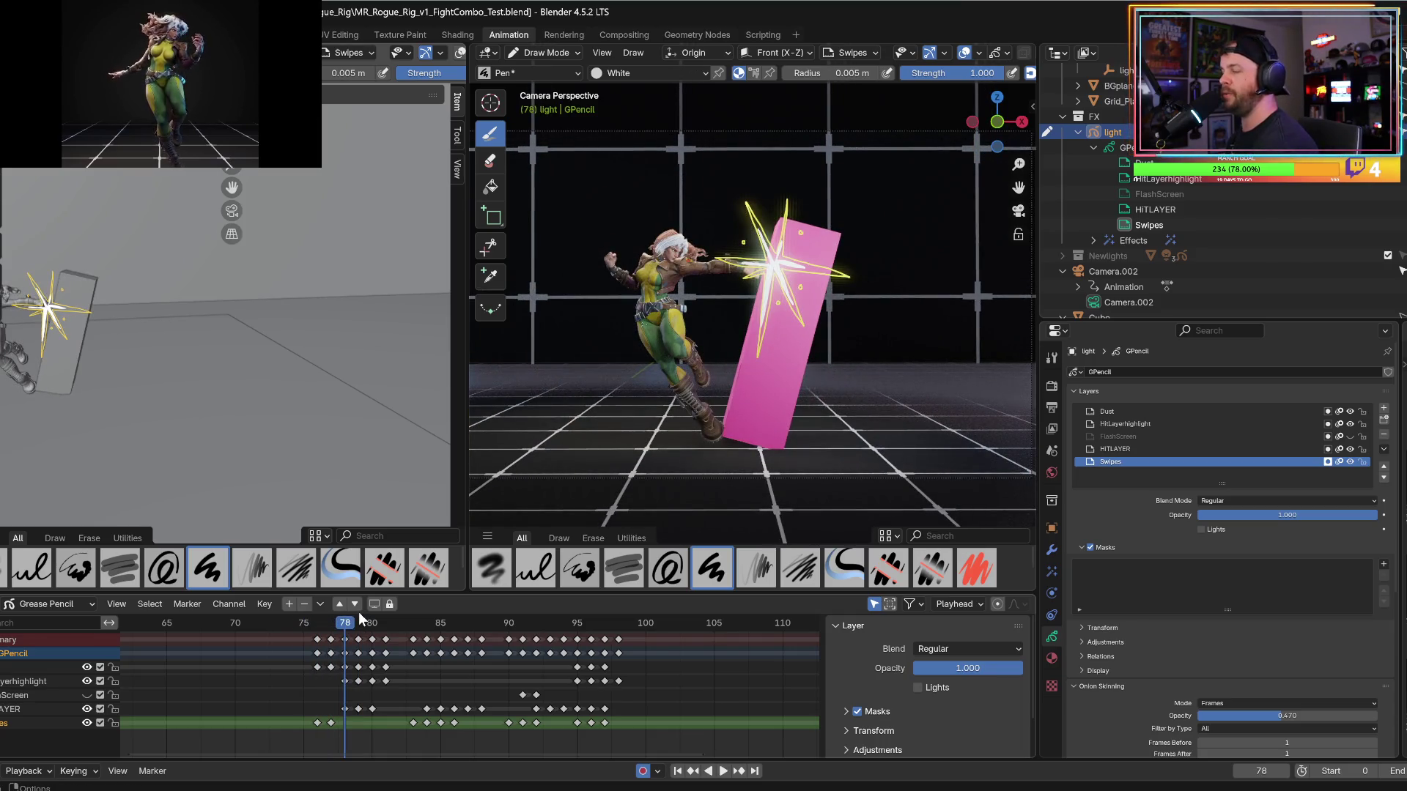
key(space)
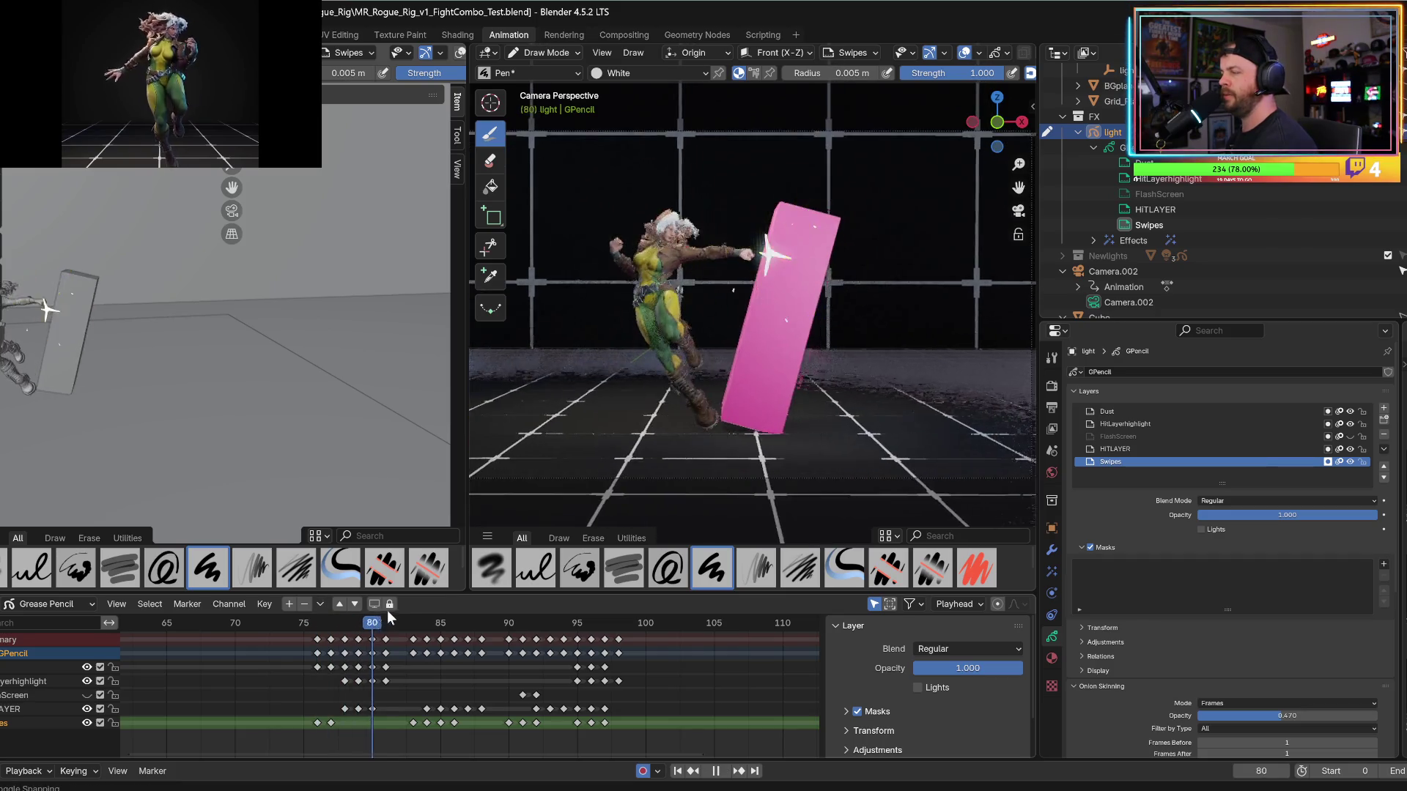
key(Escape)
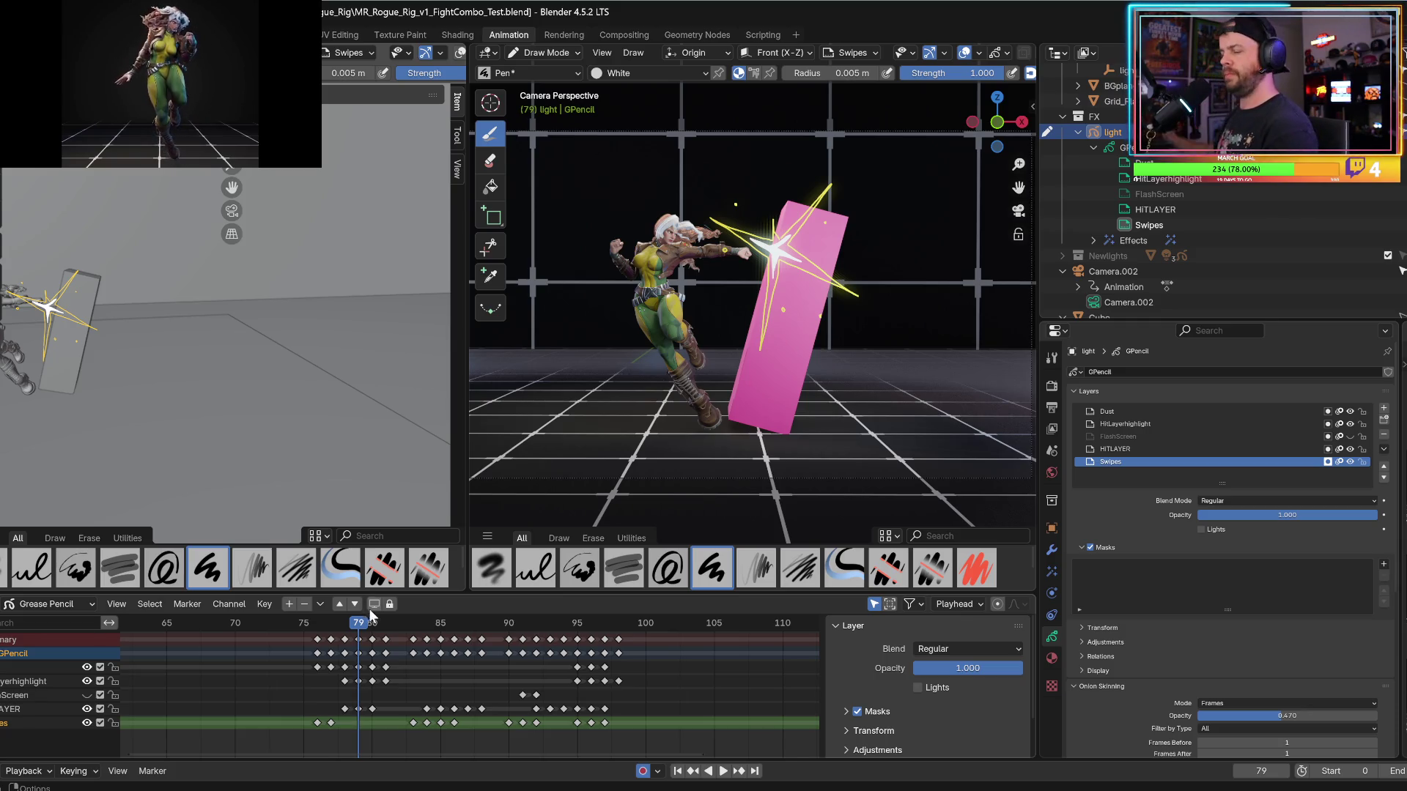
key(space)
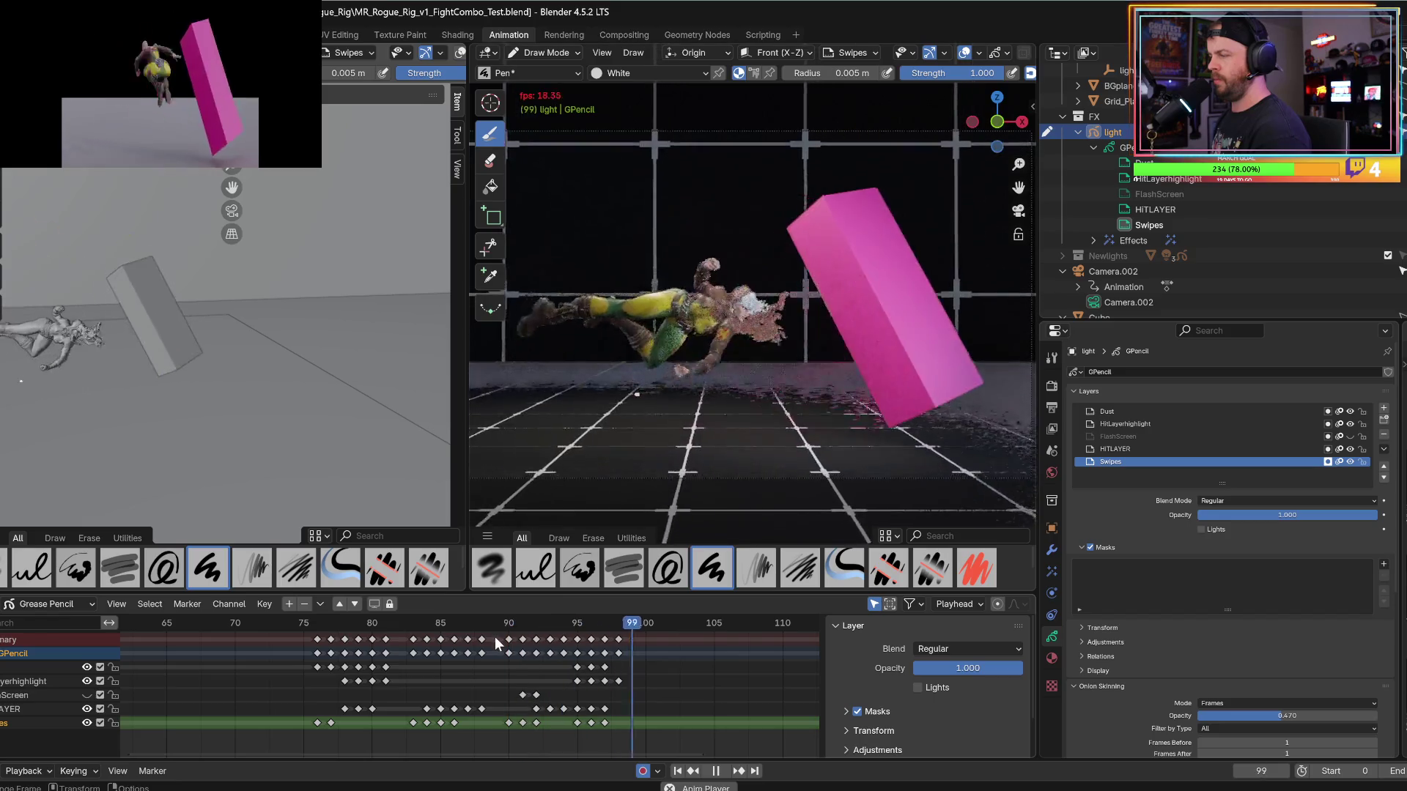
key(space)
click(576, 623)
key(space)
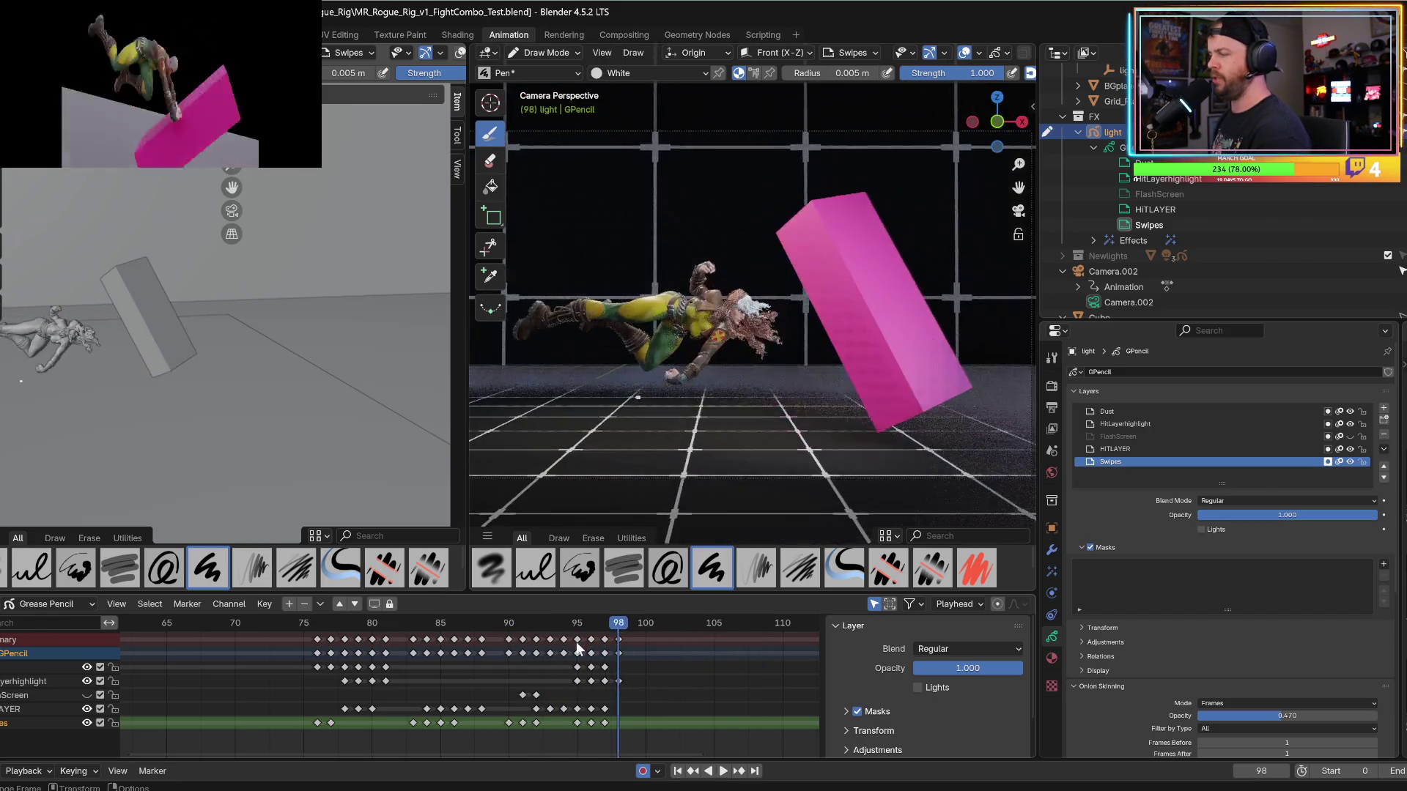
key(space)
Settle on frame 103 and draw a white impact blob at the kick, undoing the oversized one.
key(space)
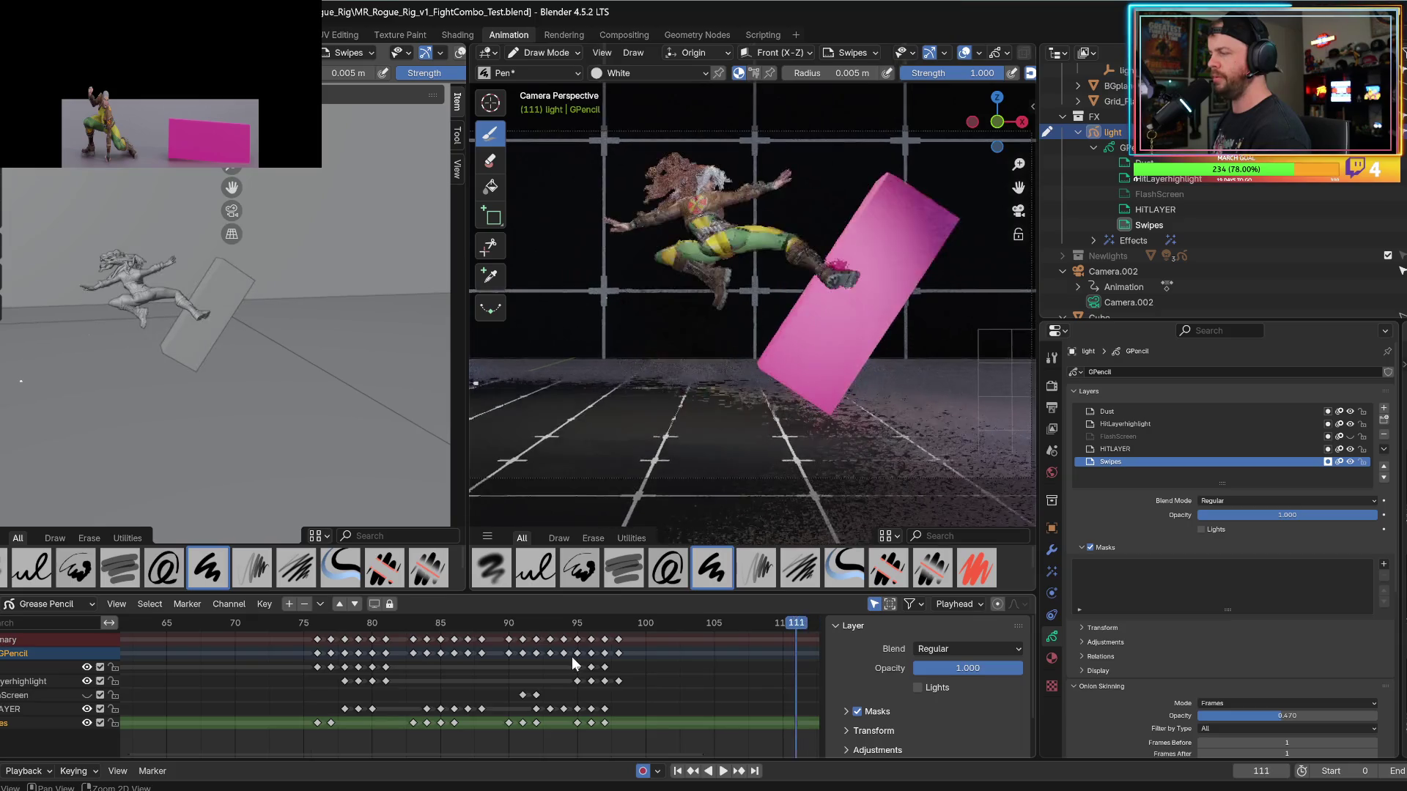
key(space)
key(Right)
key(Left)
key(Right)
mouse_move(872, 192)
mouse_down()
mouse_move(901, 242)
mouse_move(850, 227)
mouse_move(871, 194)
mouse_move(853, 249)
mouse_move(919, 207)
mouse_up()
key(ctrl+z)
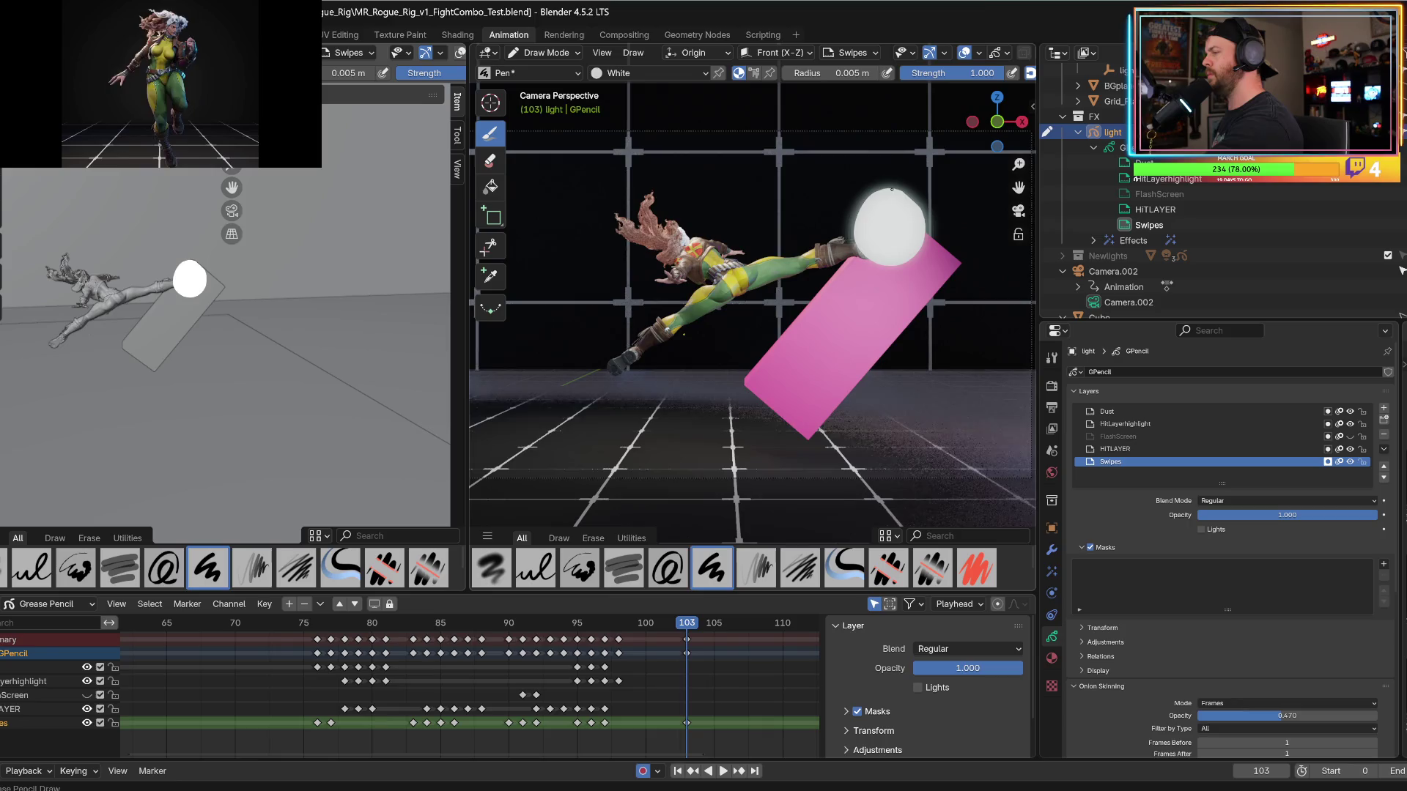
On frame 104, draw a white crescent left of the kick, drop the right shape, and widen the viewport.
key(Right)
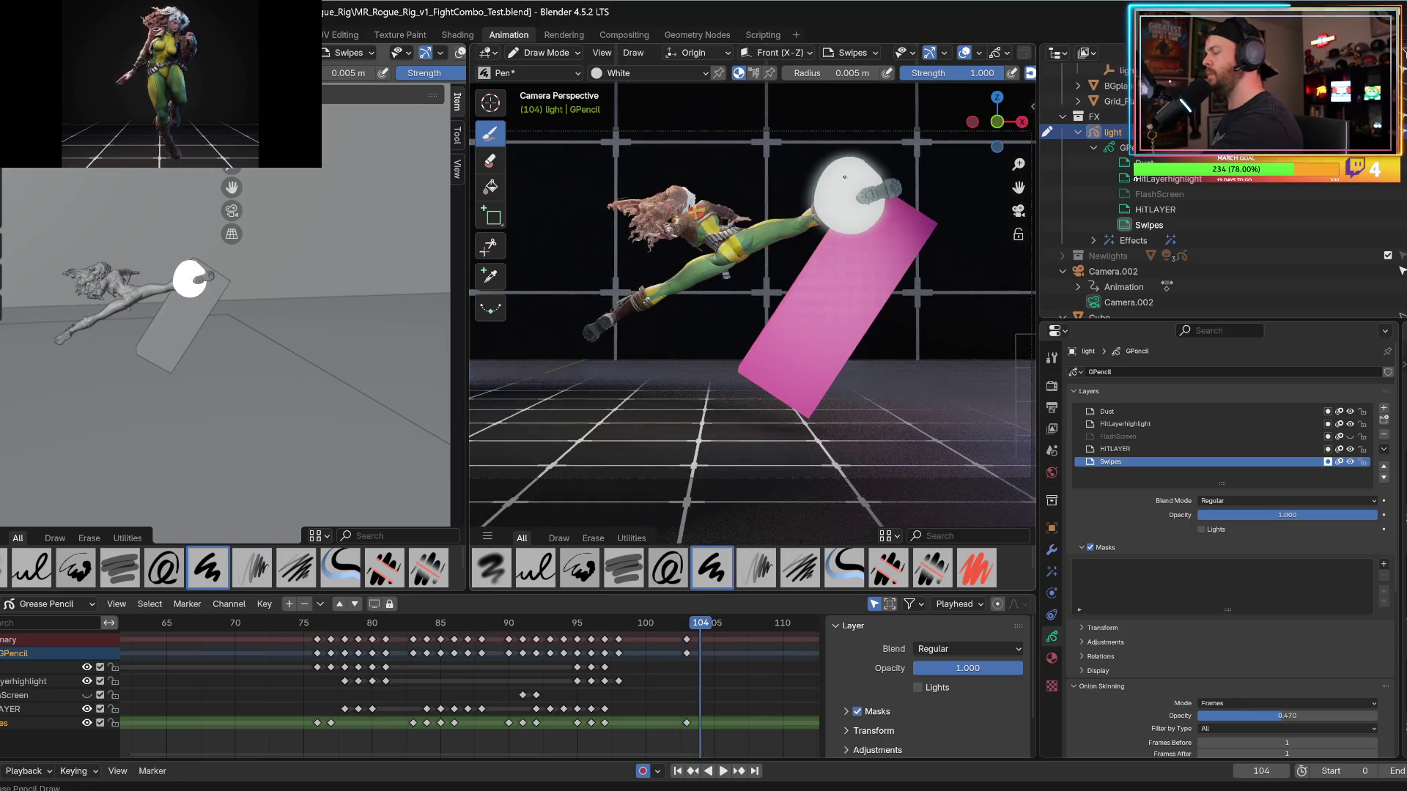
mouse_move(814, 151)
mouse_down()
mouse_move(792, 176)
mouse_move(785, 227)
mouse_move(824, 247)
mouse_move(789, 213)
mouse_up()
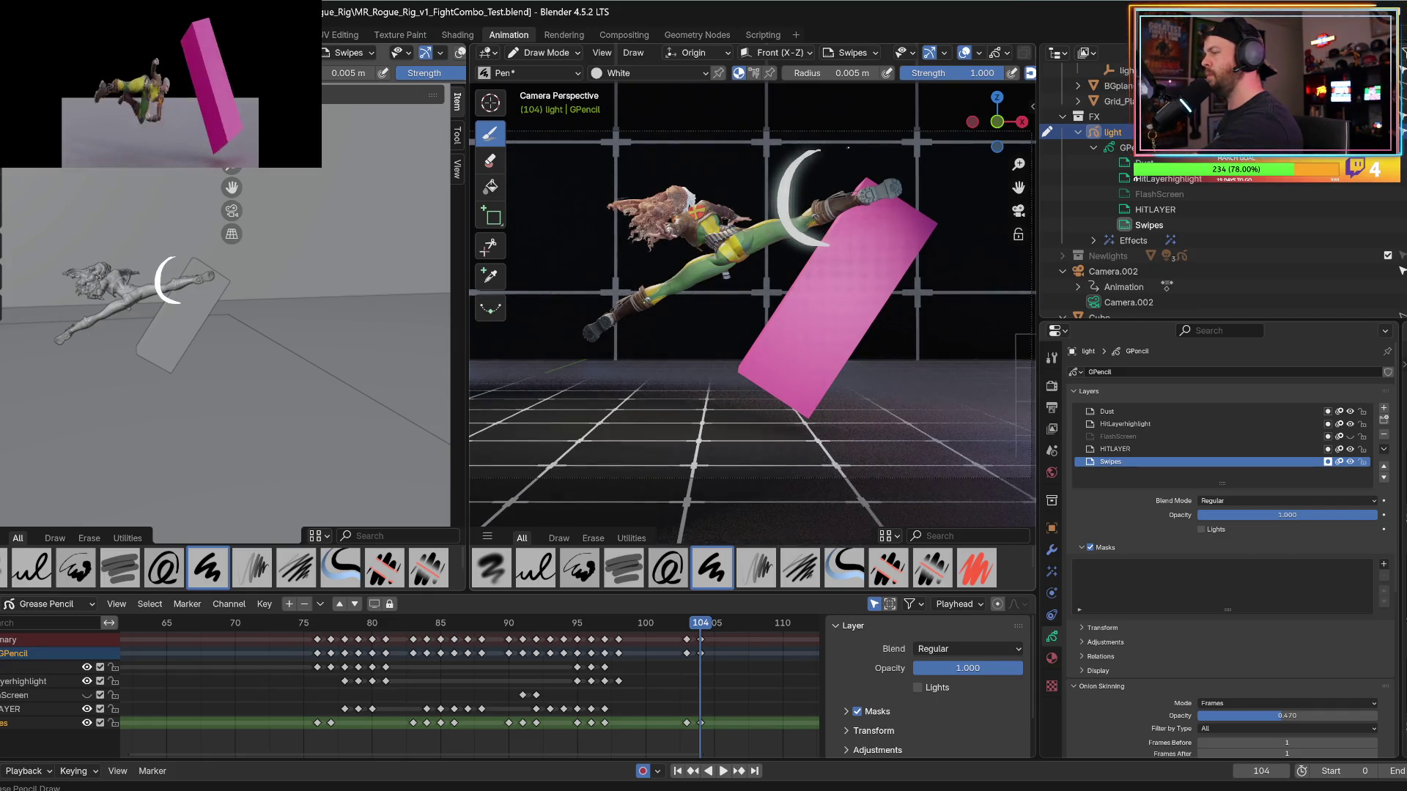
mouse_move(867, 145)
mouse_down()
mouse_move(934, 183)
mouse_move(905, 247)
mouse_move(863, 252)
mouse_move(903, 220)
mouse_move(907, 176)
mouse_move(869, 147)
mouse_up()
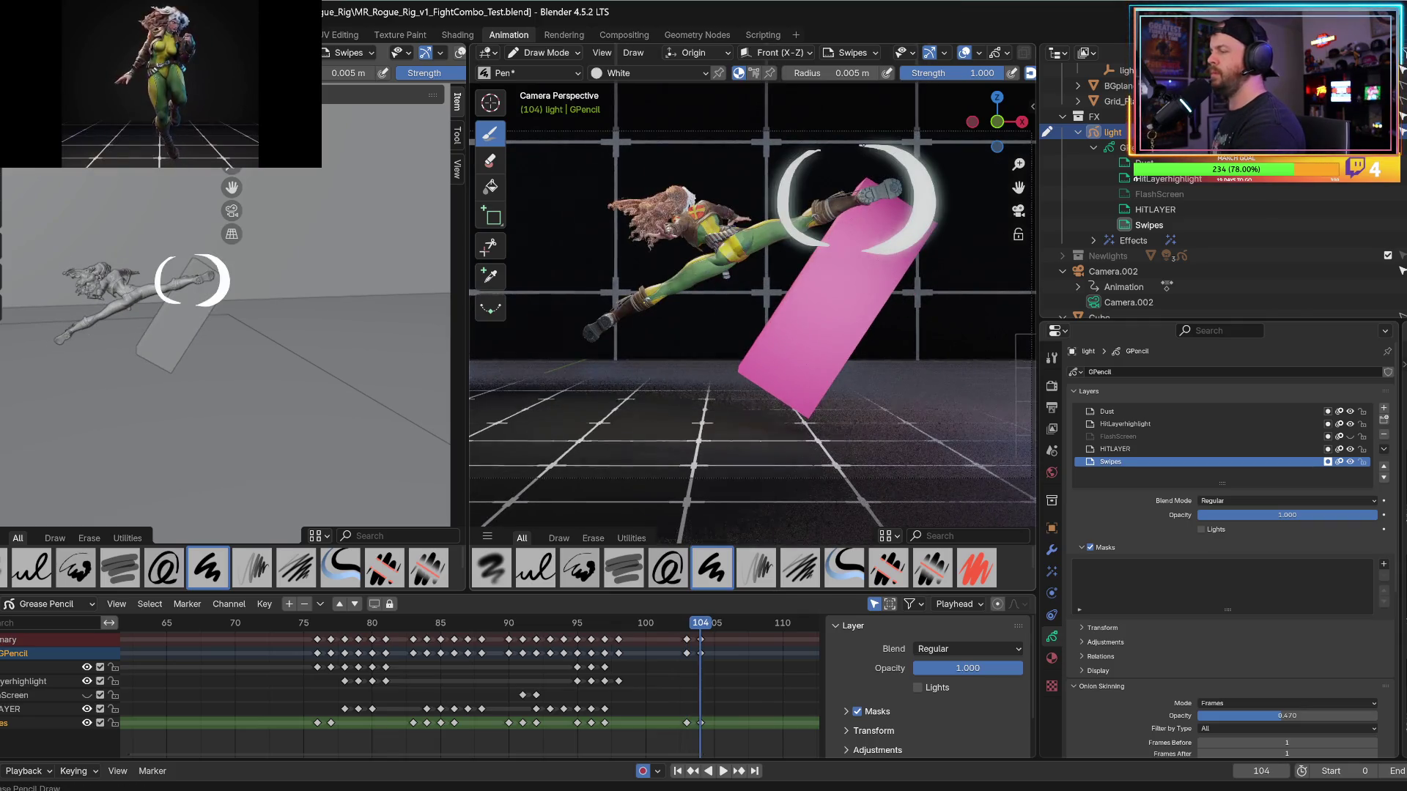
key(ctrl+z)
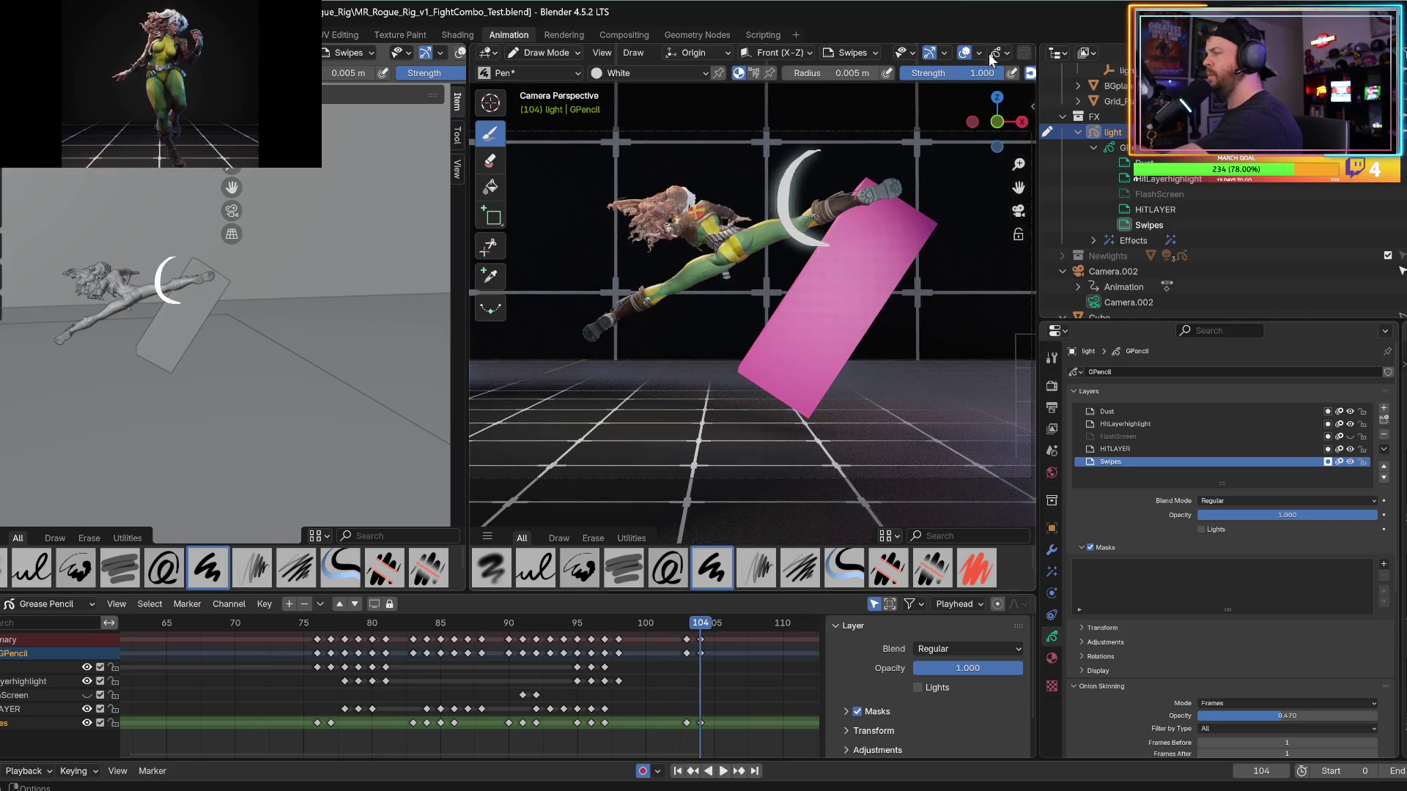
drag(1039, 66, 1159, 67)
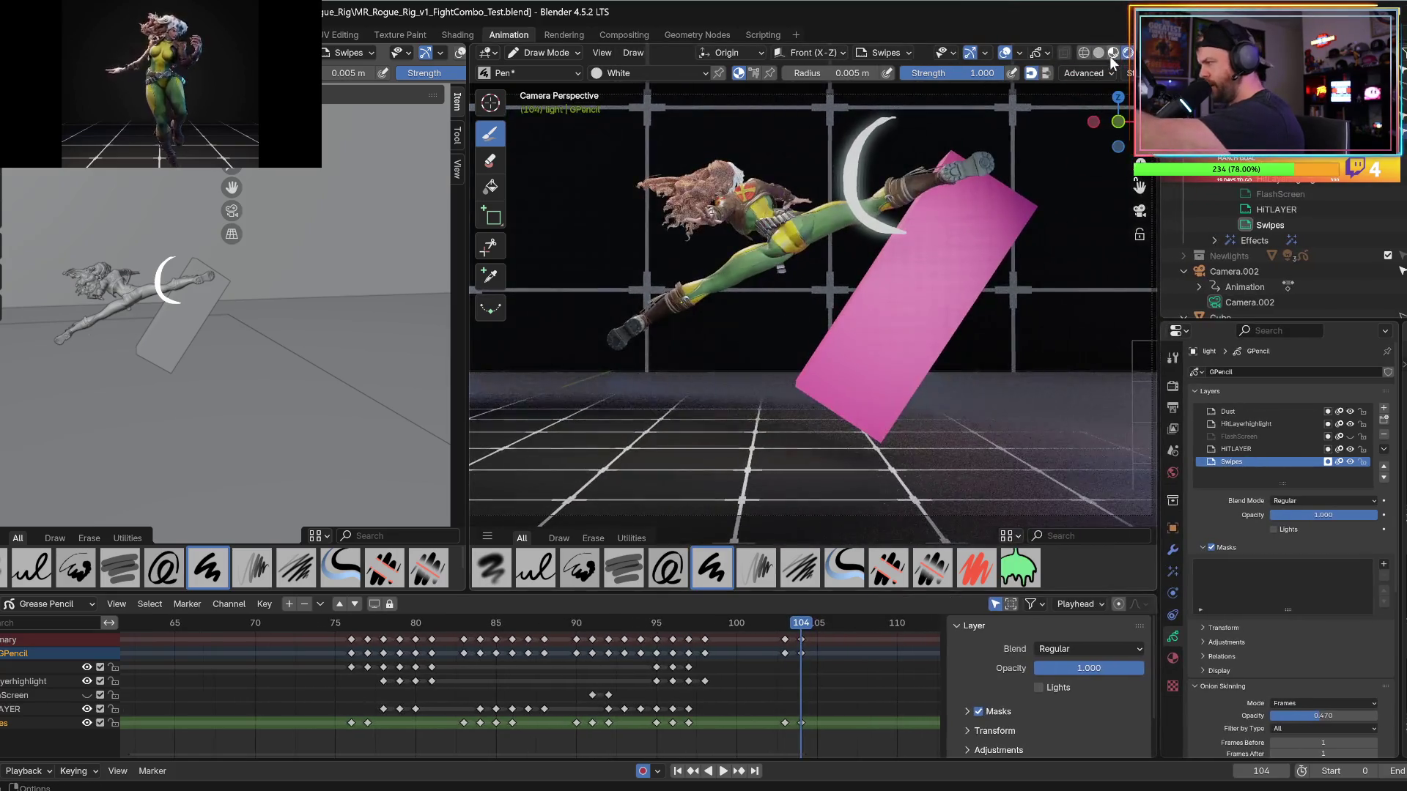
Brighten the viewport shading, then draw a right crescent over the pink board and an inner curved stroke.
click(1113, 53)
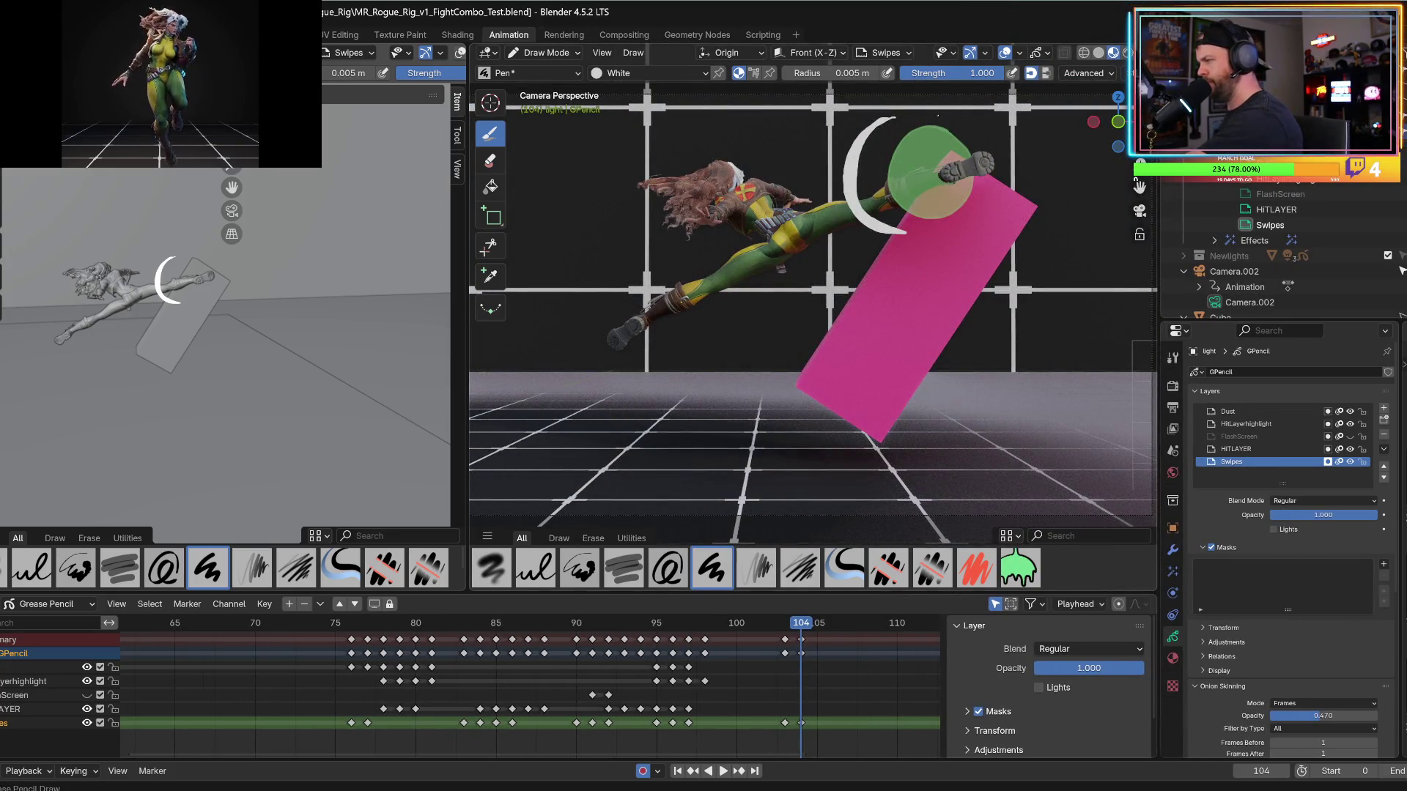
mouse_move(938, 115)
mouse_down()
mouse_move(1011, 128)
mouse_move(982, 235)
mouse_move(1003, 241)
mouse_up()
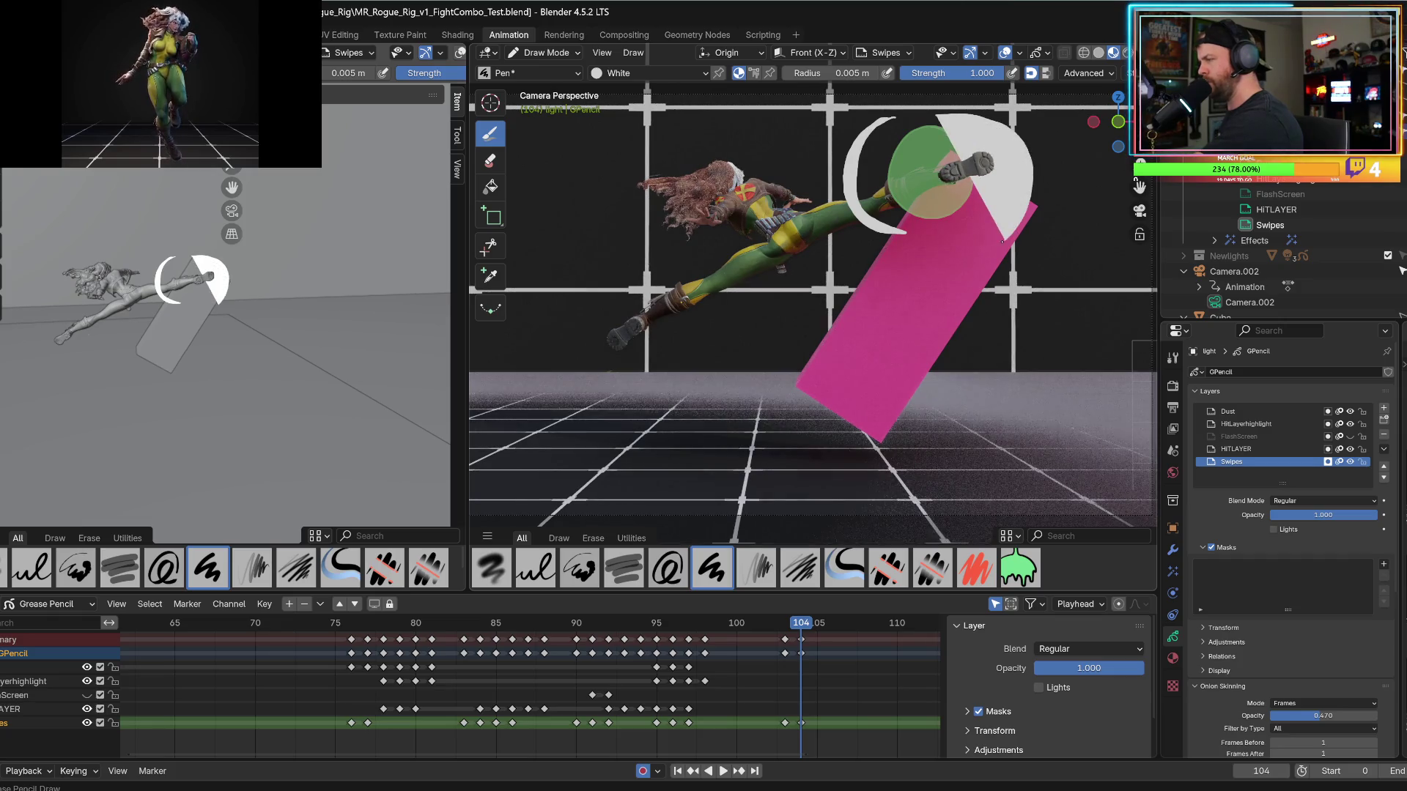
key(ctrl+z)
mouse_move(940, 114)
mouse_down()
mouse_move(1008, 202)
mouse_move(962, 229)
mouse_move(996, 161)
mouse_move(967, 119)
mouse_up()
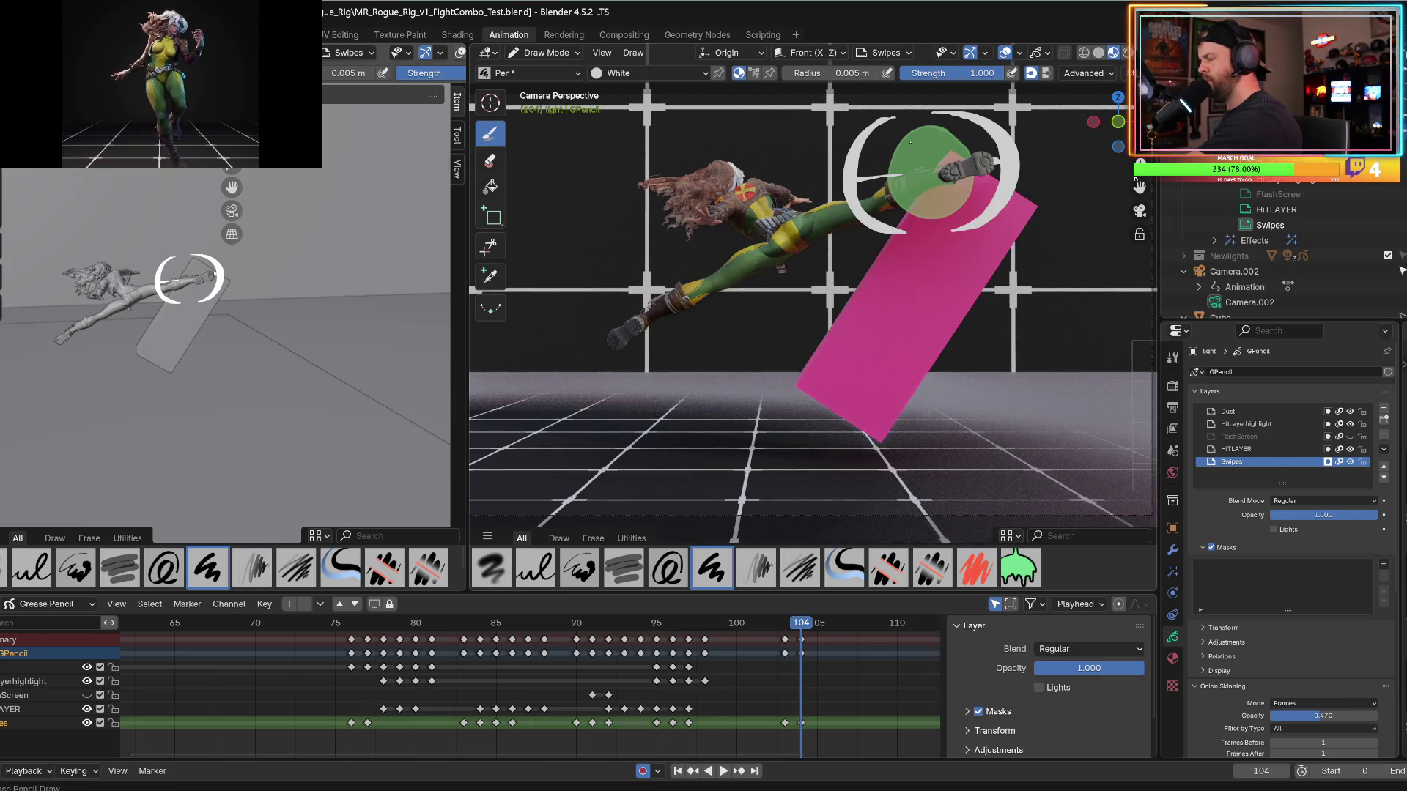
mouse_move(927, 135)
mouse_down()
mouse_move(888, 165)
mouse_move(912, 207)
mouse_move(945, 179)
mouse_move(921, 203)
mouse_move(906, 174)
mouse_move(921, 146)
mouse_up()
key(ctrl+z)
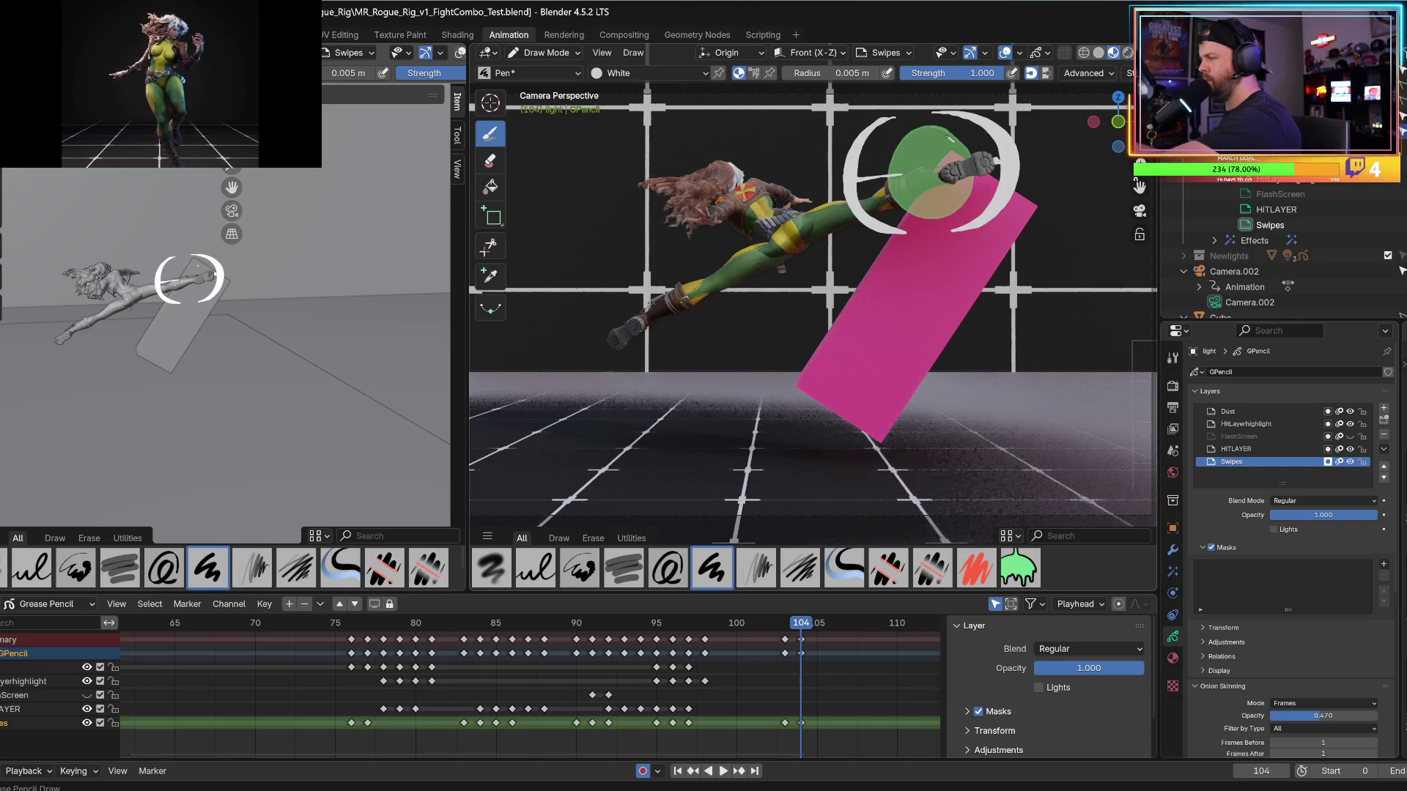
mouse_move(953, 141)
mouse_down()
mouse_move(907, 135)
mouse_move(928, 213)
mouse_move(959, 179)
mouse_move(913, 204)
mouse_move(896, 194)
mouse_move(892, 176)
mouse_move(916, 151)
mouse_move(950, 138)
mouse_up()
Extend the outer left swipe arc downward, redoing the extra stroke.
key(space)
key(Escape)
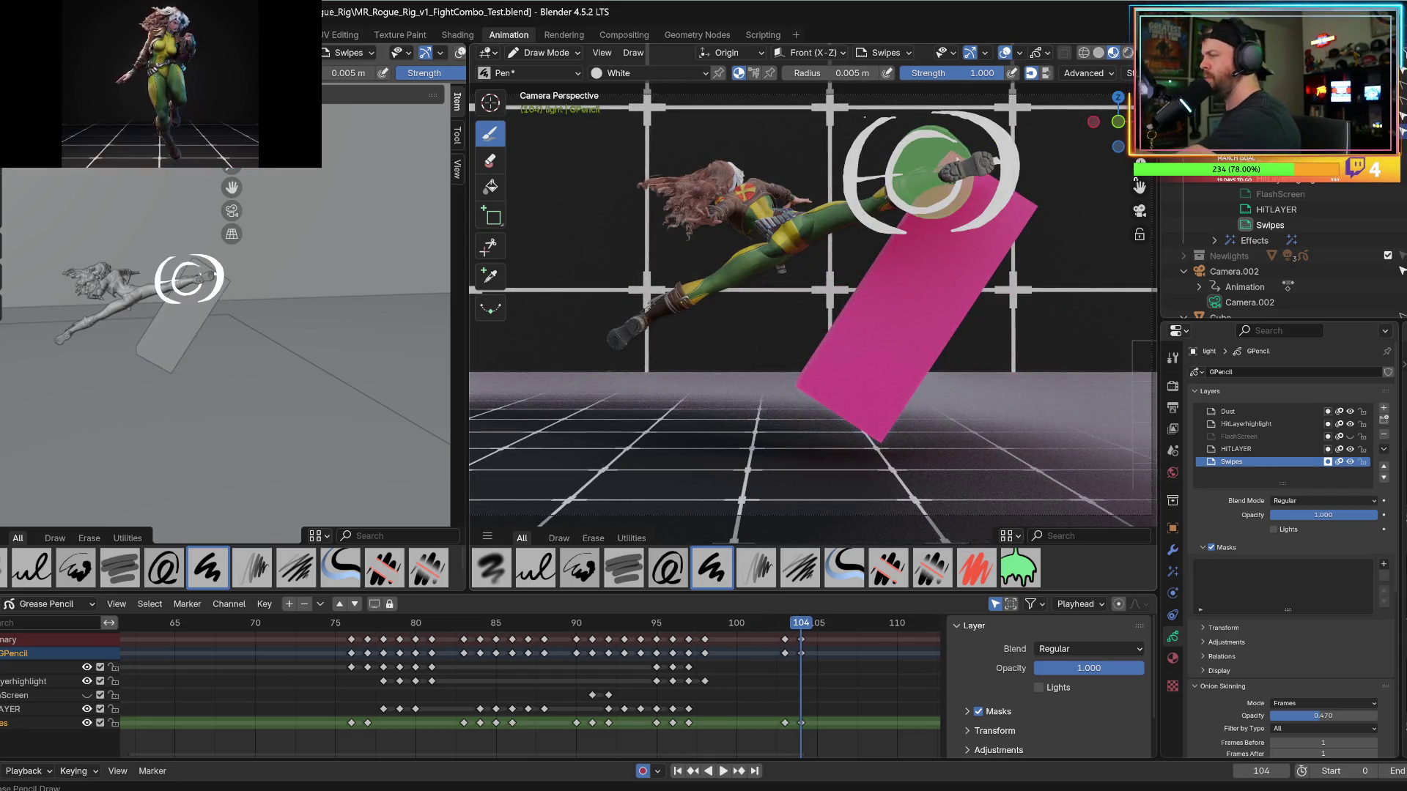
drag(863, 116, 828, 173)
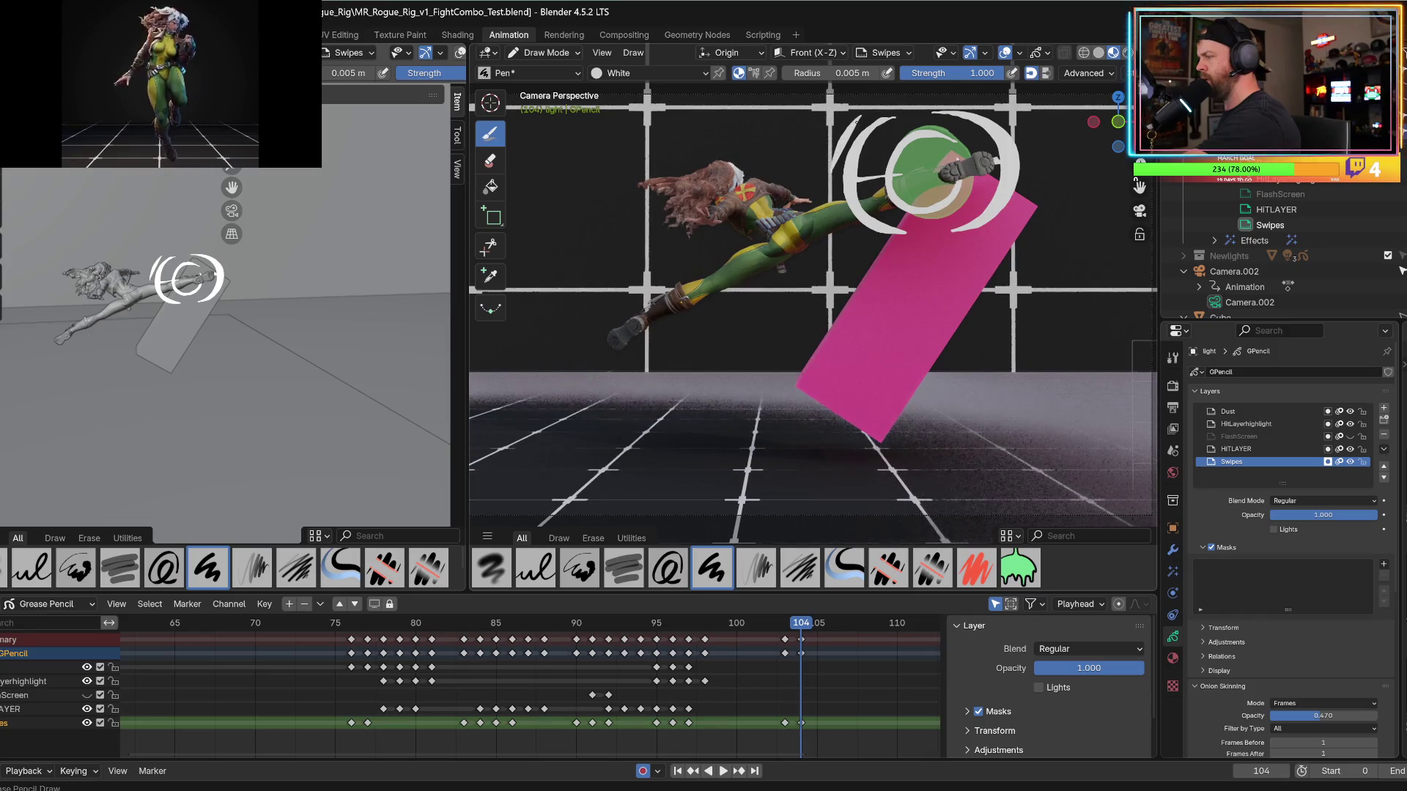
key(ctrl+z)
key(ctrl+z)
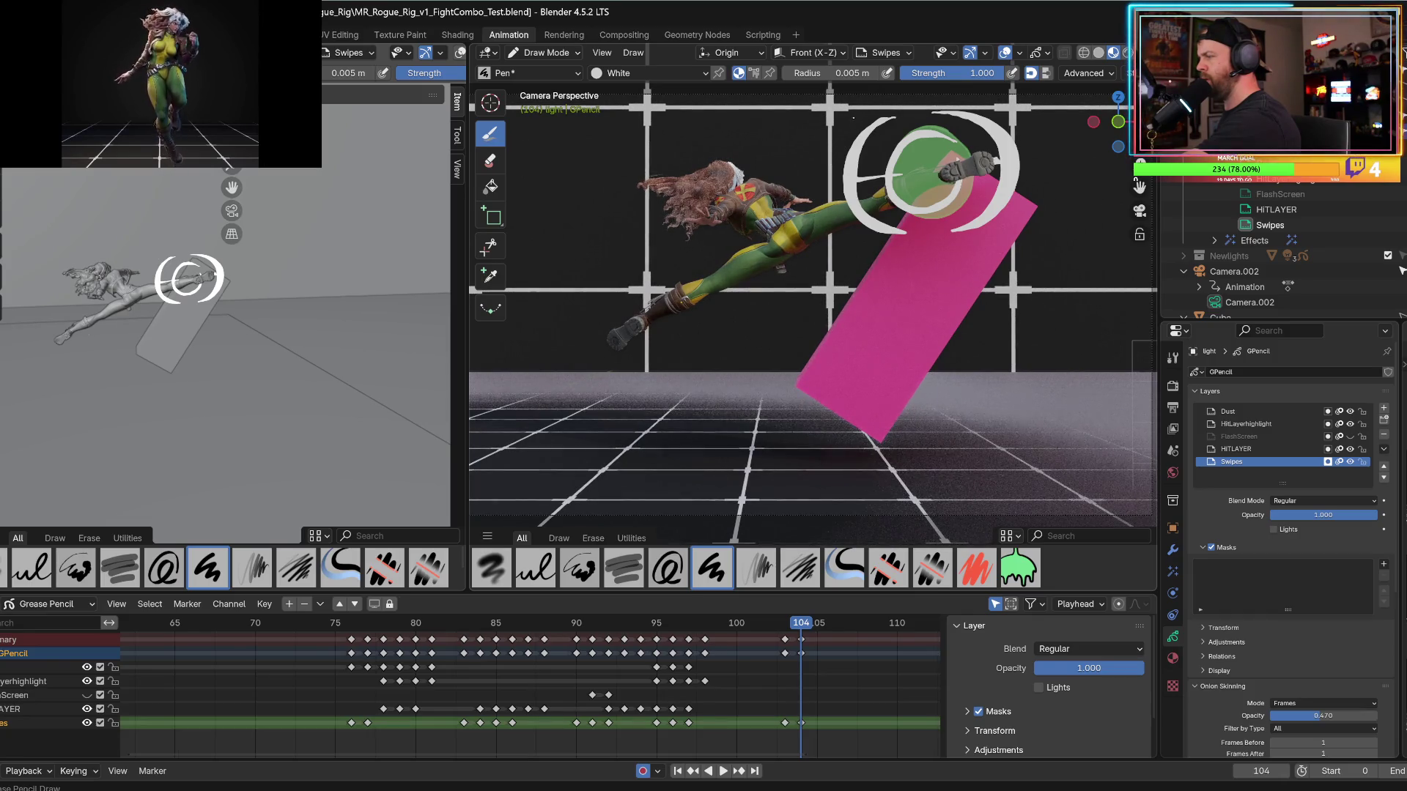
drag(853, 117, 831, 173)
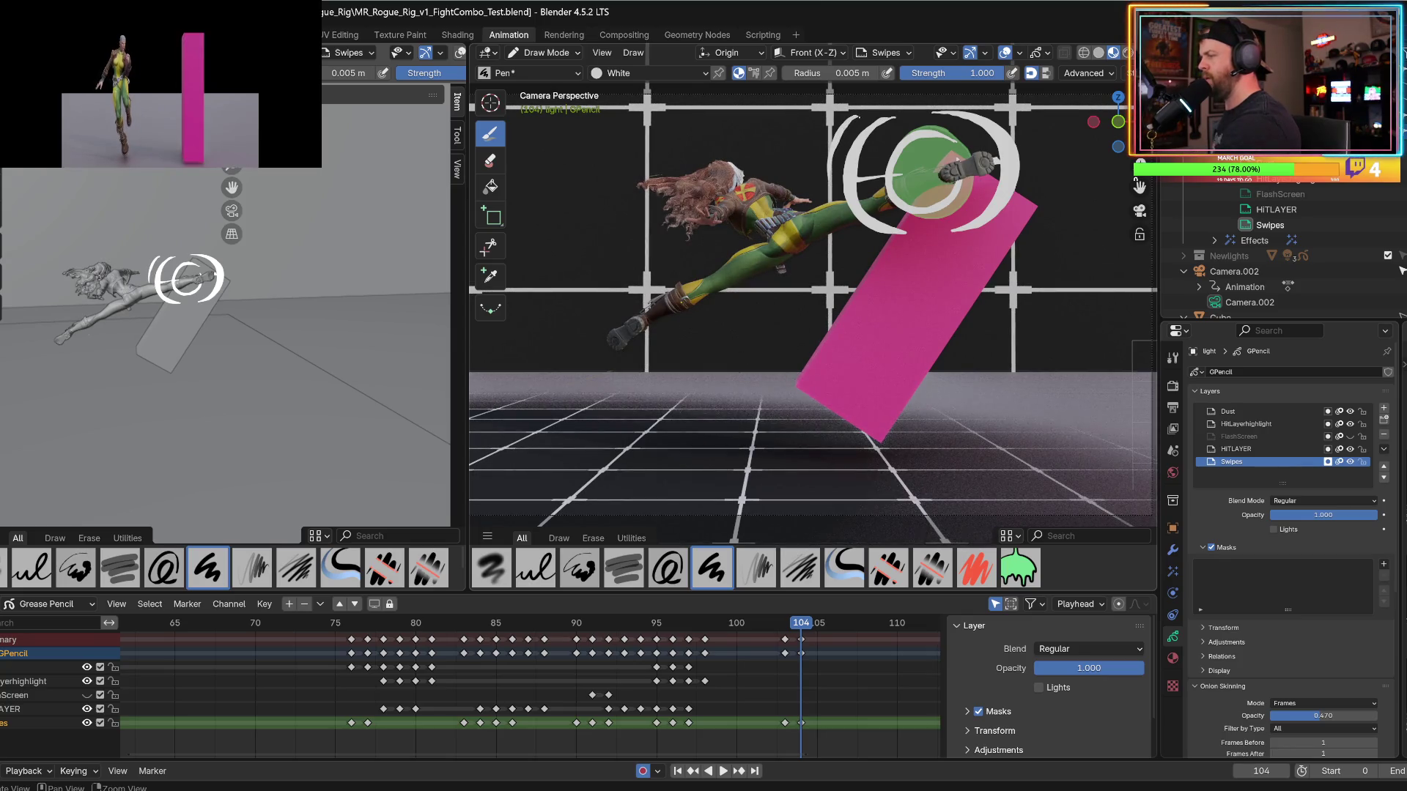
Move to frame 105 and draw a new white crescent swipe left of the kick.
key(Left)
key(Left)
key(Right)
key(Right)
key(Left)
key(Left)
key(Right)
key(Right)
key(Right)
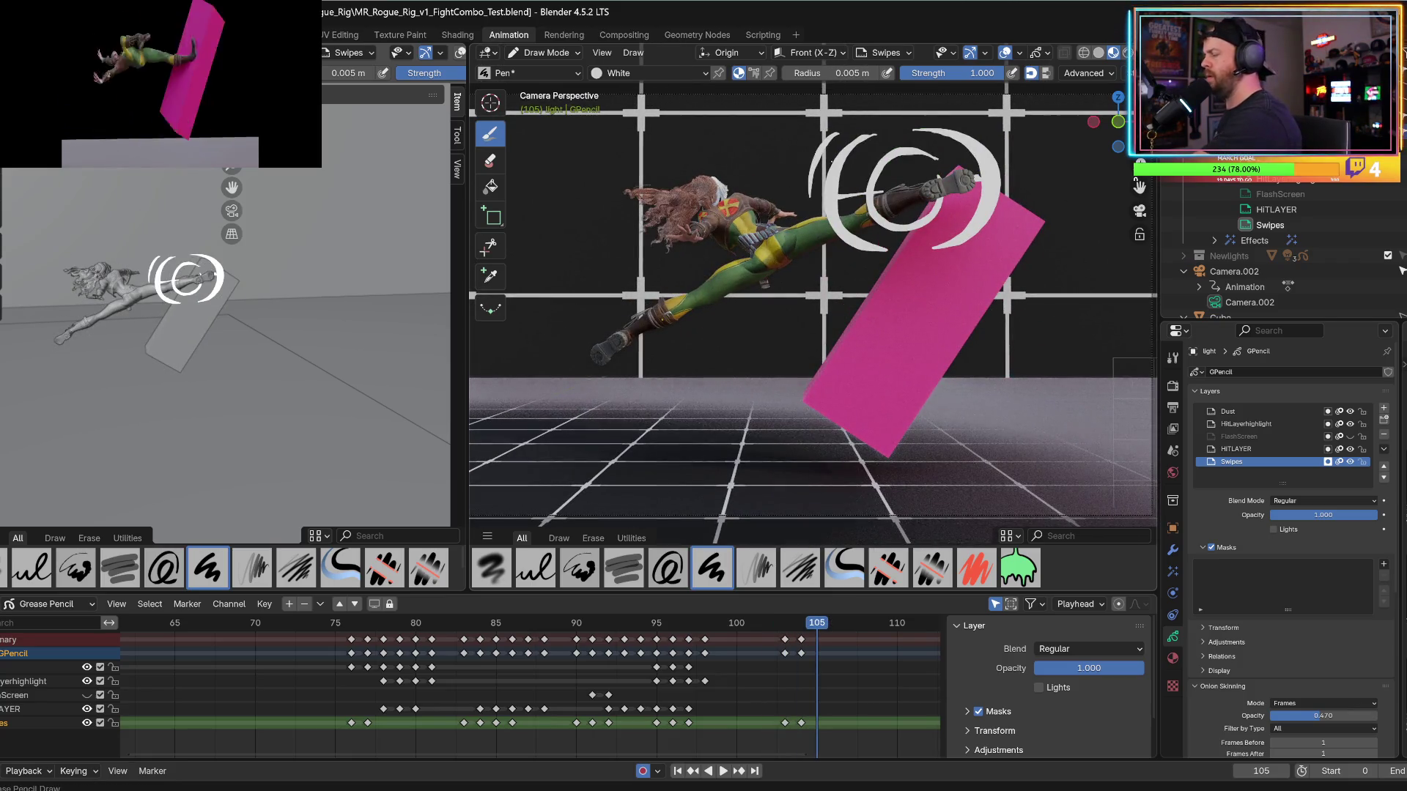
mouse_move(835, 139)
mouse_down()
mouse_move(812, 176)
mouse_move(822, 248)
mouse_up()
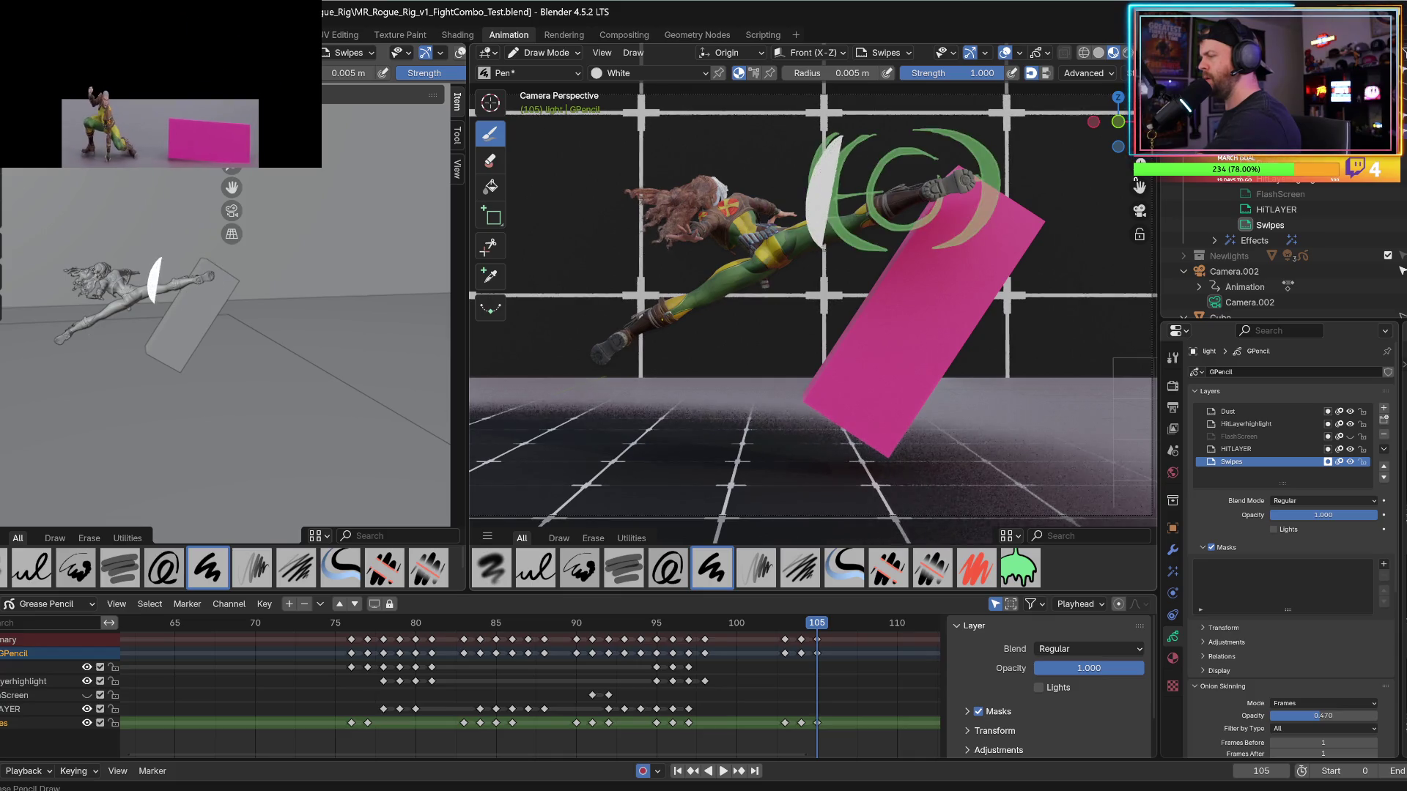
key(ctrl+z)
key(ctrl+z)
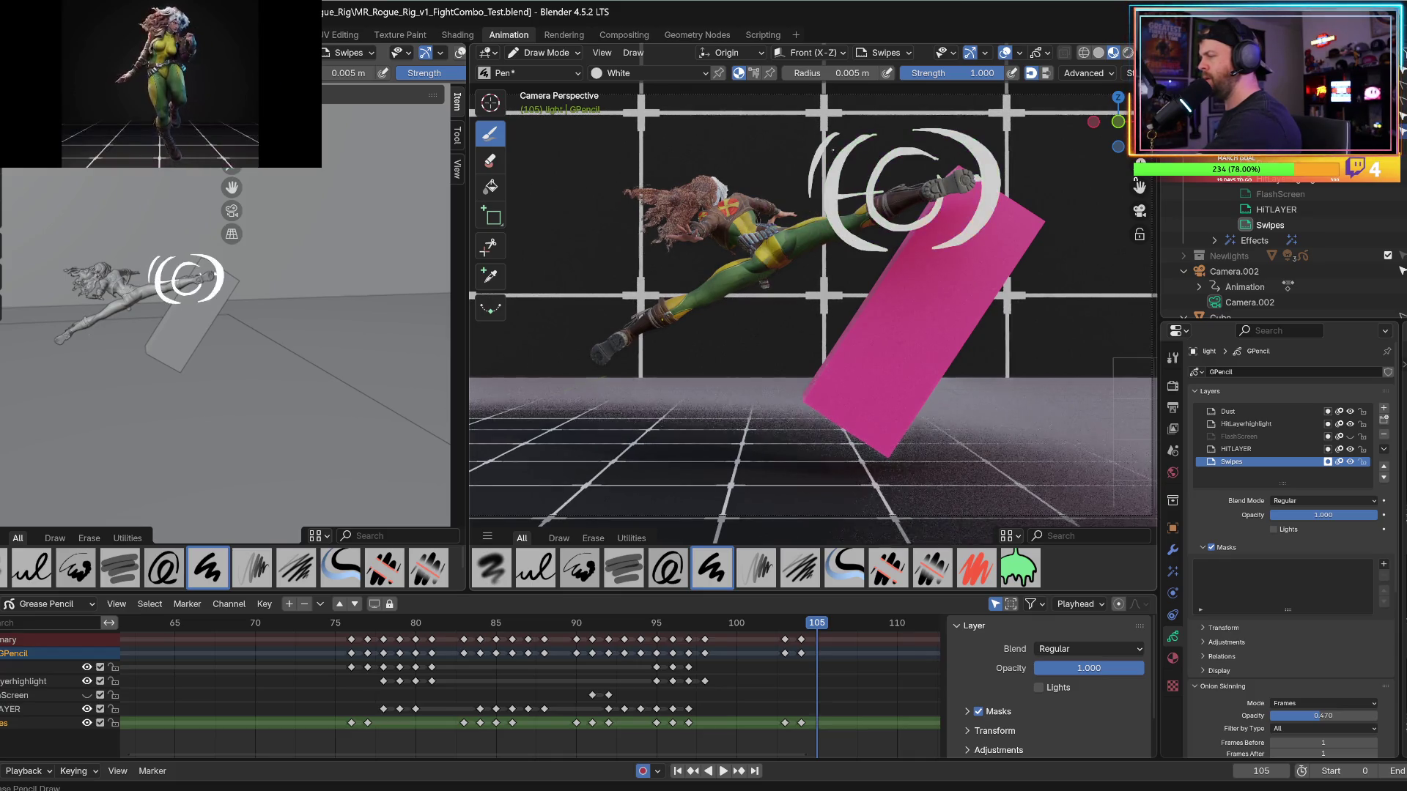
drag(838, 138, 810, 218)
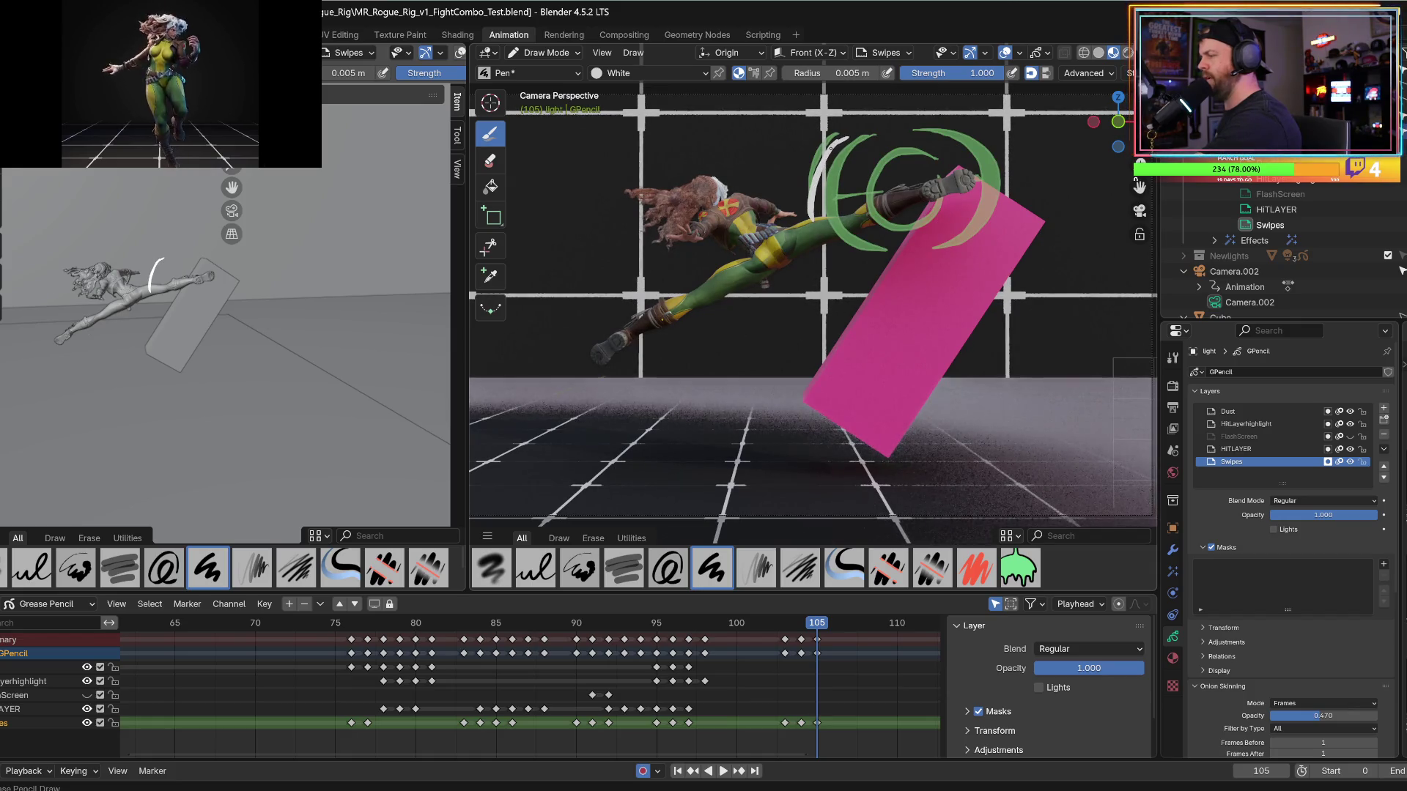
key(ctrl+z)
drag(841, 131, 815, 199)
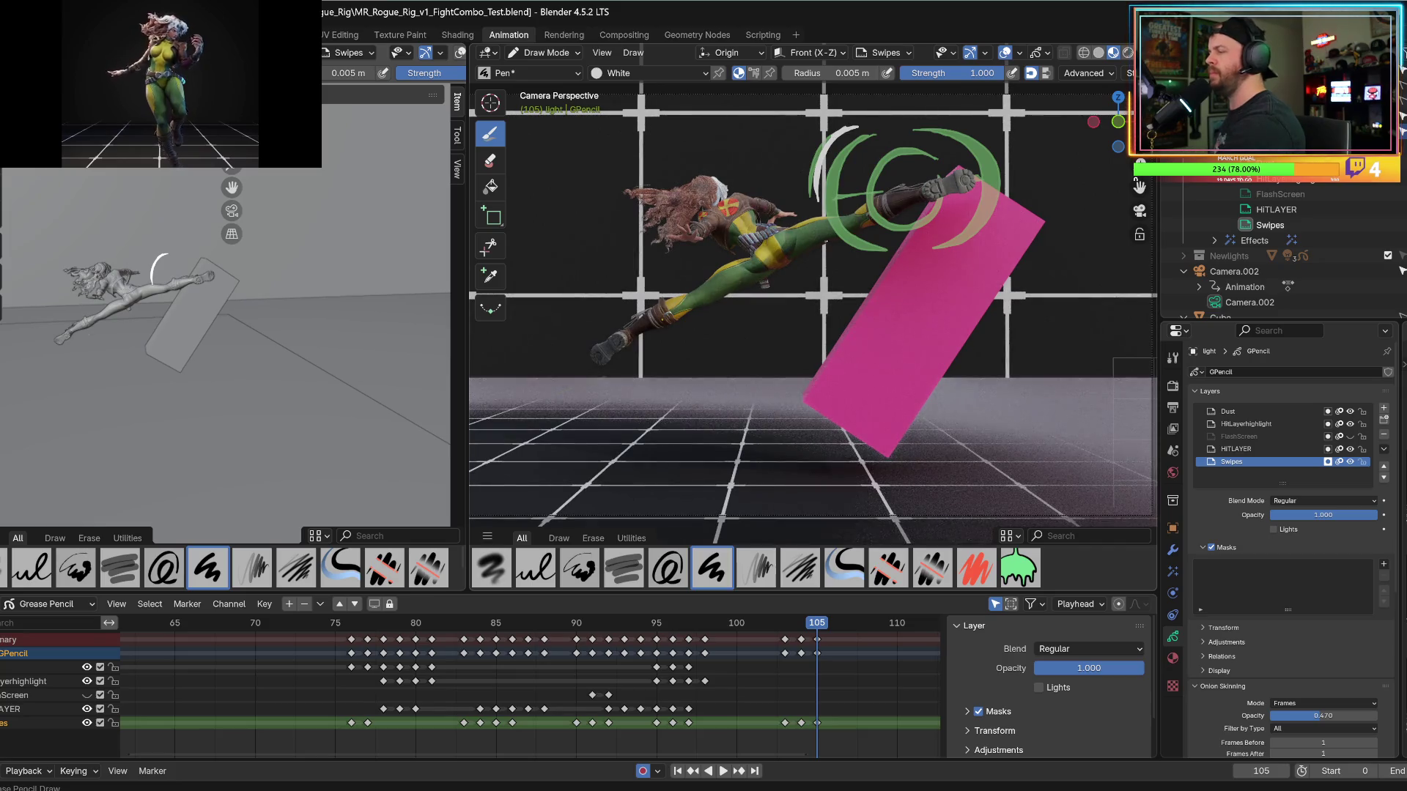
Add a white crescent below the kick and a thin arc right of the green swipe, then play back.
drag(828, 246, 894, 268)
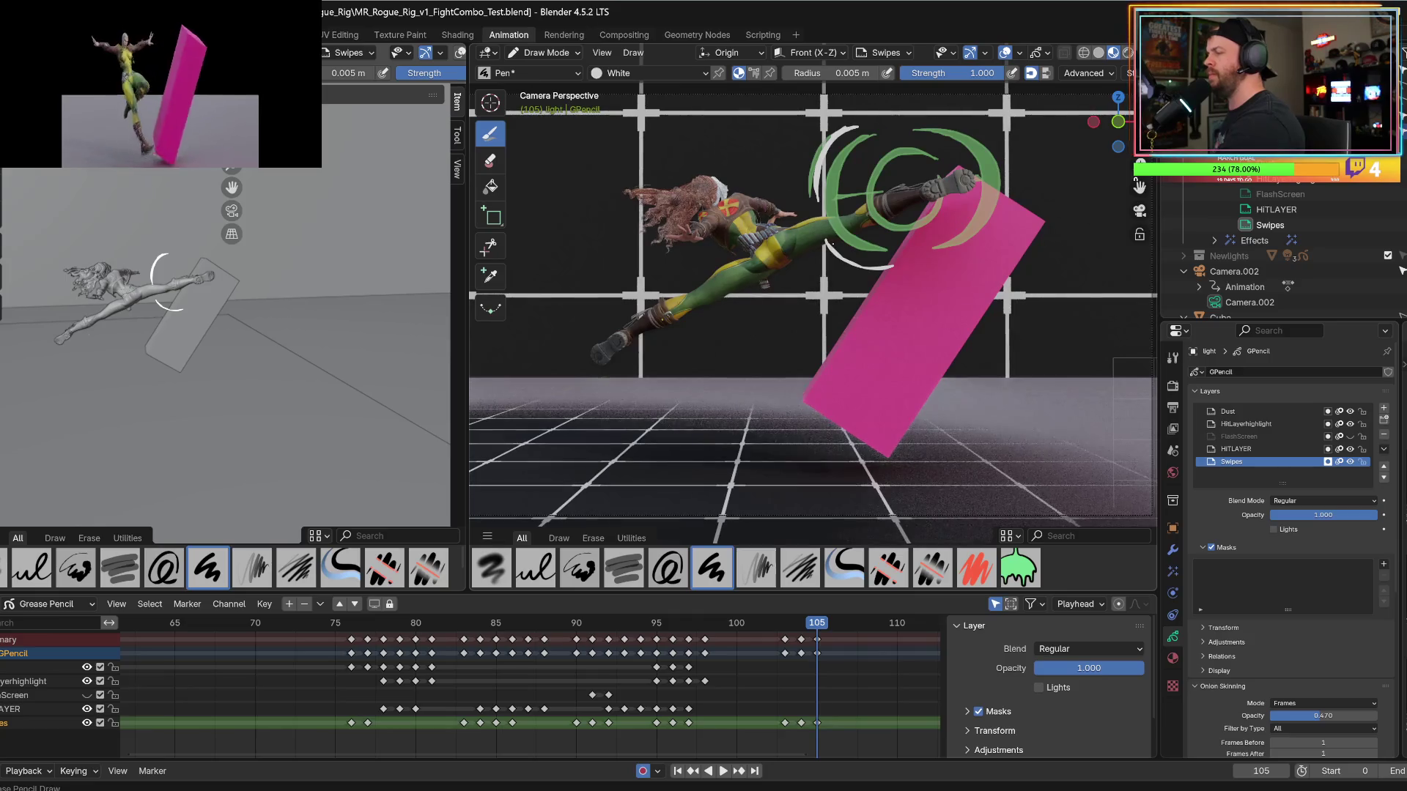
mouse_move(967, 247)
mouse_down()
mouse_move(1012, 183)
mouse_move(1005, 162)
mouse_up()
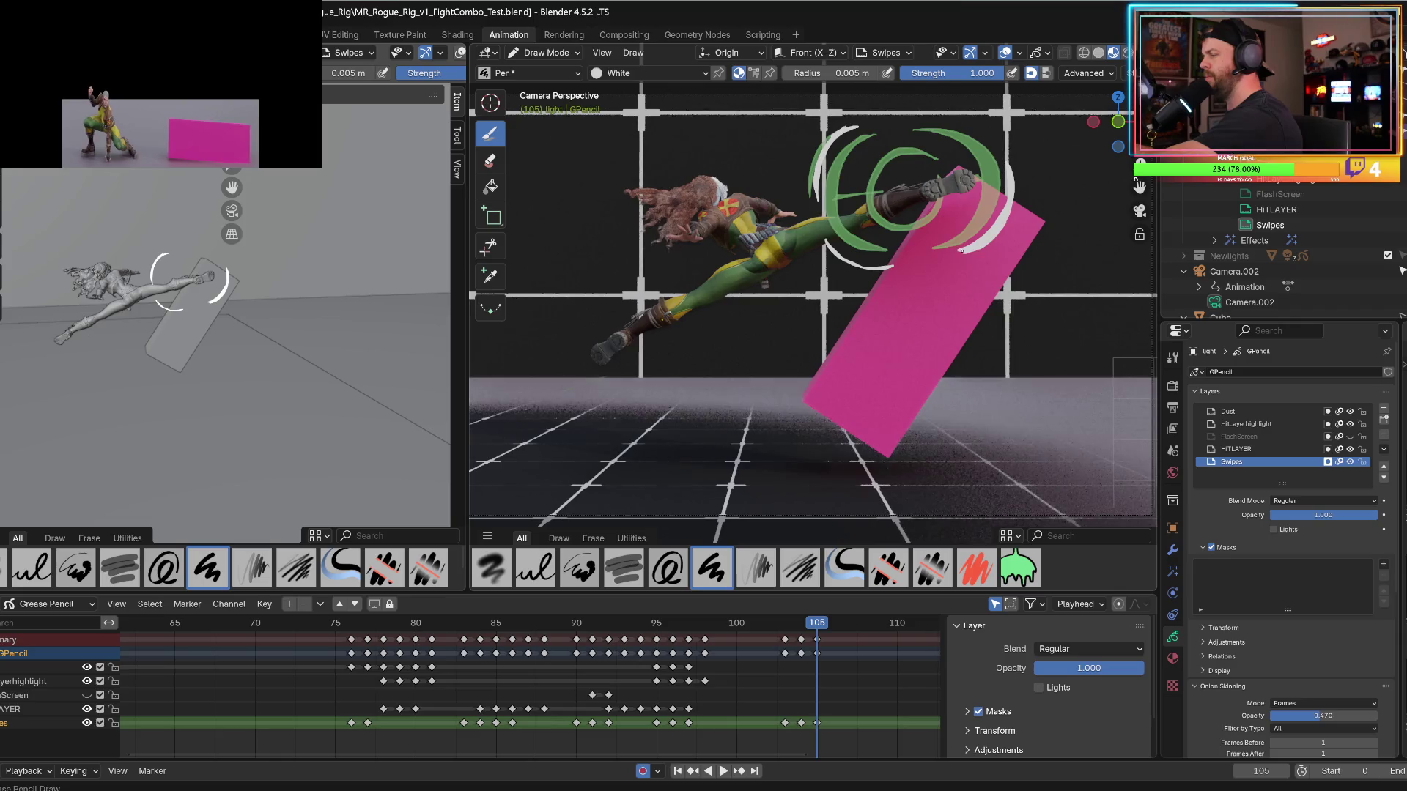
key(ctrl+z)
mouse_move(1008, 170)
mouse_down()
mouse_move(1016, 220)
mouse_move(976, 251)
mouse_move(1009, 205)
mouse_move(1006, 170)
mouse_move(1014, 198)
mouse_move(982, 249)
mouse_move(1008, 214)
mouse_move(1005, 169)
mouse_up()
key(ctrl+z)
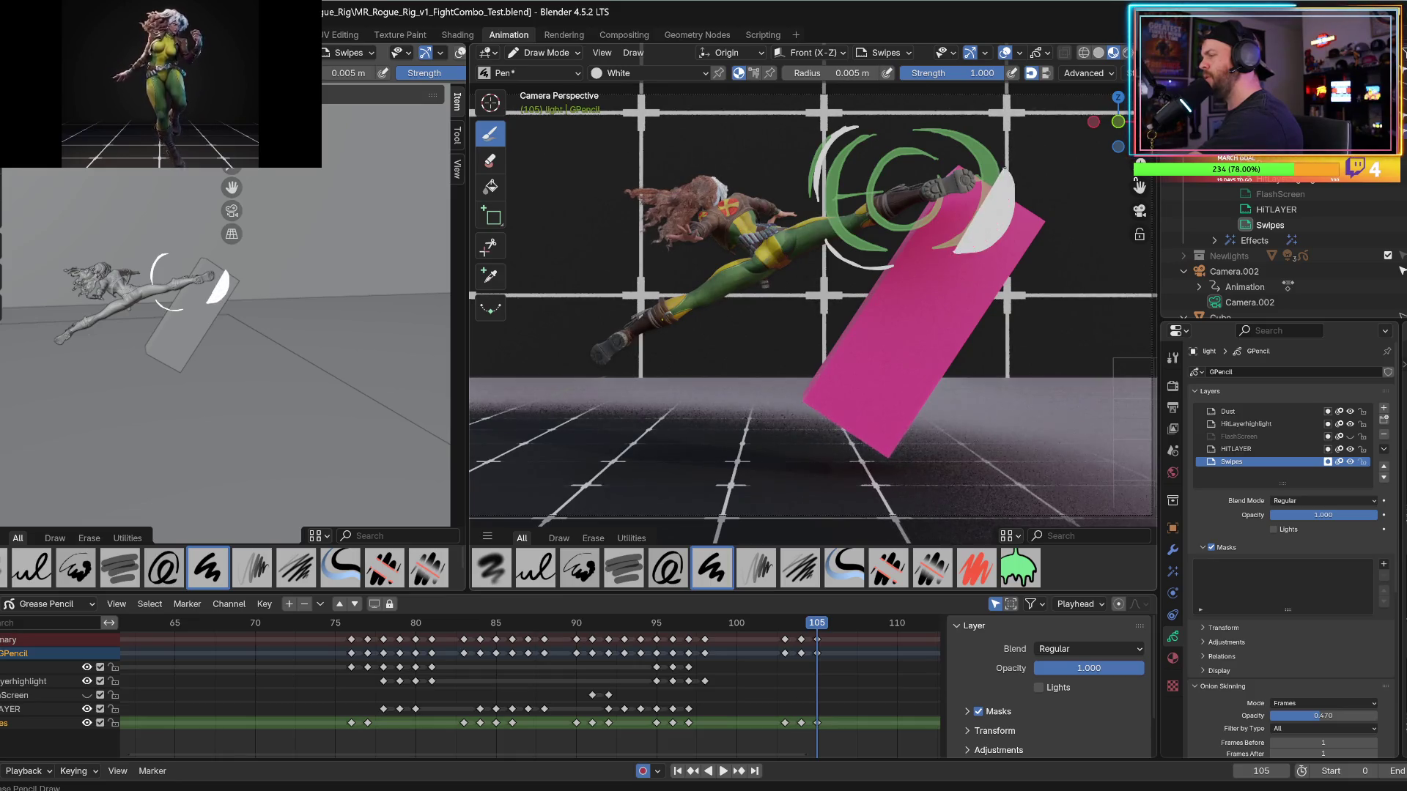
key(ctrl+z)
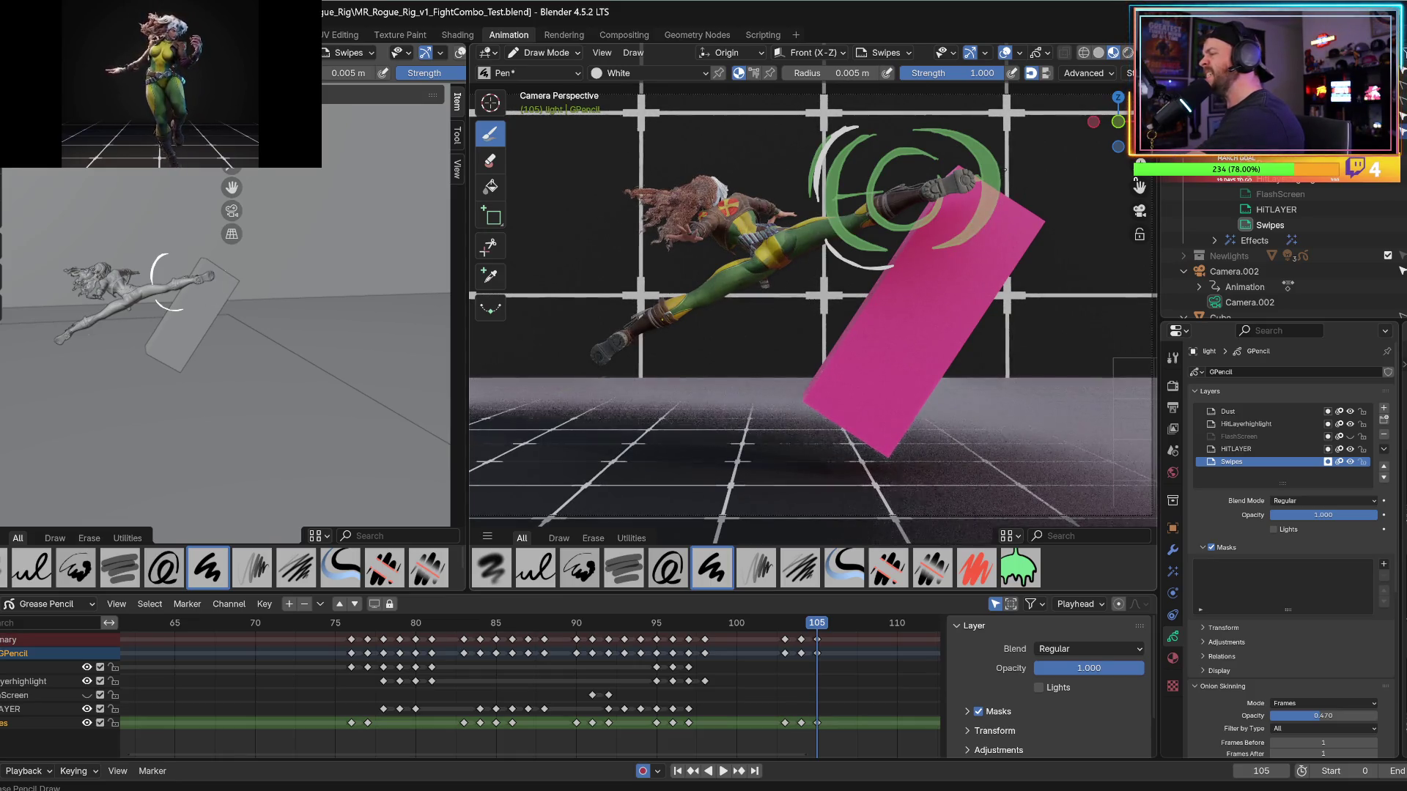
mouse_move(1005, 170)
mouse_down()
mouse_move(982, 248)
mouse_move(1006, 234)
mouse_move(1007, 175)
mouse_up()
key(space)
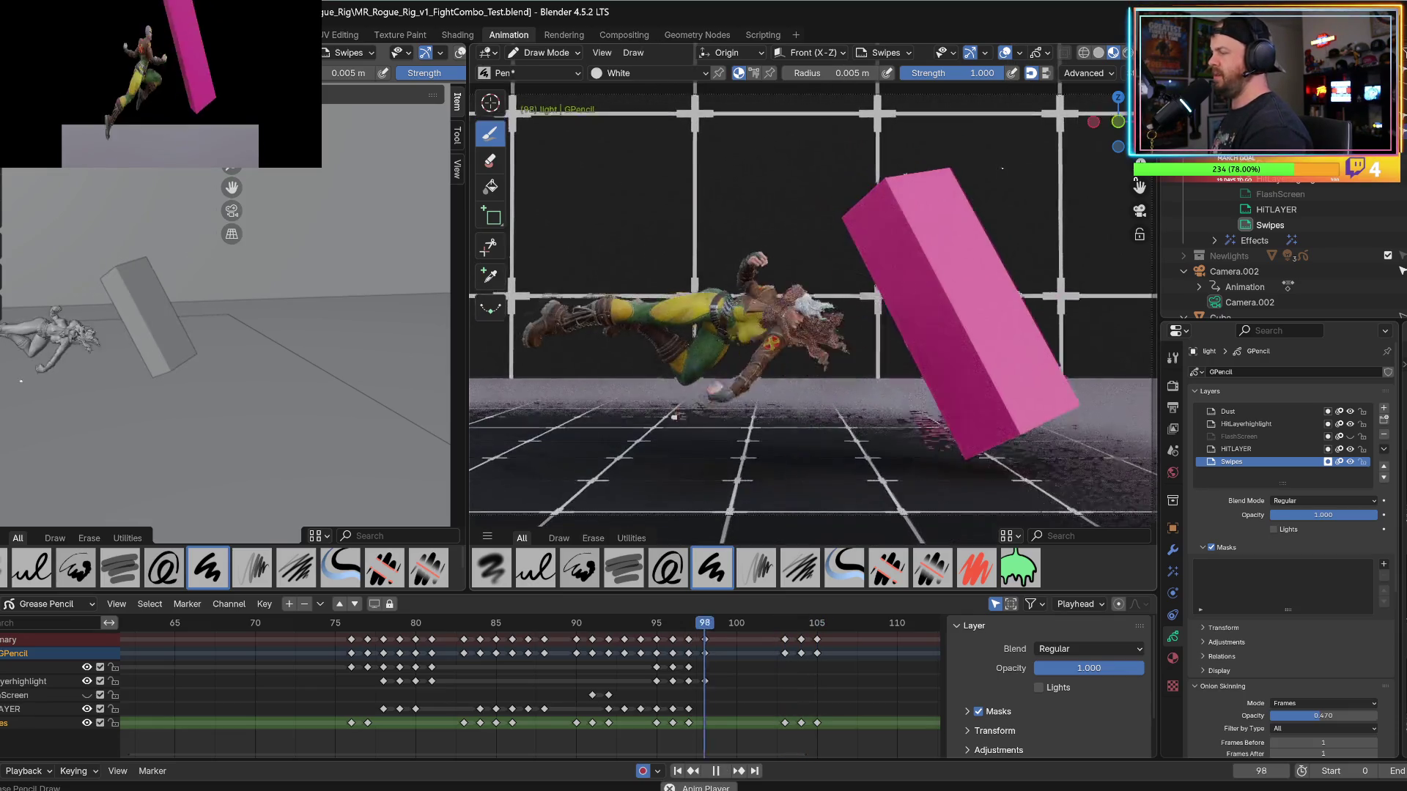
Stop playback on frame 104, flicking to the previous frame to compare the swirl arcs.
key(space)
key(Left)
key(Left)
key(Left)
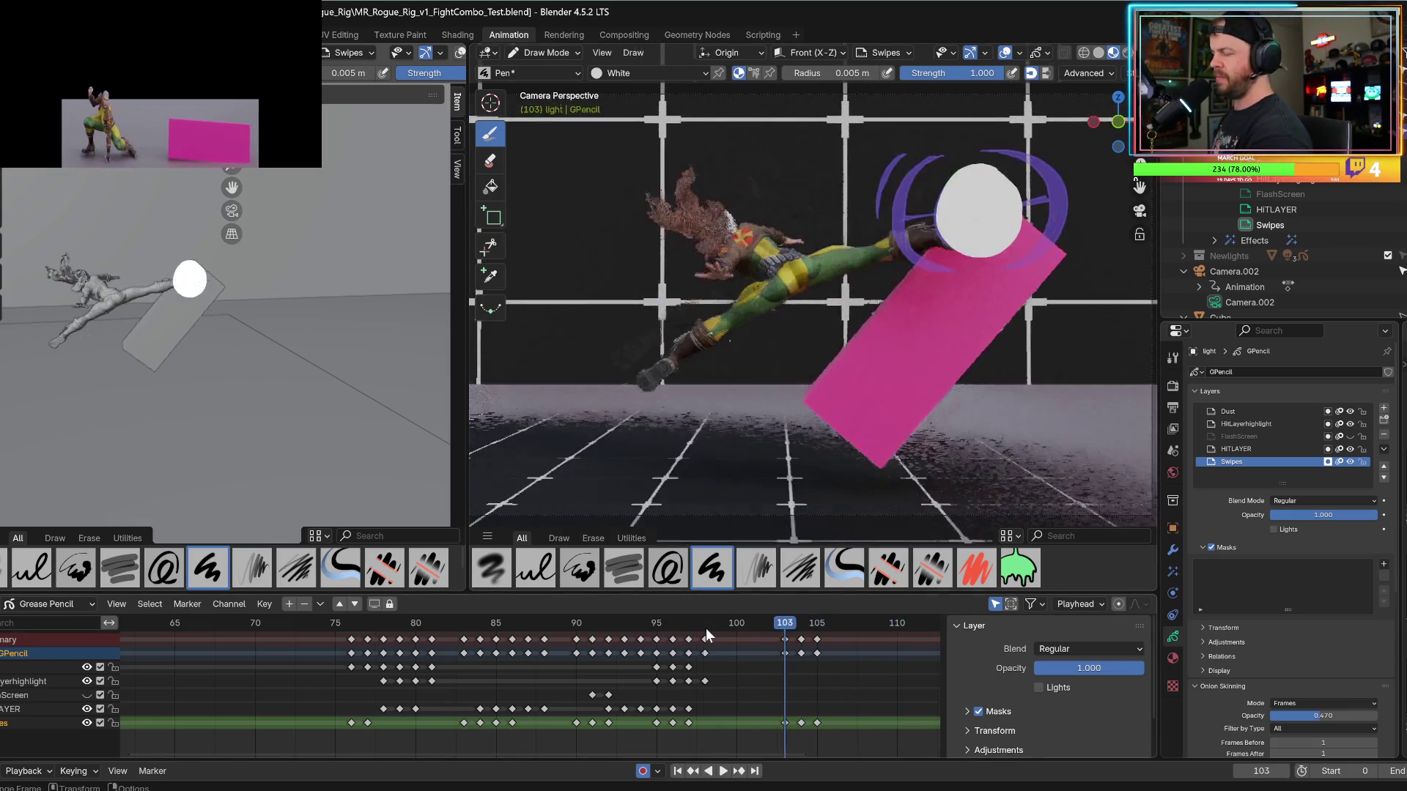
key(Right)
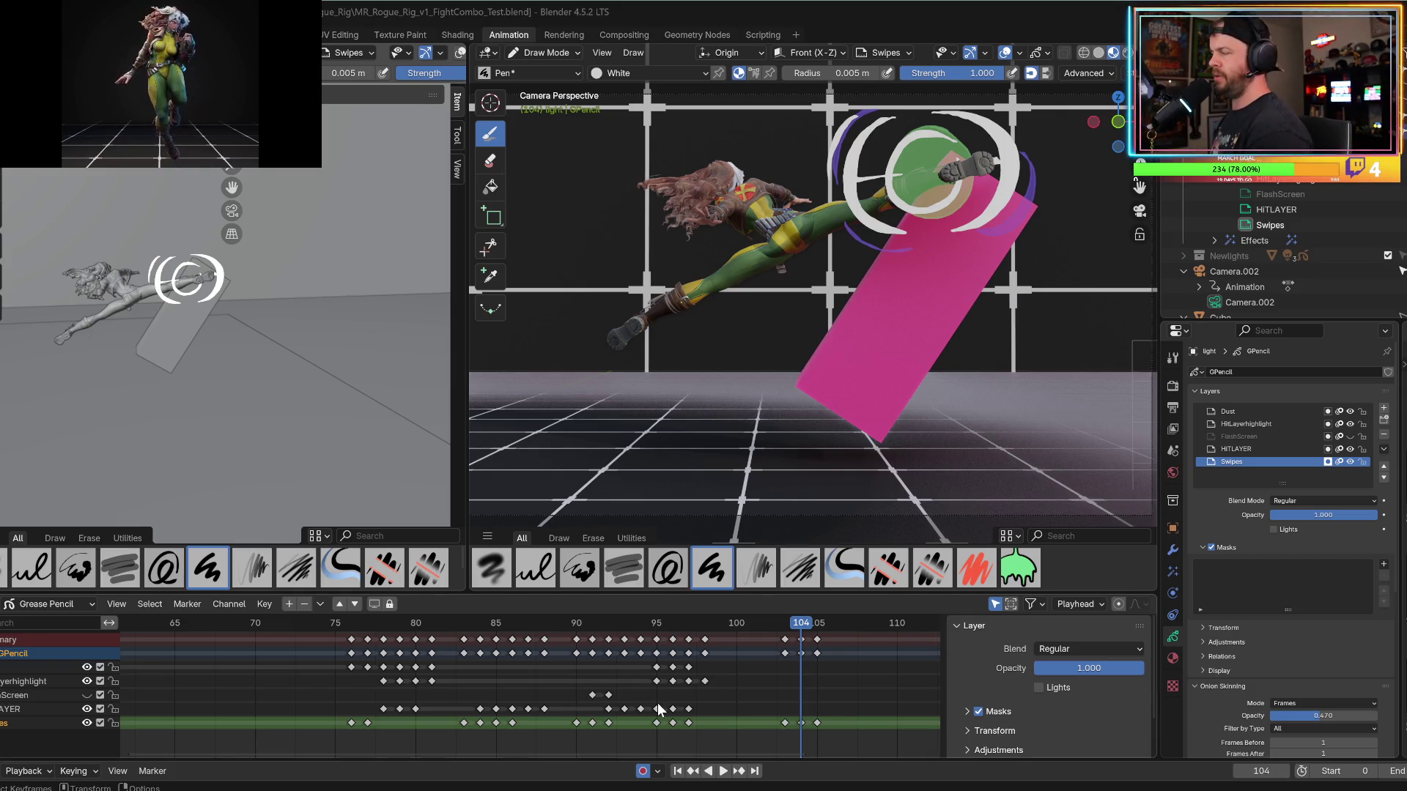
key(Left)
key(Left)
key(Right)
key(Right)
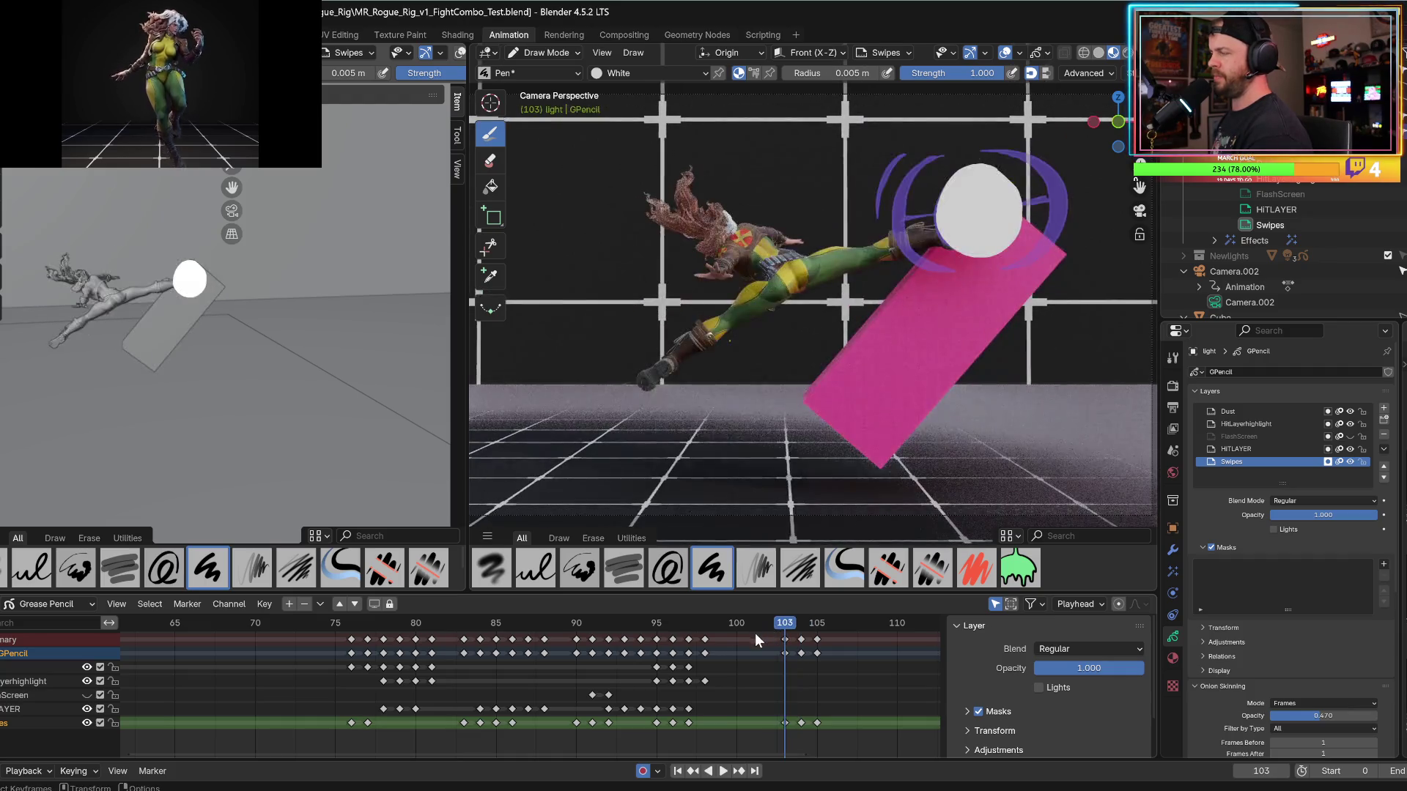
Insert an All Channels keyframe at frame 104, then remove it again.
key(i)
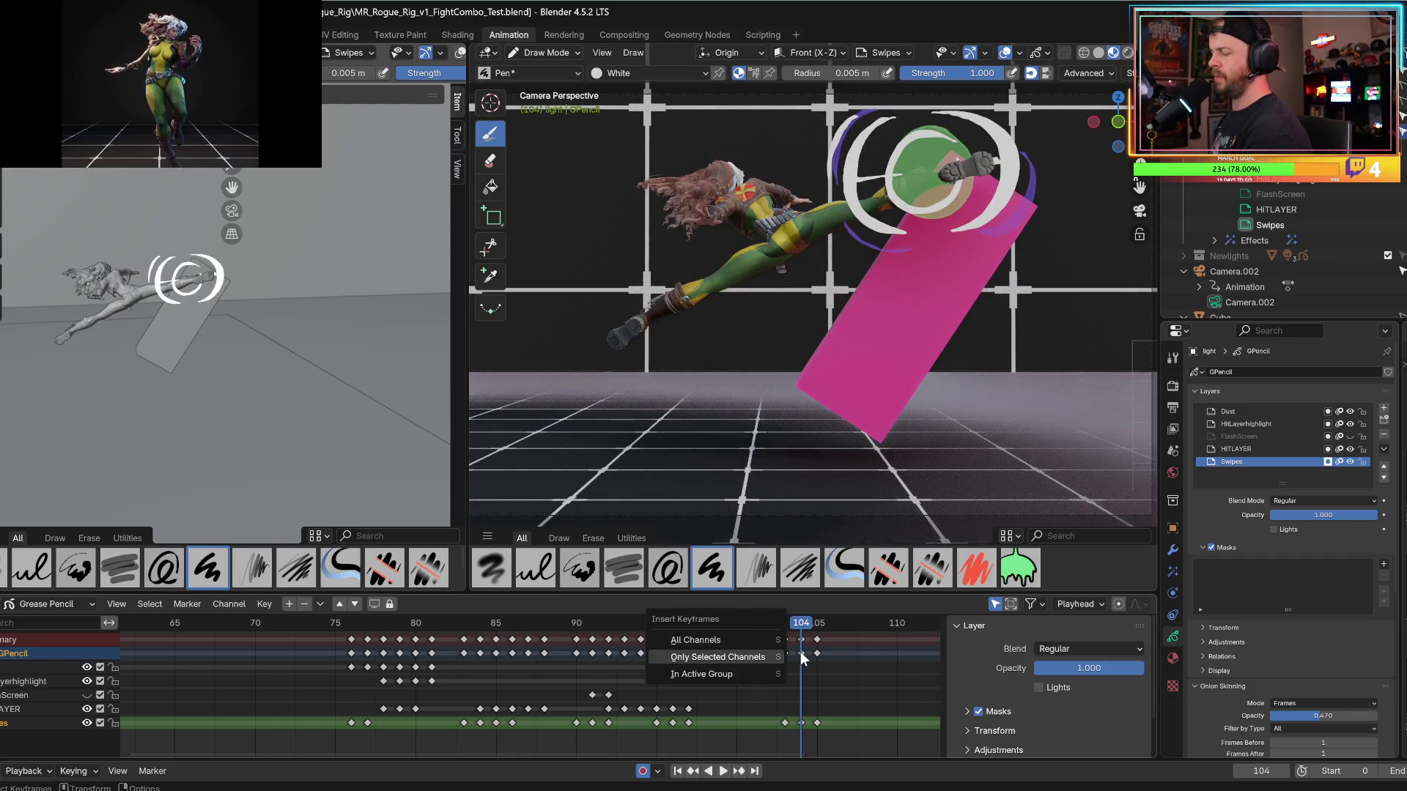
click(759, 653)
key(i)
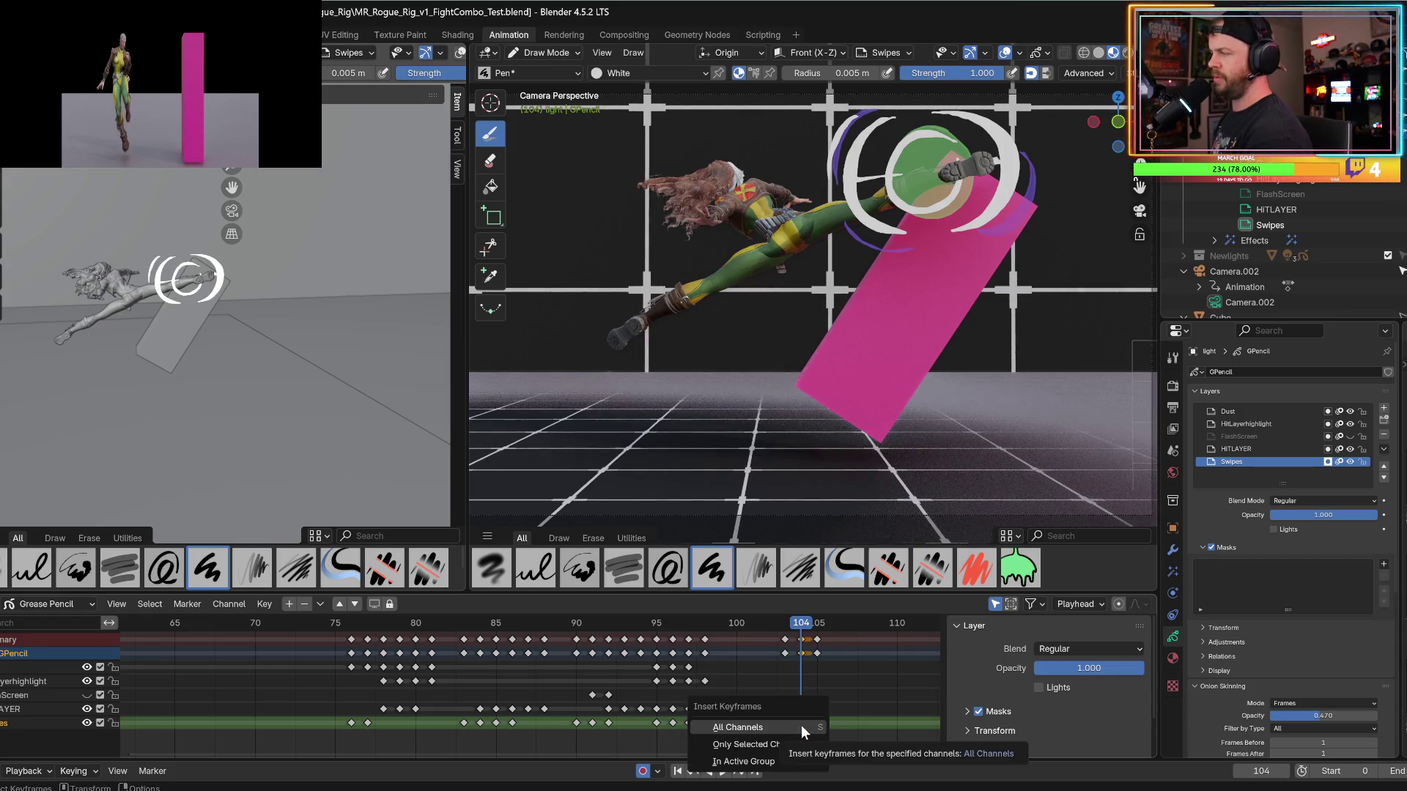
click(795, 726)
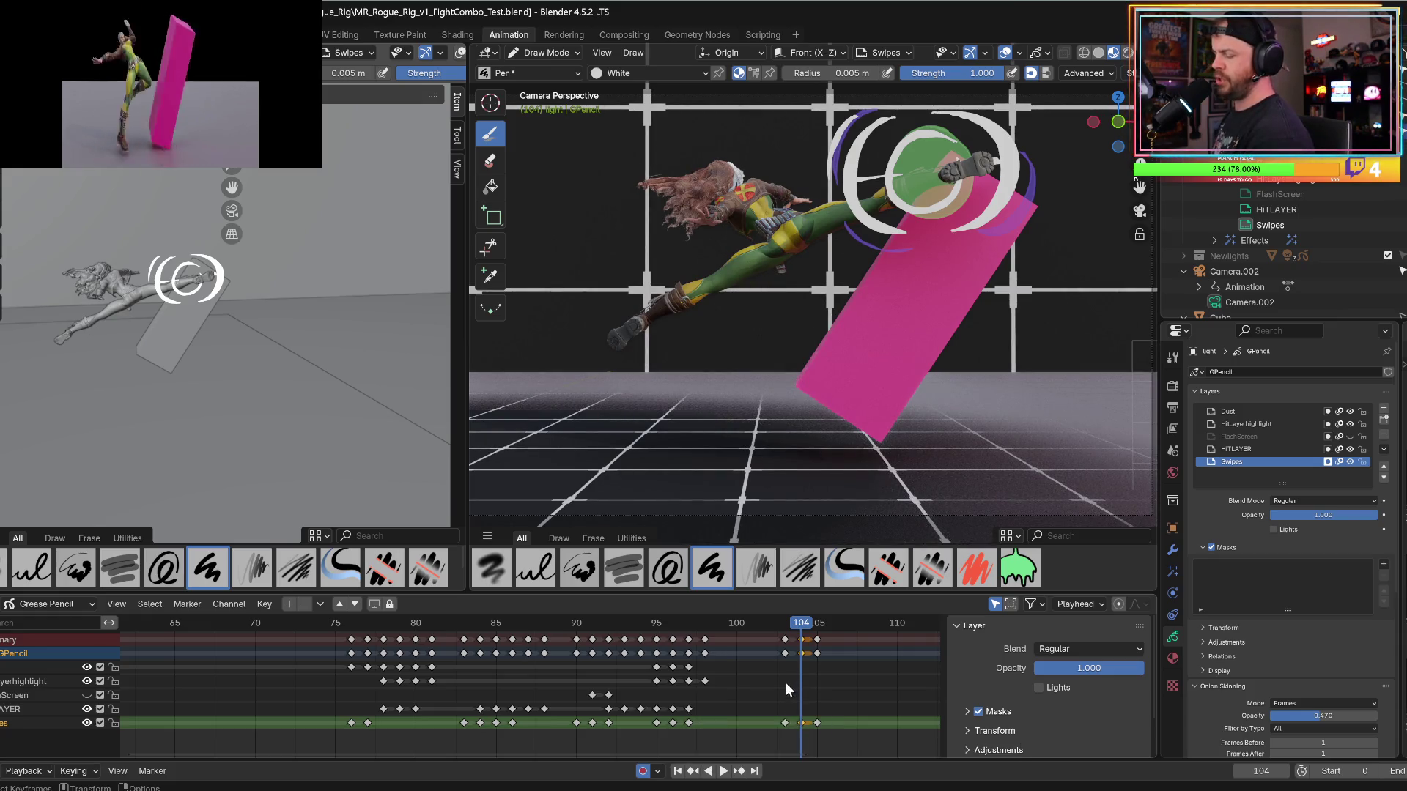
key(Delete)
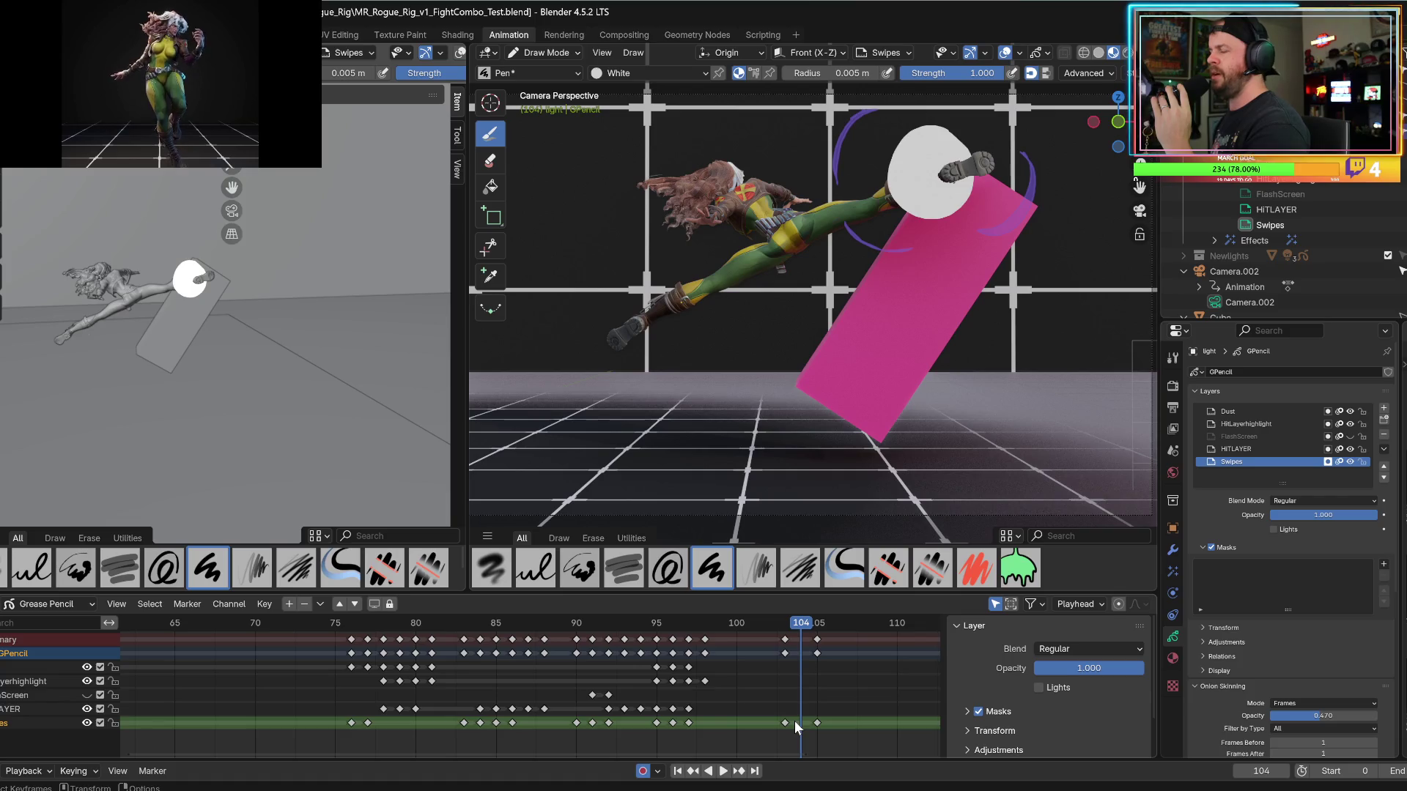
Zoom out and recentre the camera view, scrub frames 102–103, and advance to frame 105.
mouse_move(1080, 439)
ctrl+middle_down()
mouse_move(1080, 485)
mouse_move(1080, 455)
mouse_move(645, 470)
ctrl+middle_up()
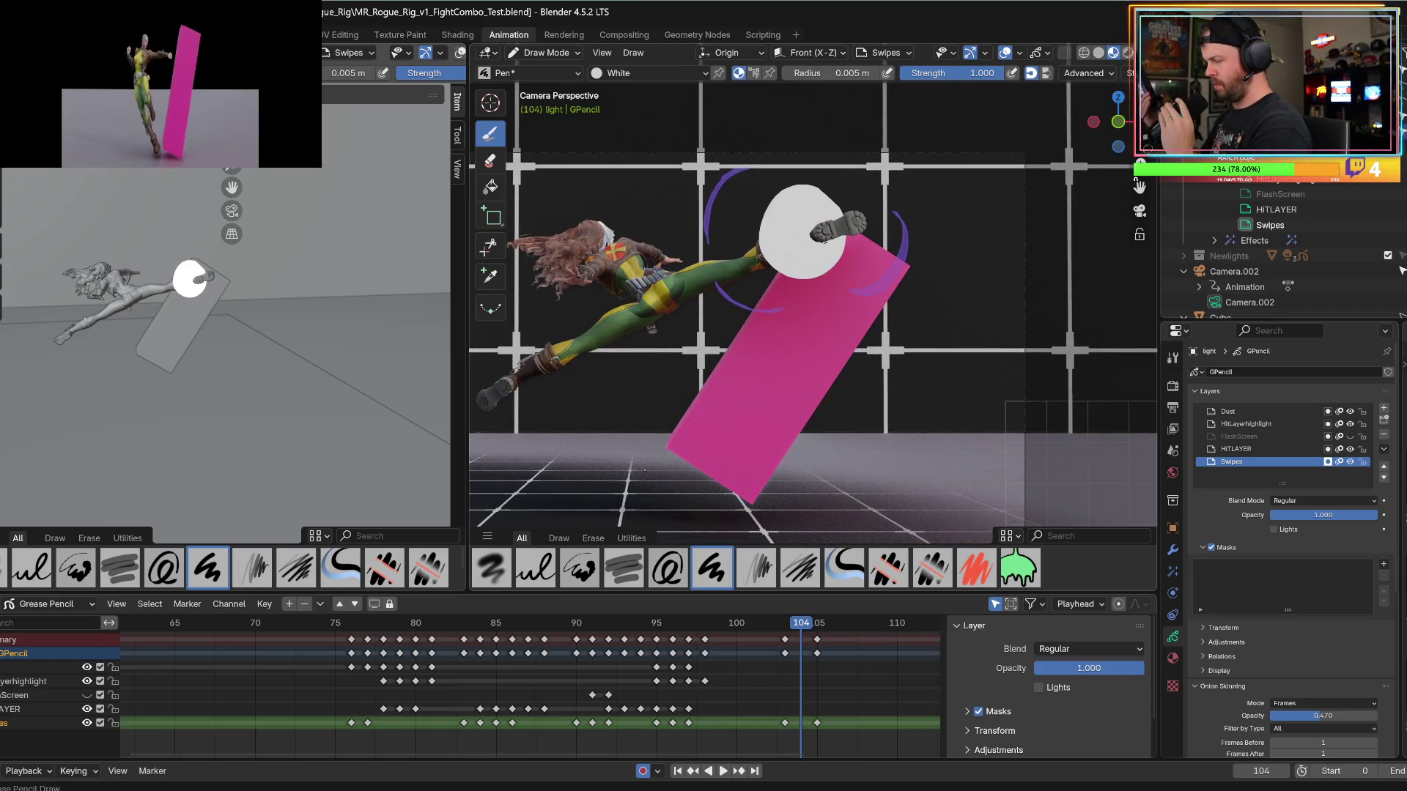
mouse_move(771, 623)
mouse_down()
mouse_move(755, 621)
mouse_move(805, 622)
mouse_up()
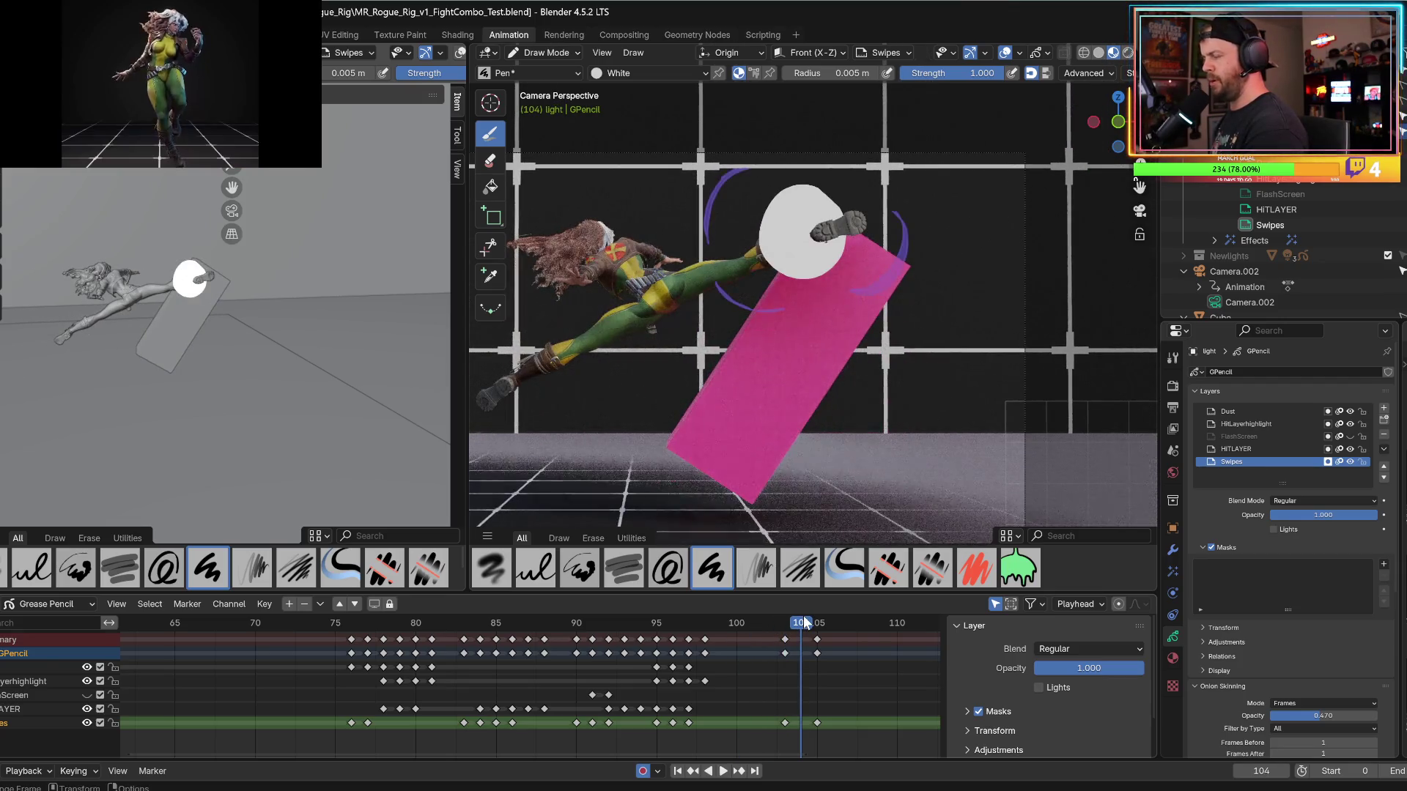
key(Right)
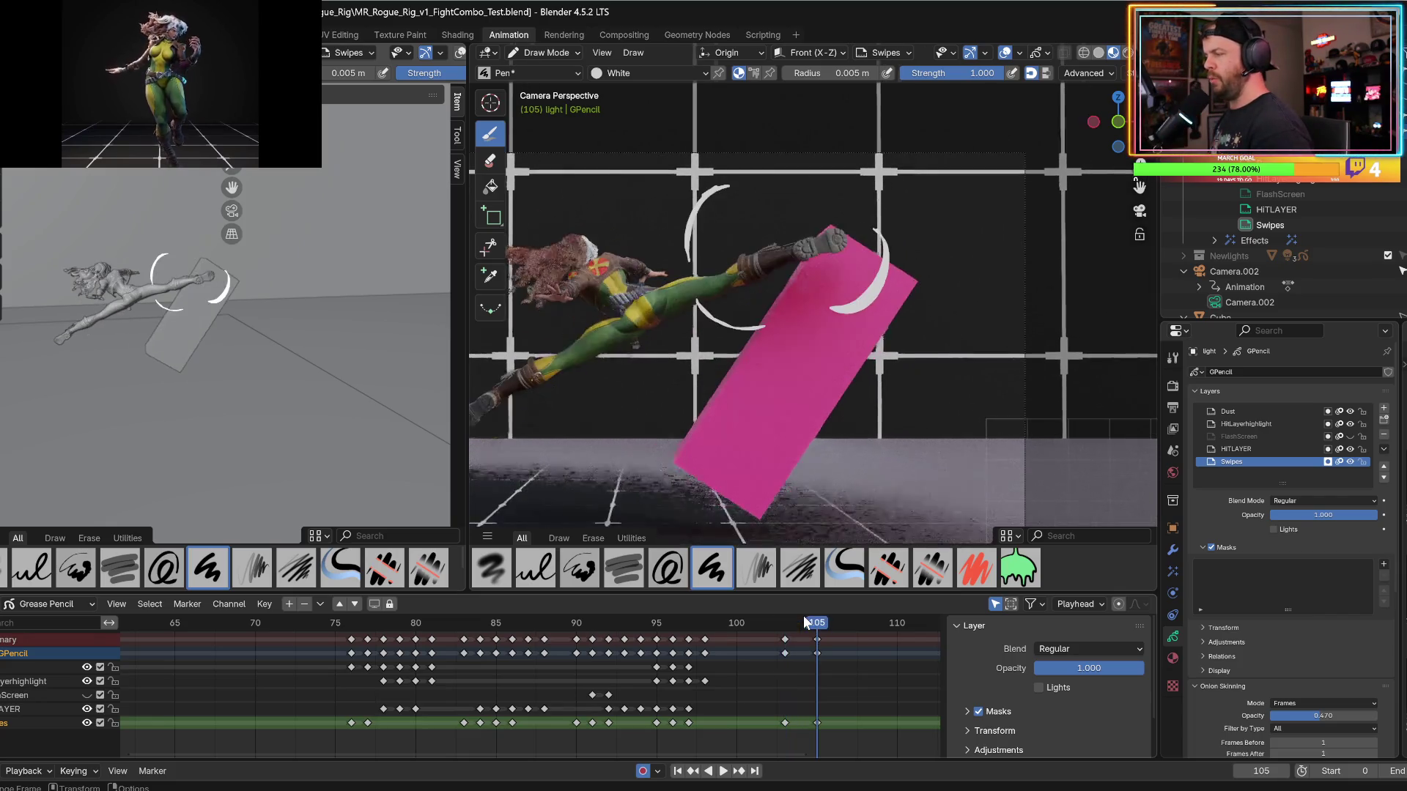
Toggle repeatedly between the frame-103 and frame-105 flash drawings, ending on frame 104.
key(Right)
key(Left)
key(Right)
key(Left)
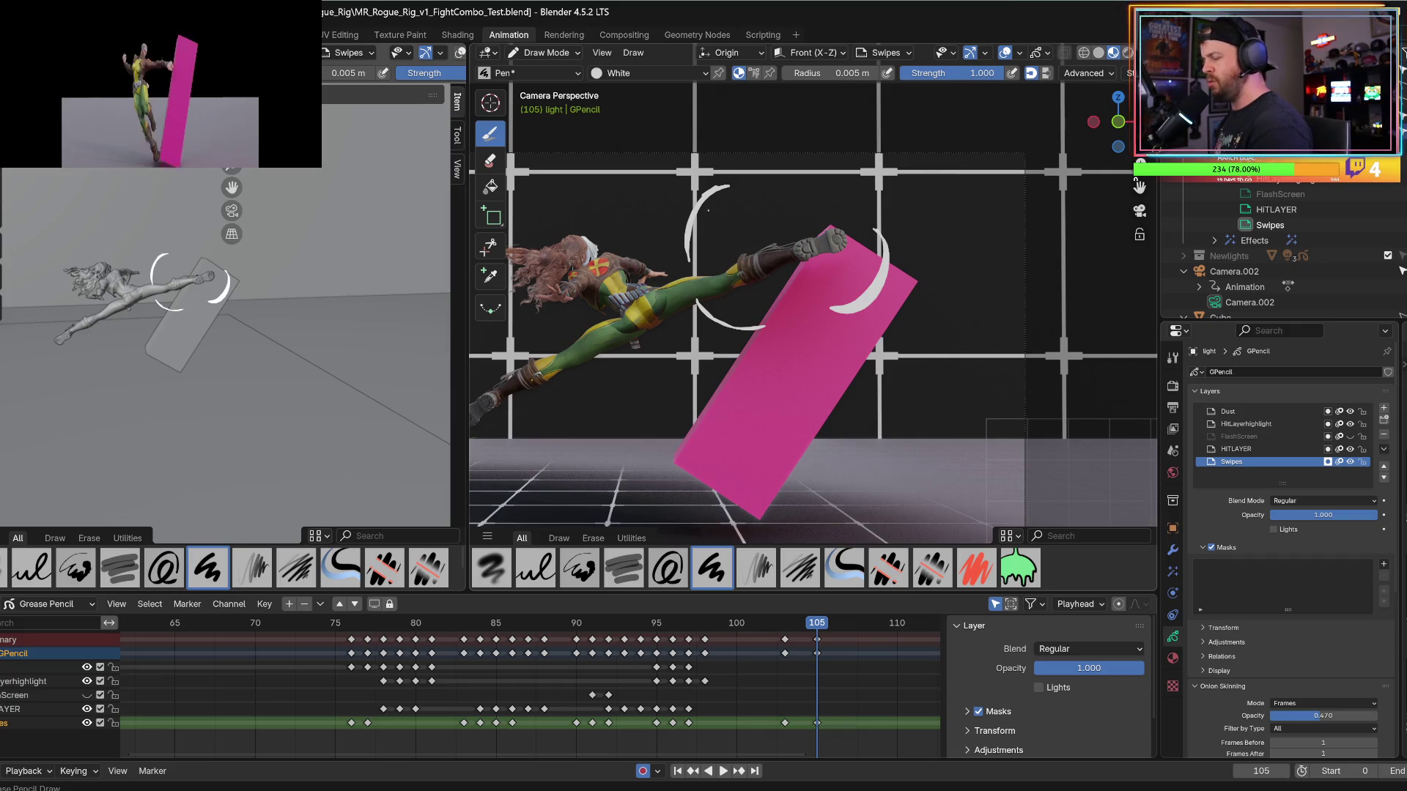
key(Down)
key(Up)
key(Down)
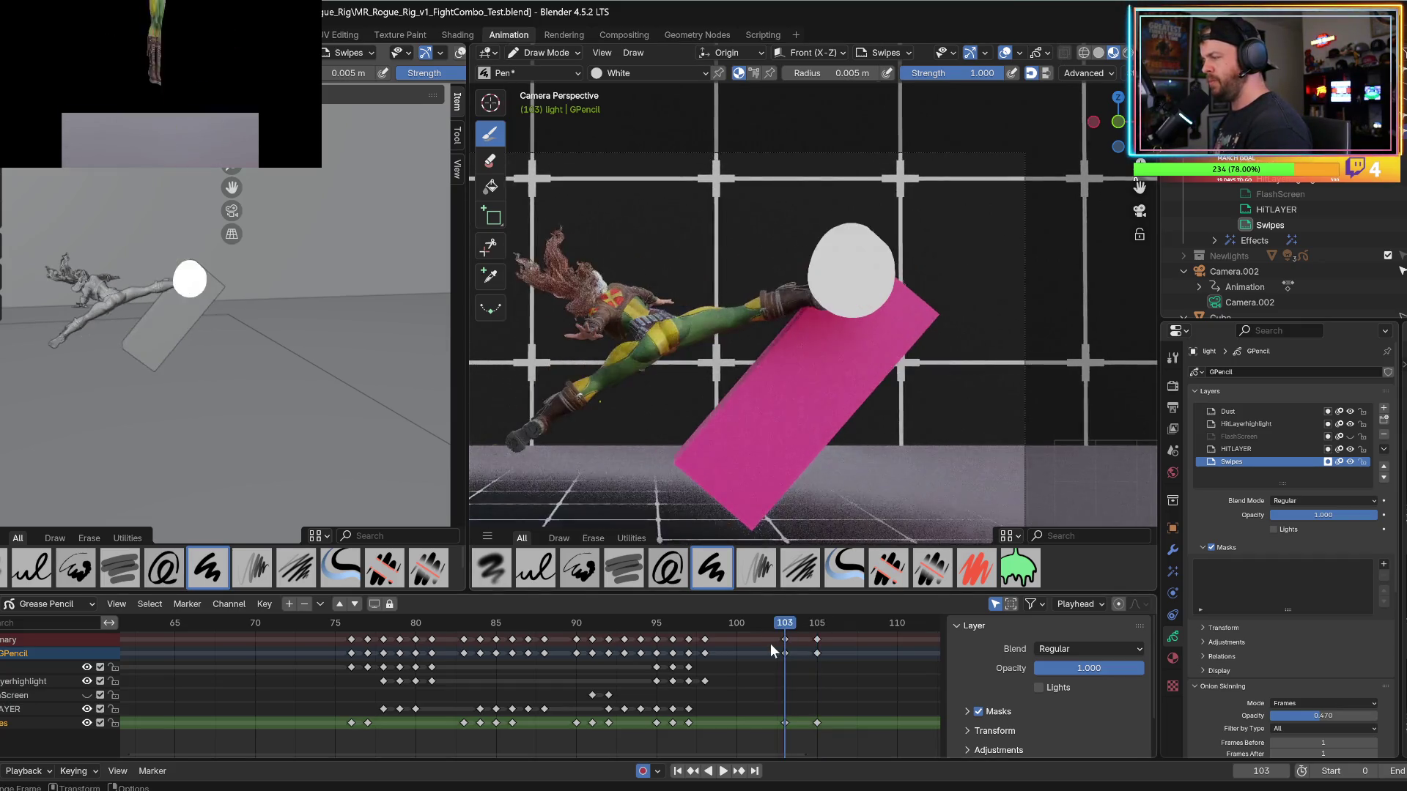
key(Up)
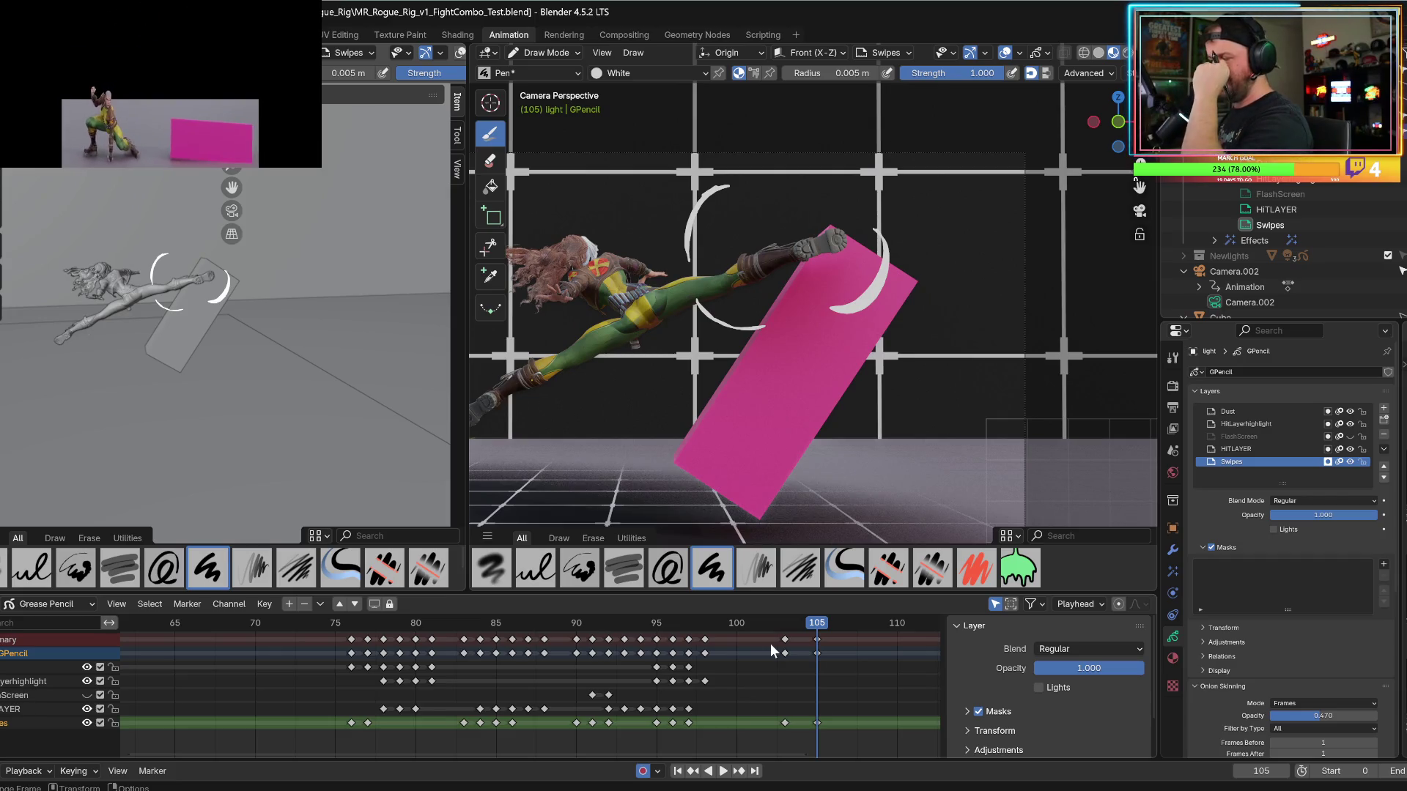
key(Down)
key(Up)
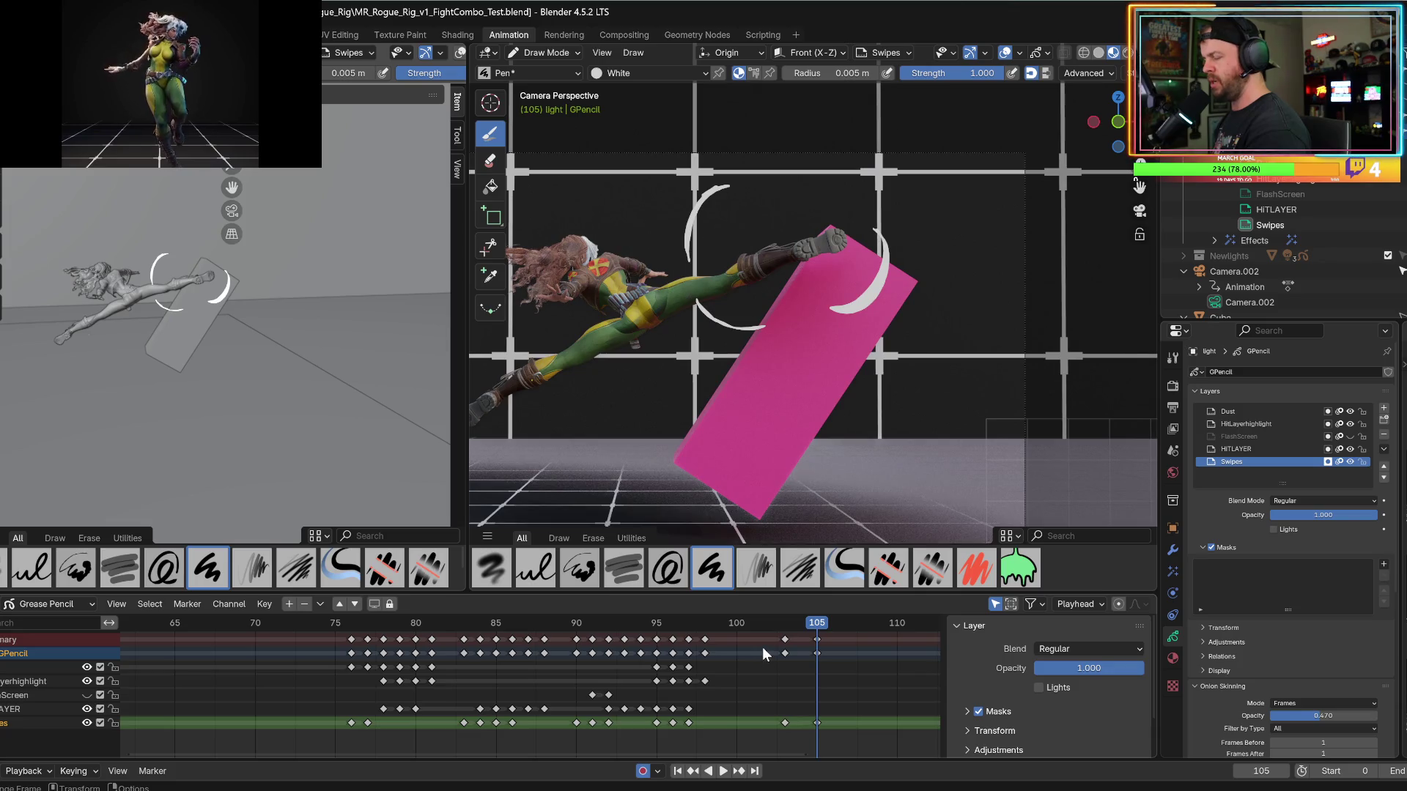
key(Down)
key(Up)
key(Down)
key(Up)
key(Down)
key(Up)
key(Down)
key(Up)
key(Down)
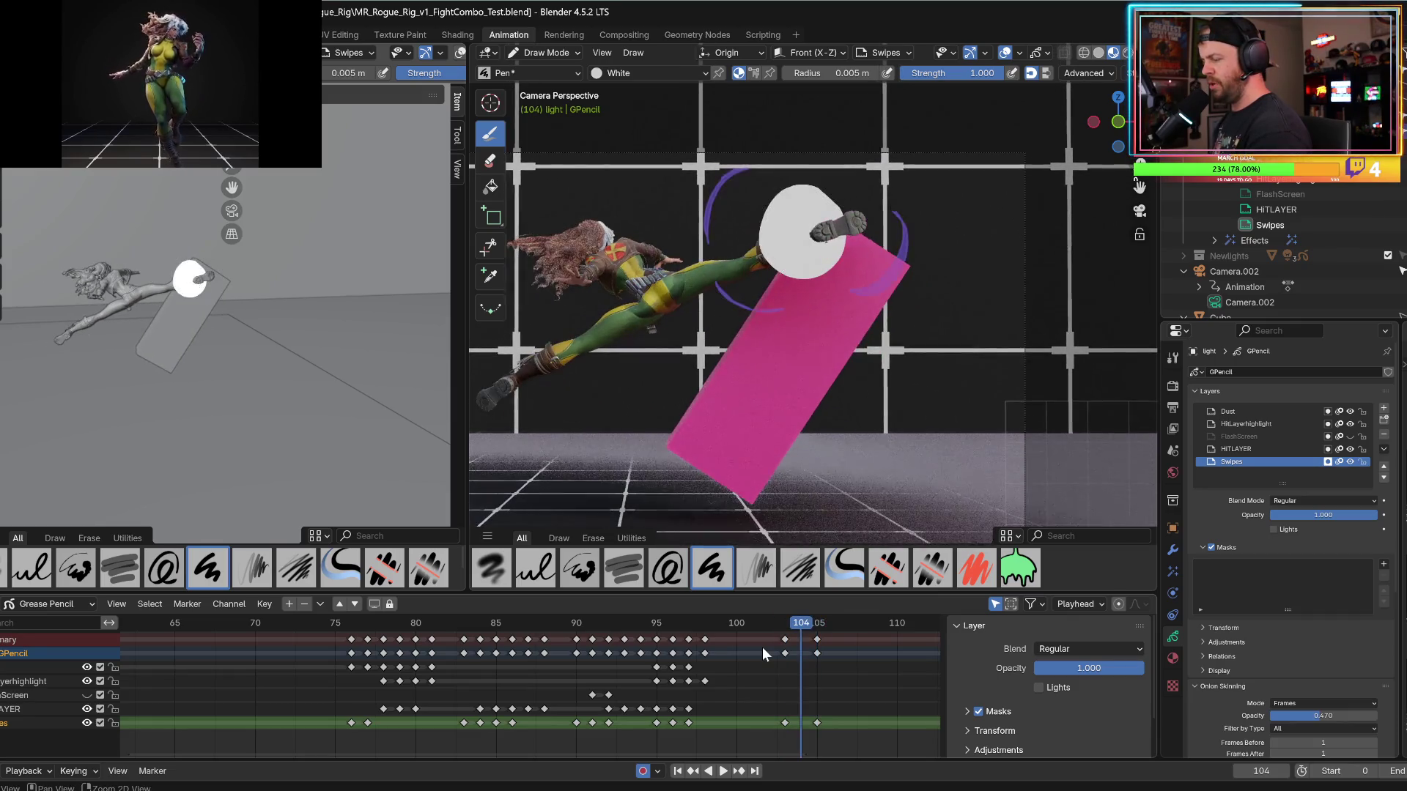
key(Up)
key(Left)
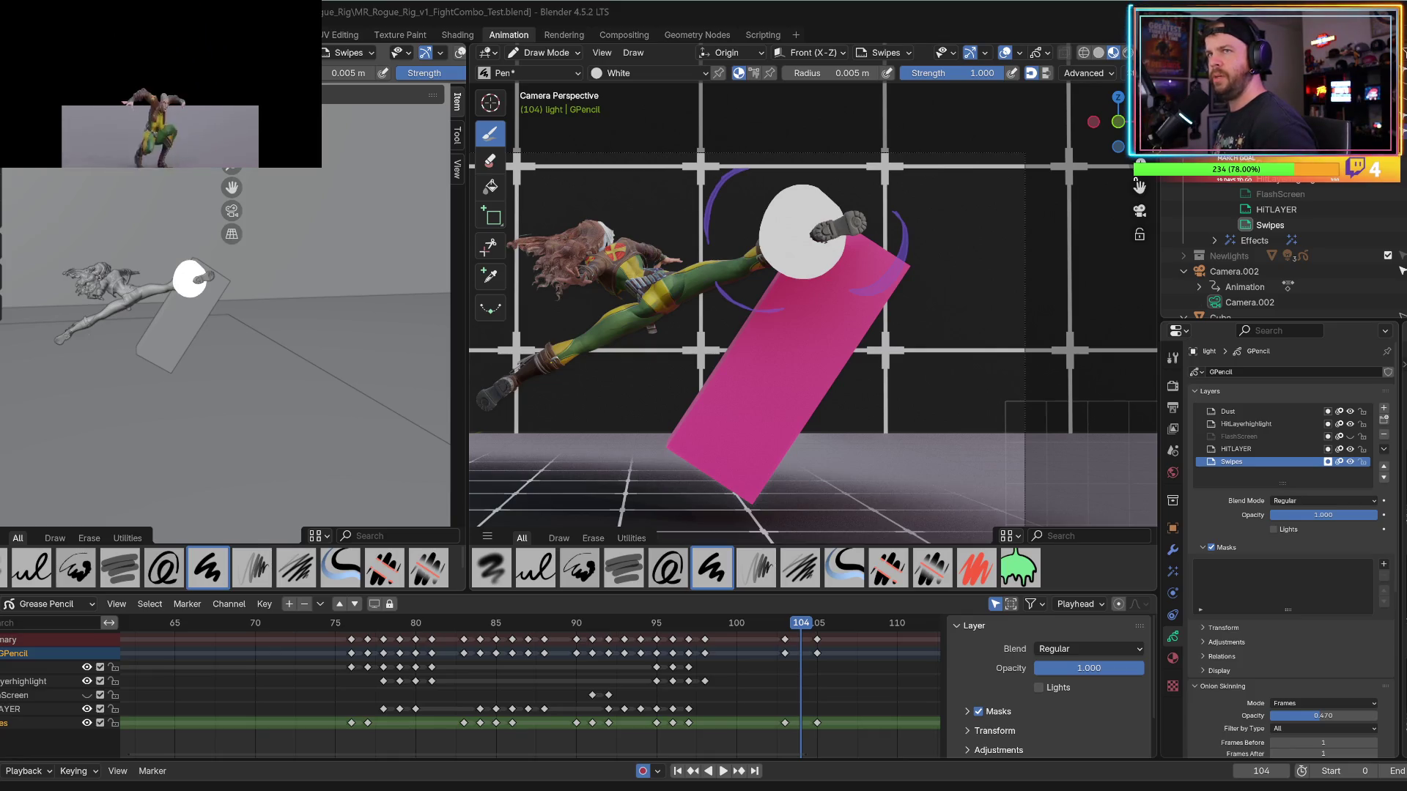
Draw a large white crescent around the kicking foot on frame 104, replacing a thick first attempt.
mouse_move(746, 192)
mouse_down()
mouse_move(739, 264)
mouse_move(766, 291)
mouse_move(728, 229)
mouse_up()
key(ctrl+z)
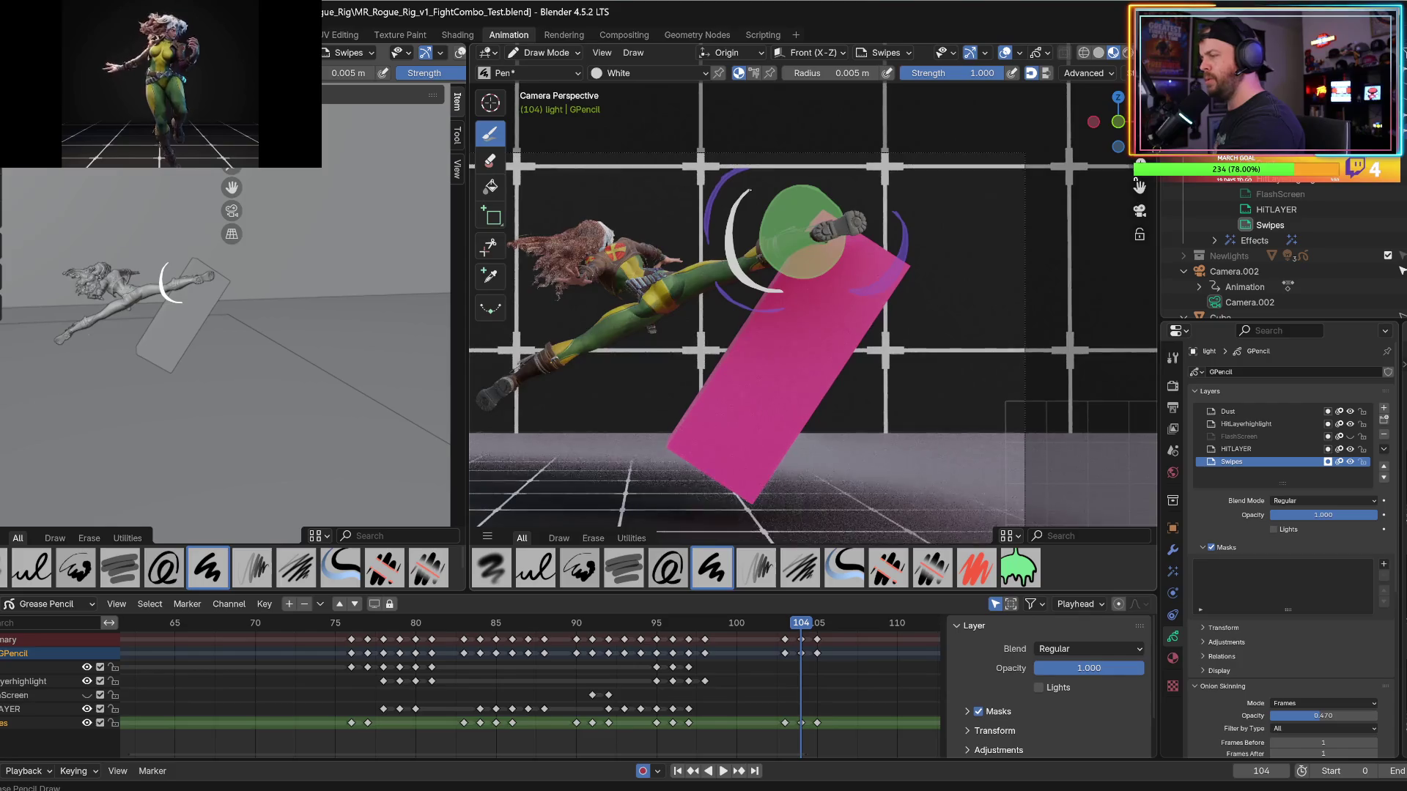
mouse_move(769, 160)
mouse_down()
mouse_move(871, 145)
mouse_move(925, 242)
mouse_move(820, 297)
mouse_move(889, 263)
mouse_move(893, 184)
mouse_move(827, 153)
mouse_up()
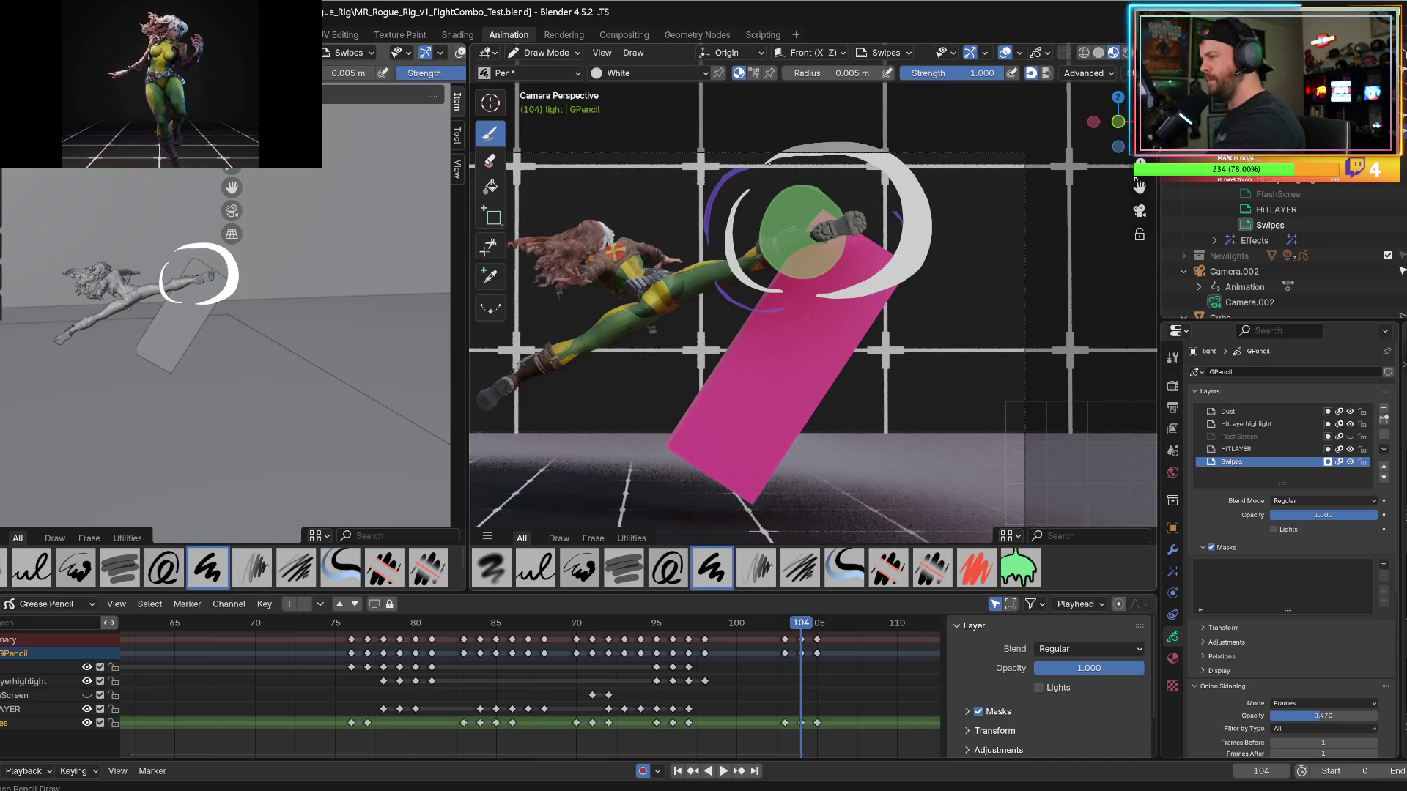
key(Right)
key(Left)
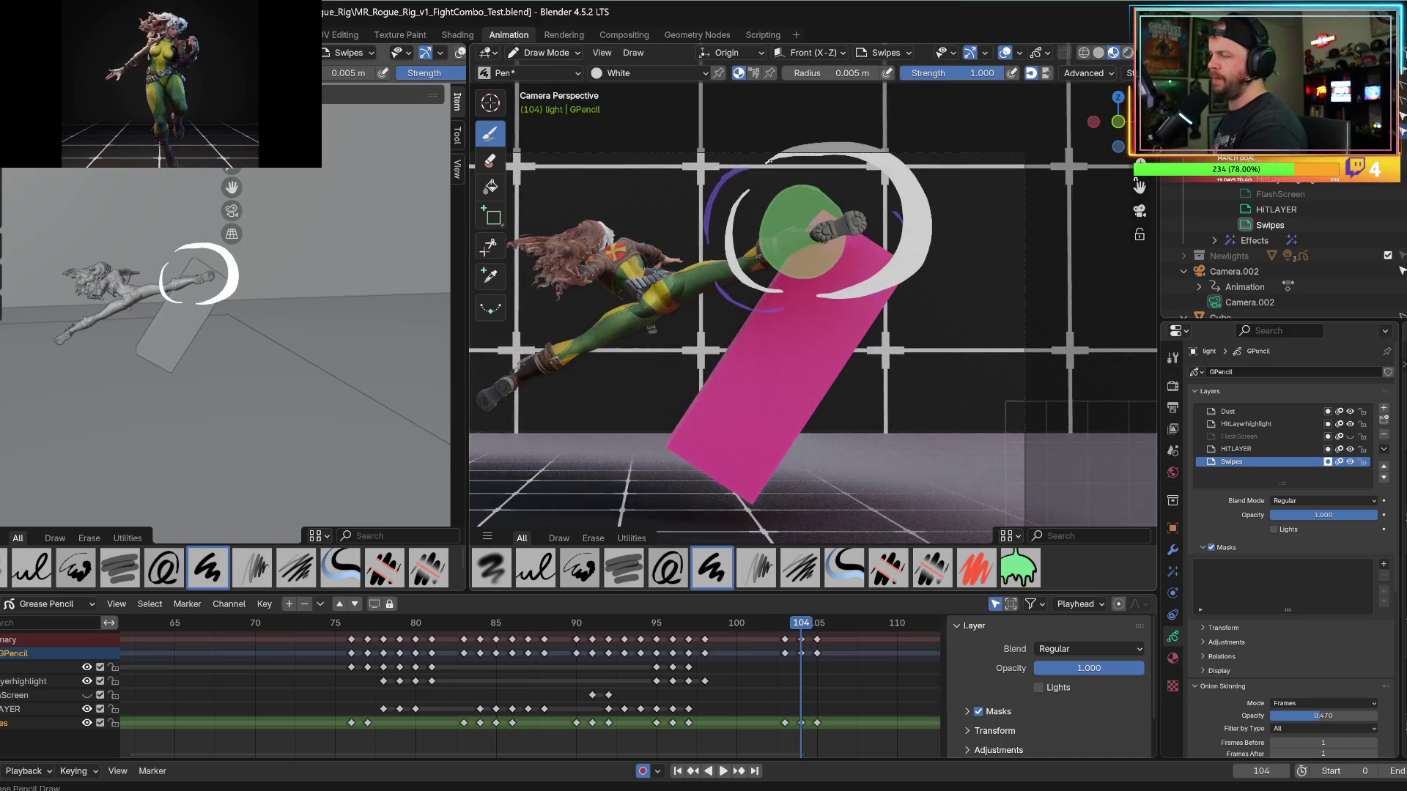
Redraw the swipe as a white D-shape around the foot after undoing an oversized crescent.
drag(931, 231, 893, 300)
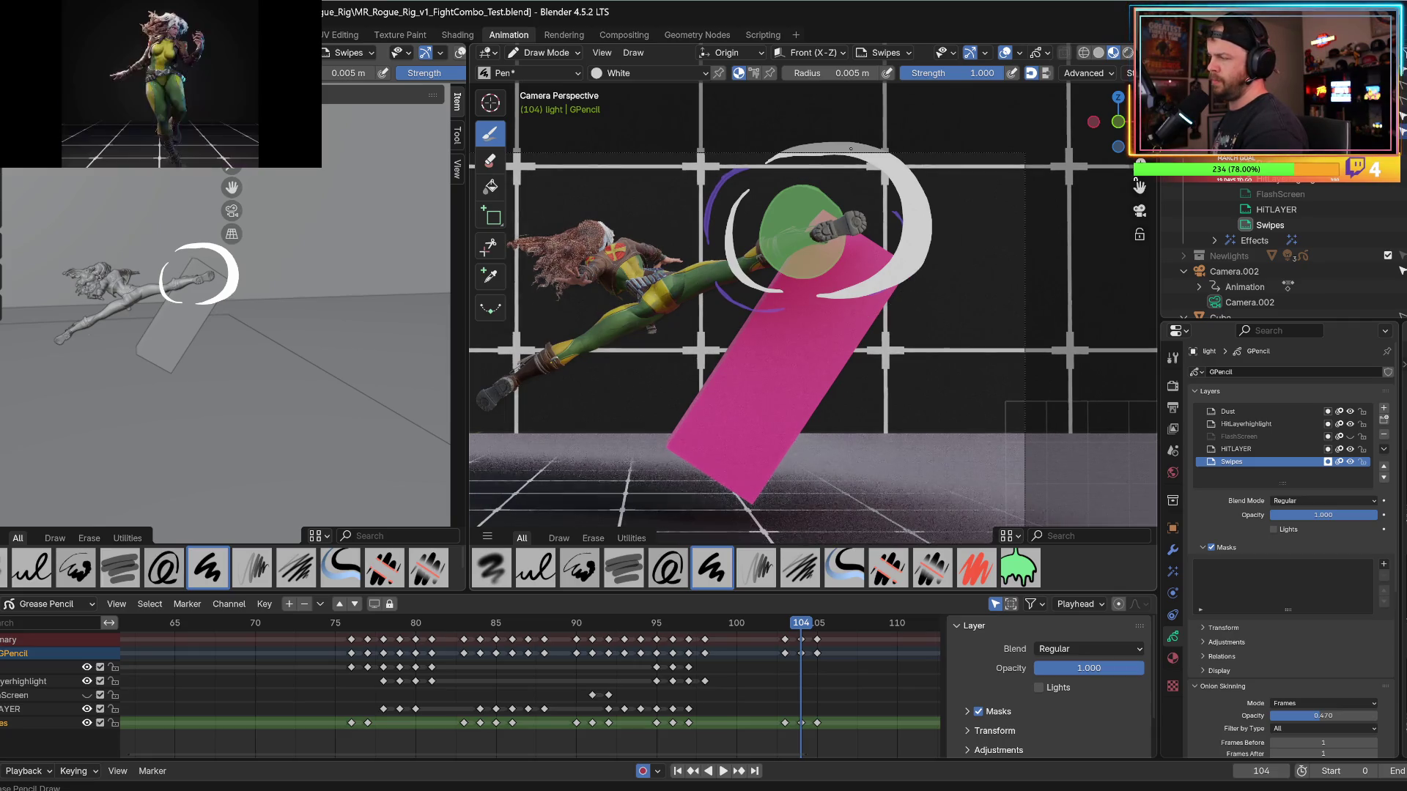
key(ctrl+z)
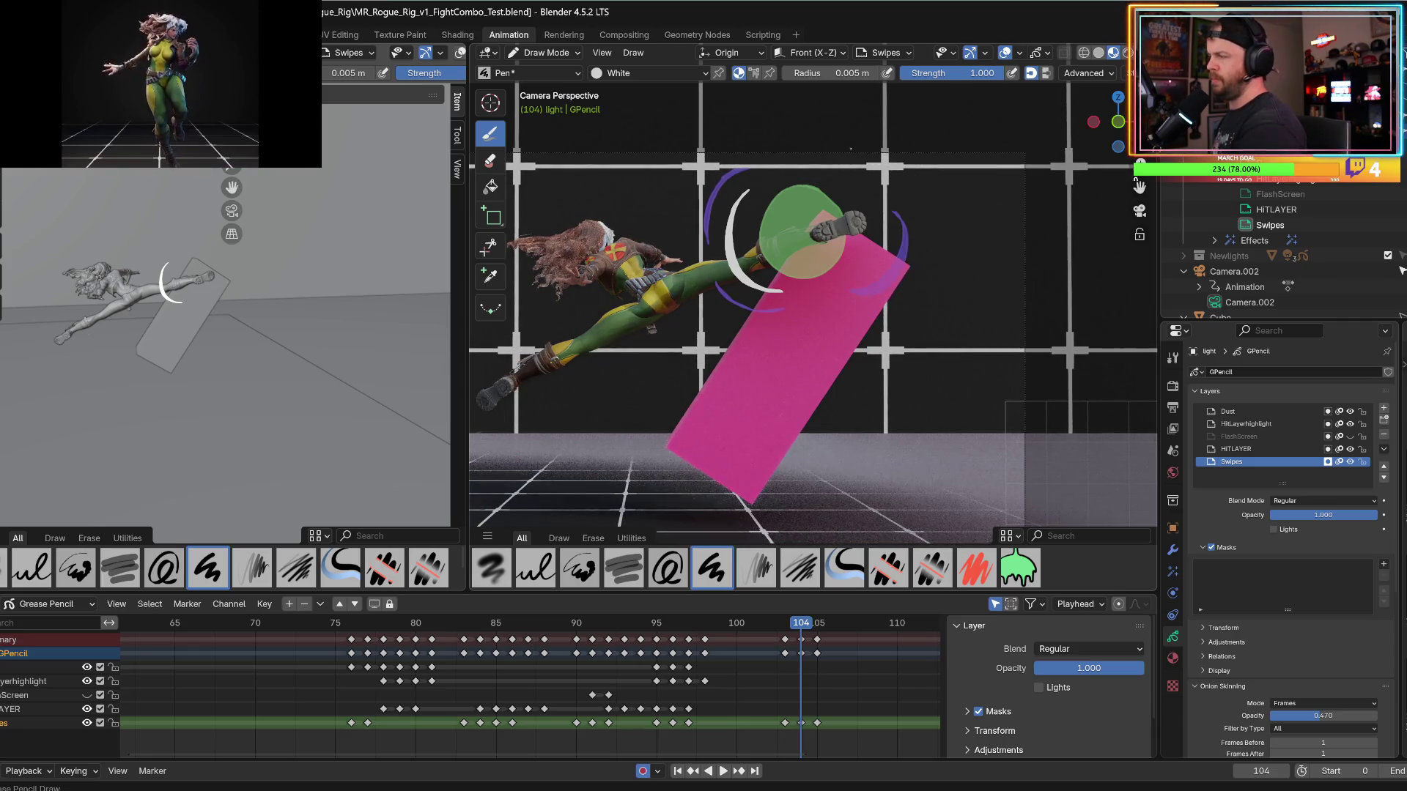
mouse_move(784, 166)
mouse_down()
mouse_move(900, 183)
mouse_move(895, 249)
mouse_move(811, 297)
mouse_move(782, 242)
mouse_move(785, 180)
mouse_move(825, 158)
mouse_up()
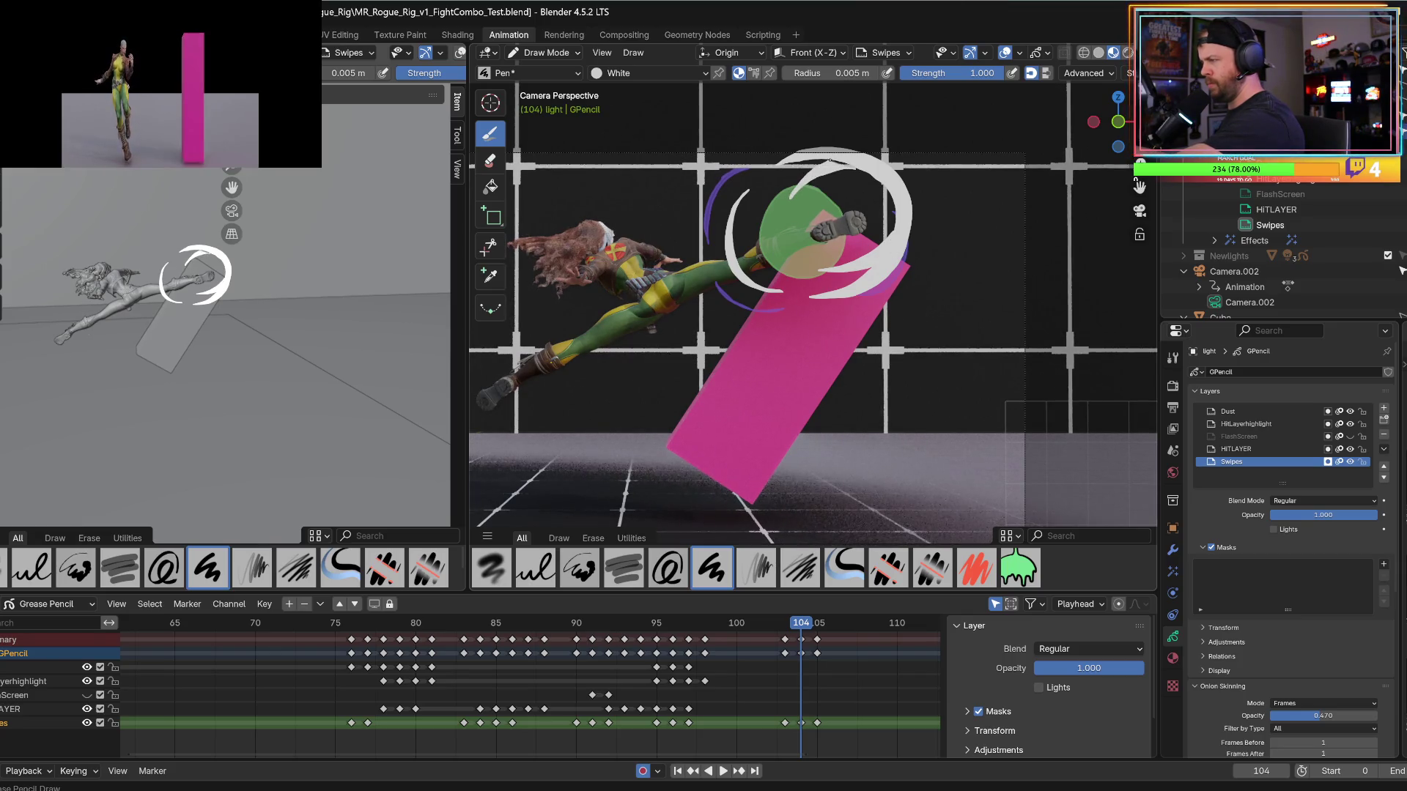
alt+scroll(847, 157, down, 1)
alt+scroll(850, 158, up, 1)
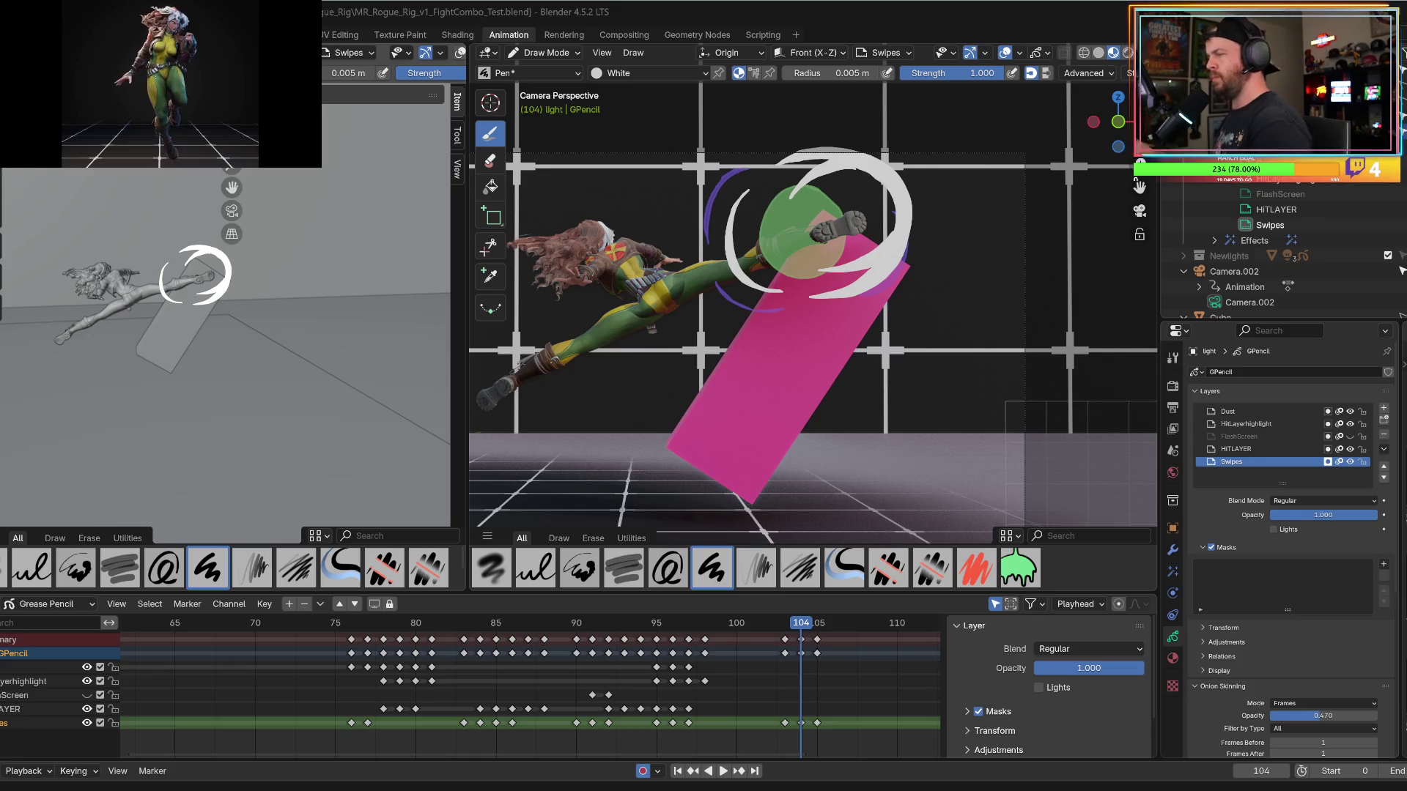
key(Left)
key(Right)
key(Right)
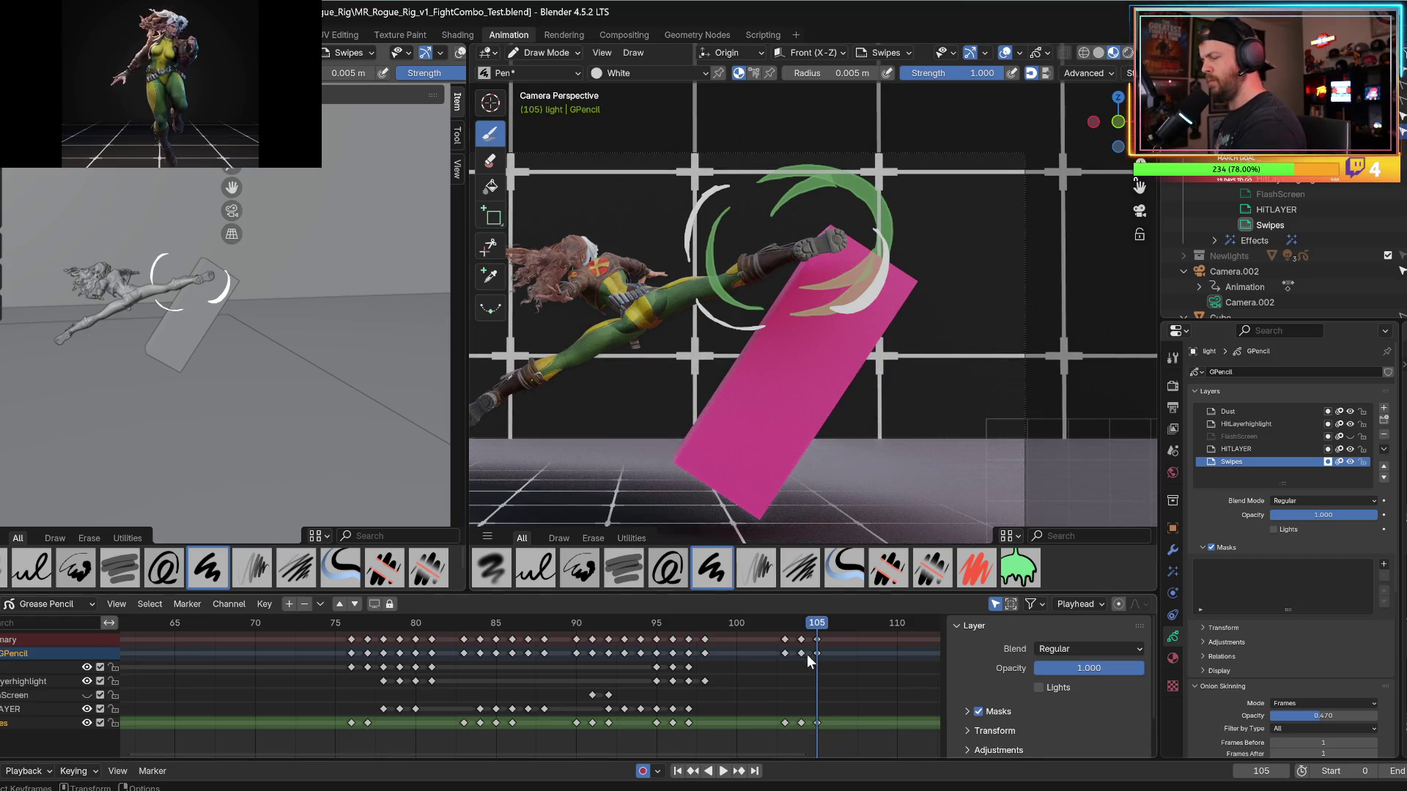
Key all channels at frame 105, shift those keys back to frame 104, and compare both frames.
key(i)
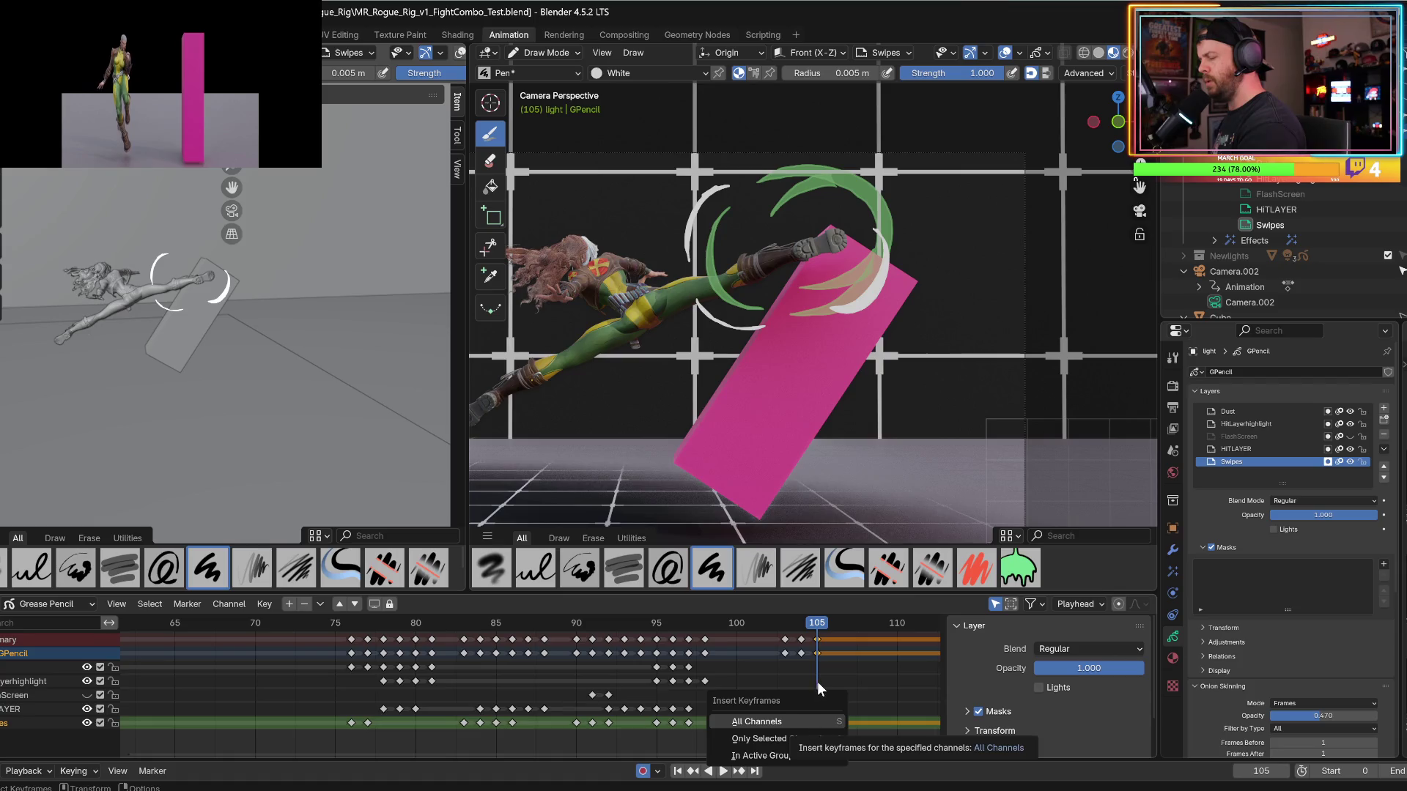
click(812, 719)
drag(816, 723, 797, 705)
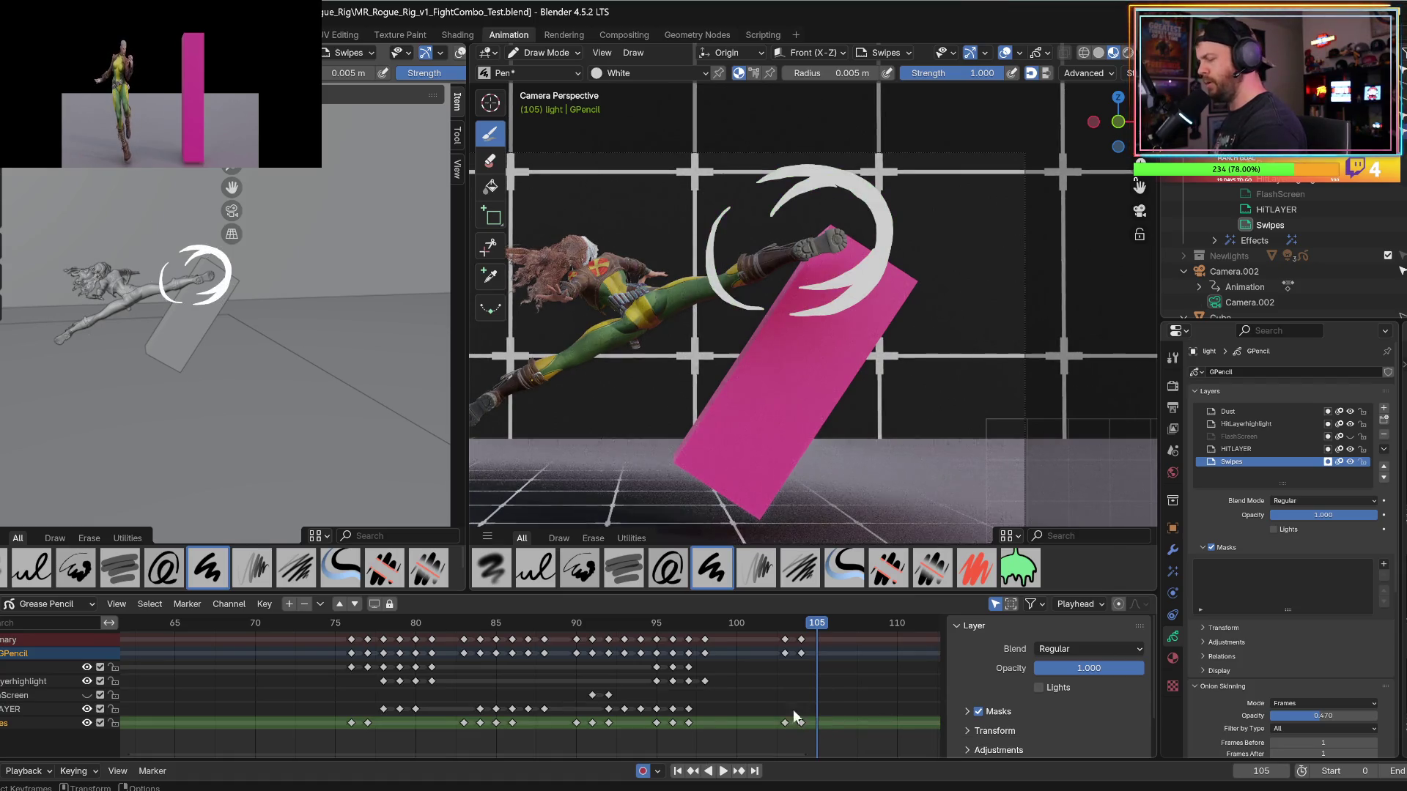
key(Left)
key(Right)
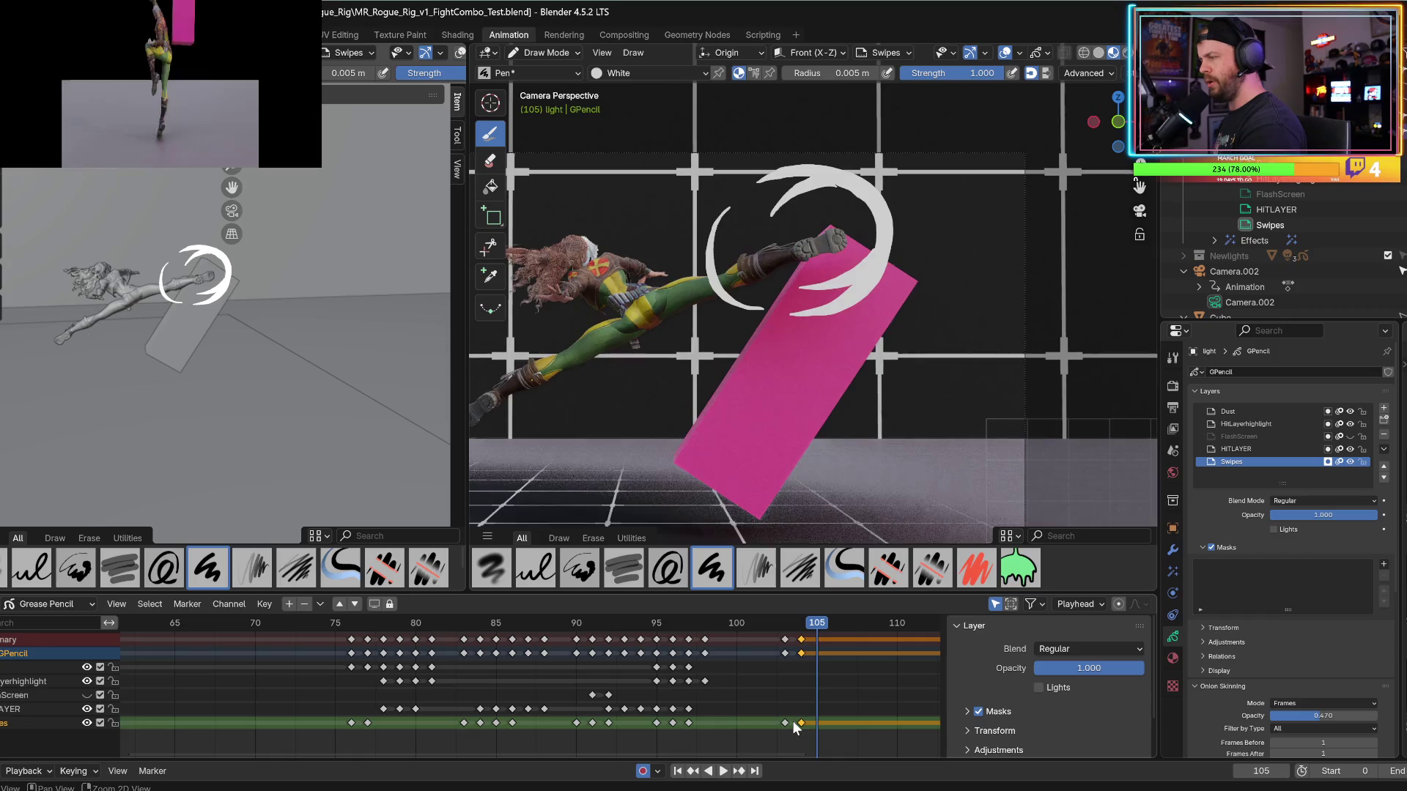
key(Left)
key(Right)
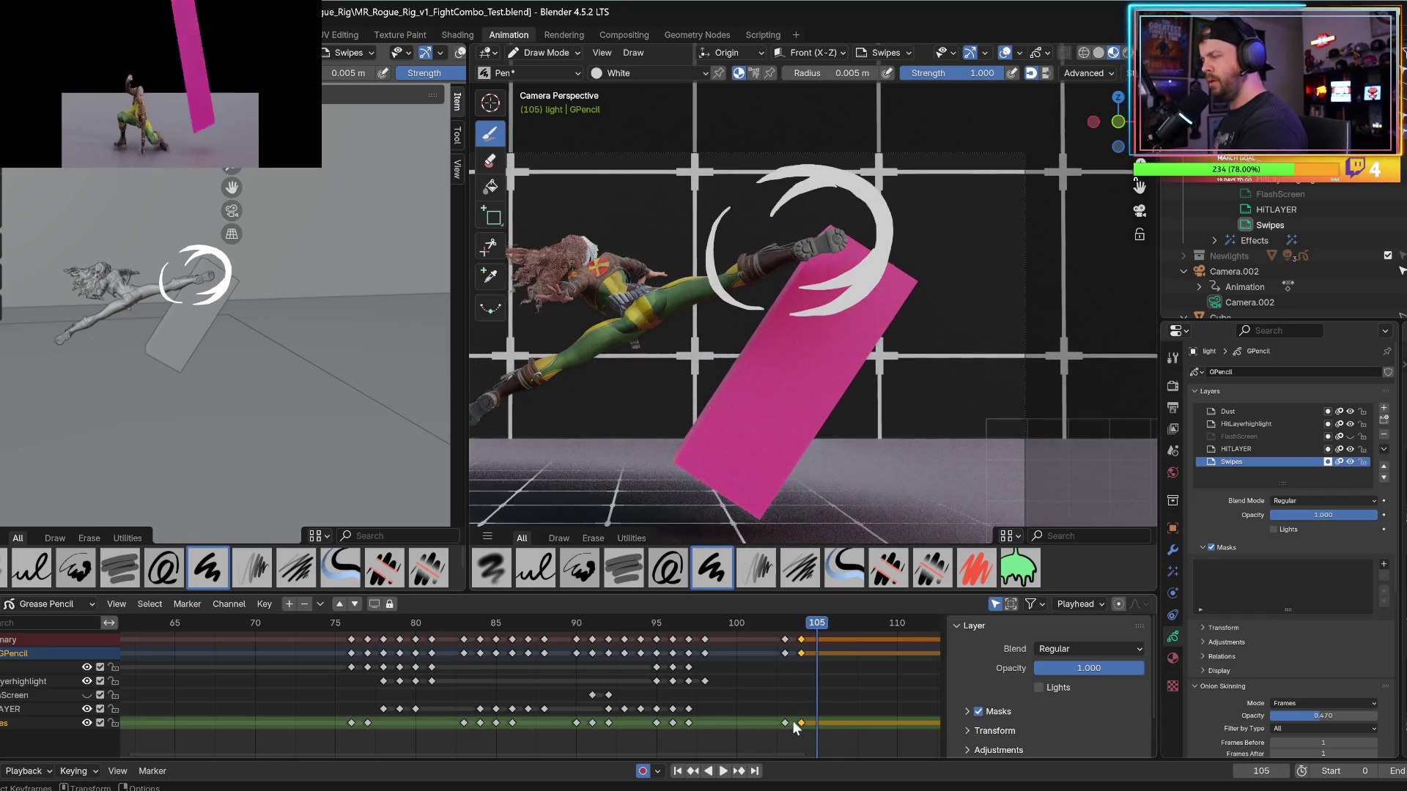
On frame 105, draw fresh white crescents over the green arcs and a white zigzag streak near the leg.
mouse_move(702, 233)
mouse_down()
mouse_move(710, 293)
mouse_move(739, 316)
mouse_up()
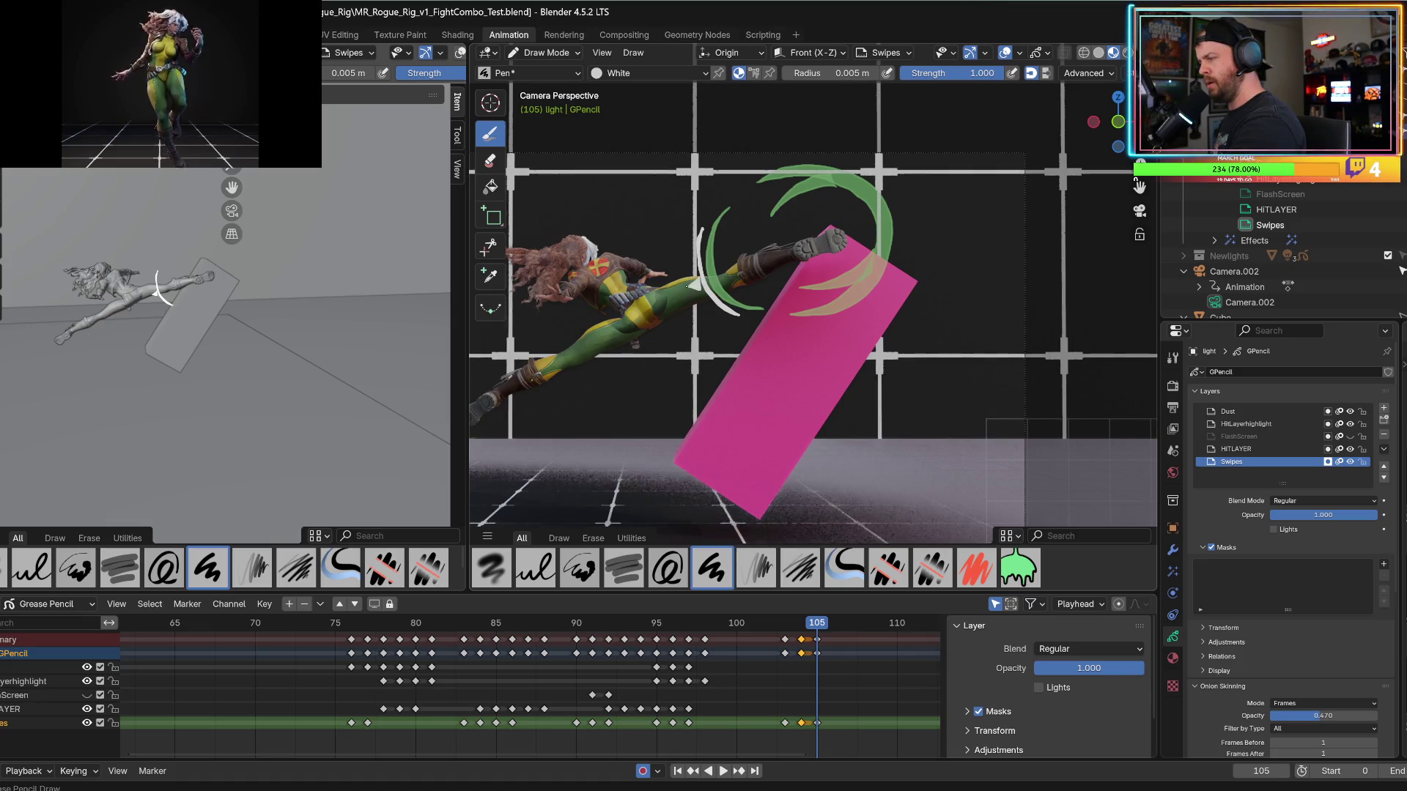
mouse_move(693, 286)
mouse_down()
mouse_move(668, 300)
mouse_move(700, 280)
mouse_up()
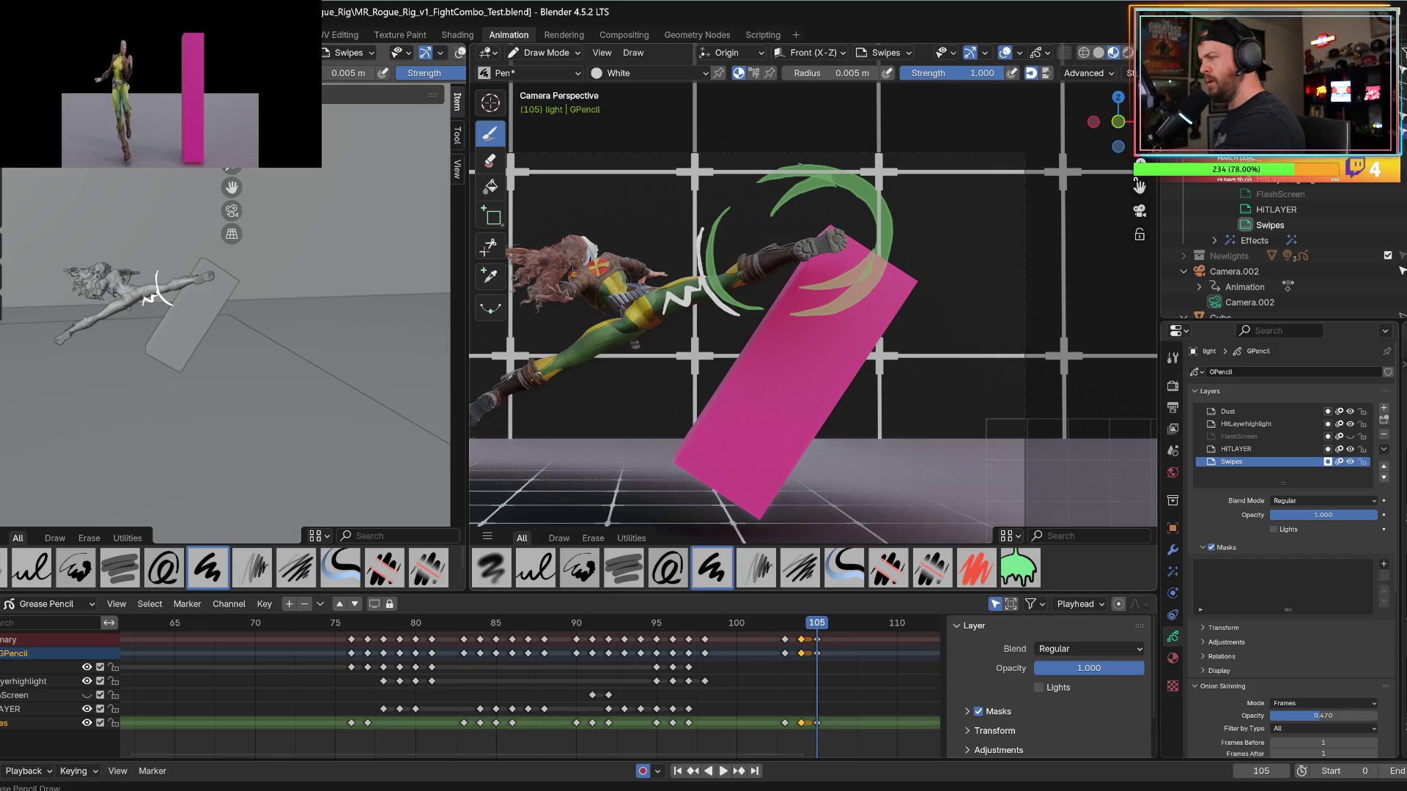
mouse_move(816, 168)
mouse_down()
mouse_move(892, 212)
mouse_move(868, 293)
mouse_move(900, 250)
mouse_move(883, 185)
mouse_move(835, 167)
mouse_up()
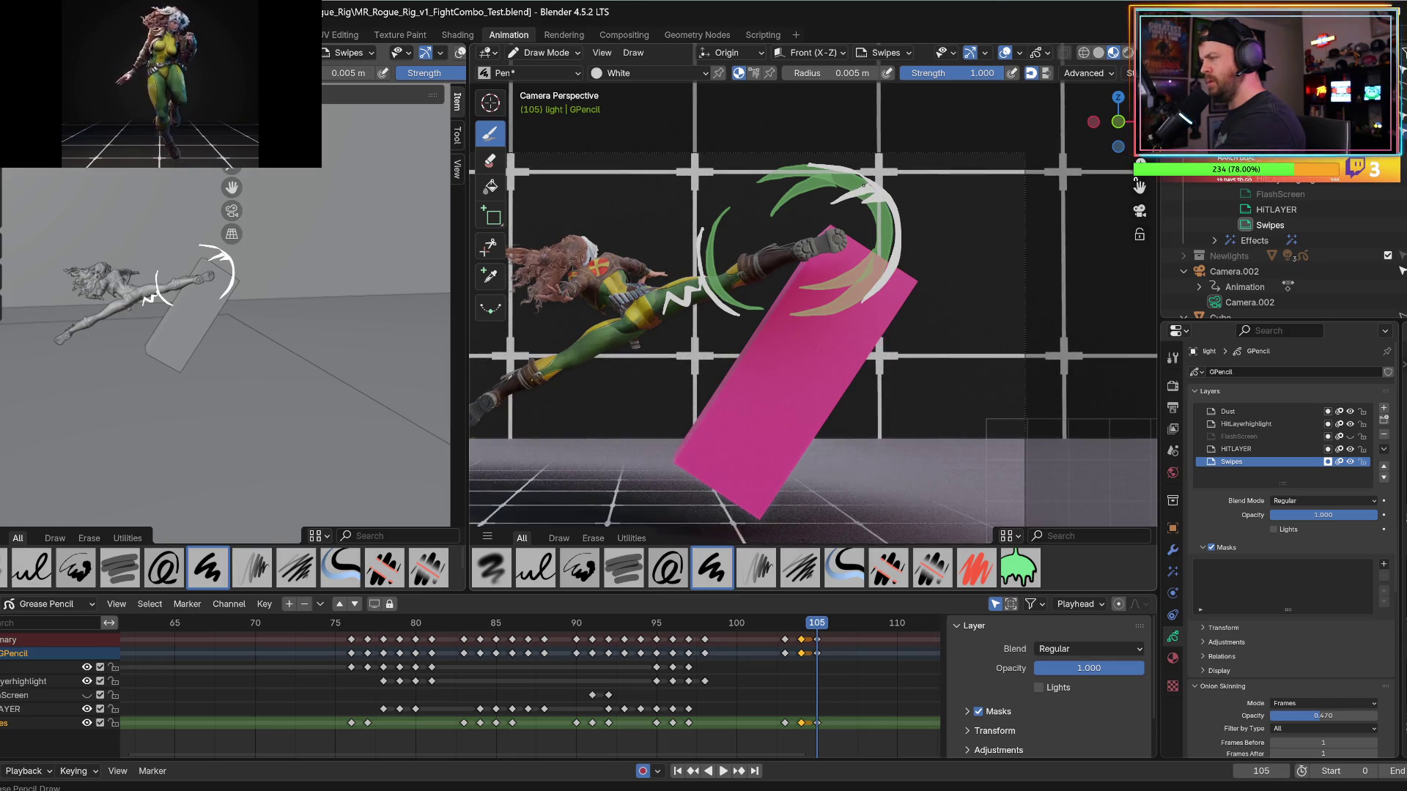
drag(832, 264, 890, 242)
Step to frame 107 and draw one short curved white trail stroke near the top.
key(ctrl+z)
key(Right)
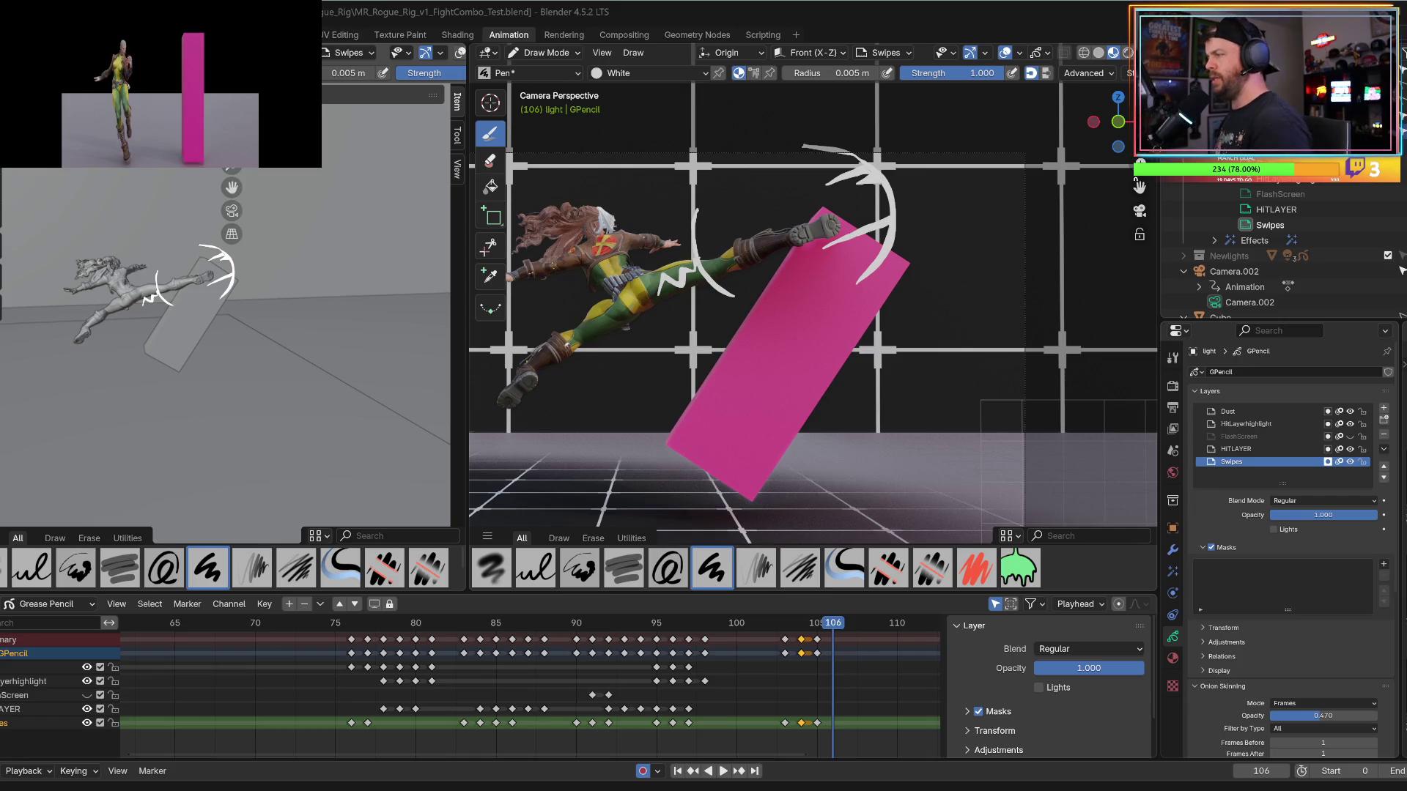
key(Right)
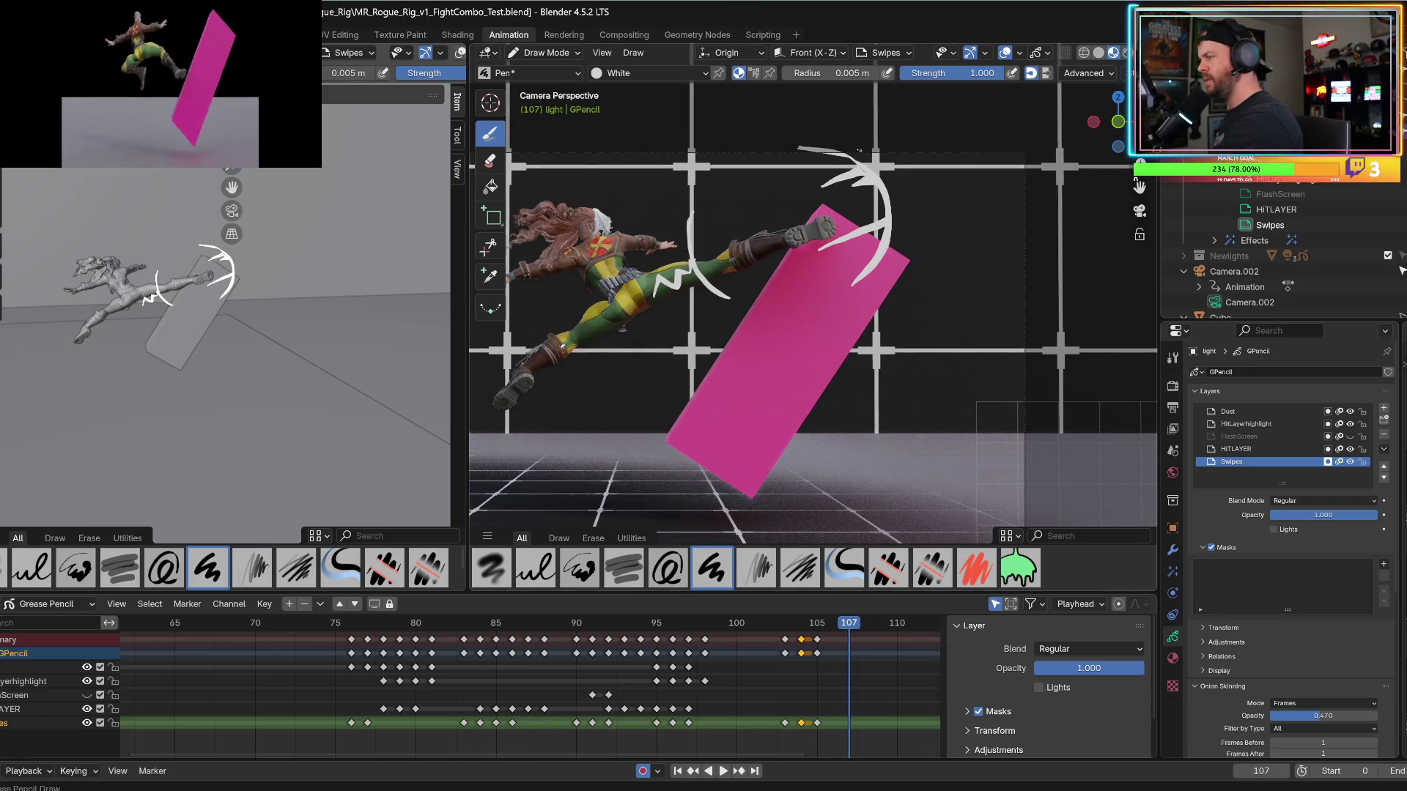
drag(878, 167, 899, 211)
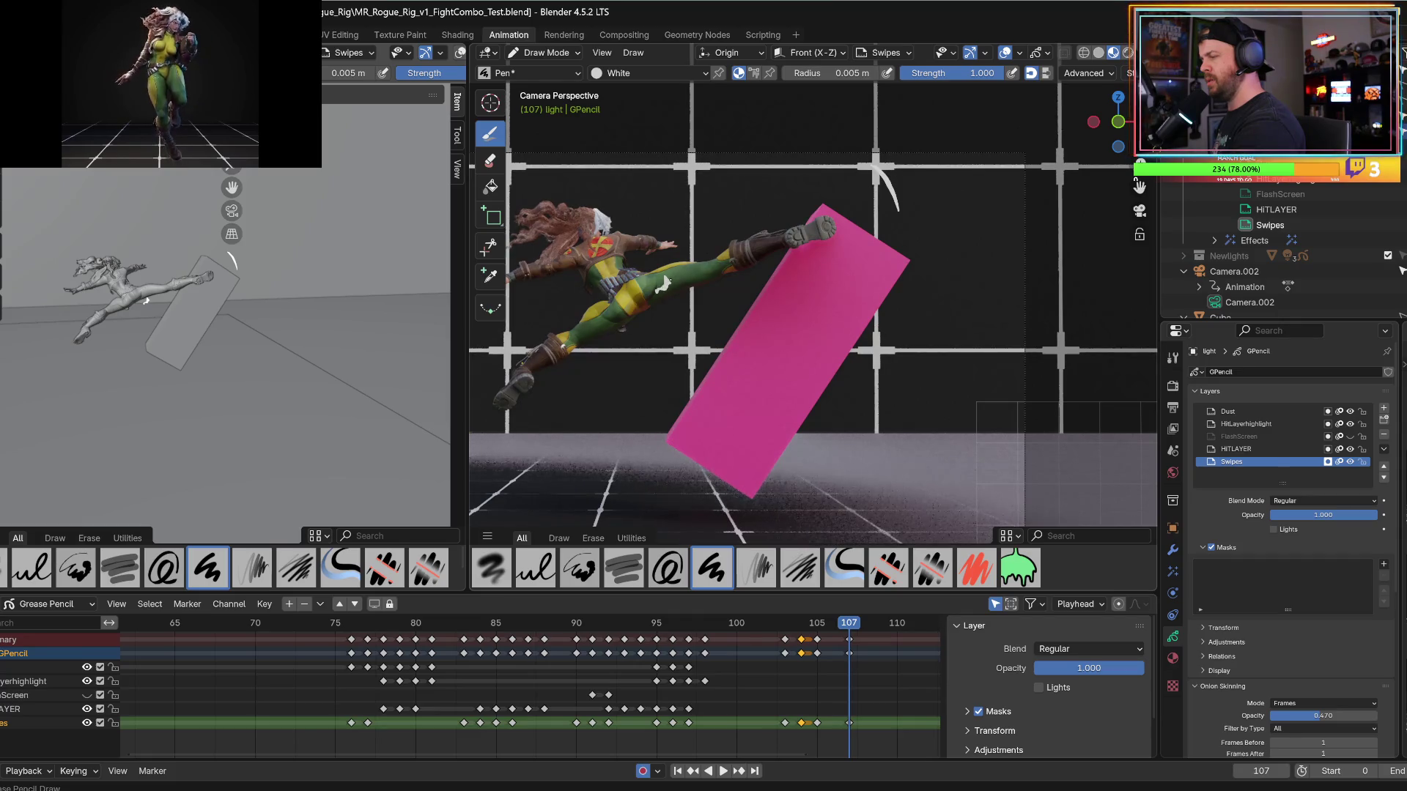
key(Right)
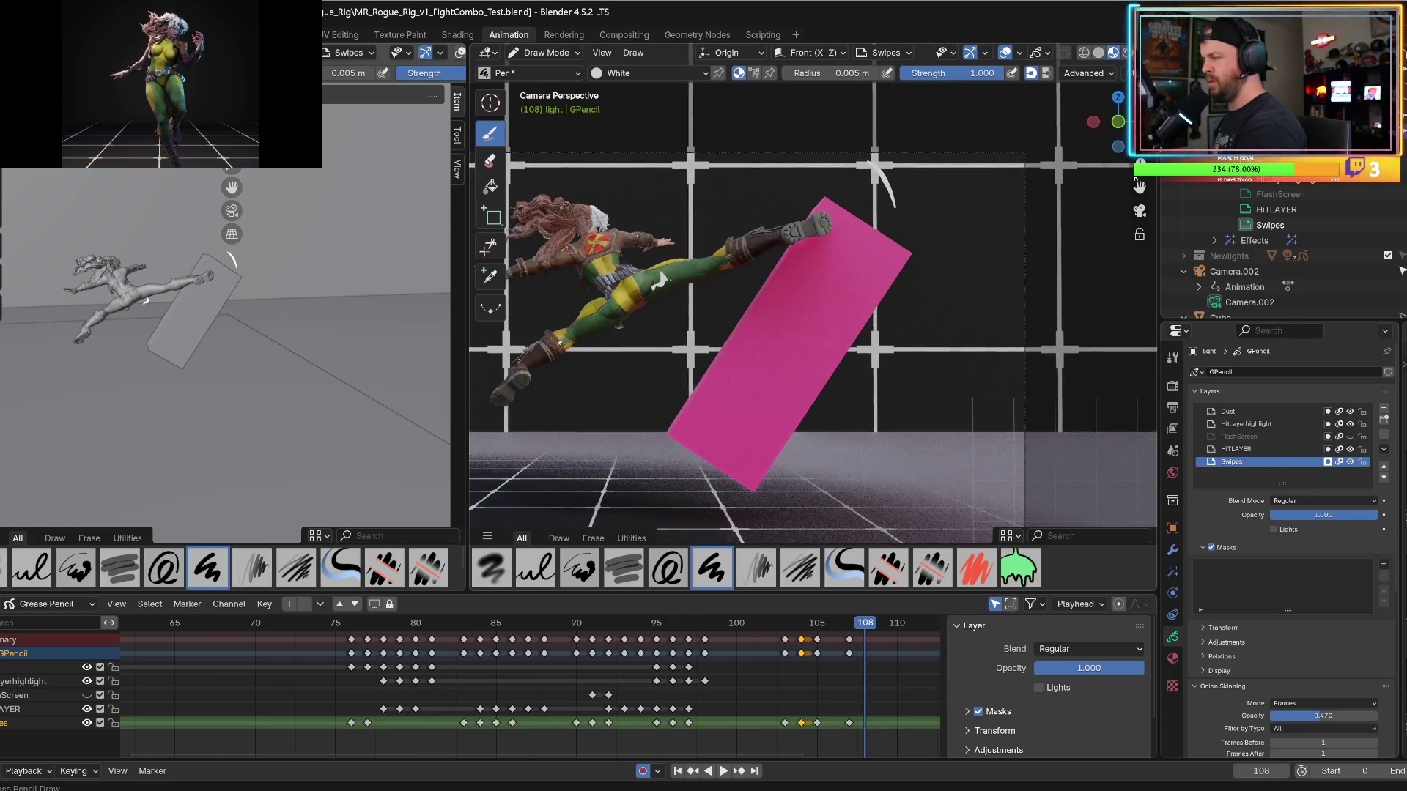
Replay the kick across frames 95–112, settle on impact frame 103, and save the file.
key(Left)
key(space)
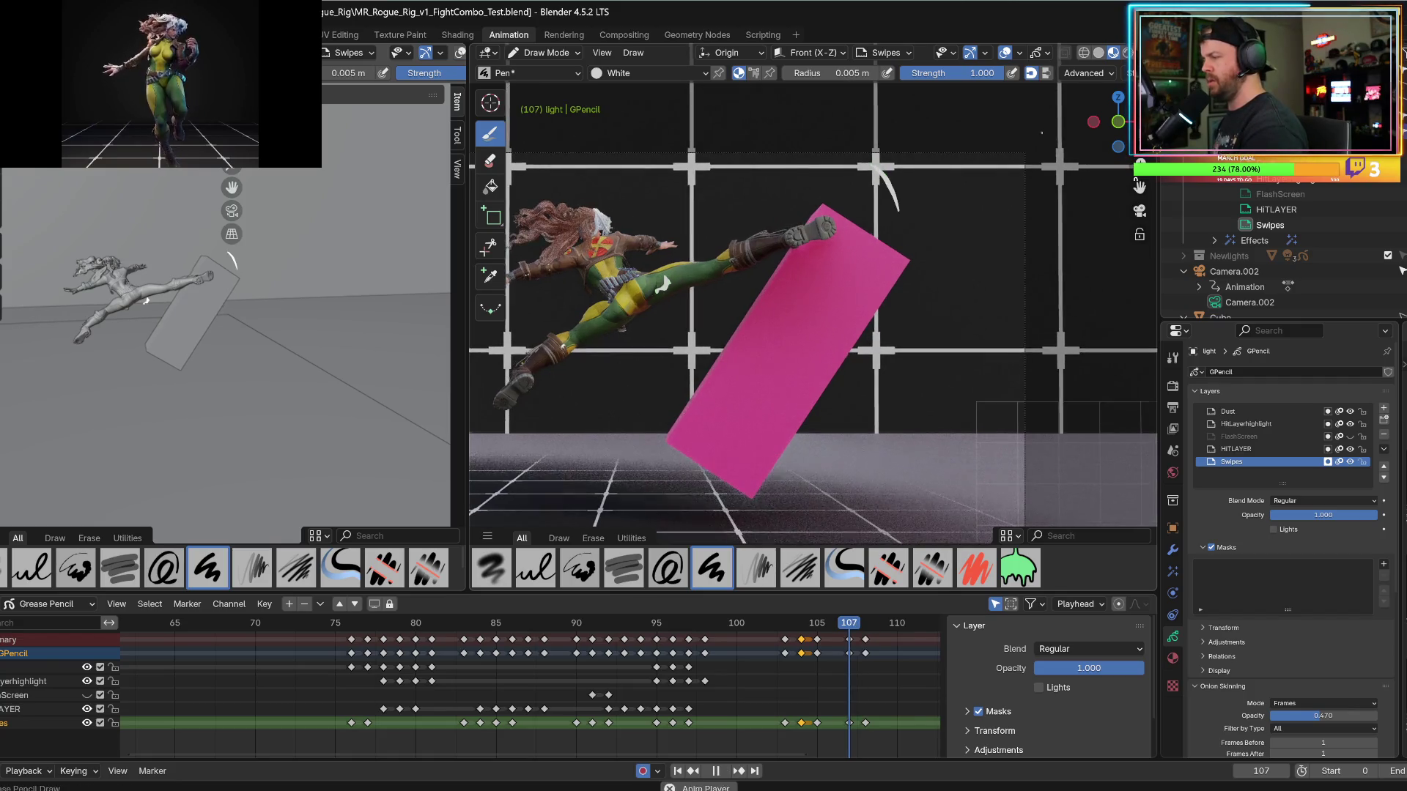
key(space)
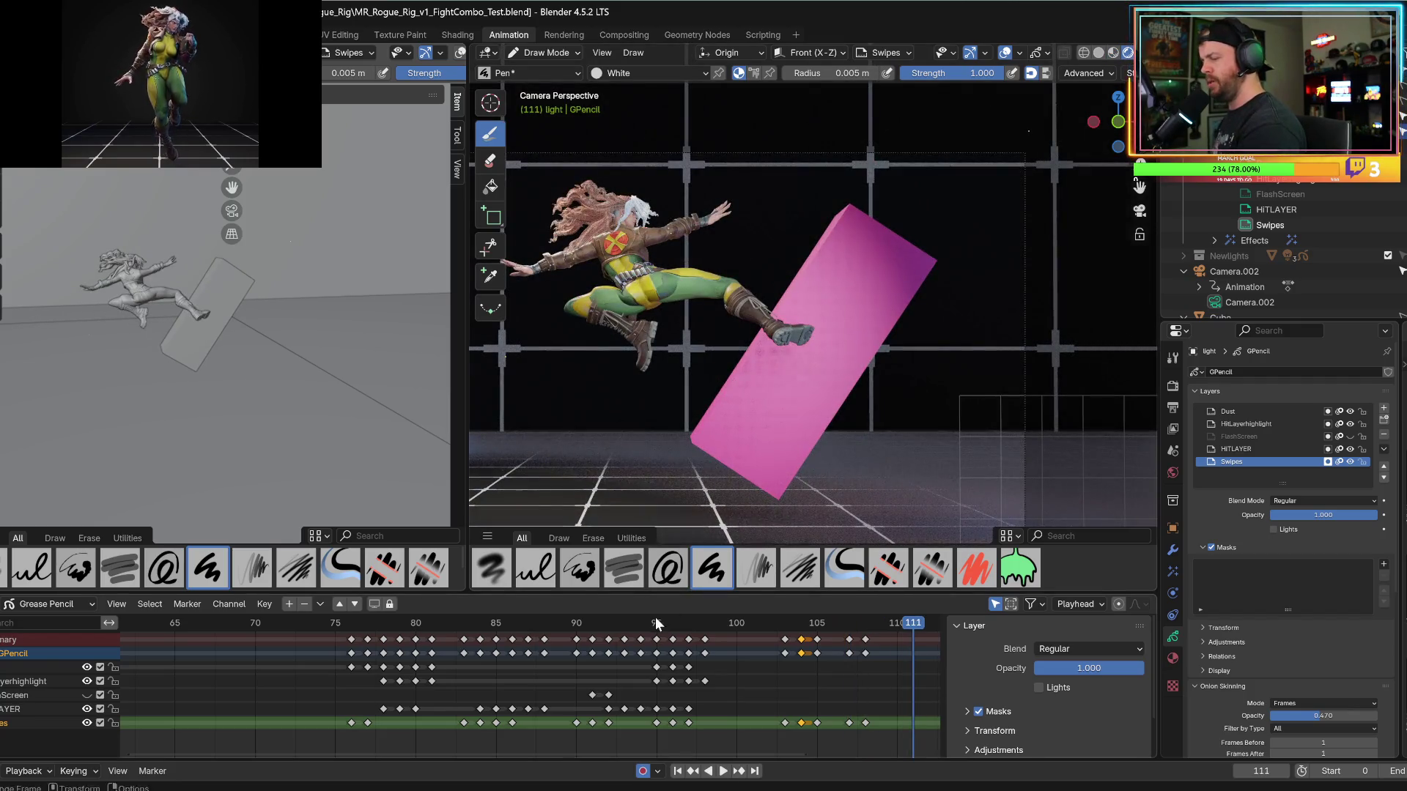
click(655, 624)
key(space)
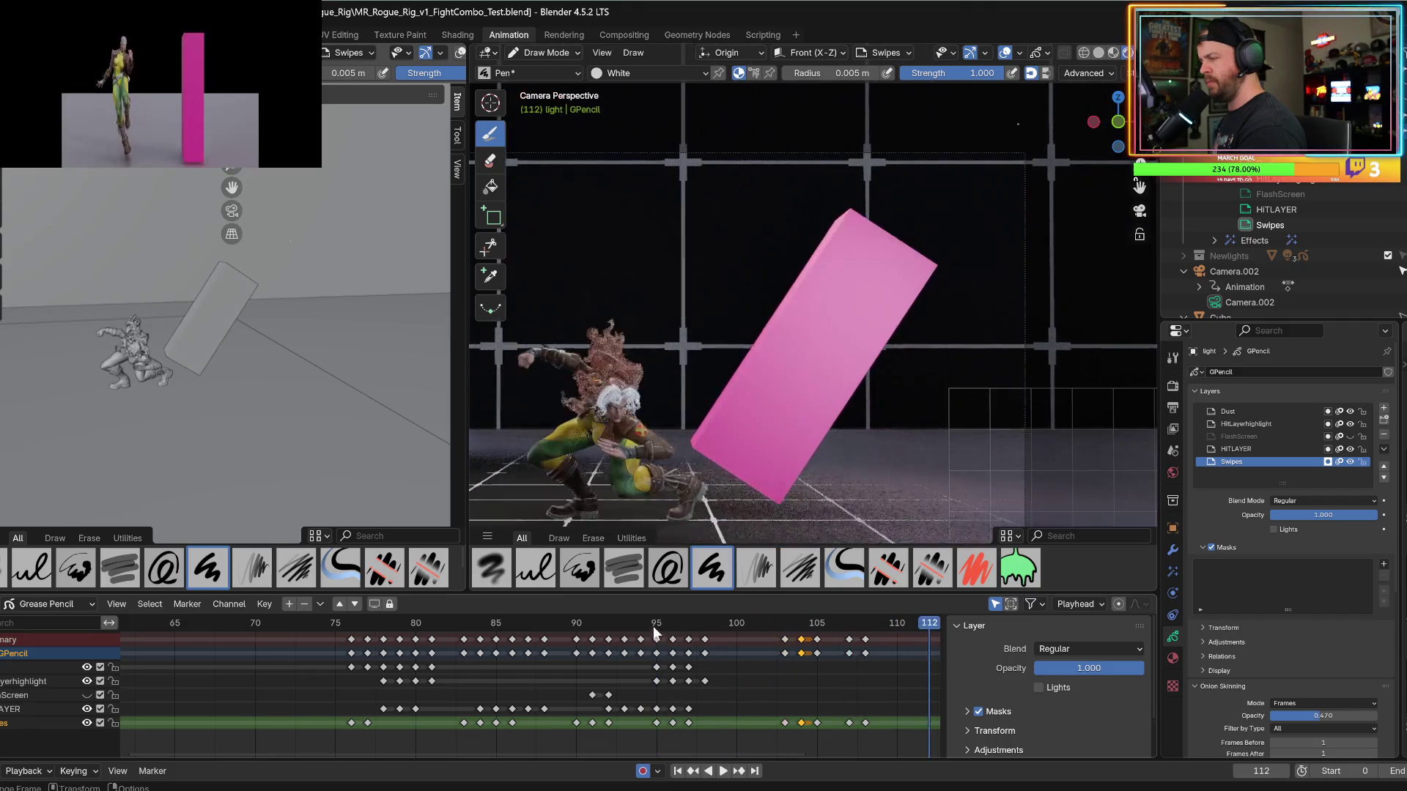
click(655, 627)
key(space)
key(space)
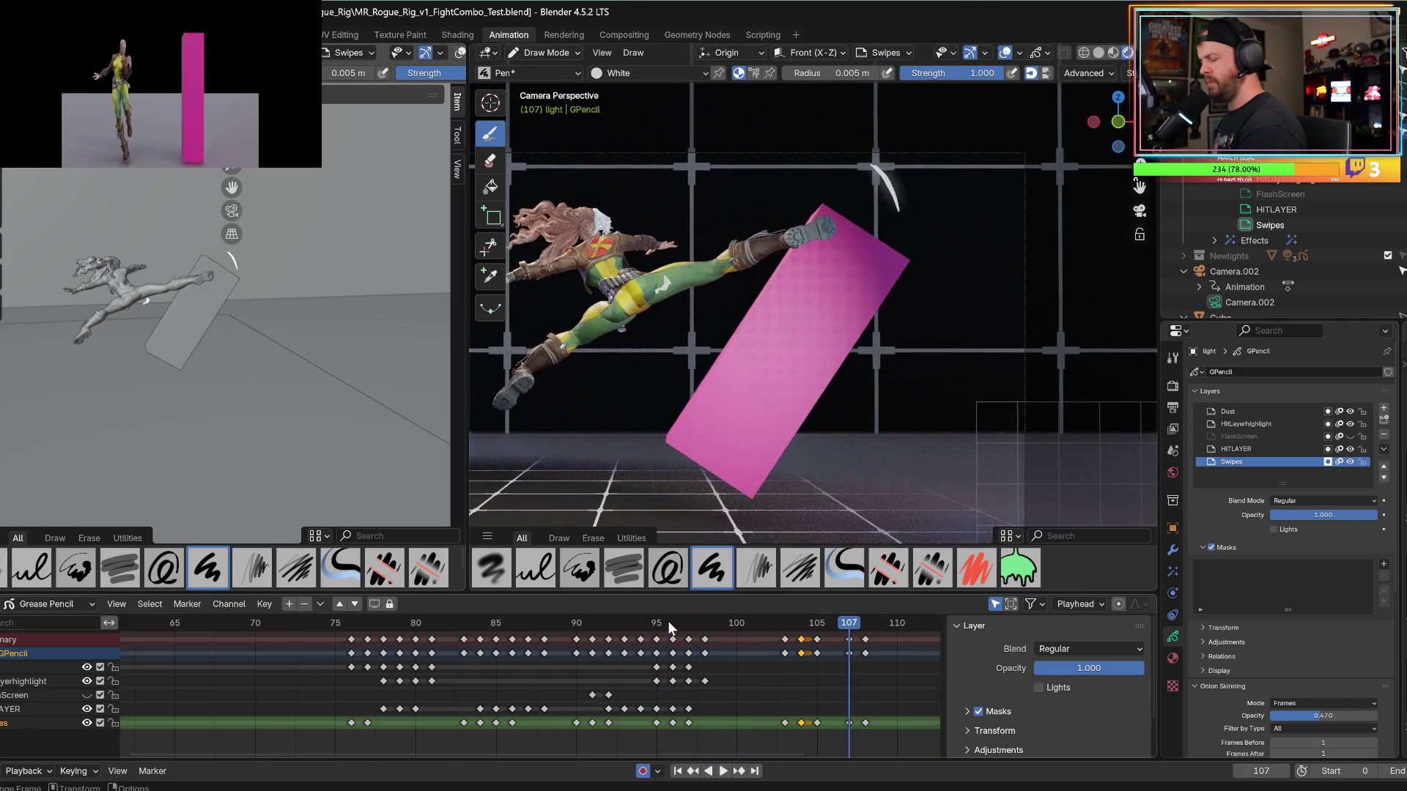
click(667, 623)
key(space)
key(space)
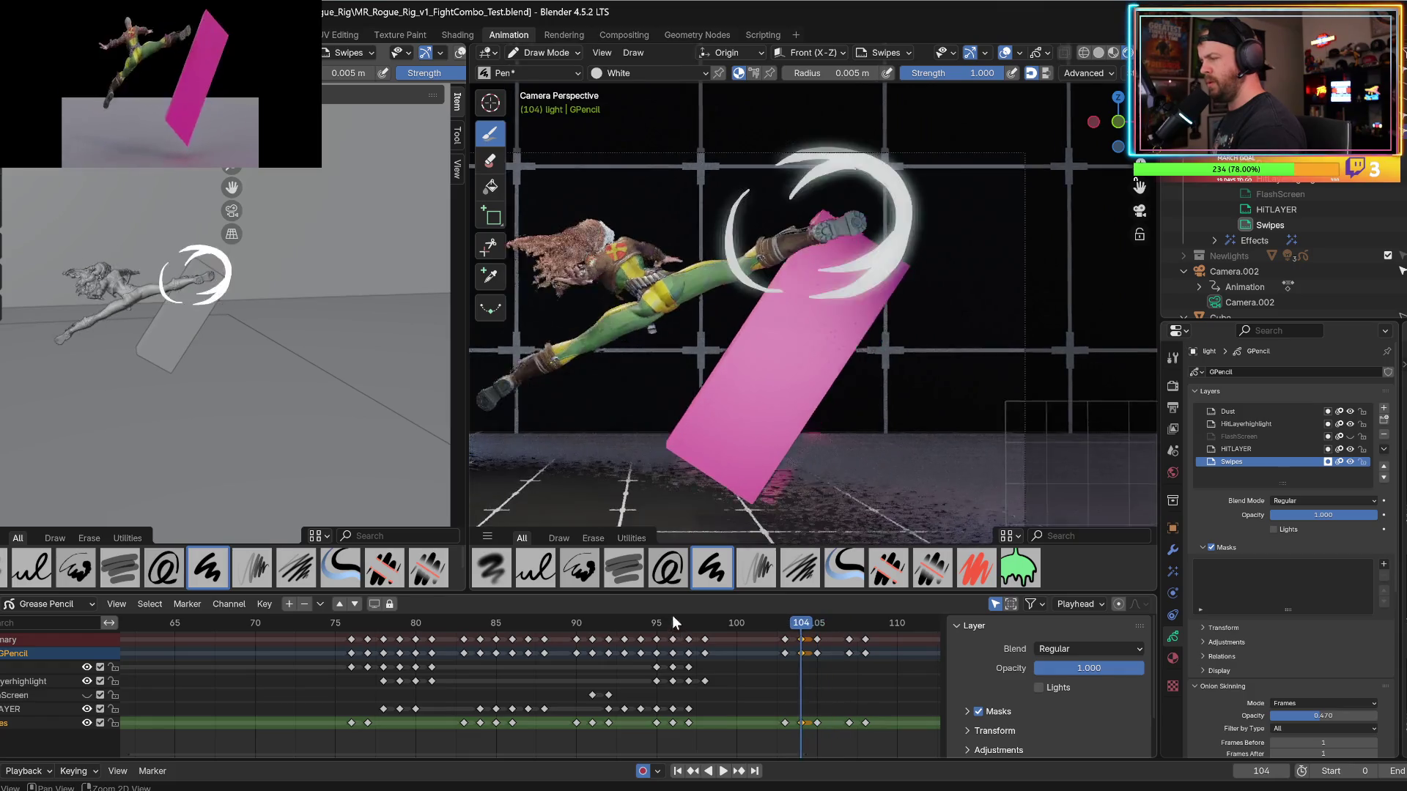
key(Left)
key(ctrl+s)
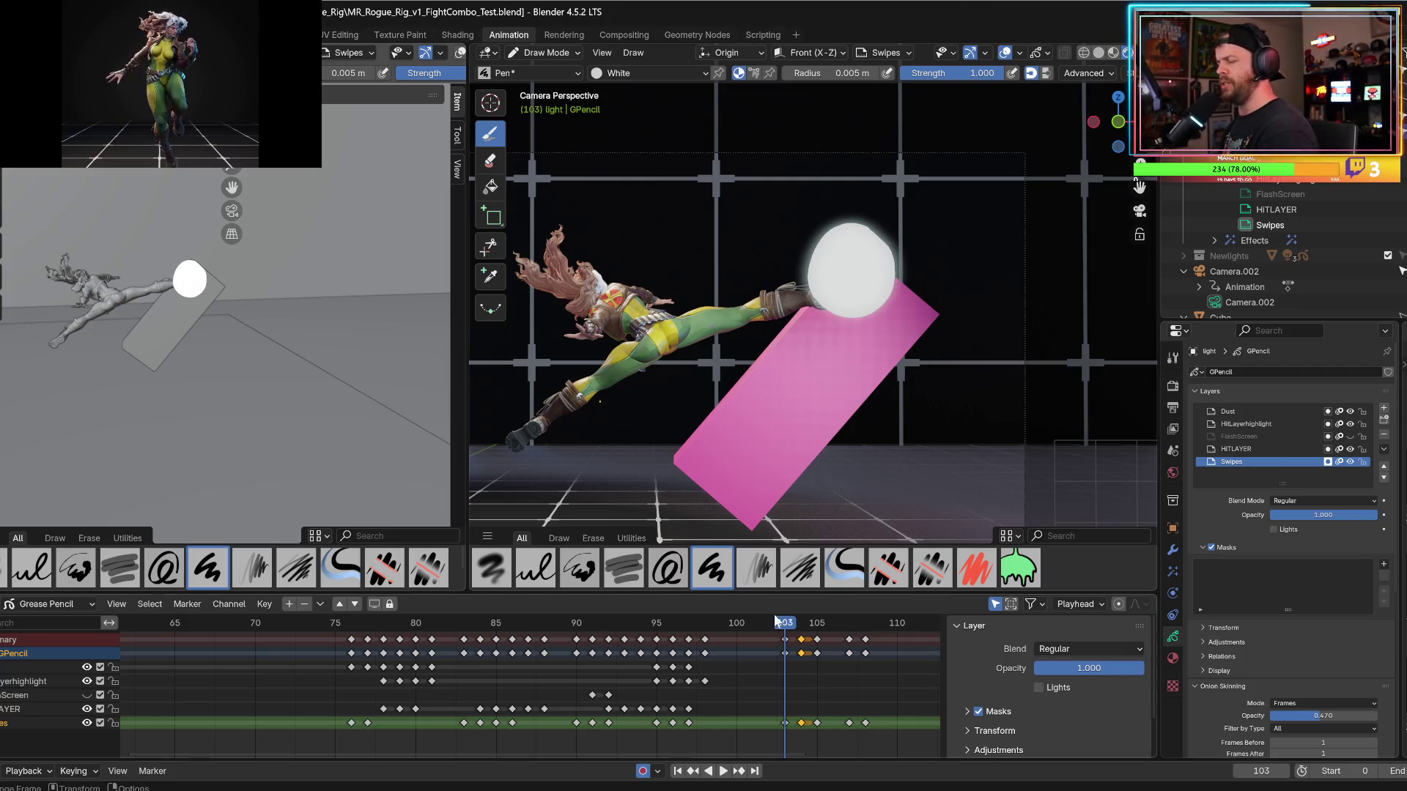
key(space)
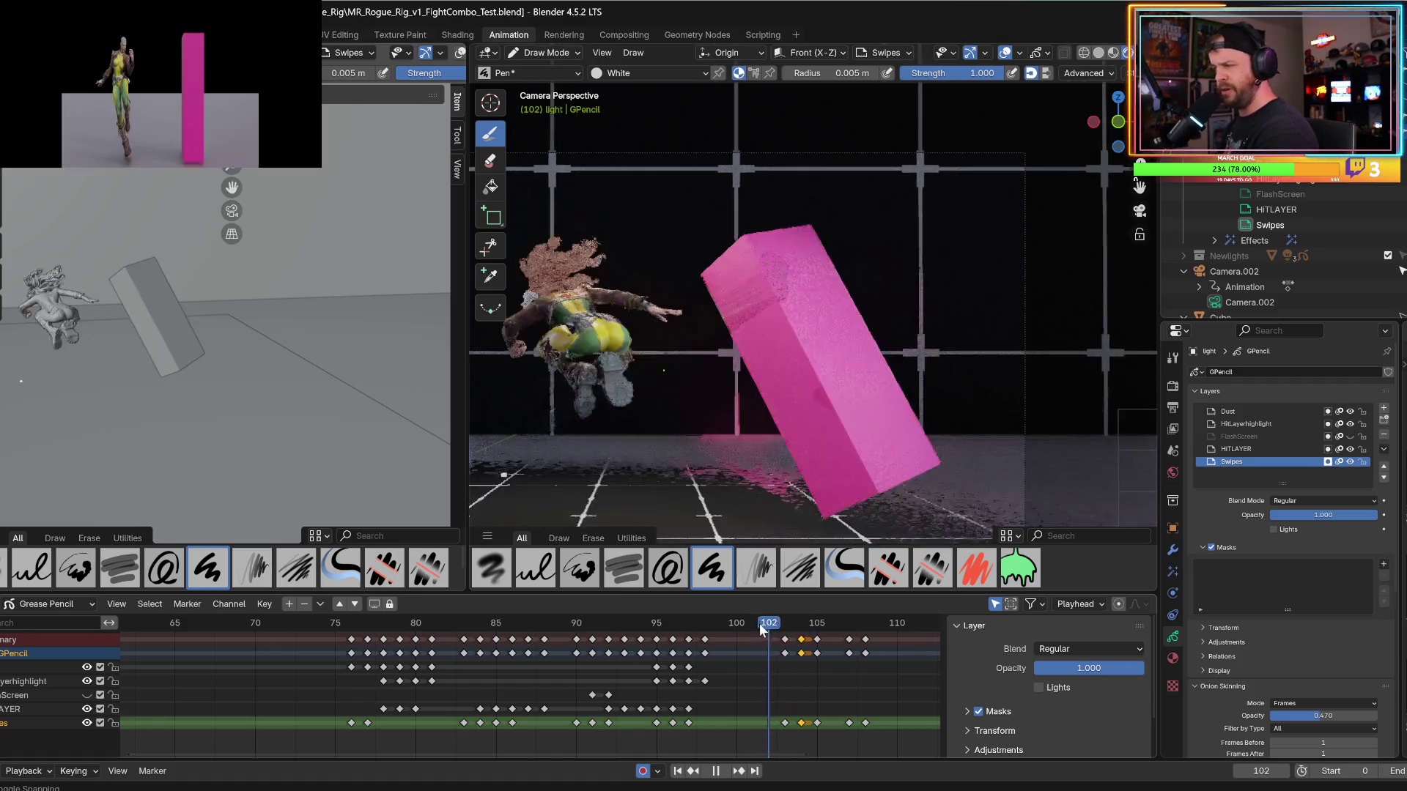
key(space)
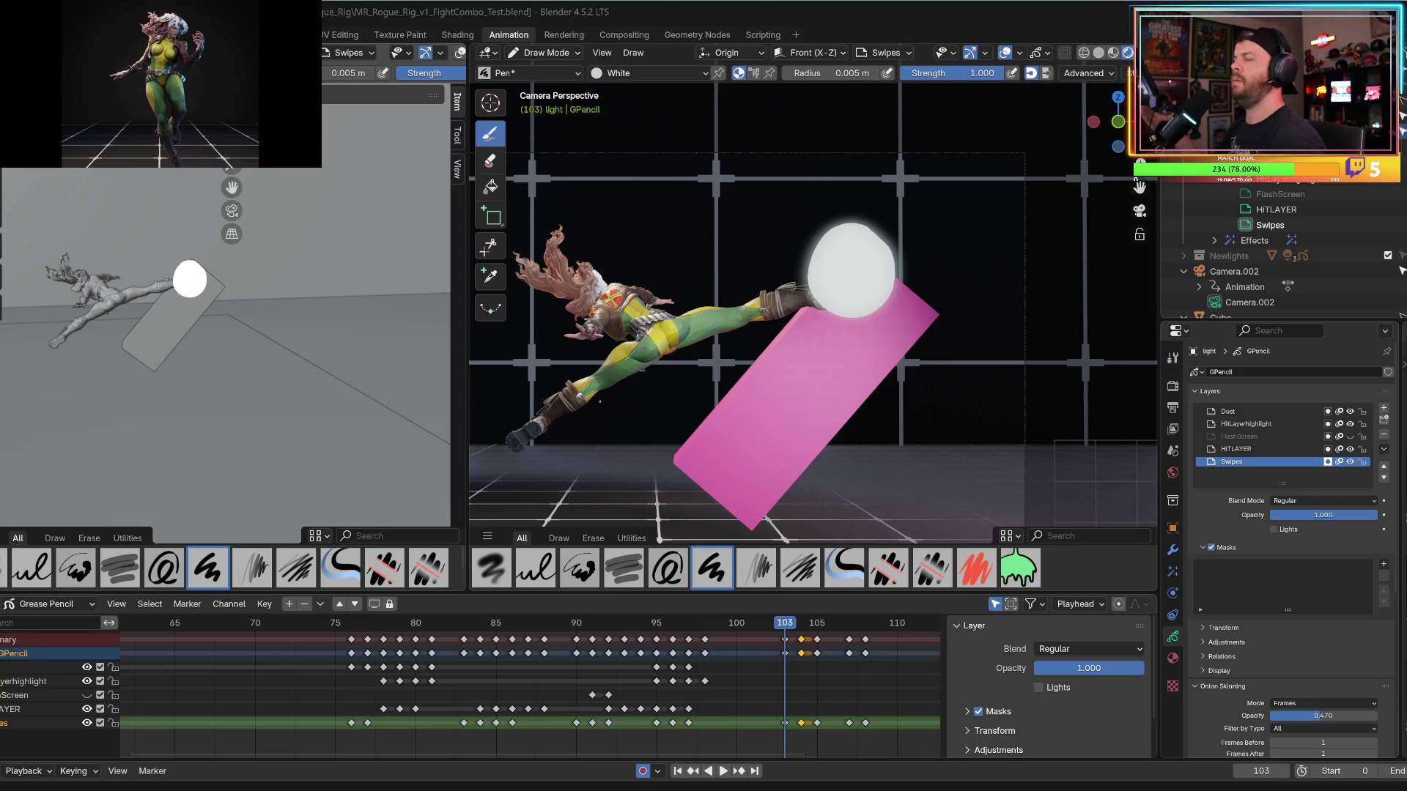
key(space)
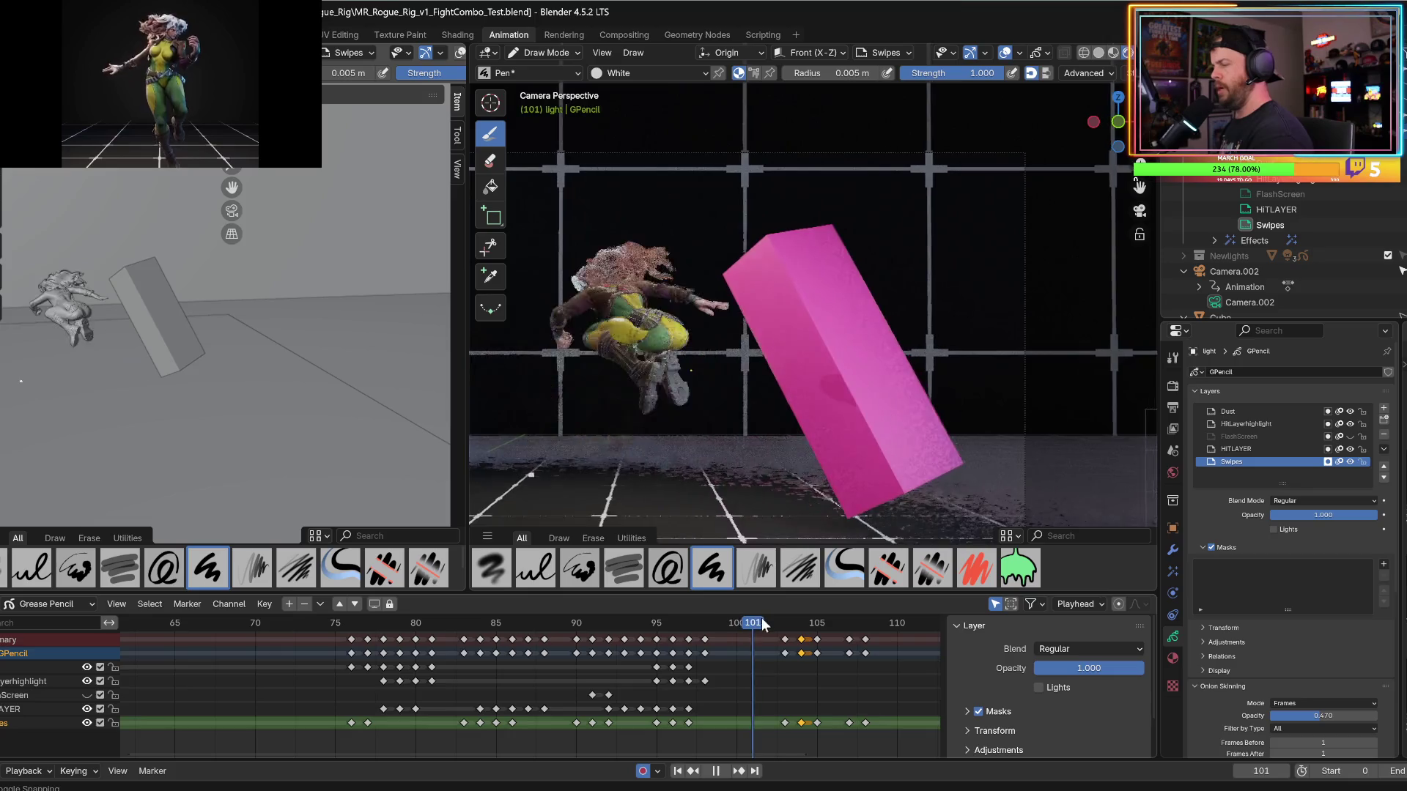
key(space)
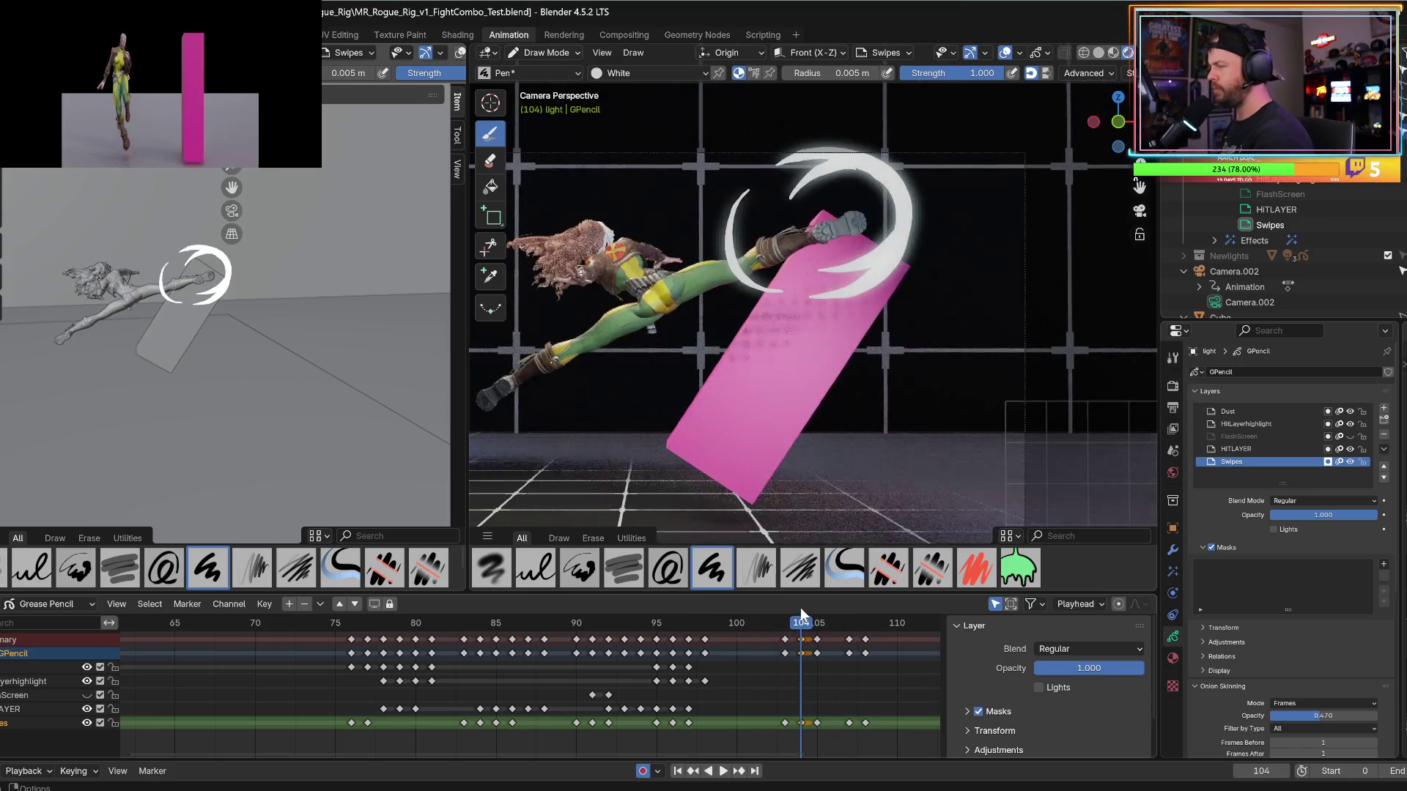
scroll(1233, 562, down, 5)
scroll(1241, 570, up, 3)
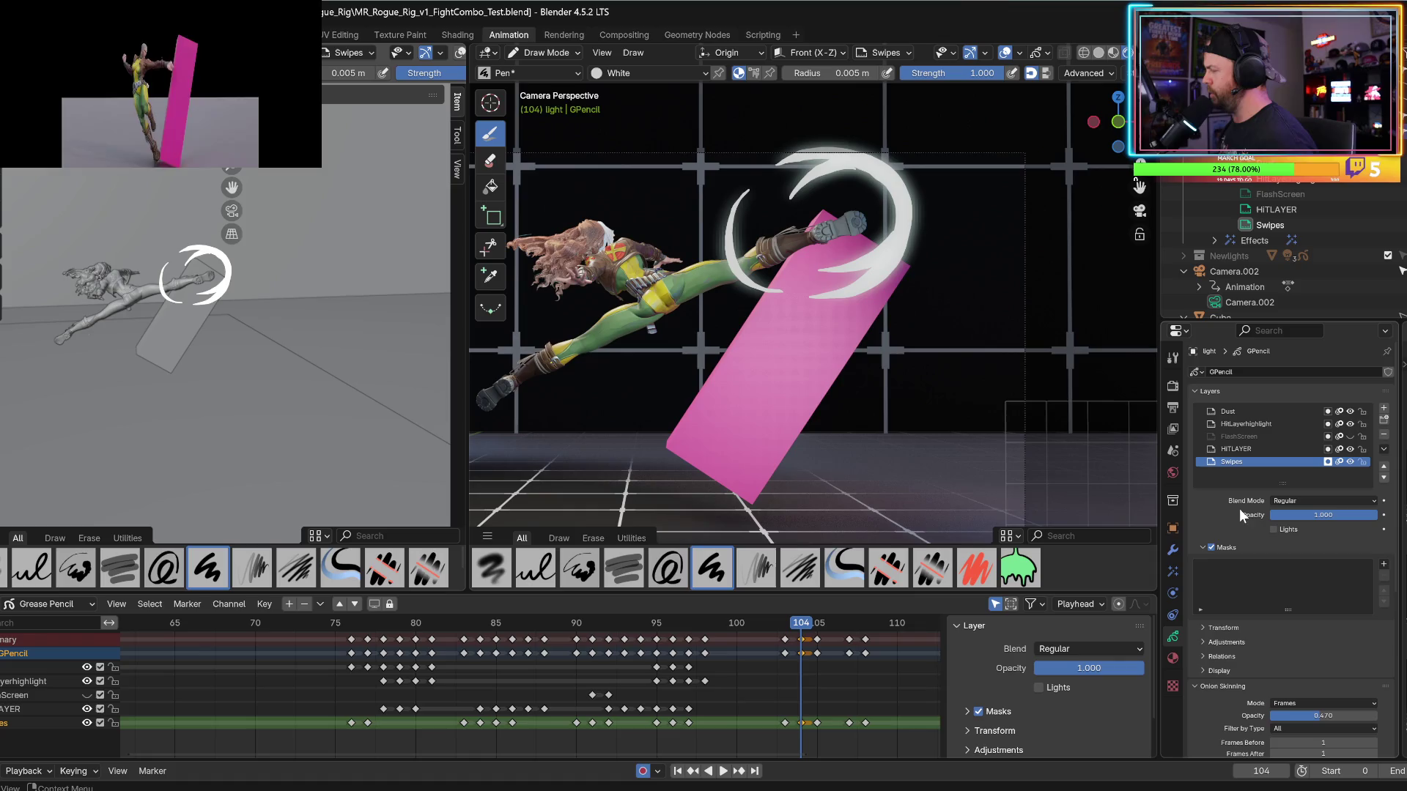
Step through HITLAYER, HitLayerhighlight and Dust, ending with FlashScreen as the active layer.
click(1245, 449)
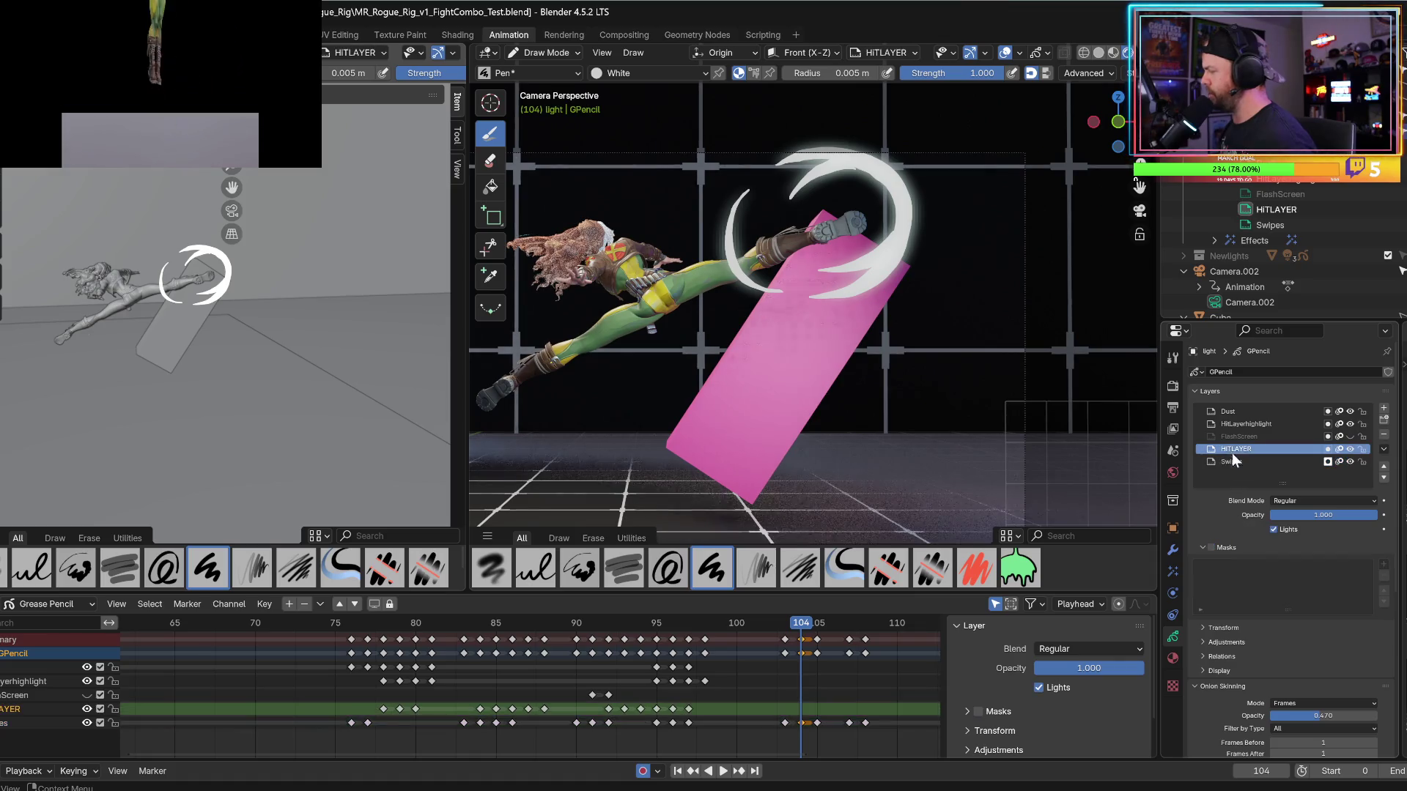
click(1246, 424)
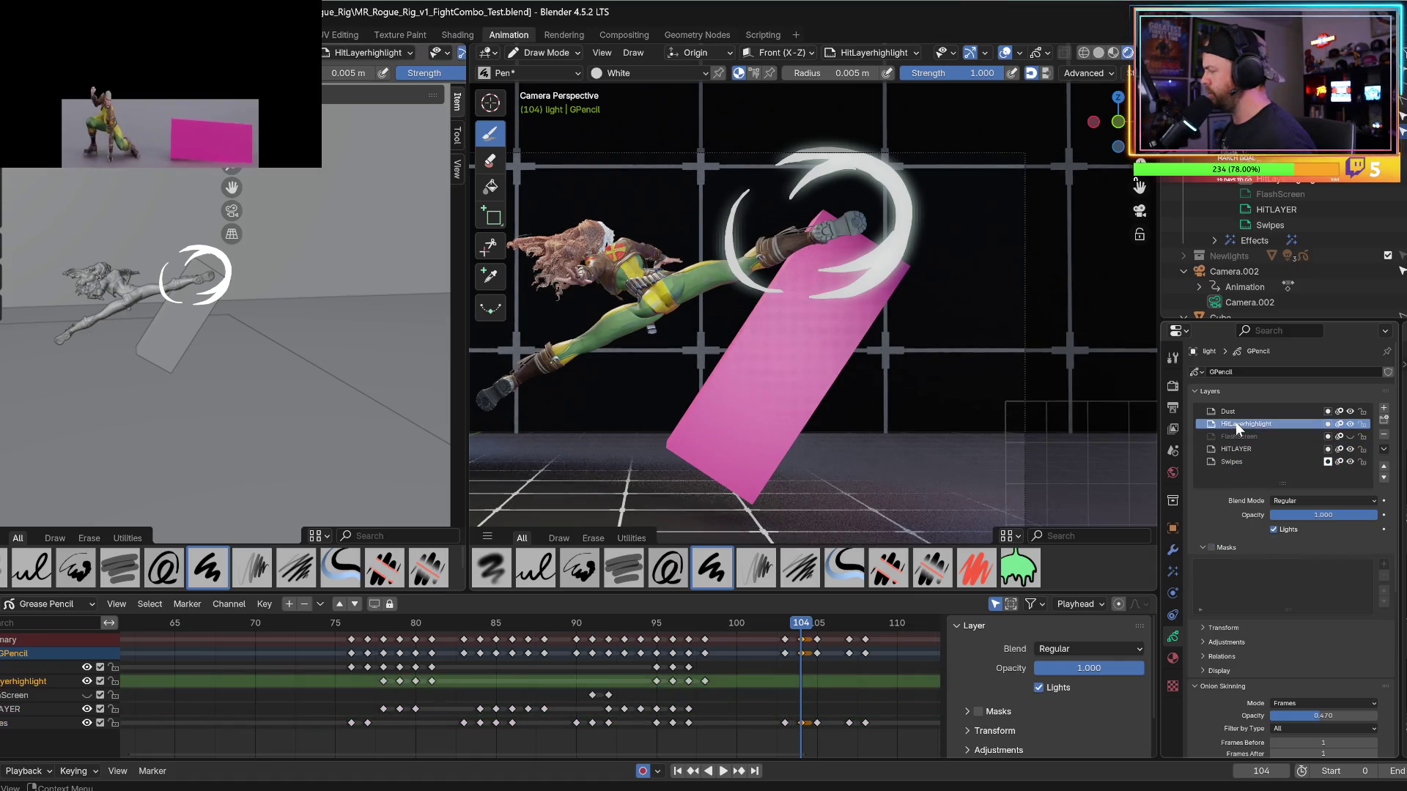
click(1232, 412)
click(1231, 437)
Scrub and replay from frame 91, stopping on frame 92 where the yellow bursts appear.
mouse_move(744, 630)
mouse_down()
mouse_move(700, 629)
mouse_move(797, 630)
mouse_move(724, 618)
mouse_up()
click(629, 622)
key(space)
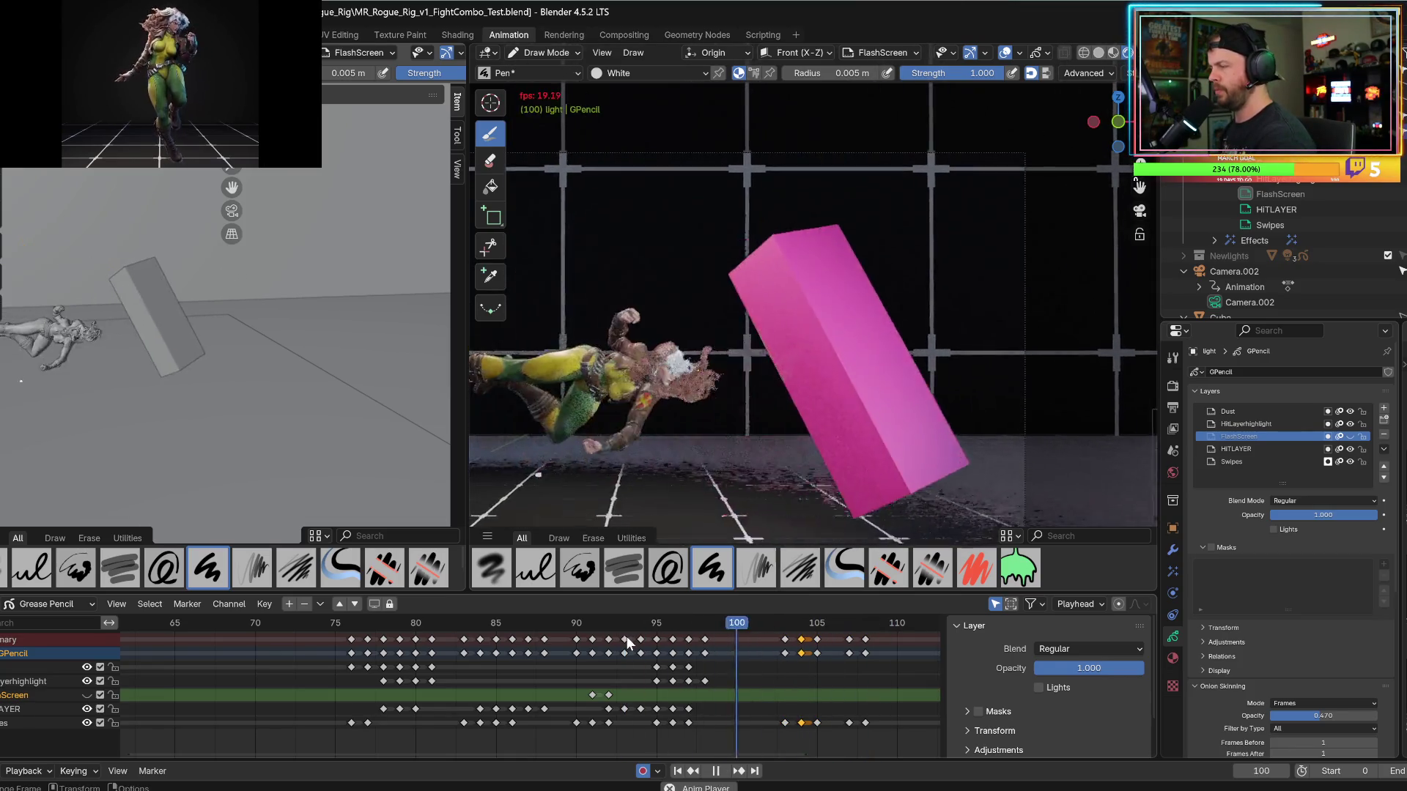
click(603, 629)
click(603, 624)
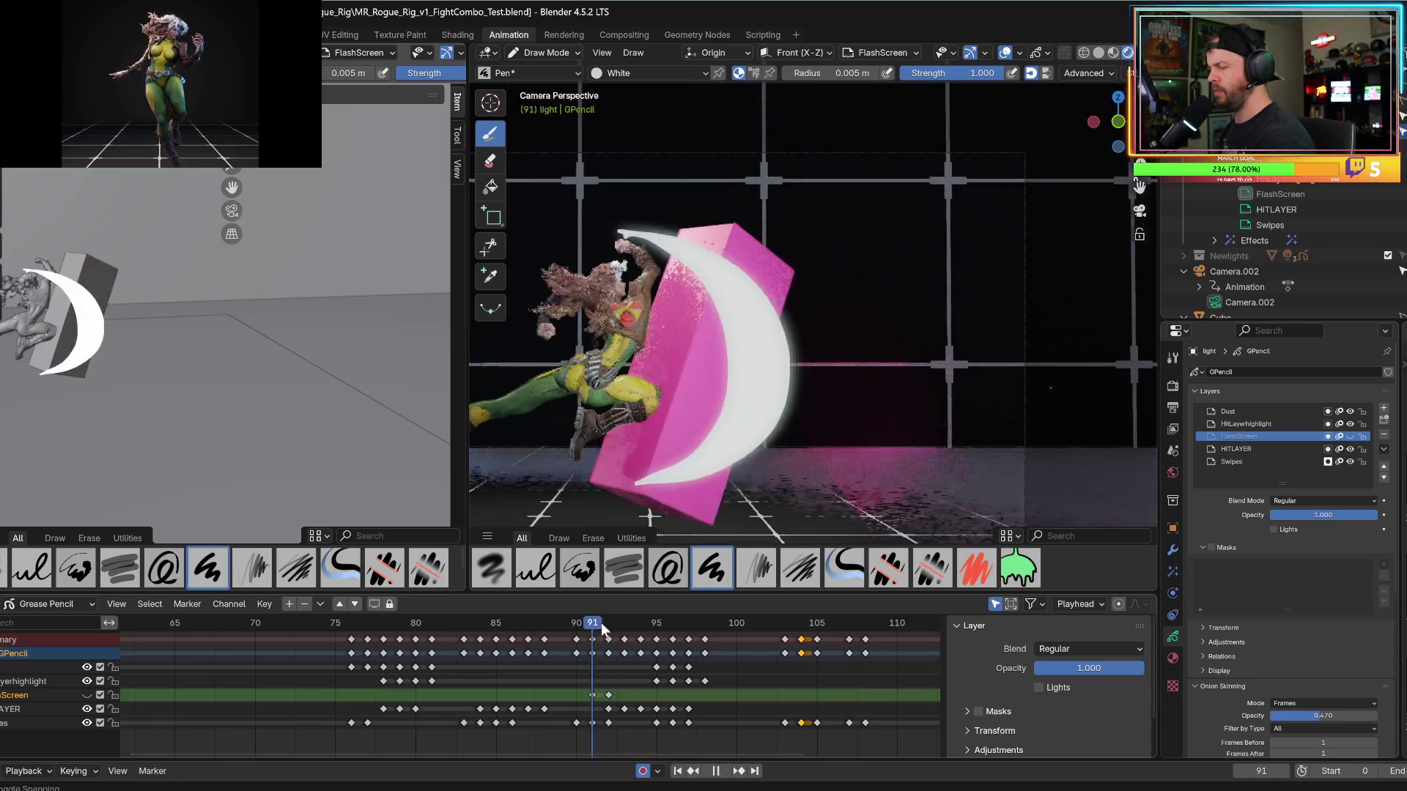
click(602, 623)
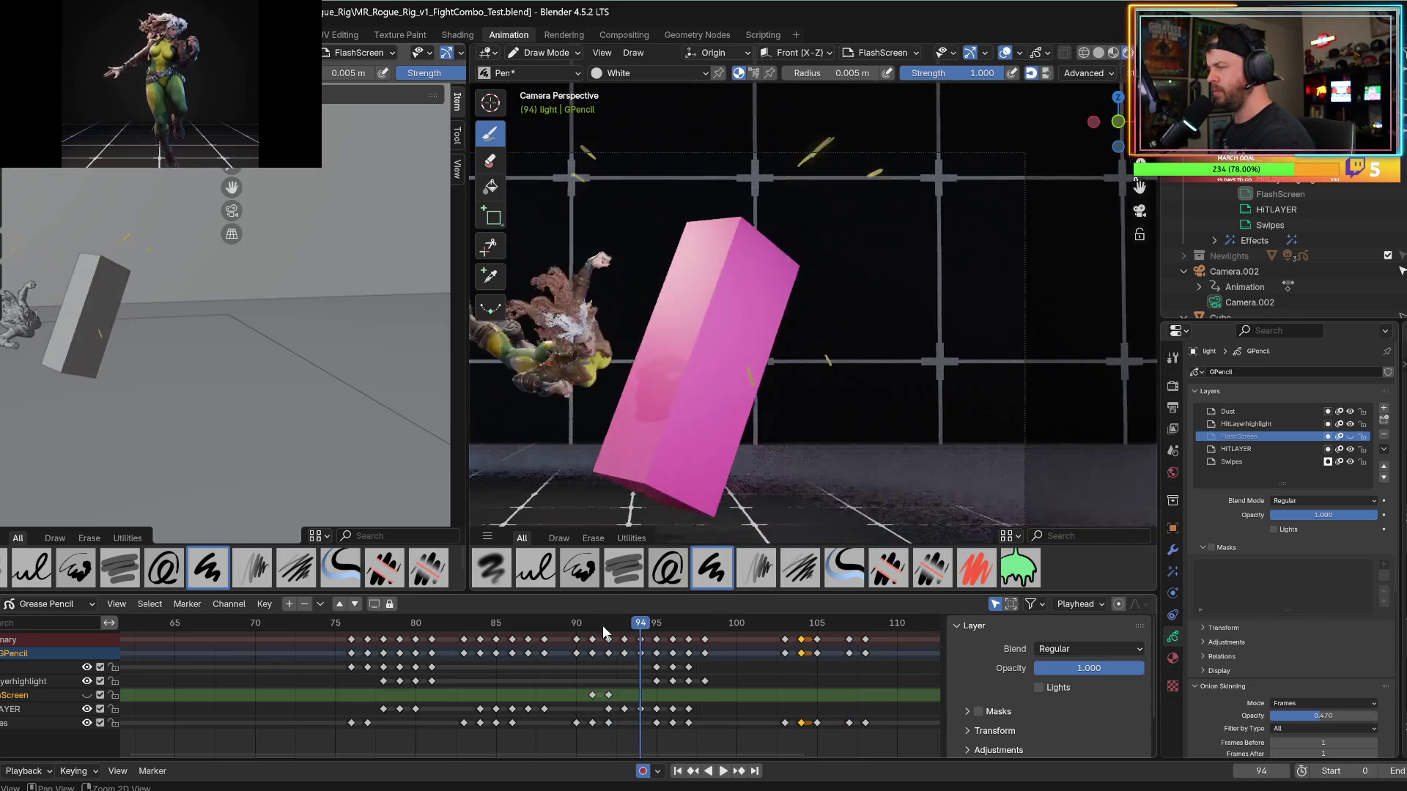
click(603, 629)
key(space)
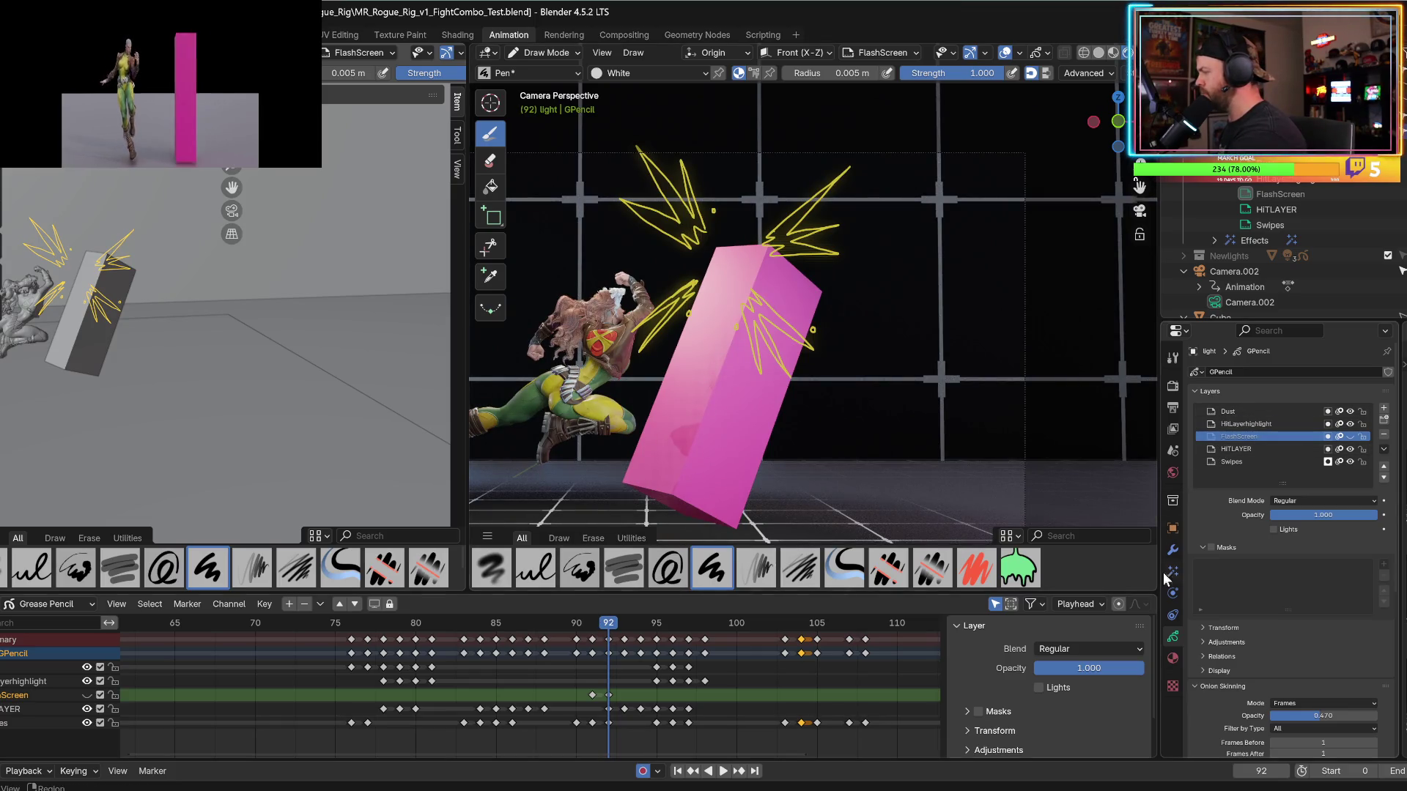
Enable Fill on the HitColor material so the yellow bursts turn solid, then play back to check.
click(1172, 658)
click(1214, 397)
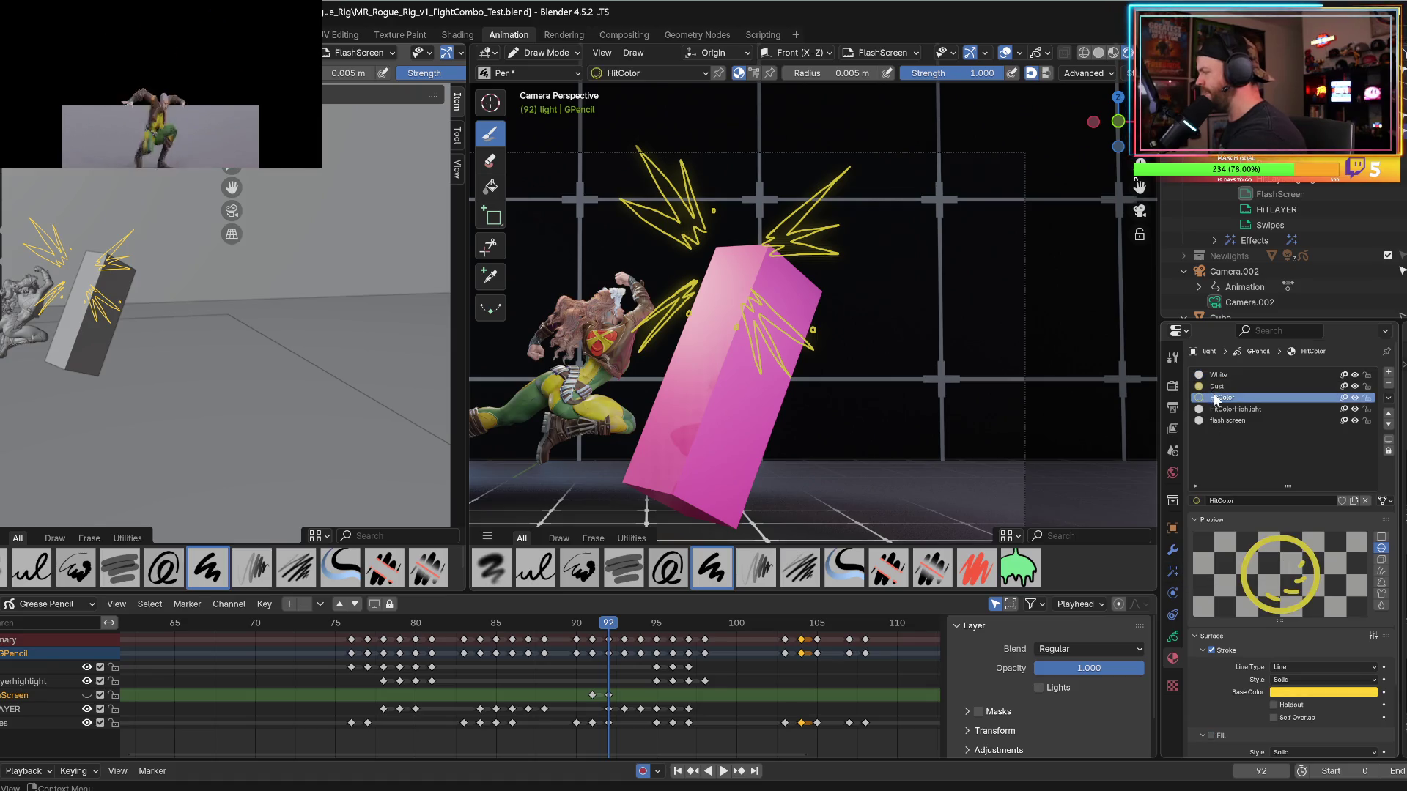
click(1211, 734)
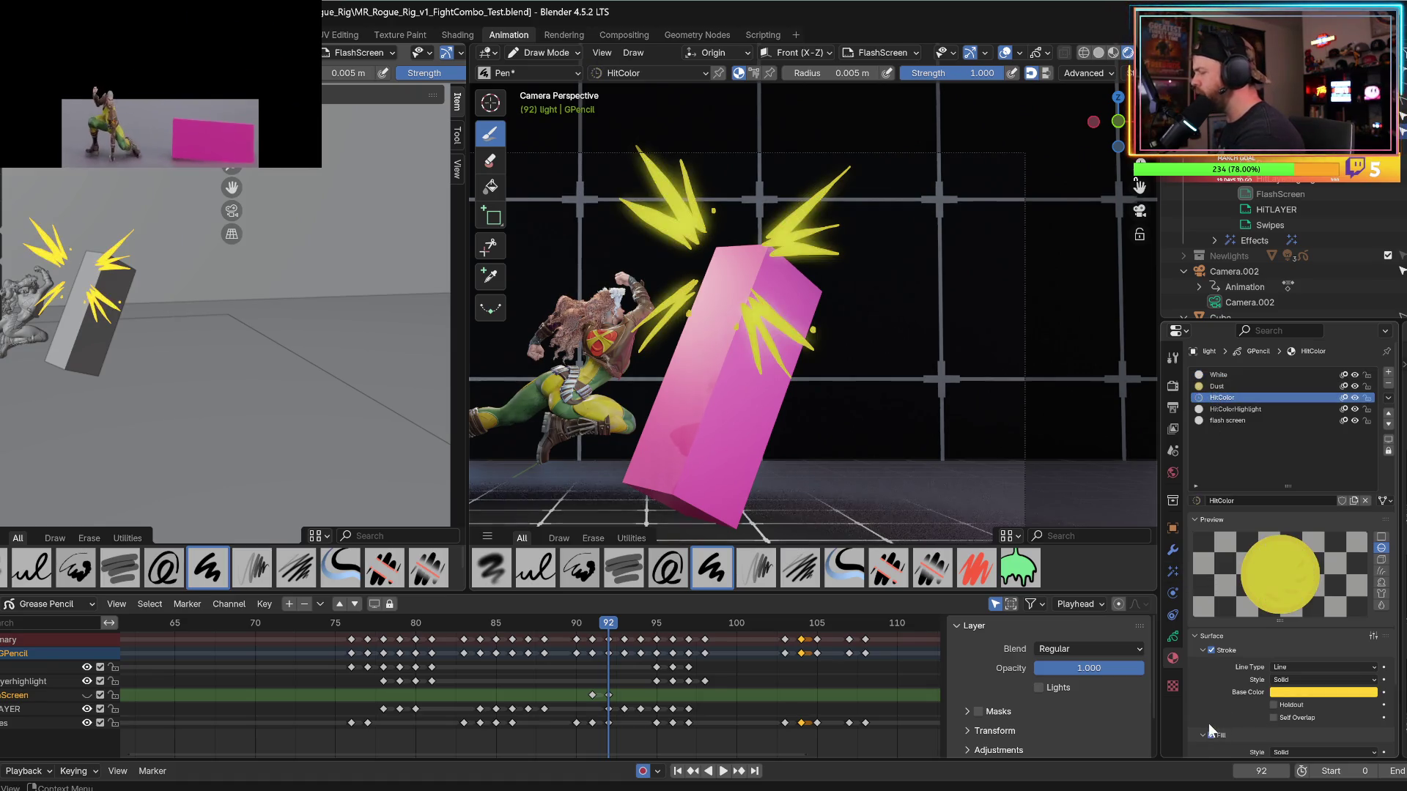
key(space)
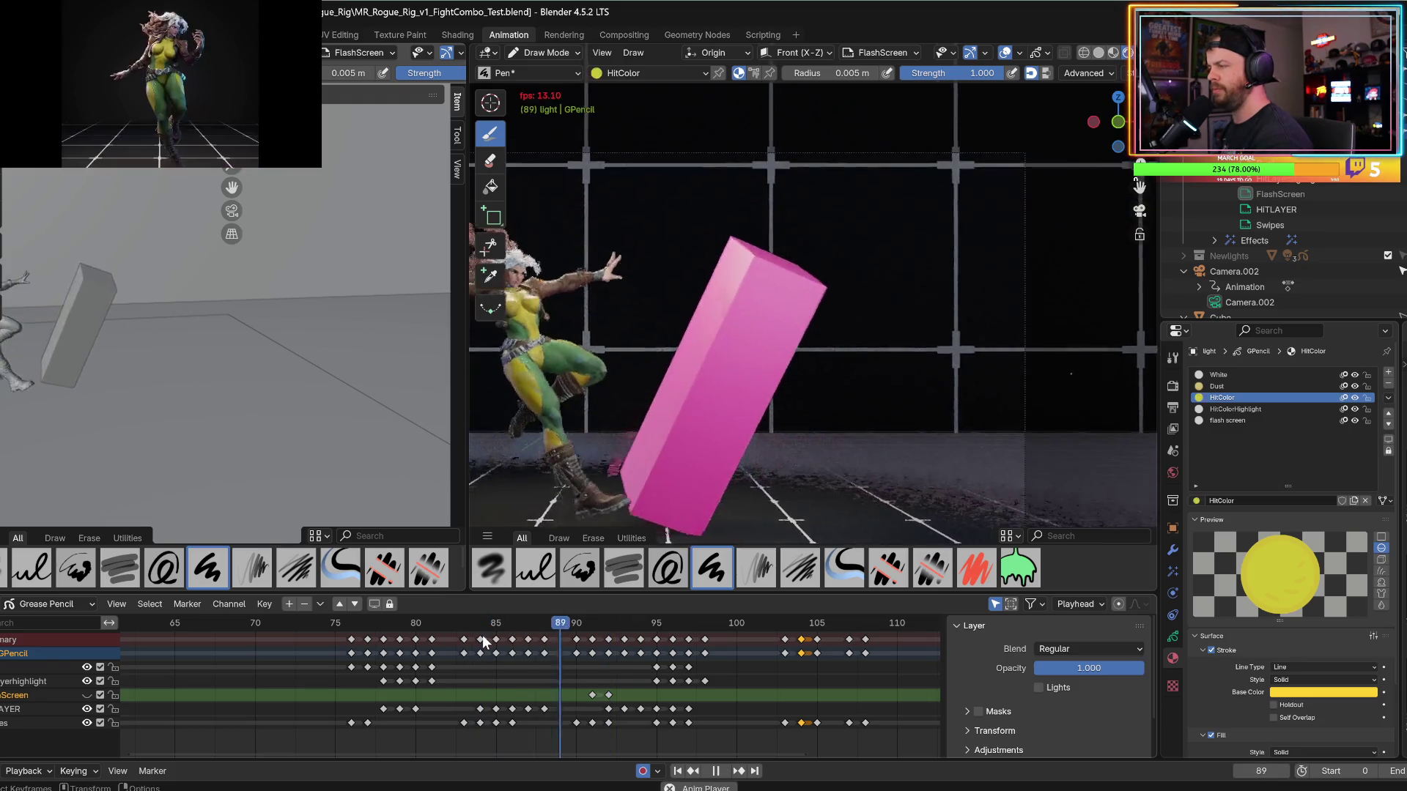
Replay from frame 98, unhide the FlashScreen layer, and undo a trial move of its keyframe.
key(space)
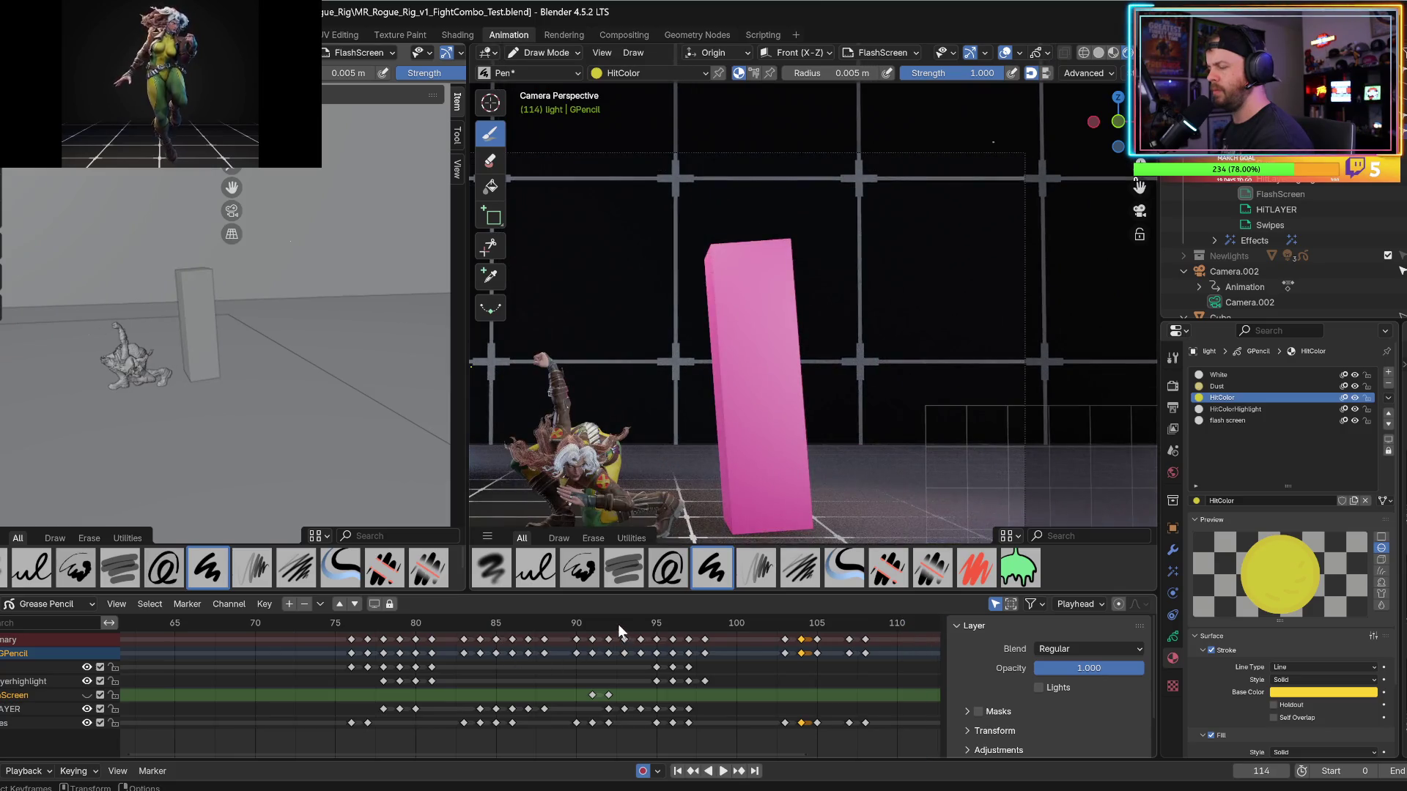
key(space)
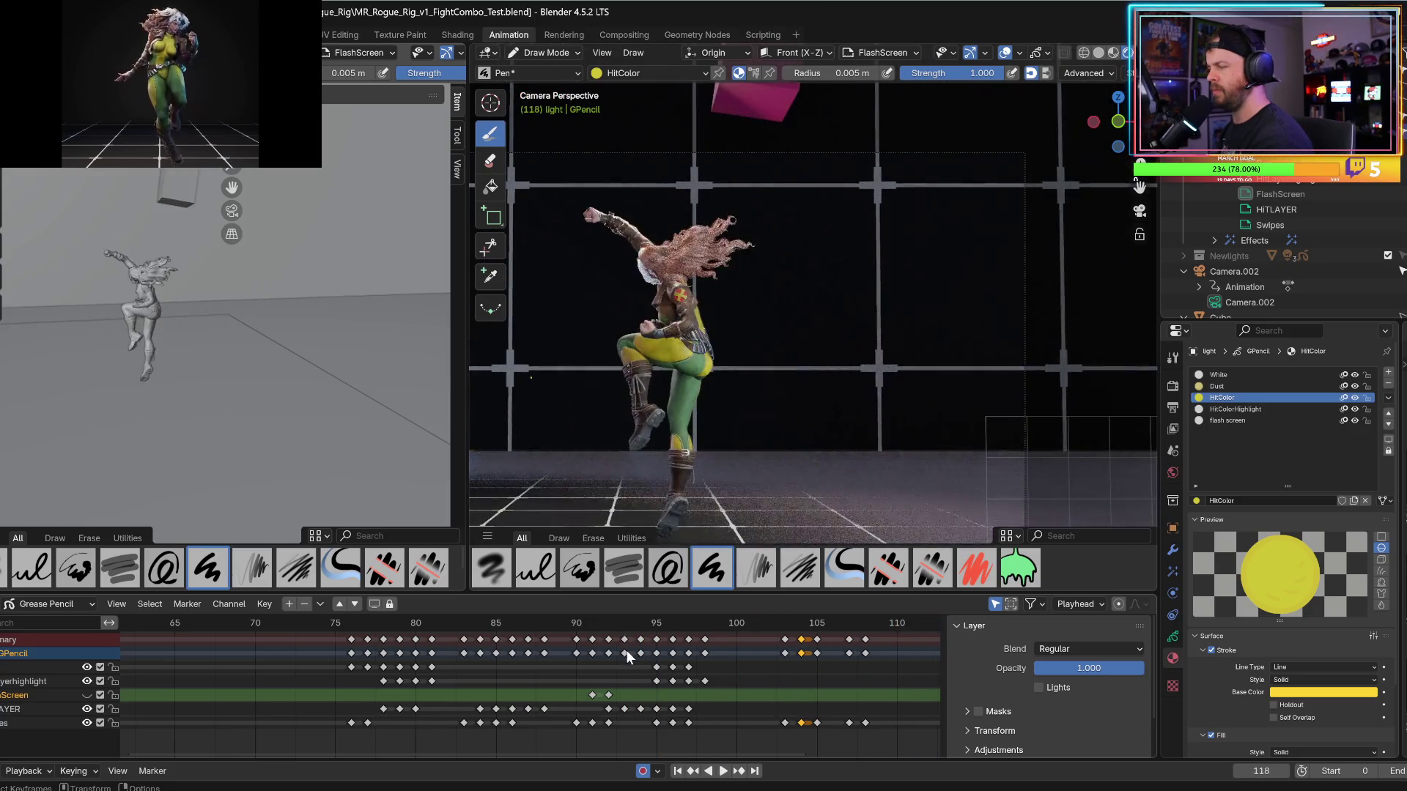
click(705, 628)
key(space)
scroll(787, 345, down, 1)
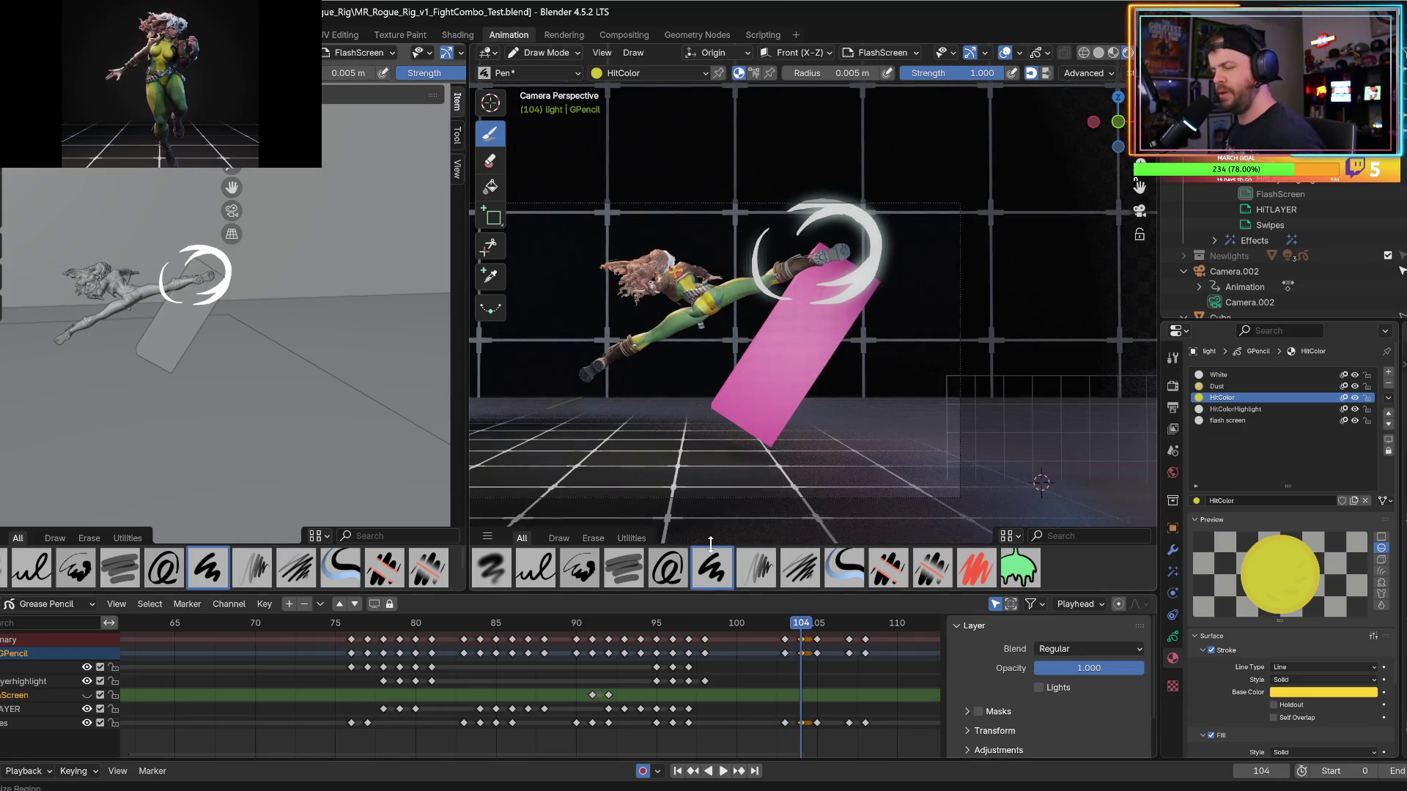
click(86, 694)
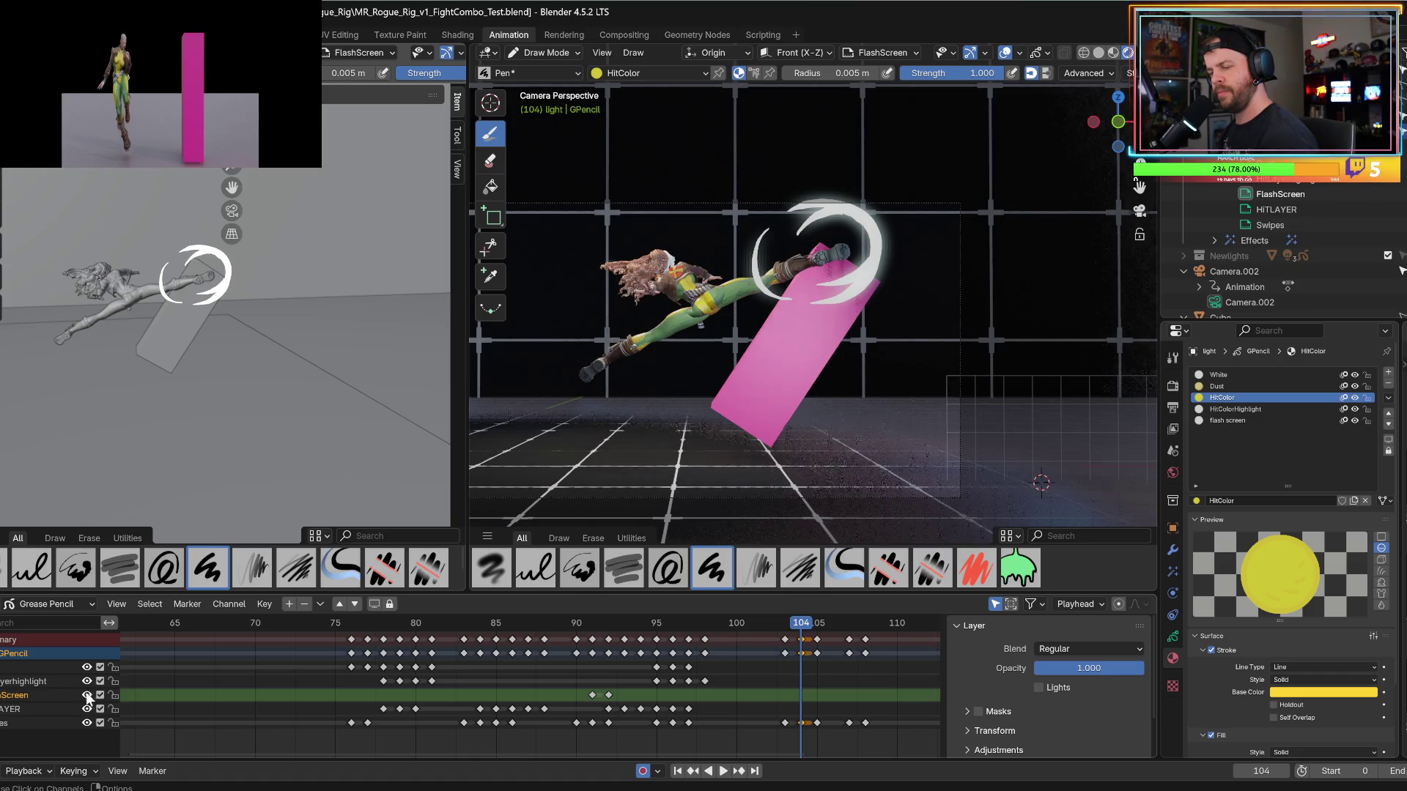
mouse_move(596, 692)
mouse_down()
mouse_move(803, 696)
mouse_move(764, 694)
mouse_up()
key(ctrl+z)
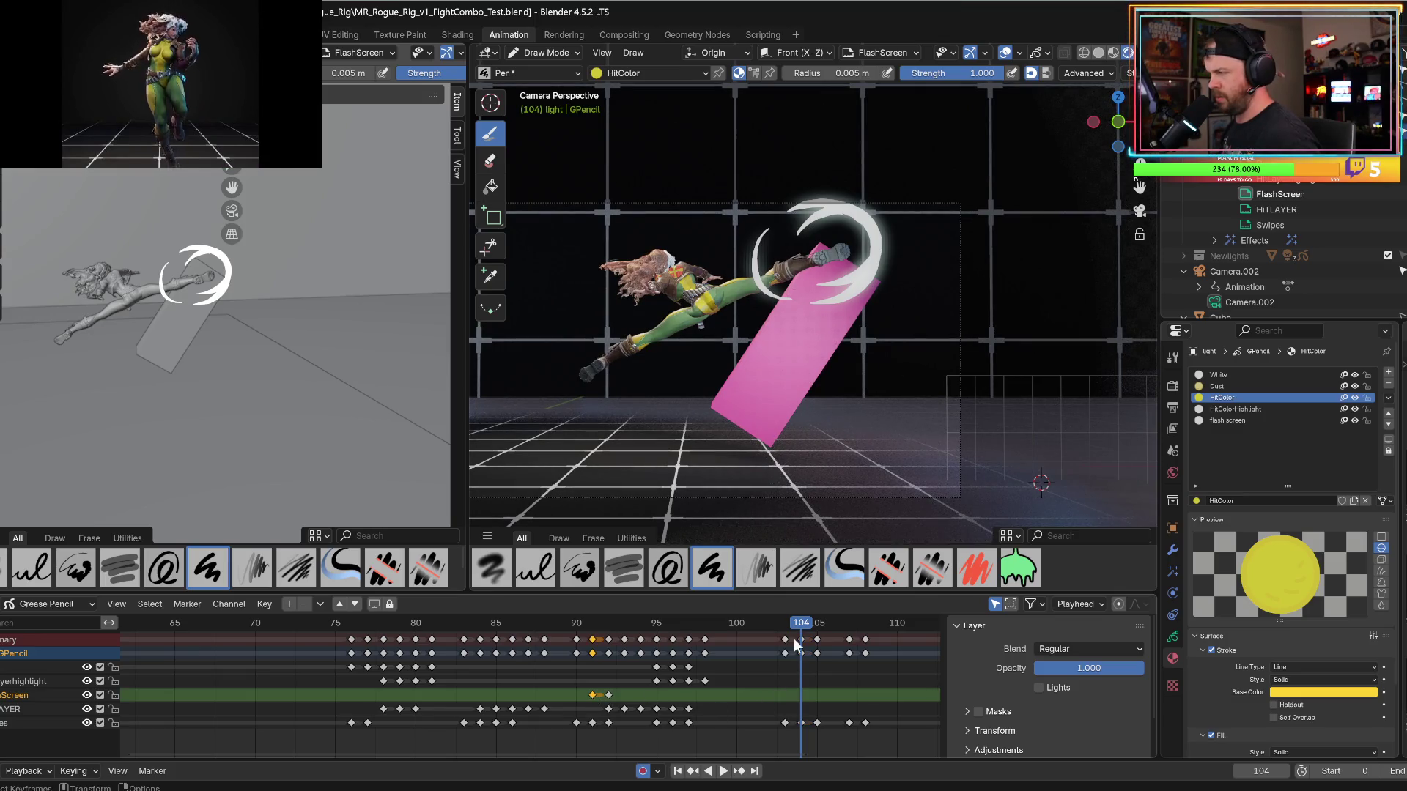
Scrub to frame 115 and paste the flash keyframe onto the FlashScreen layer.
key(space)
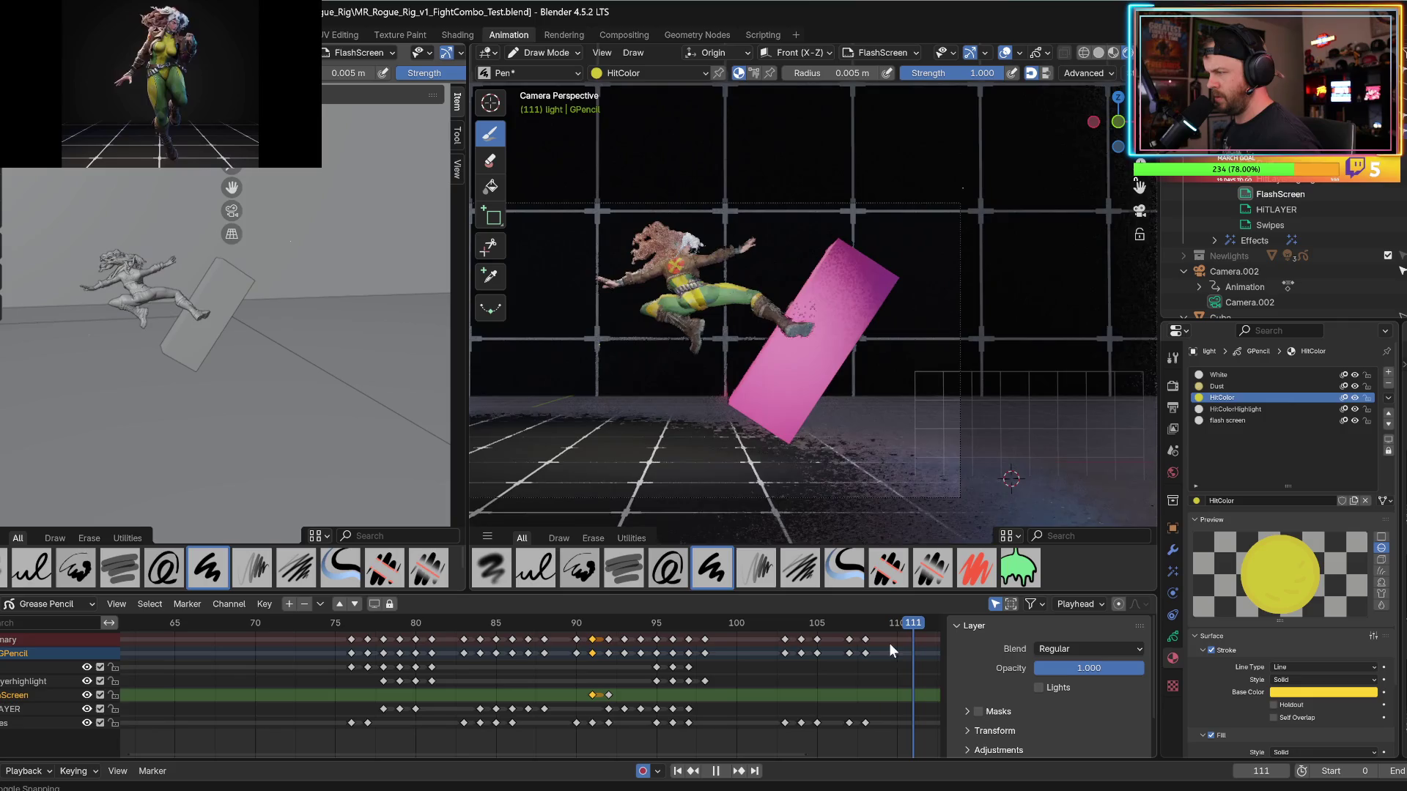
key(space)
scroll(806, 667, down, 3)
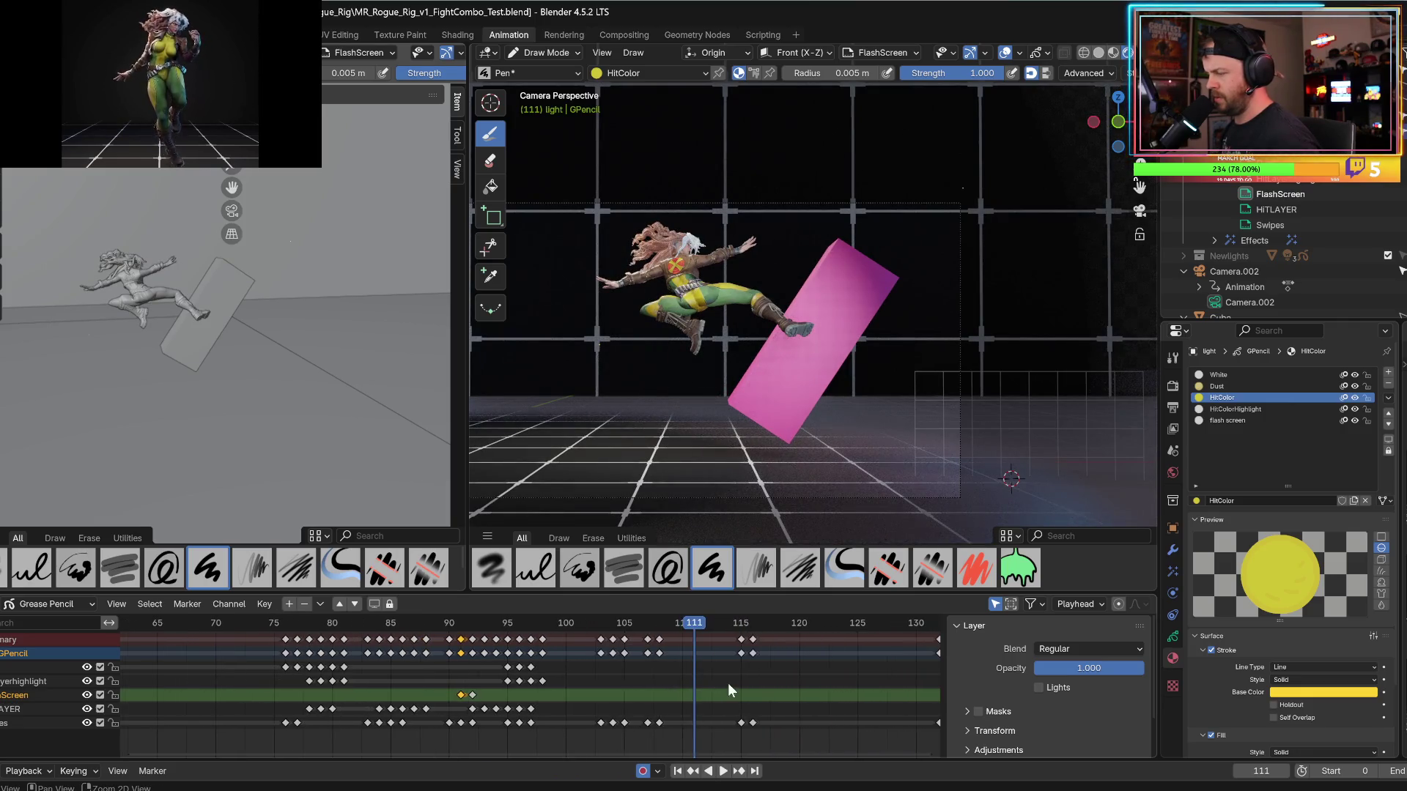
key(space)
drag(720, 628, 741, 630)
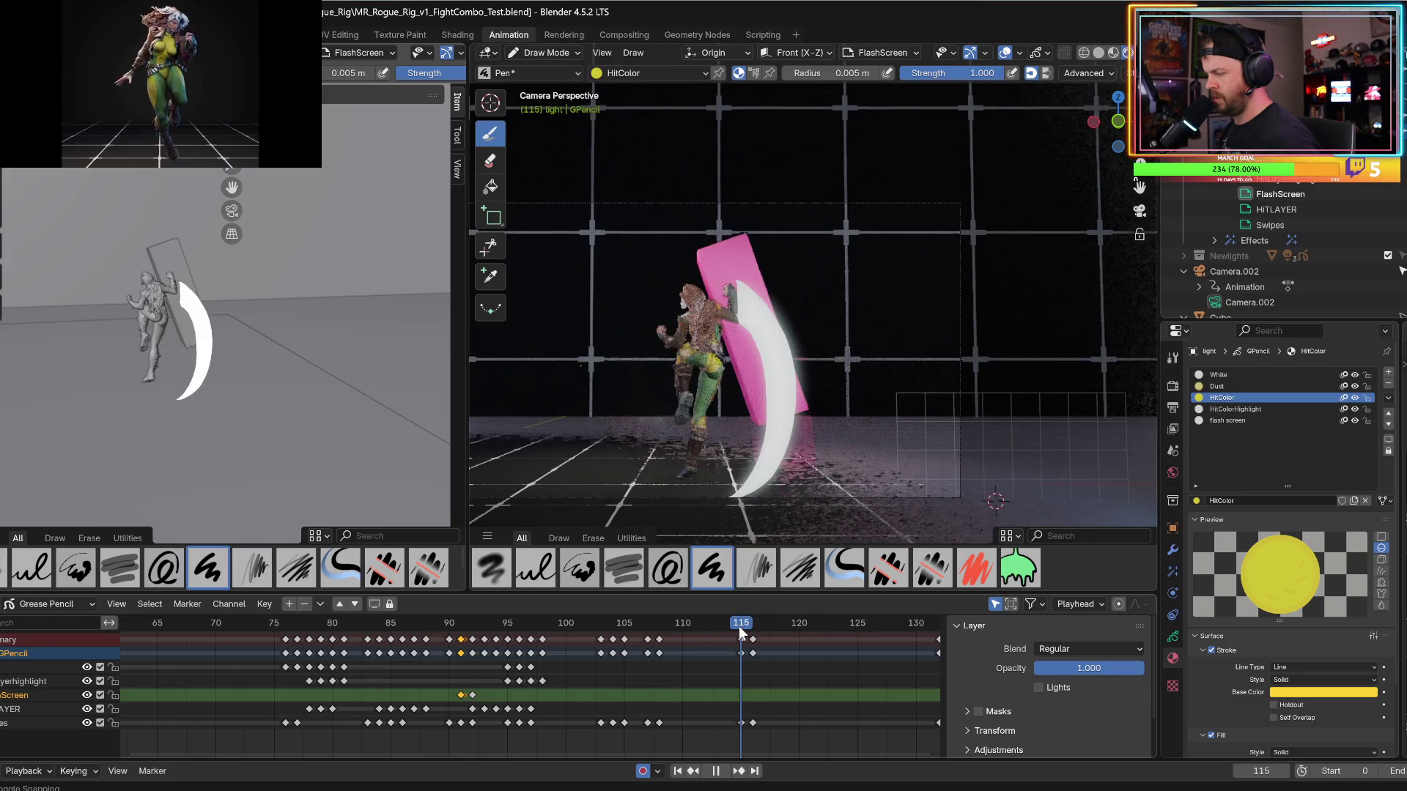
click(743, 675)
click(731, 692)
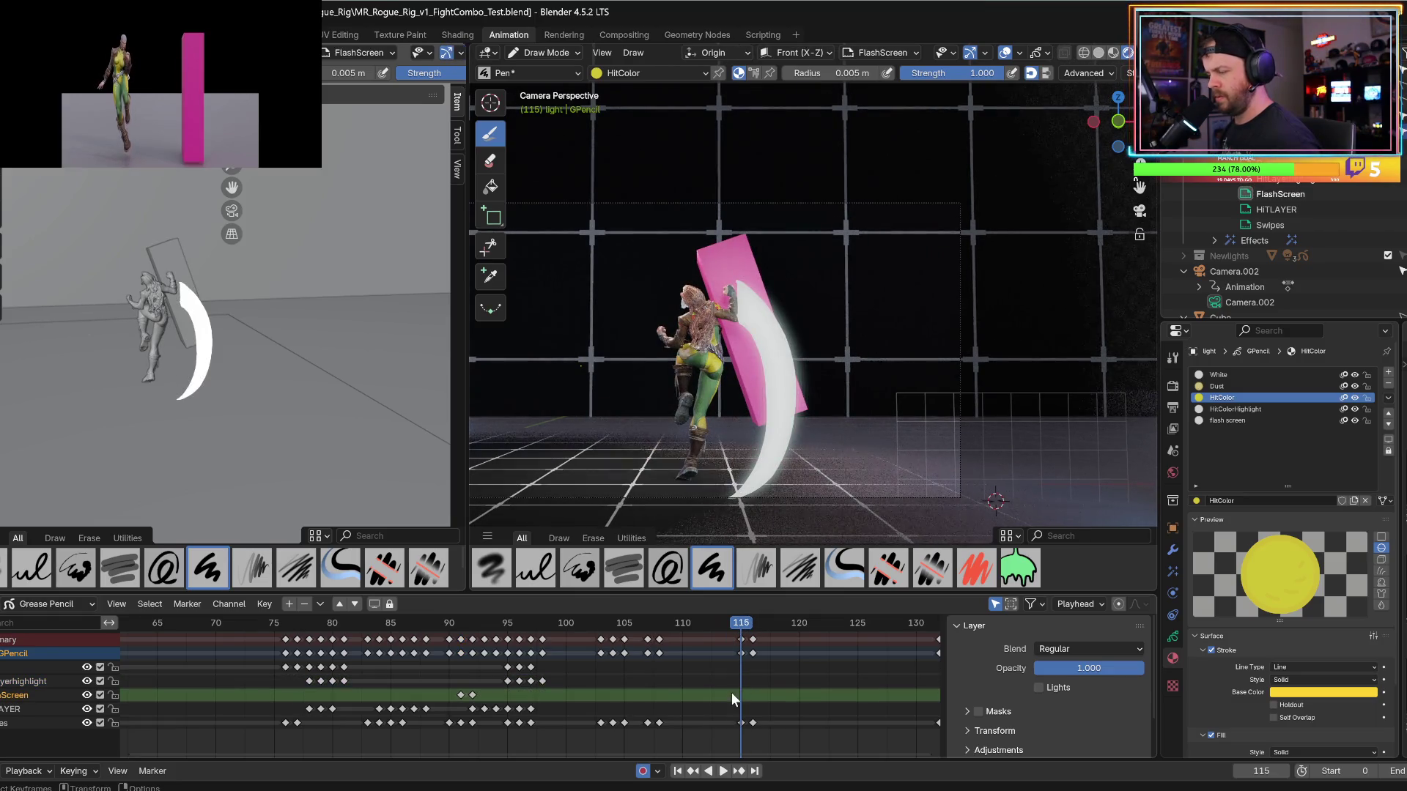
key(ctrl+v)
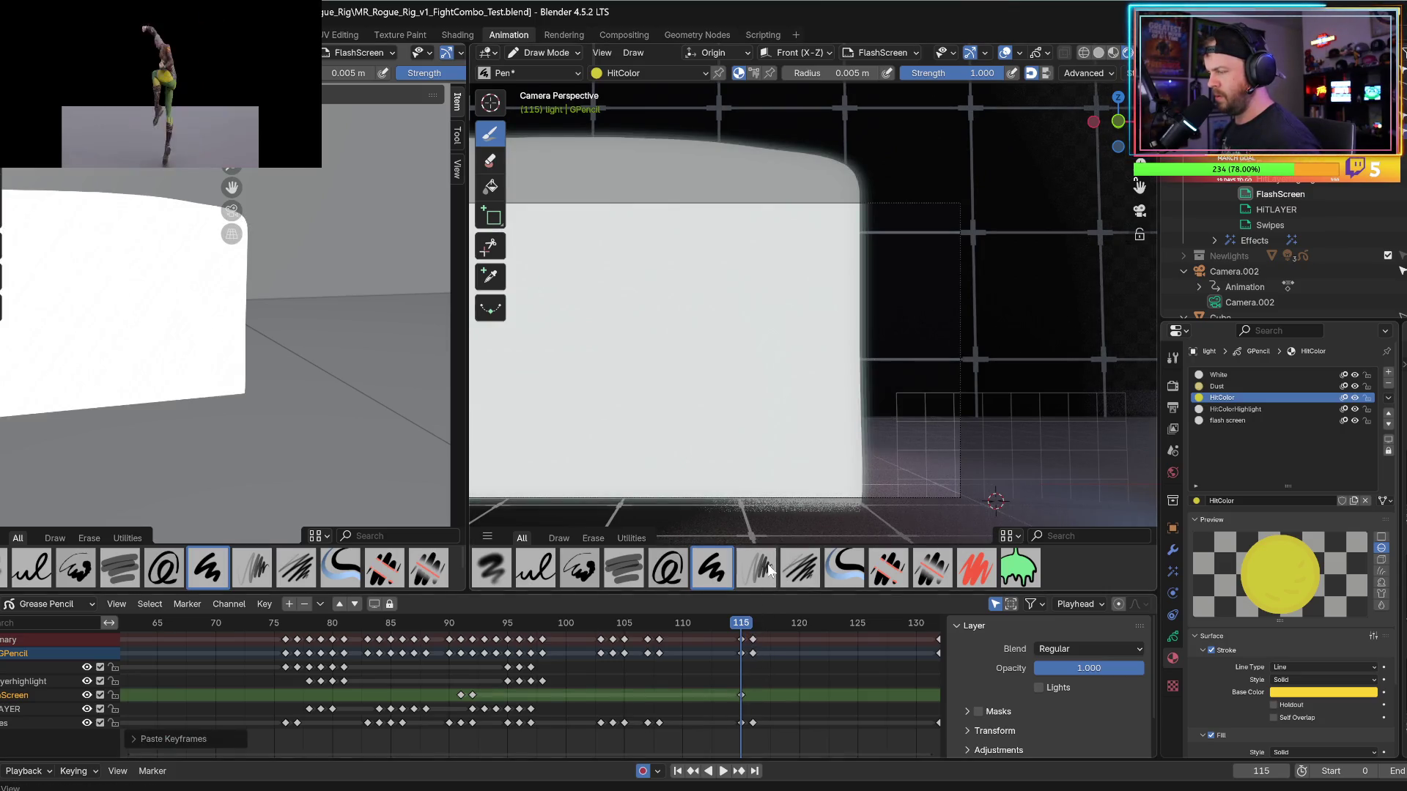
In Edit Mode, select all points of the frame-115 flash drawing and start grabbing them.
middle_drag(197, 354, 246, 305)
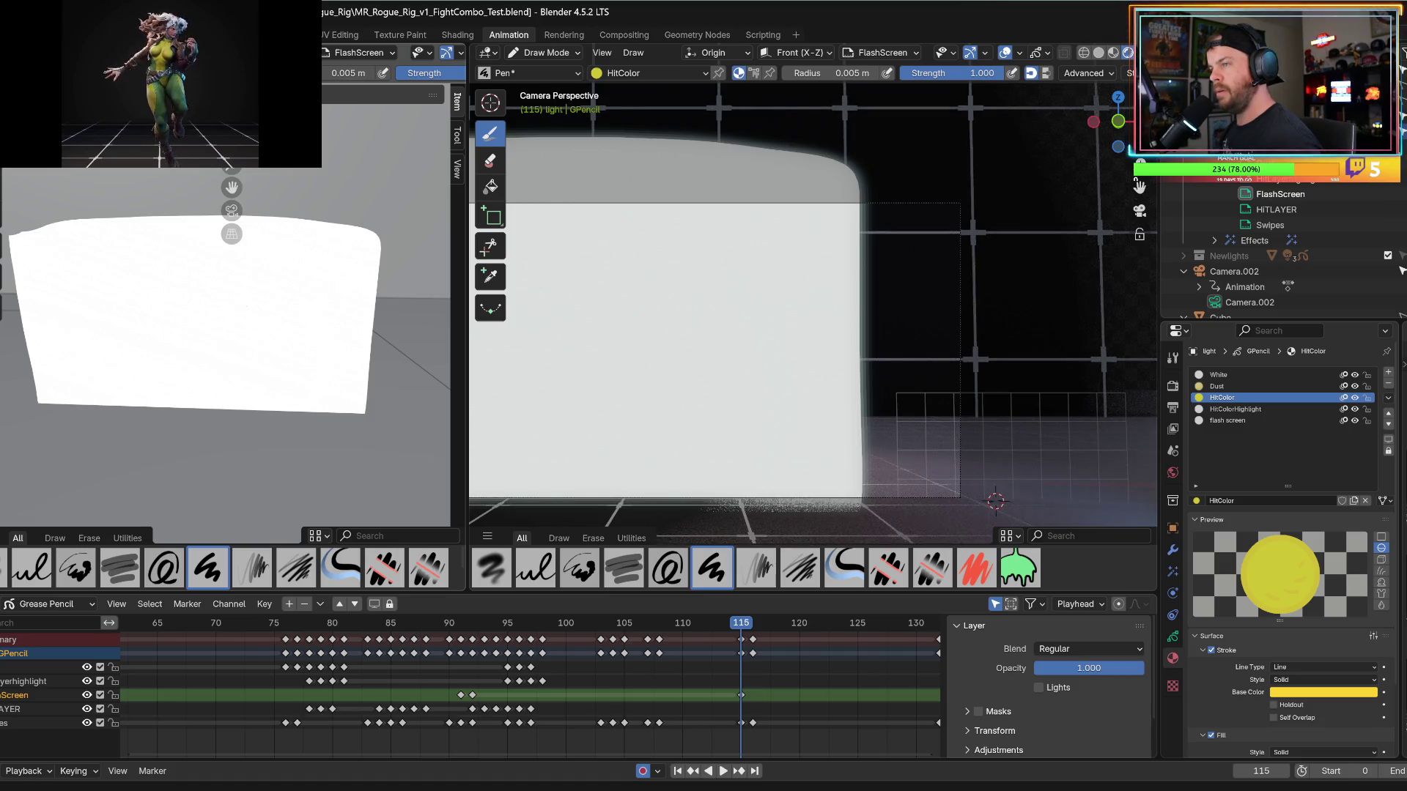
key(Tab)
scroll(66, 251, down, 2)
drag(66, 250, 337, 422)
mouse_move(324, 334)
middle_down()
mouse_move(232, 415)
mouse_move(155, 410)
mouse_move(208, 368)
mouse_move(238, 375)
mouse_move(246, 401)
middle_up()
click(218, 380)
key(a)
middle_drag(251, 478, 301, 499)
key(g)
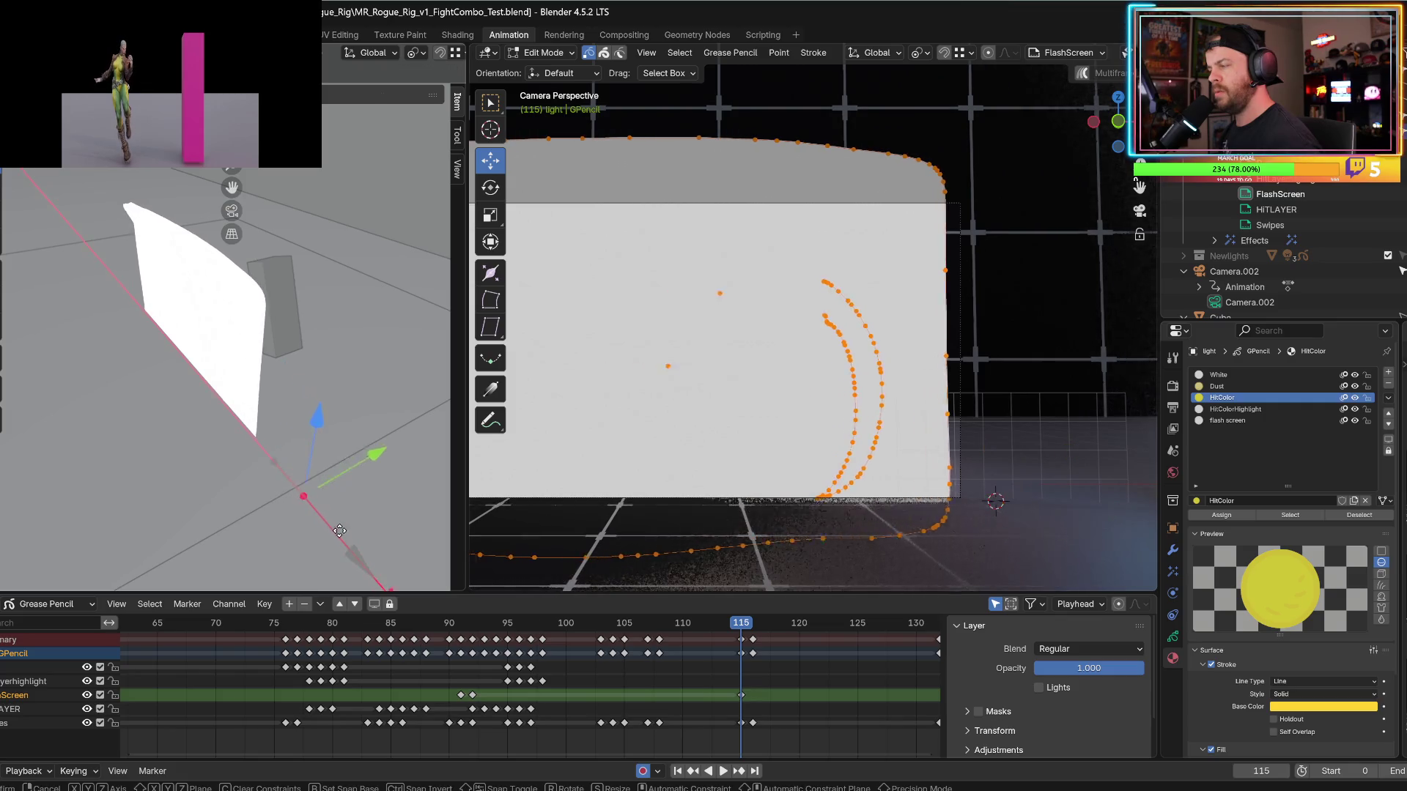
Drop the flash further right to cover the camera frame, replay from 111, and return to Draw Mode.
click(418, 544)
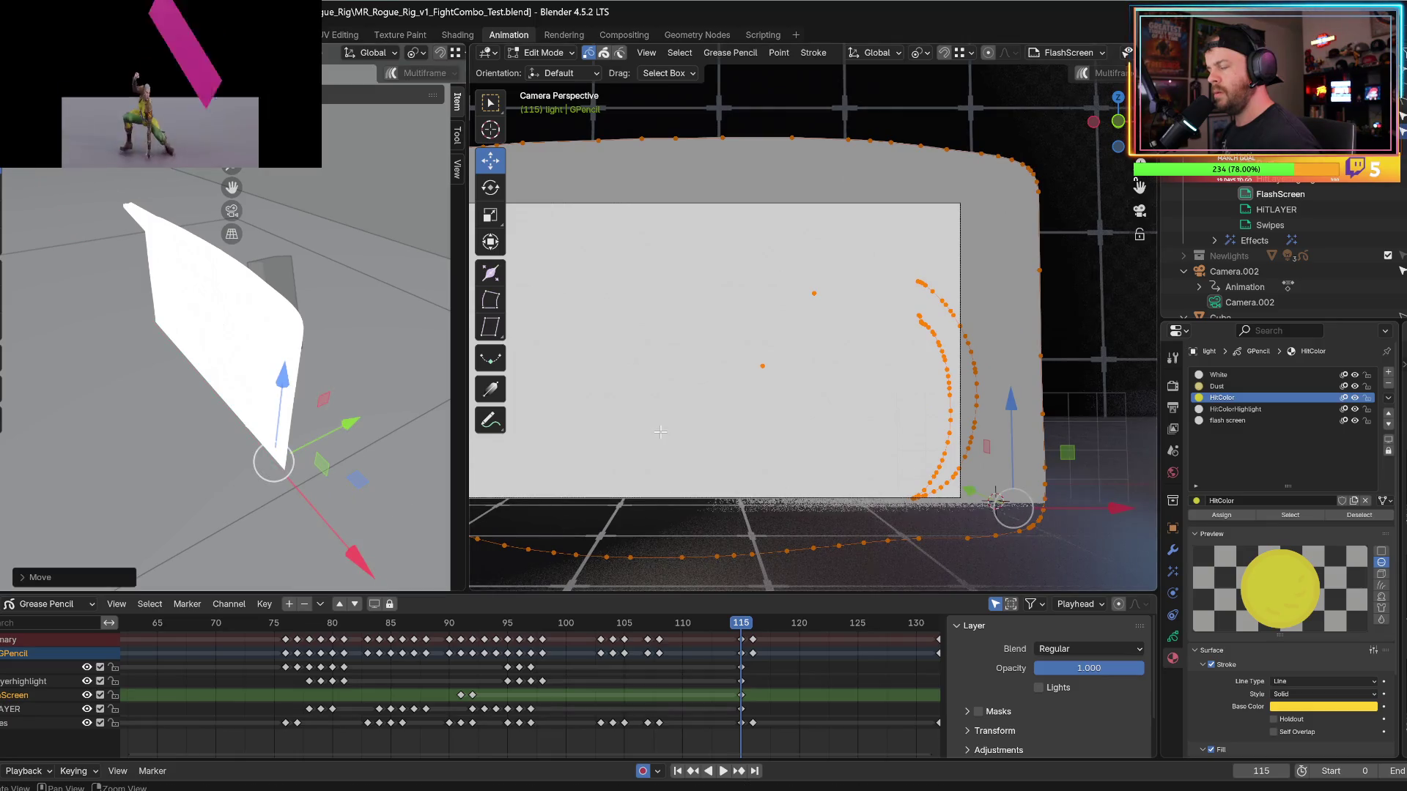
mouse_move(660, 433)
shift+middle_down()
mouse_move(832, 434)
mouse_move(799, 435)
shift+middle_up()
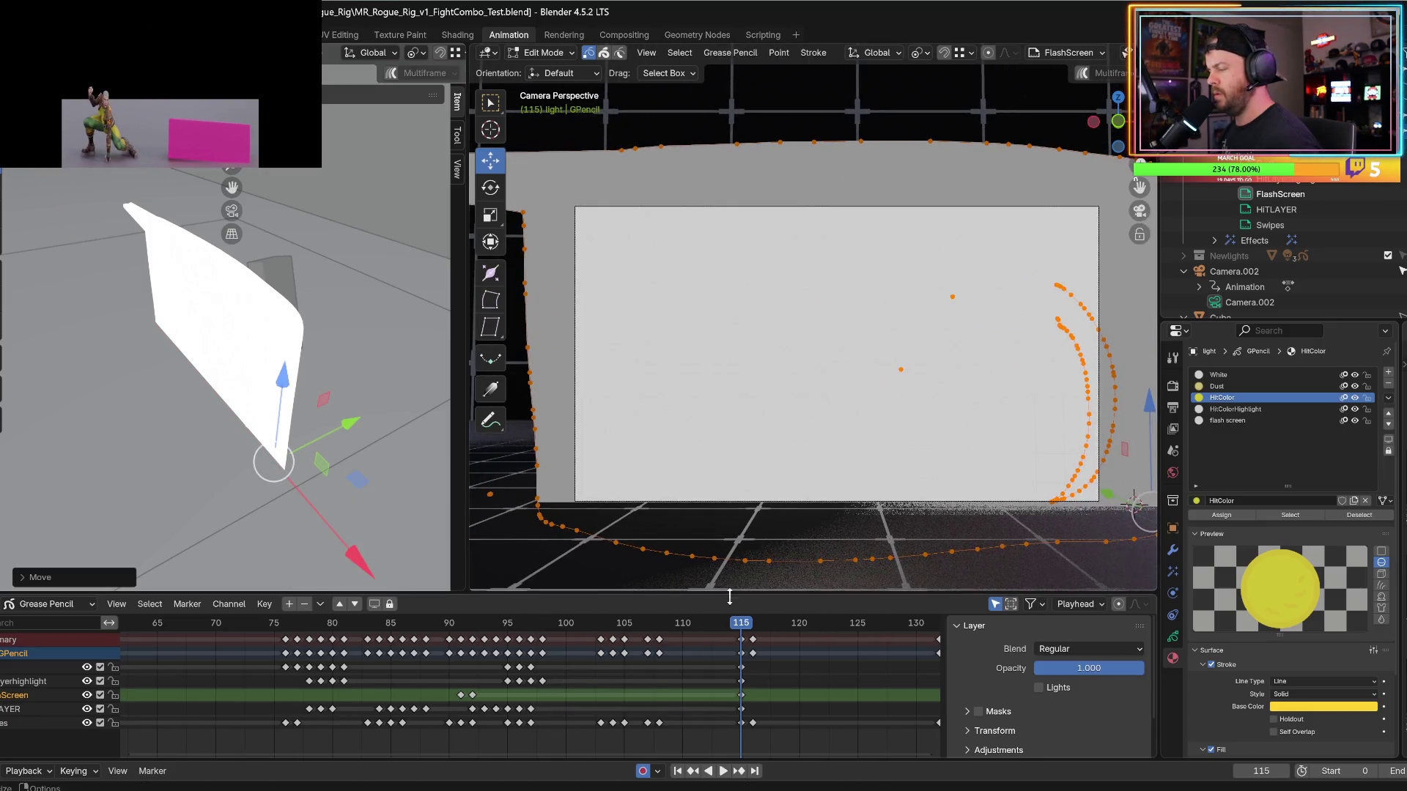
click(702, 624)
key(space)
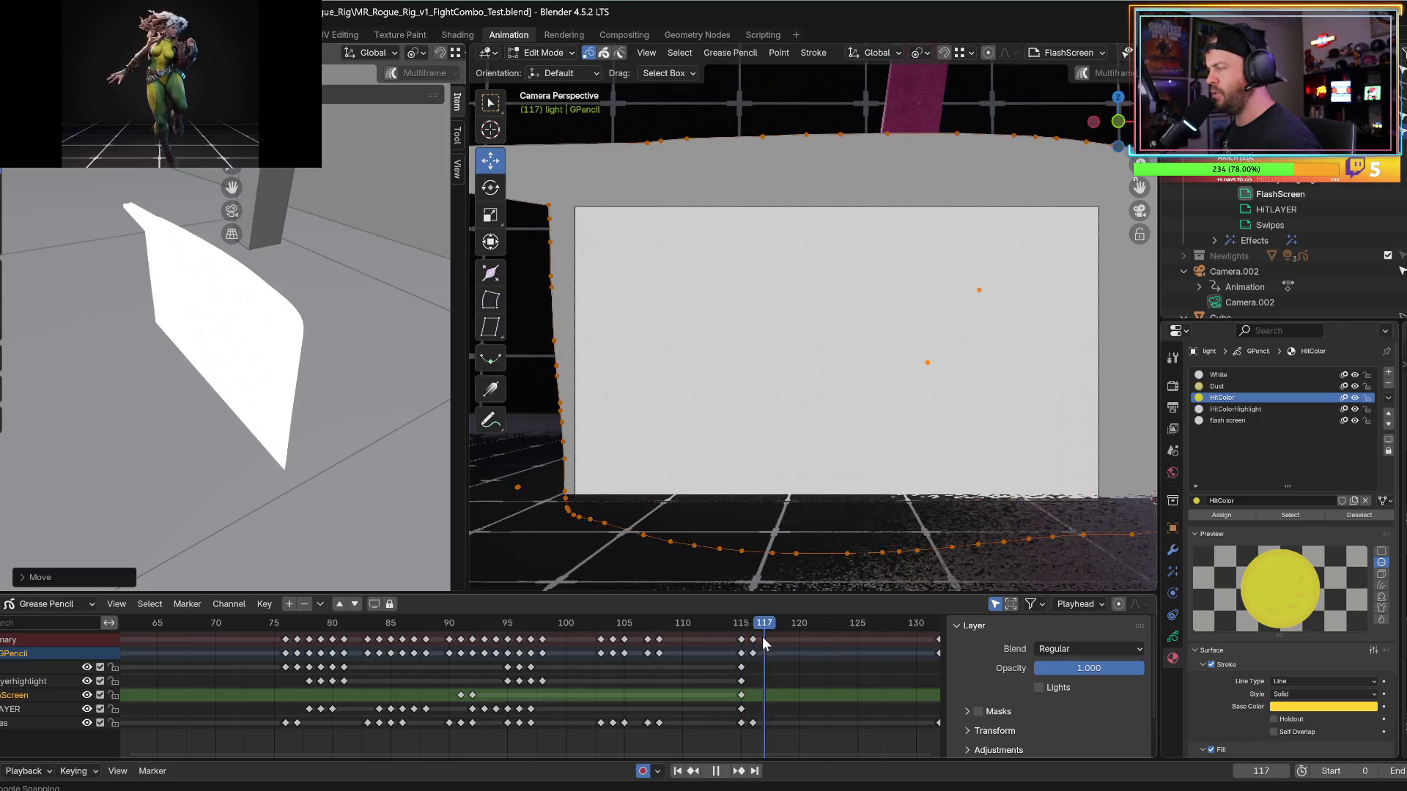
key(space)
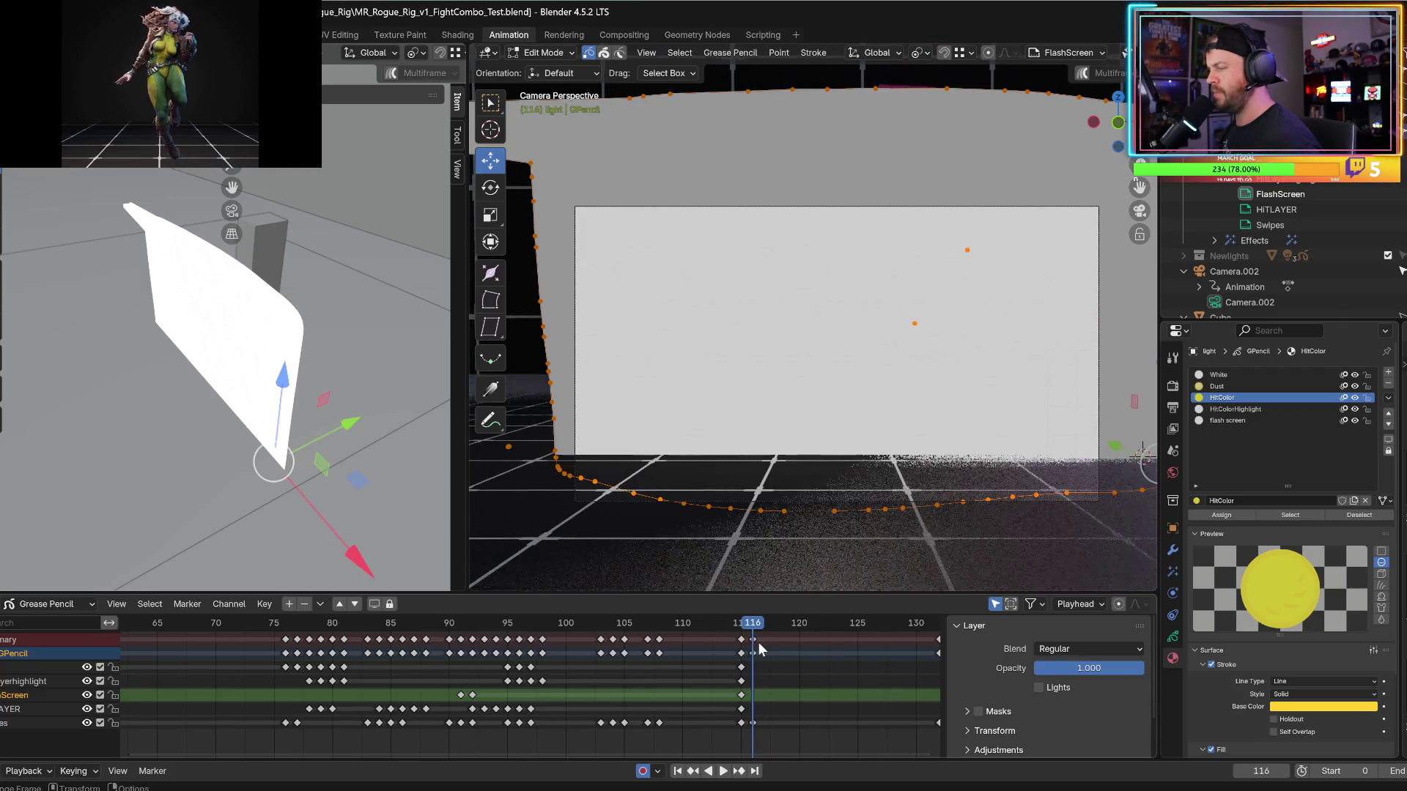
click(532, 508)
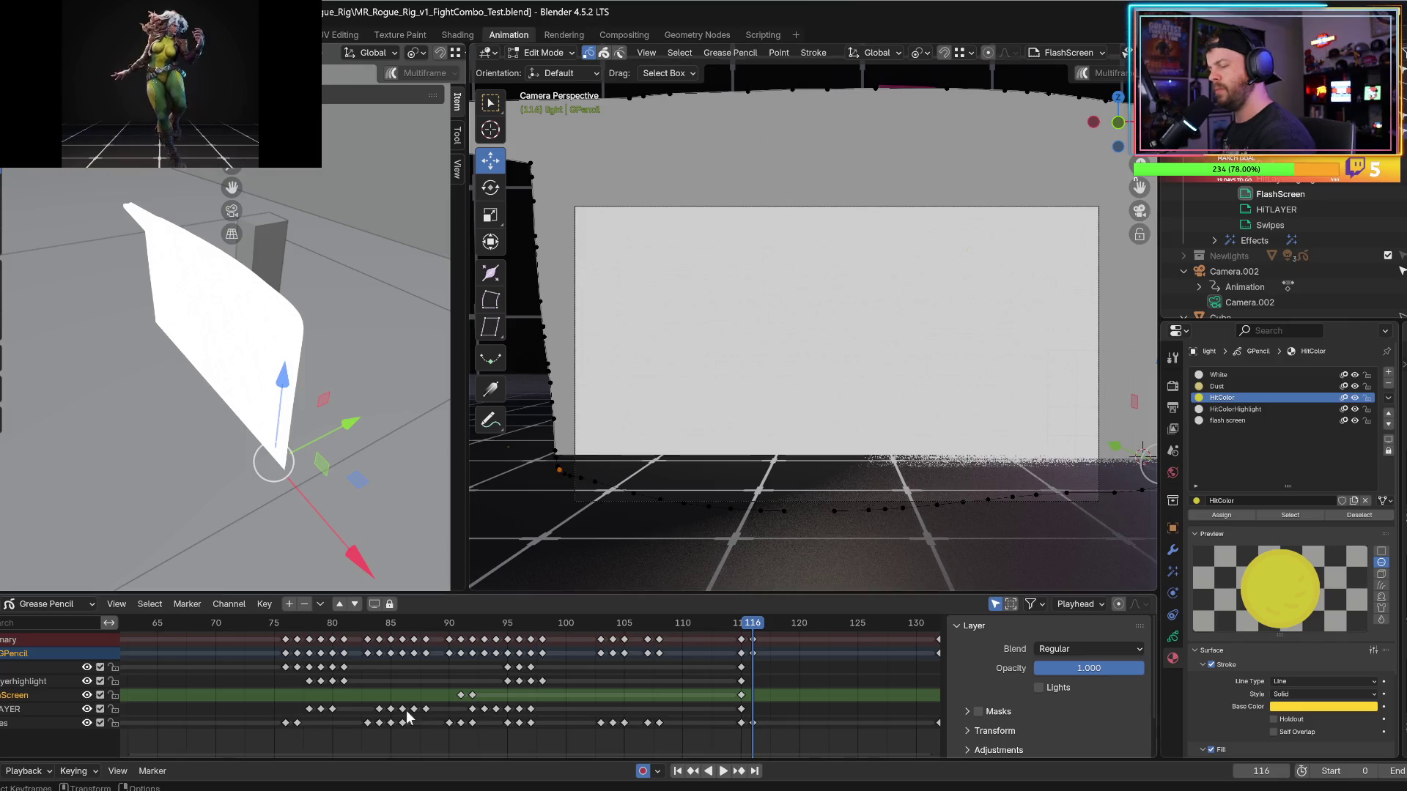
click(542, 53)
click(540, 123)
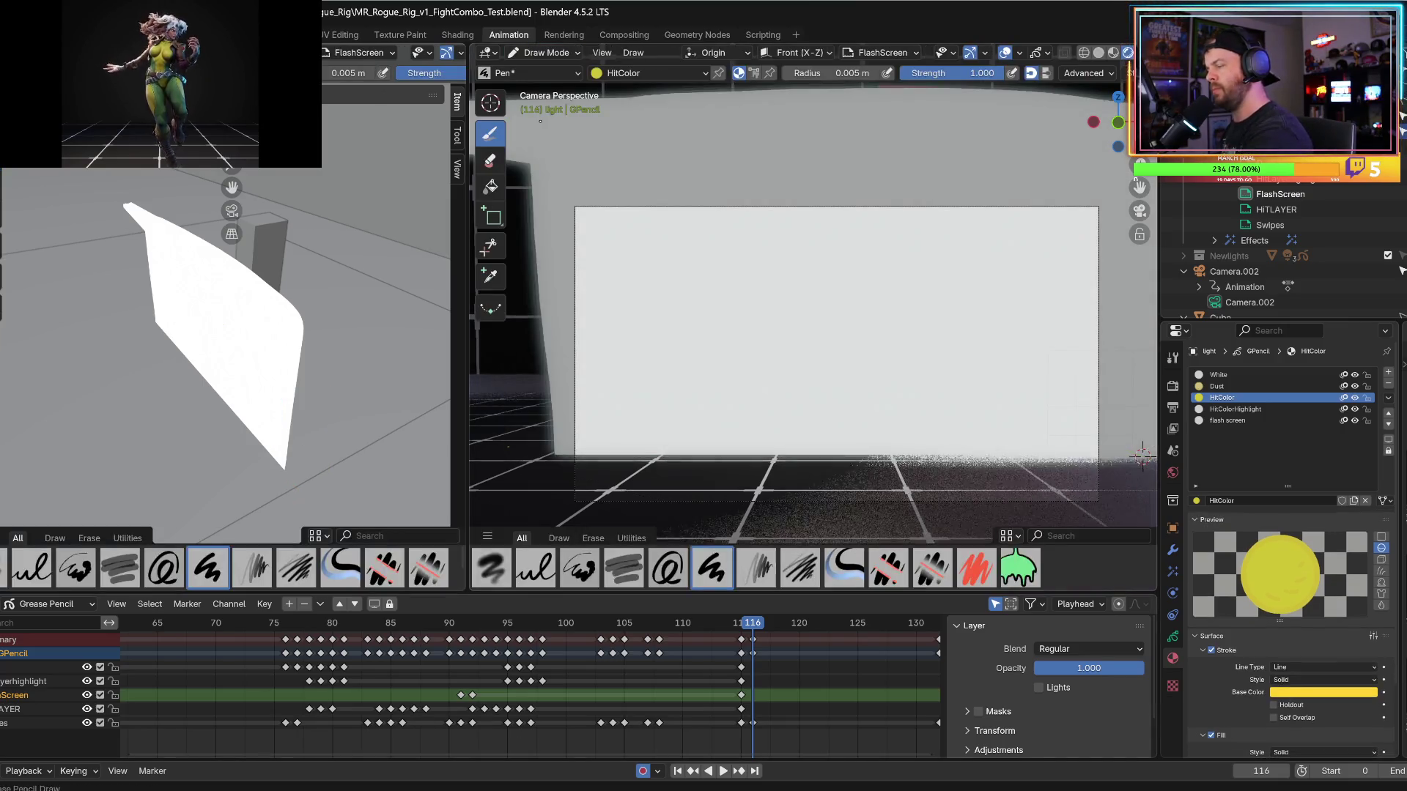
Replay the kick repeatedly from frames 105, 90 and 88 to review the flash timing.
key(space)
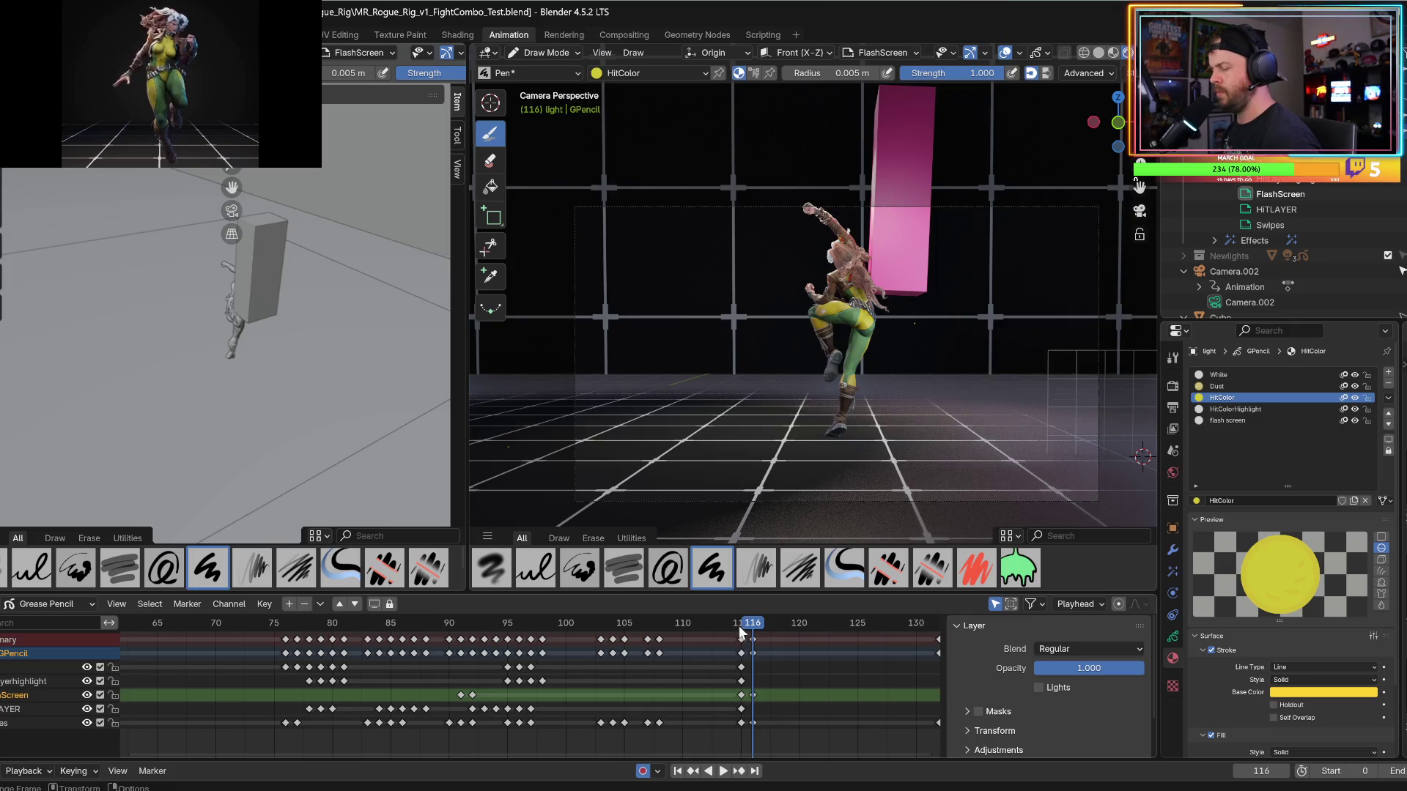
key(space)
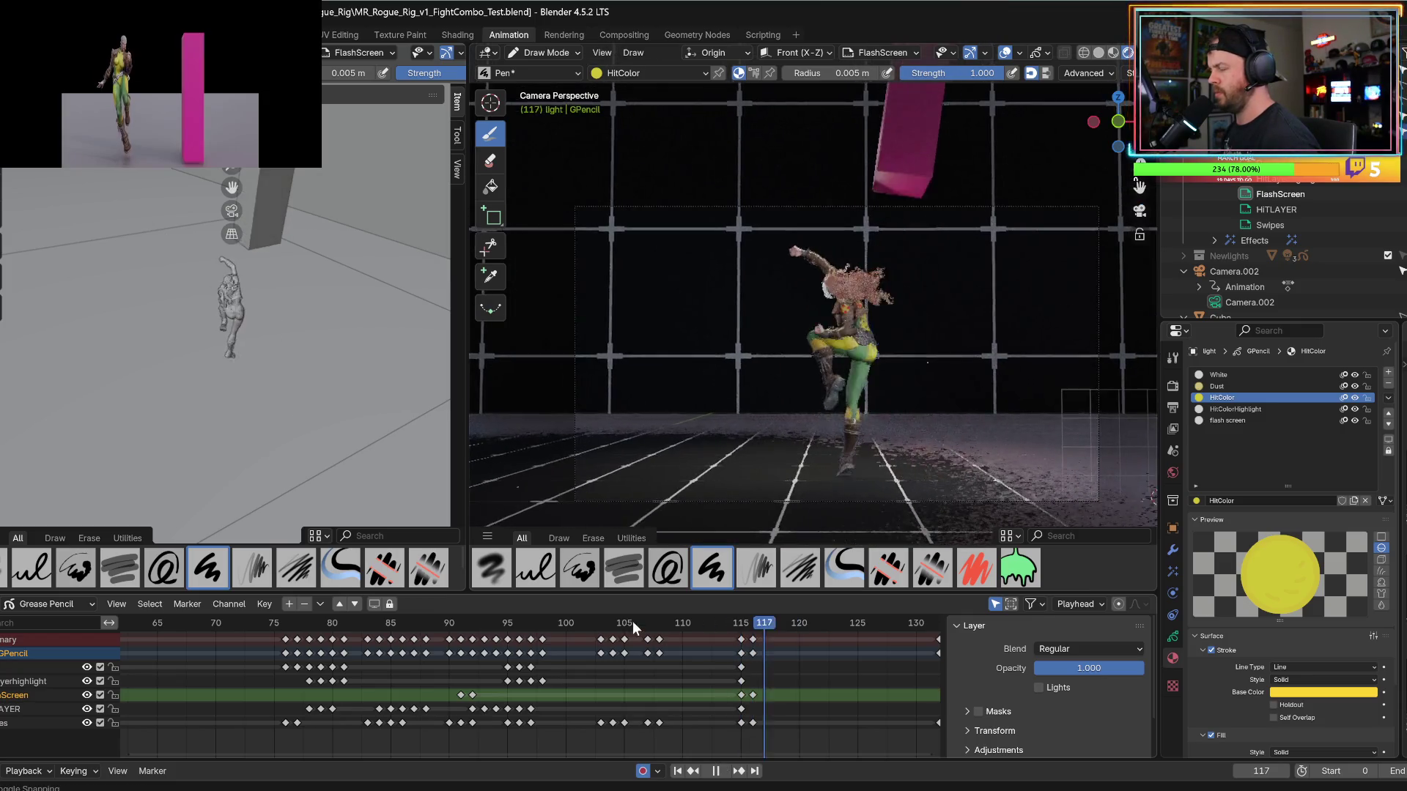
click(632, 627)
key(space)
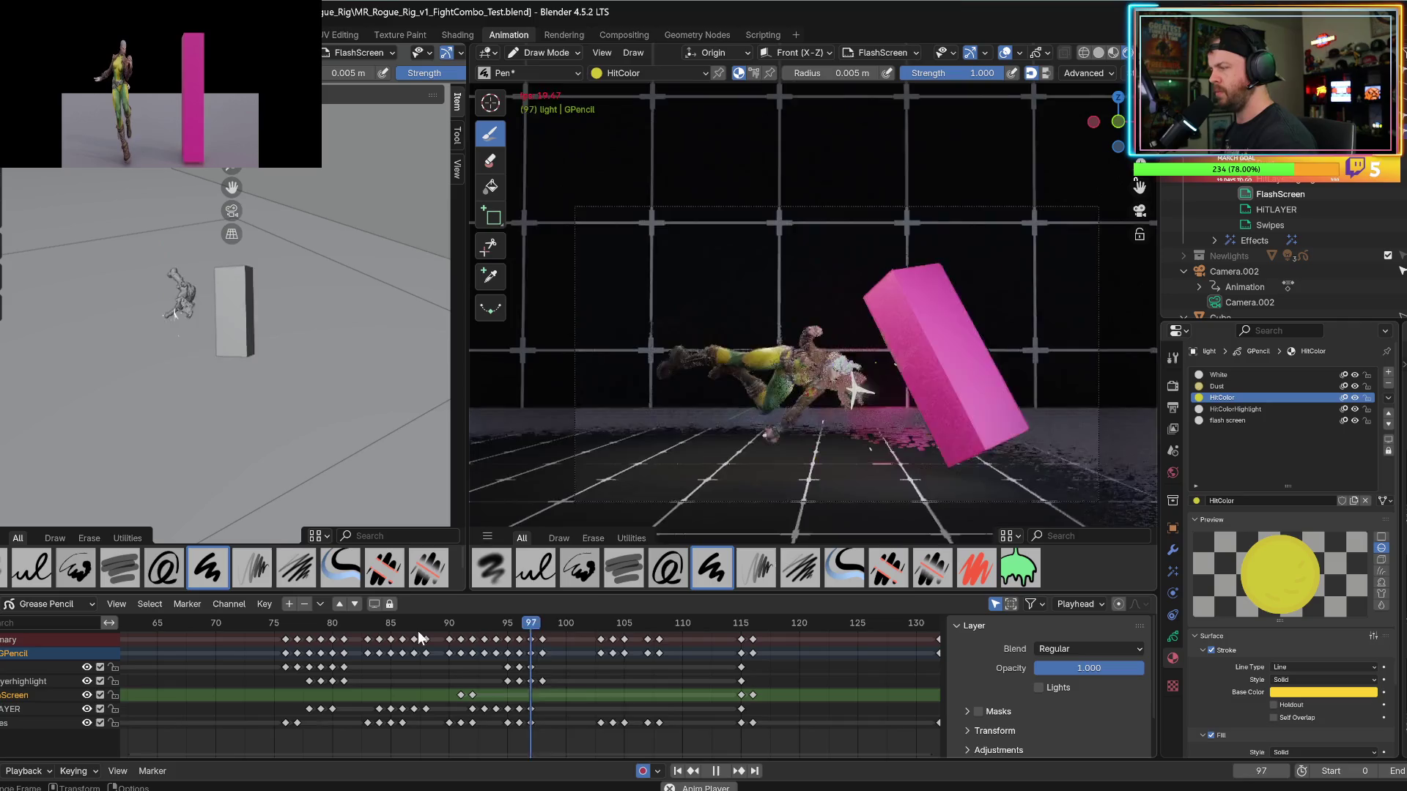
key(space)
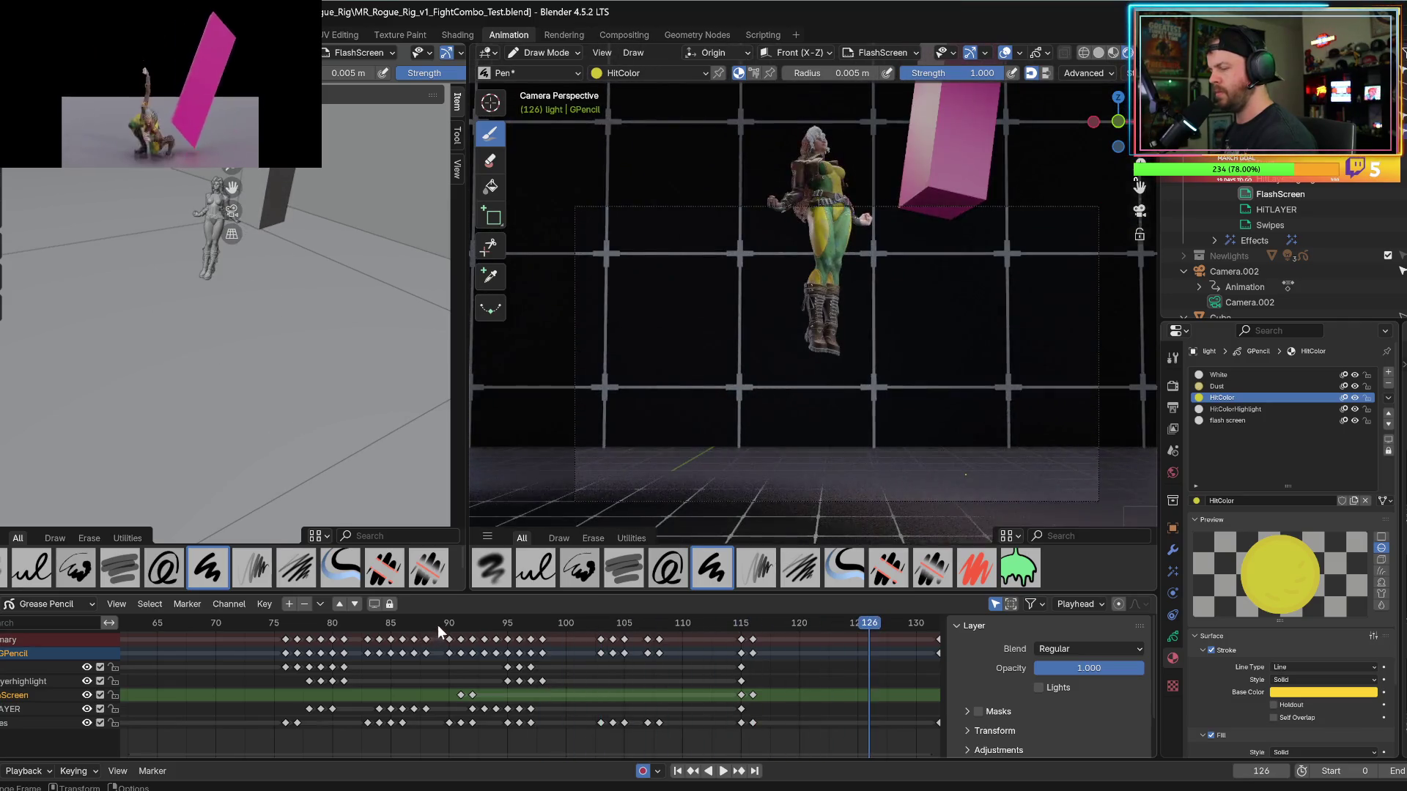
click(436, 623)
key(space)
key(space)
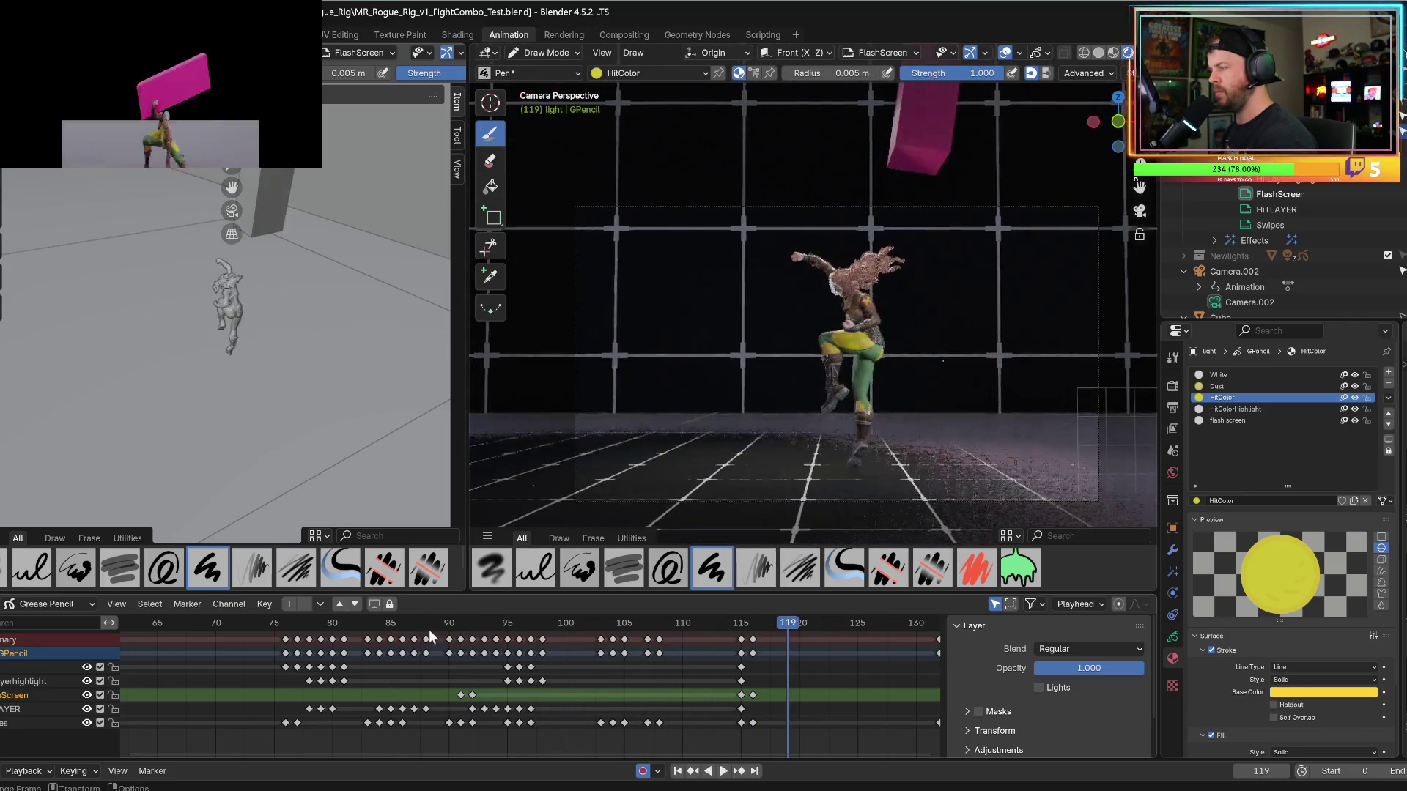
click(426, 626)
key(space)
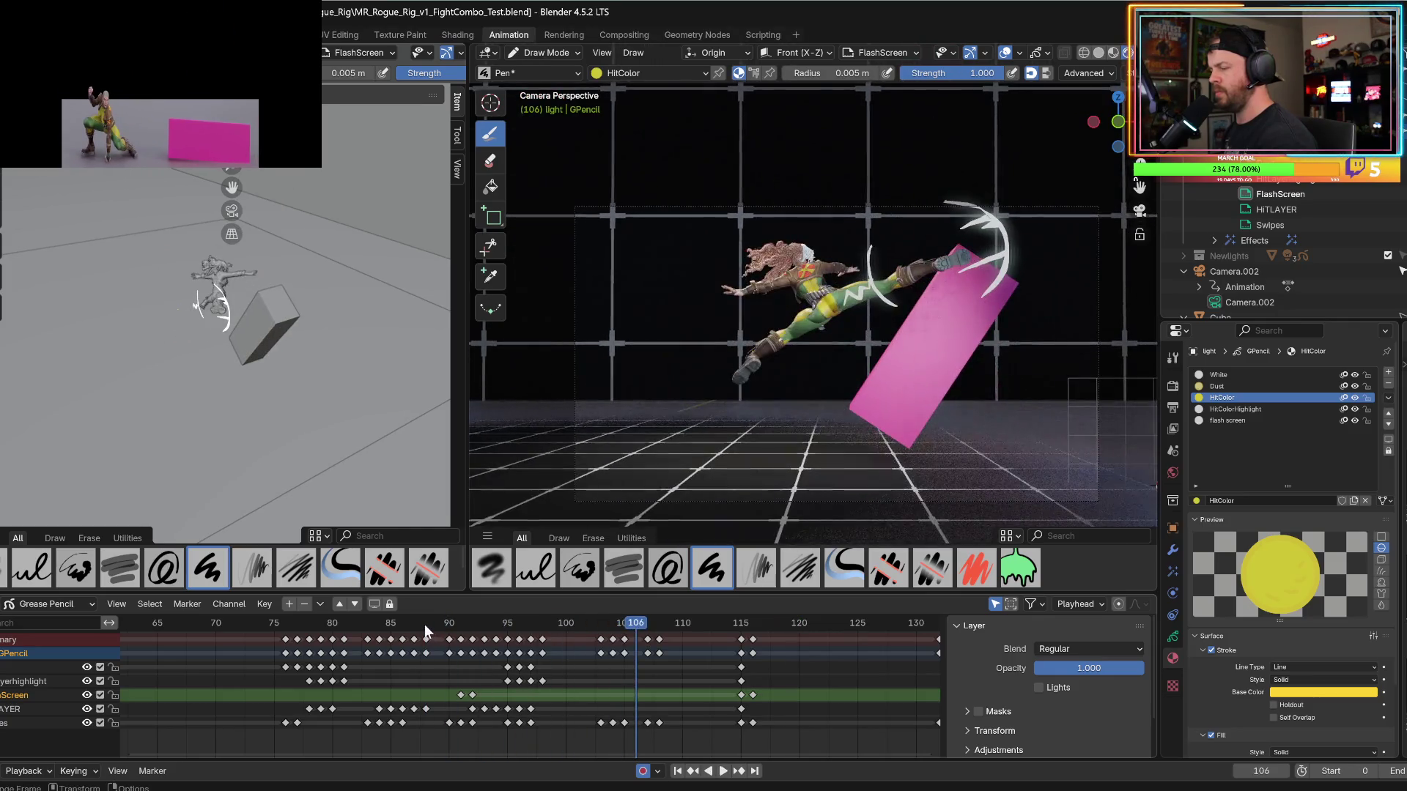
click(428, 626)
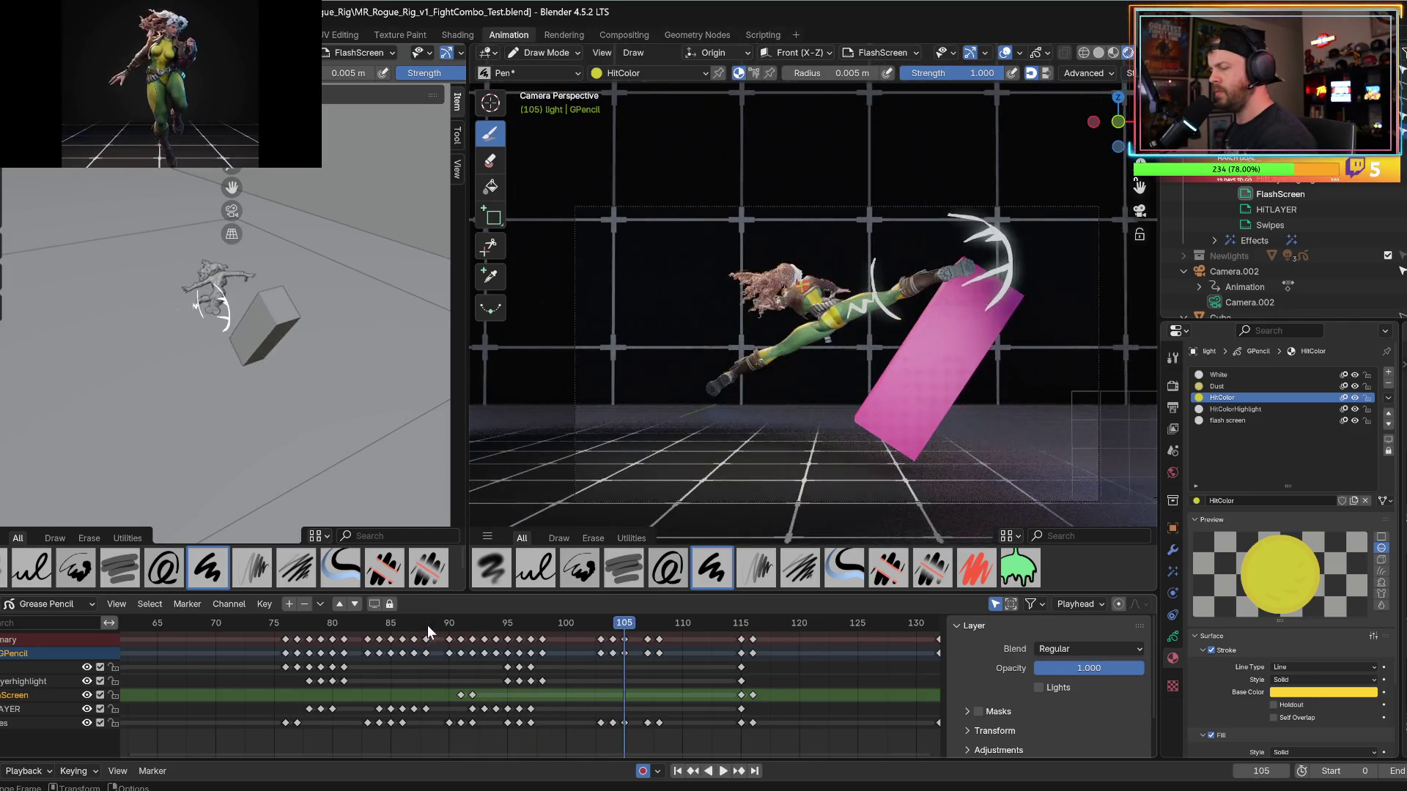
click(428, 626)
click(429, 626)
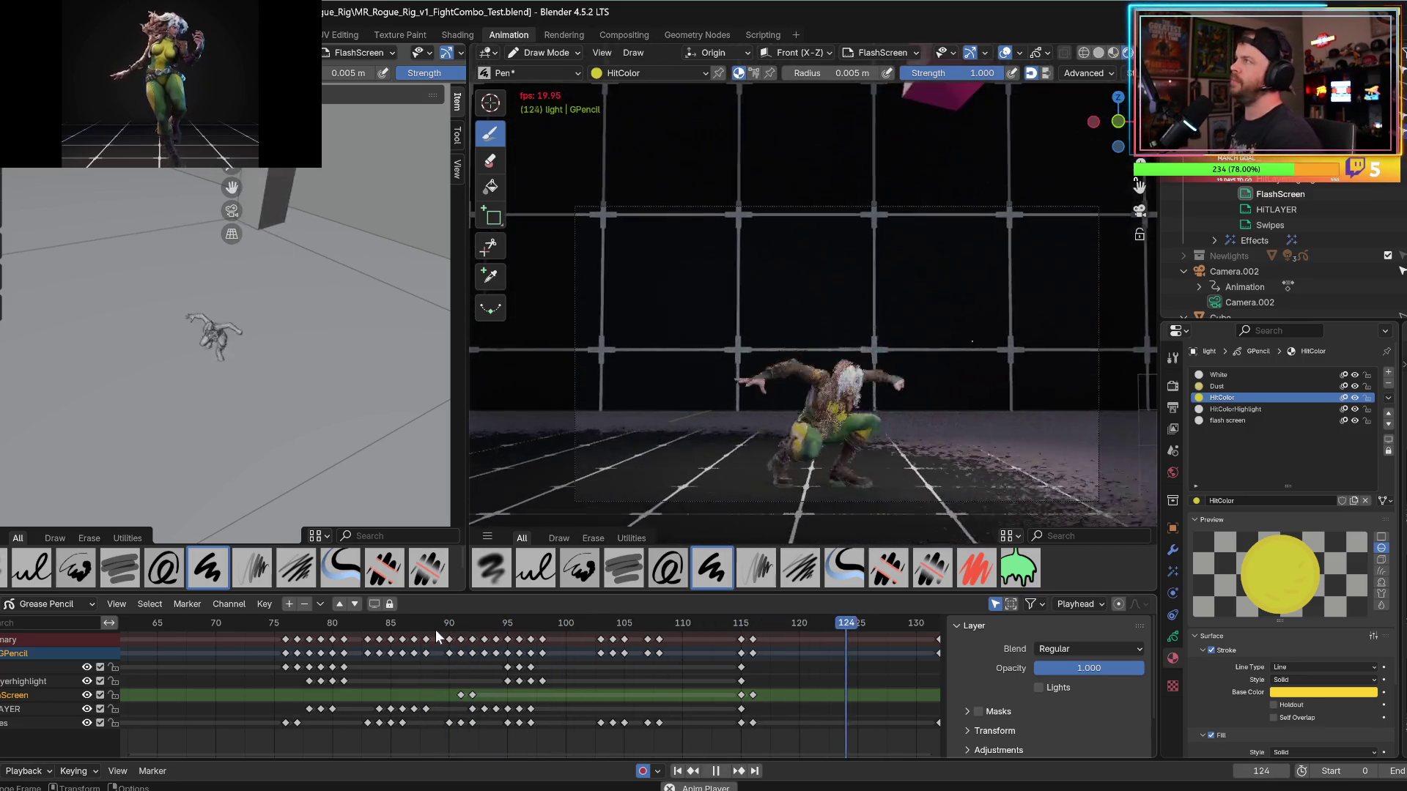
key(space)
Go to frame 115 and put its flash drawing into Edit Mode.
click(745, 628)
key(space)
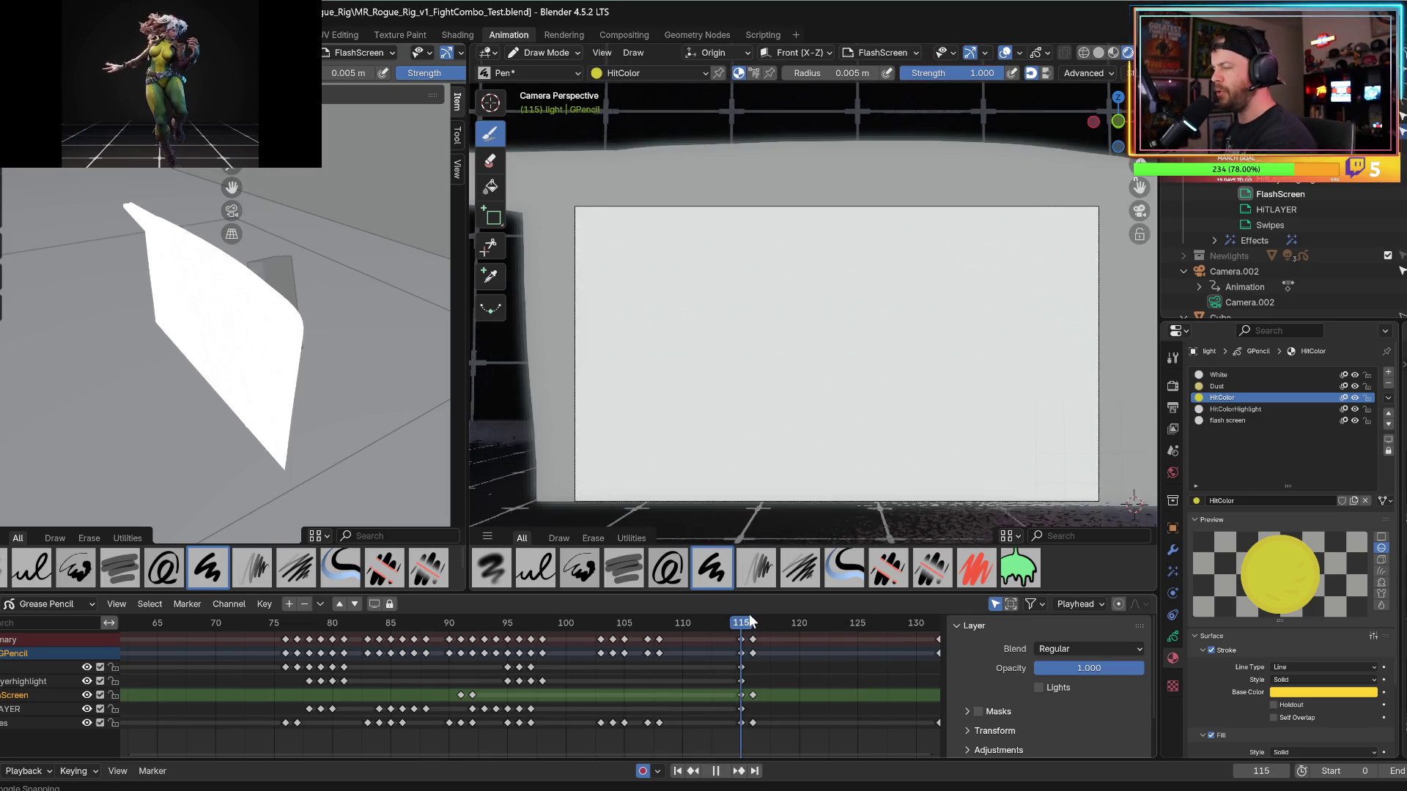
key(space)
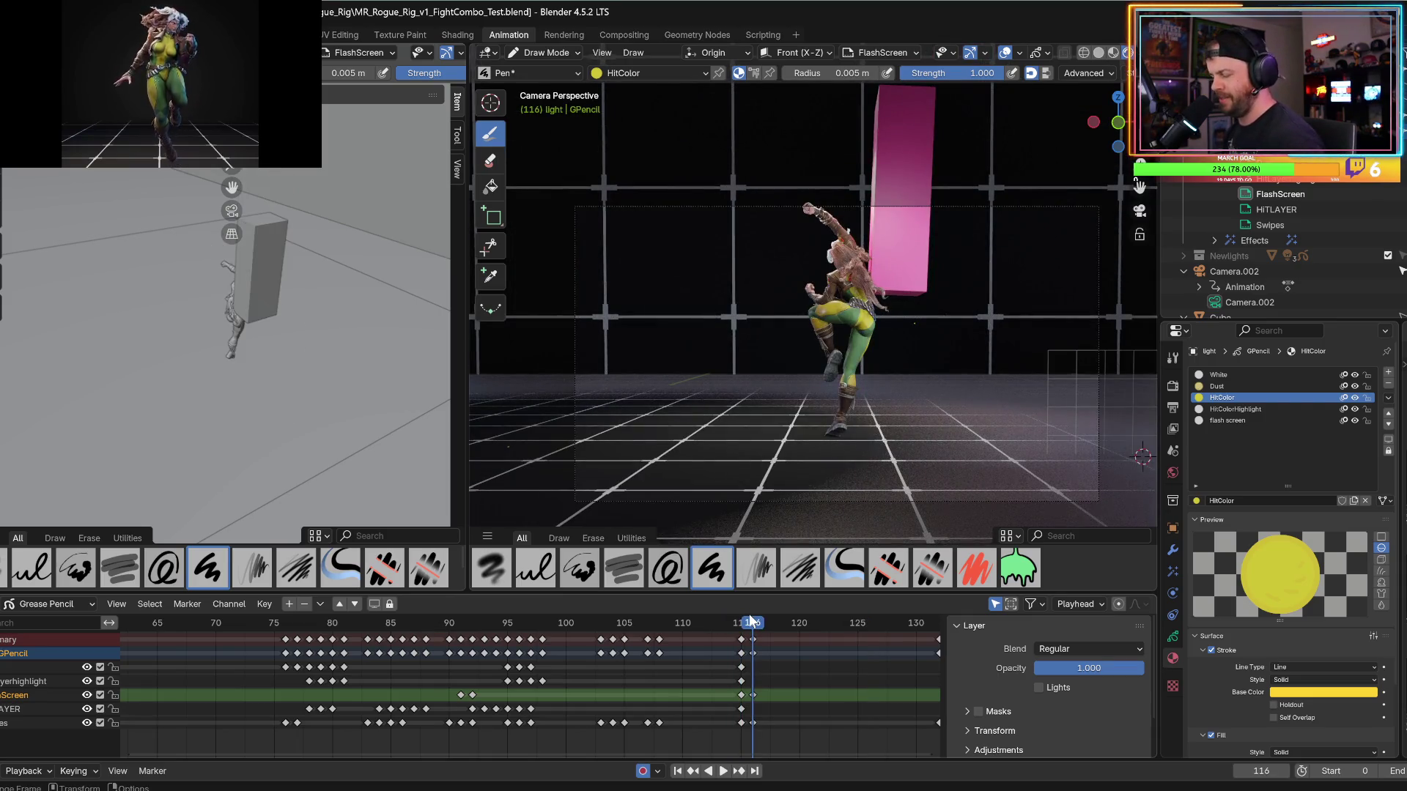
key(Left)
key(Tab)
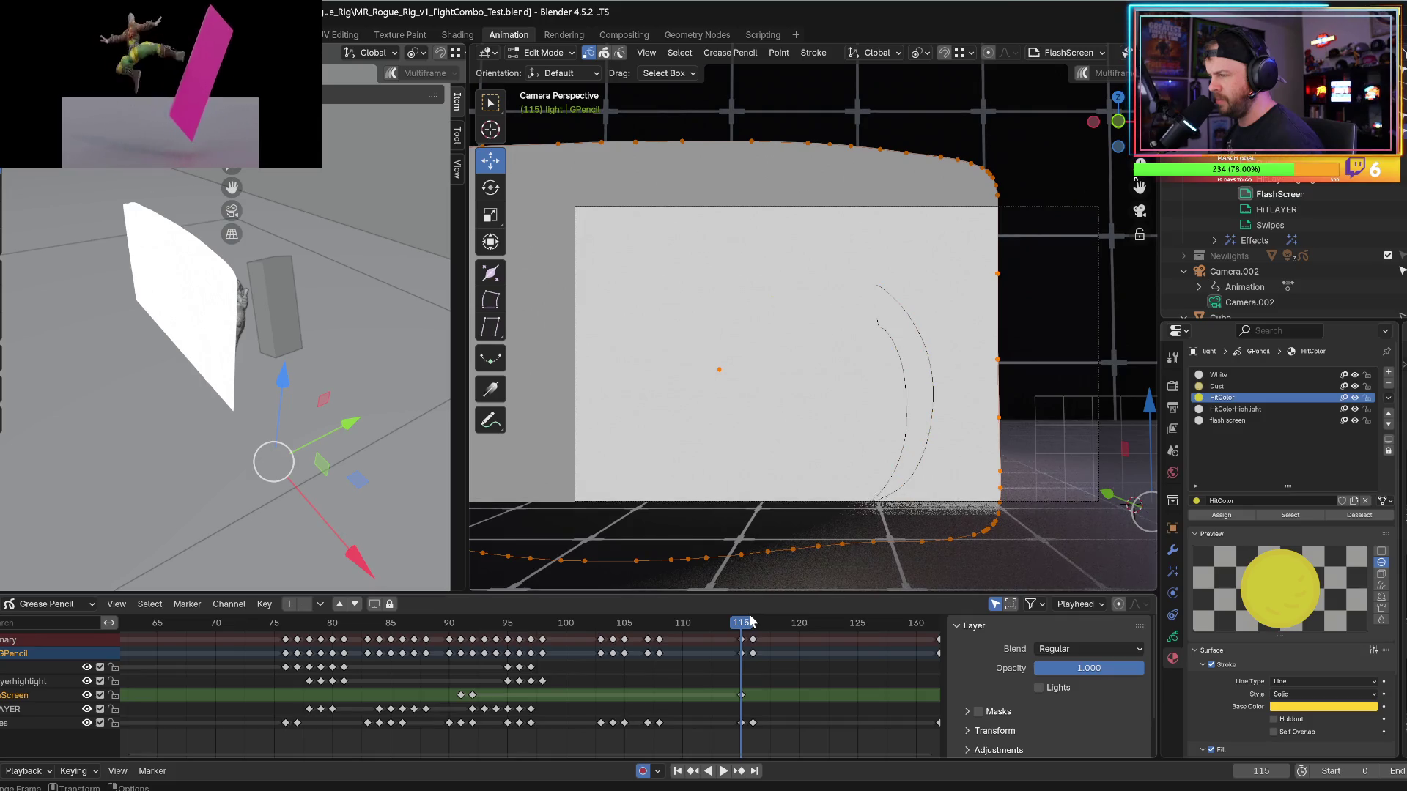
Select the FlashScreen key at frame 115 in the Dope Sheet and delete it.
click(735, 697)
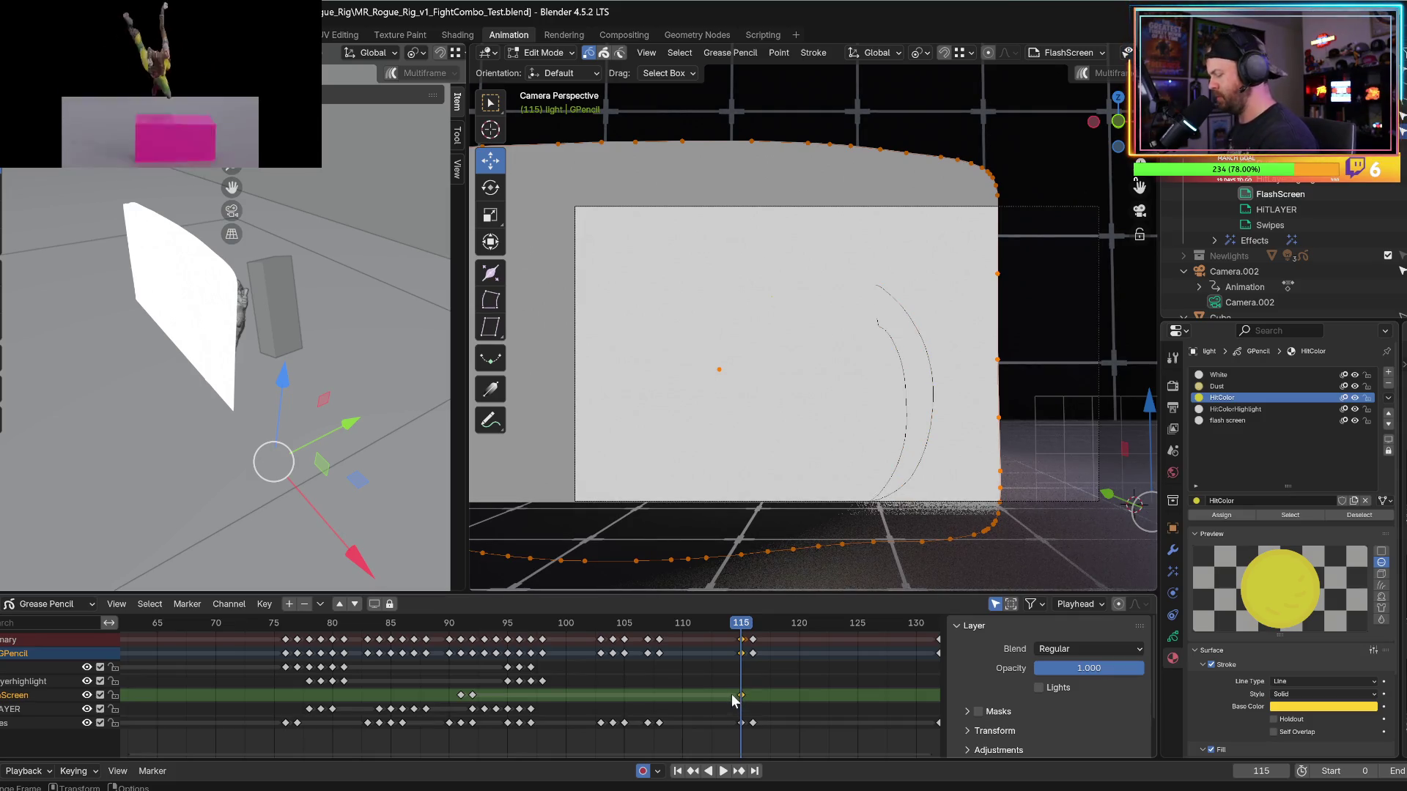
key(Delete)
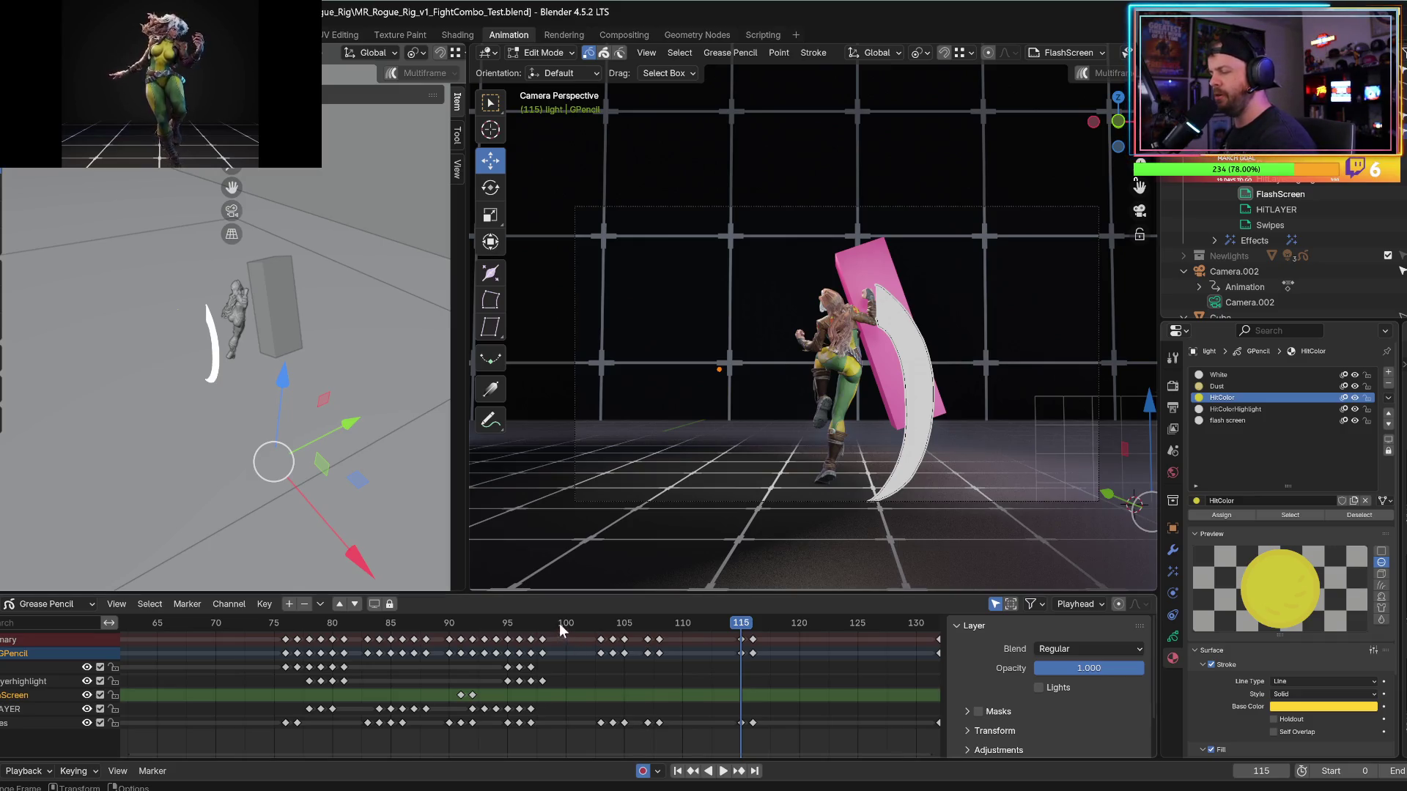
Replay the kick from frames 96–97 and save the blend file.
click(529, 630)
key(space)
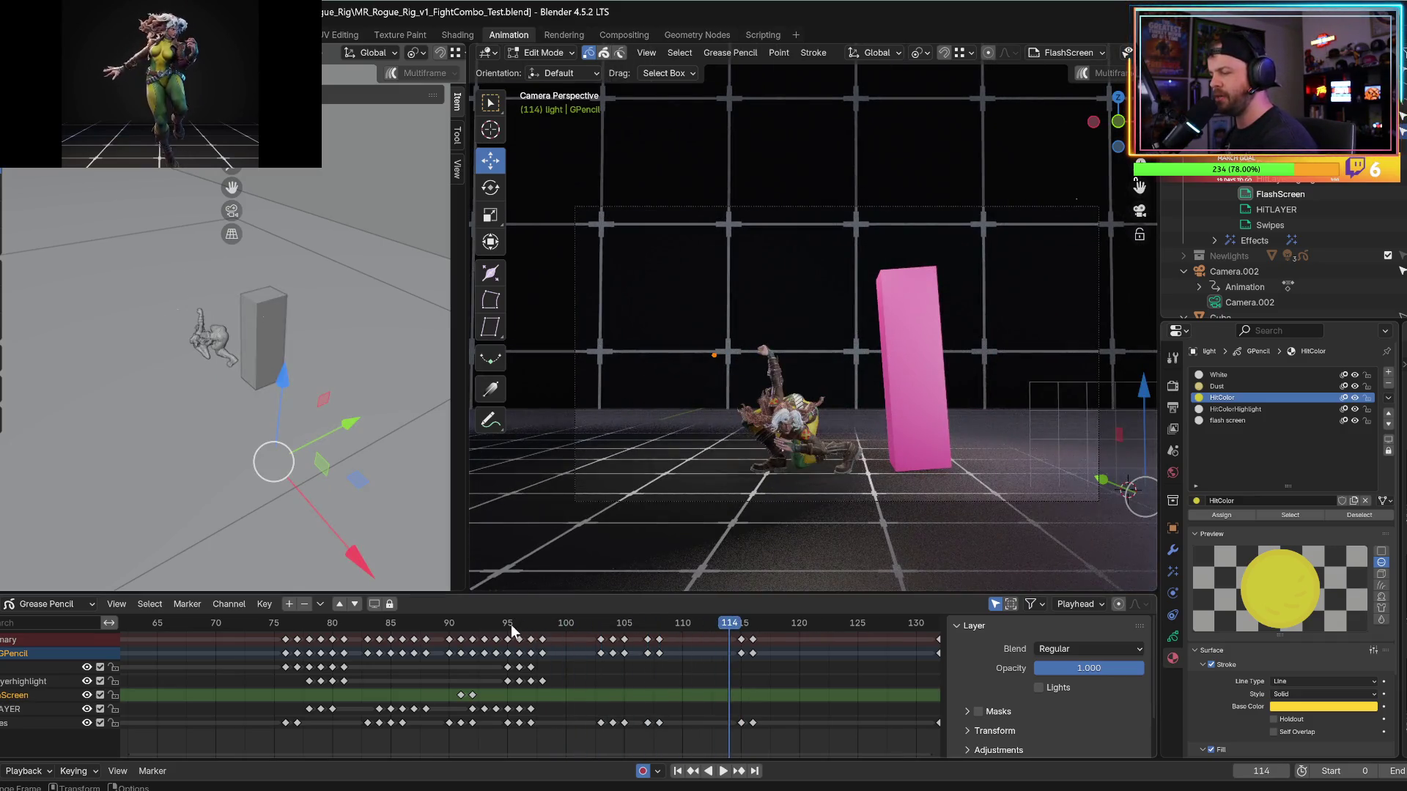
click(511, 625)
key(space)
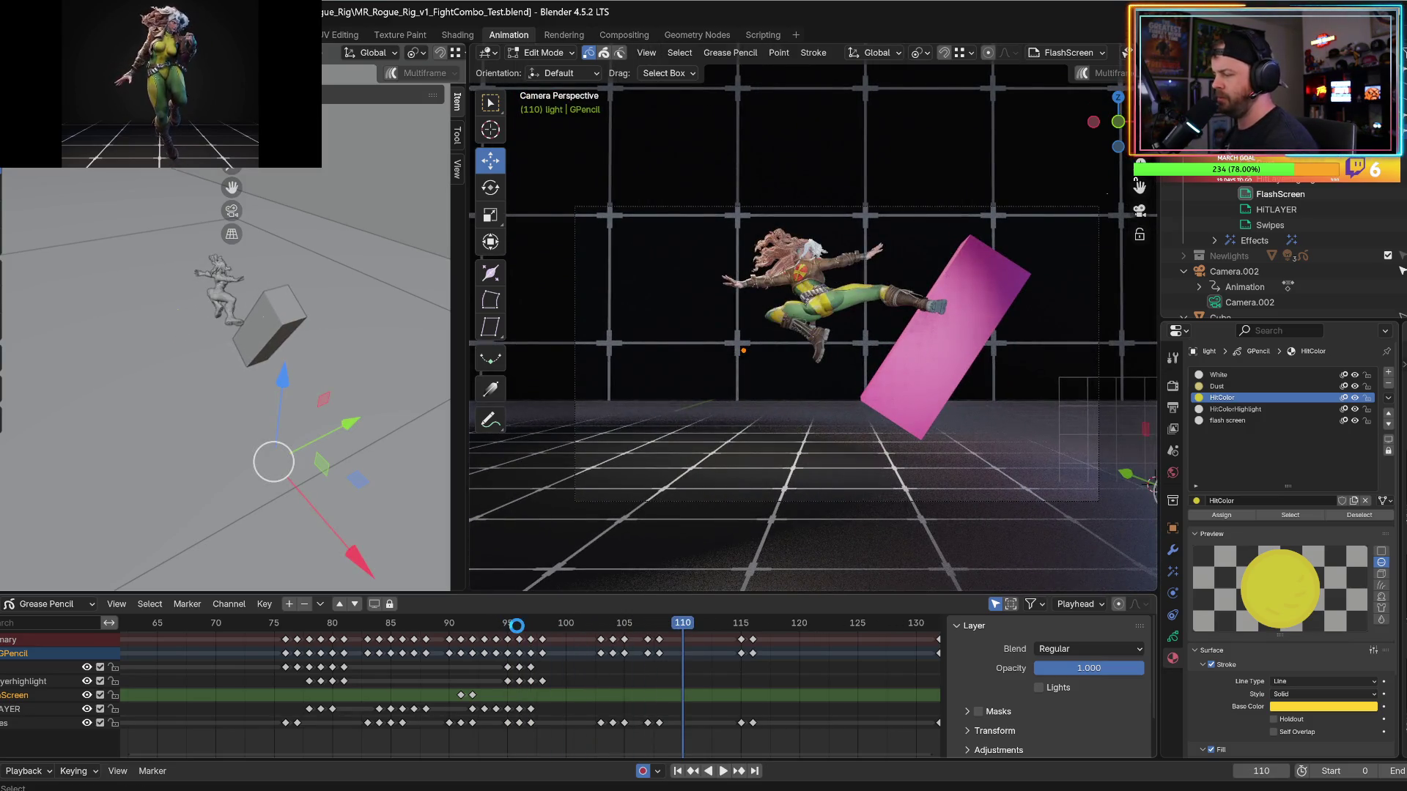
key(ctrl+s)
Settle on frame 95, select the White material, and show the grease pencil layers list.
click(503, 632)
key(space)
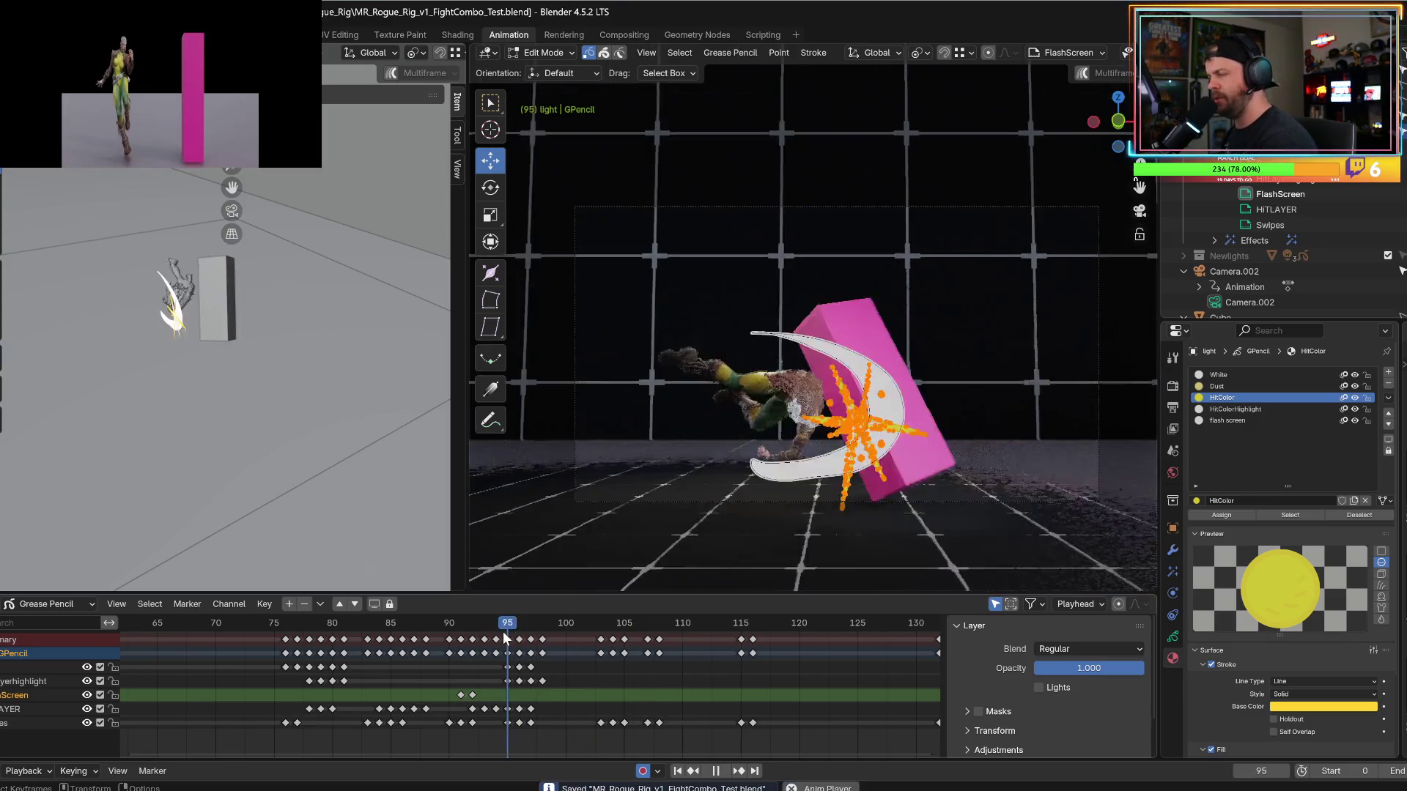
key(space)
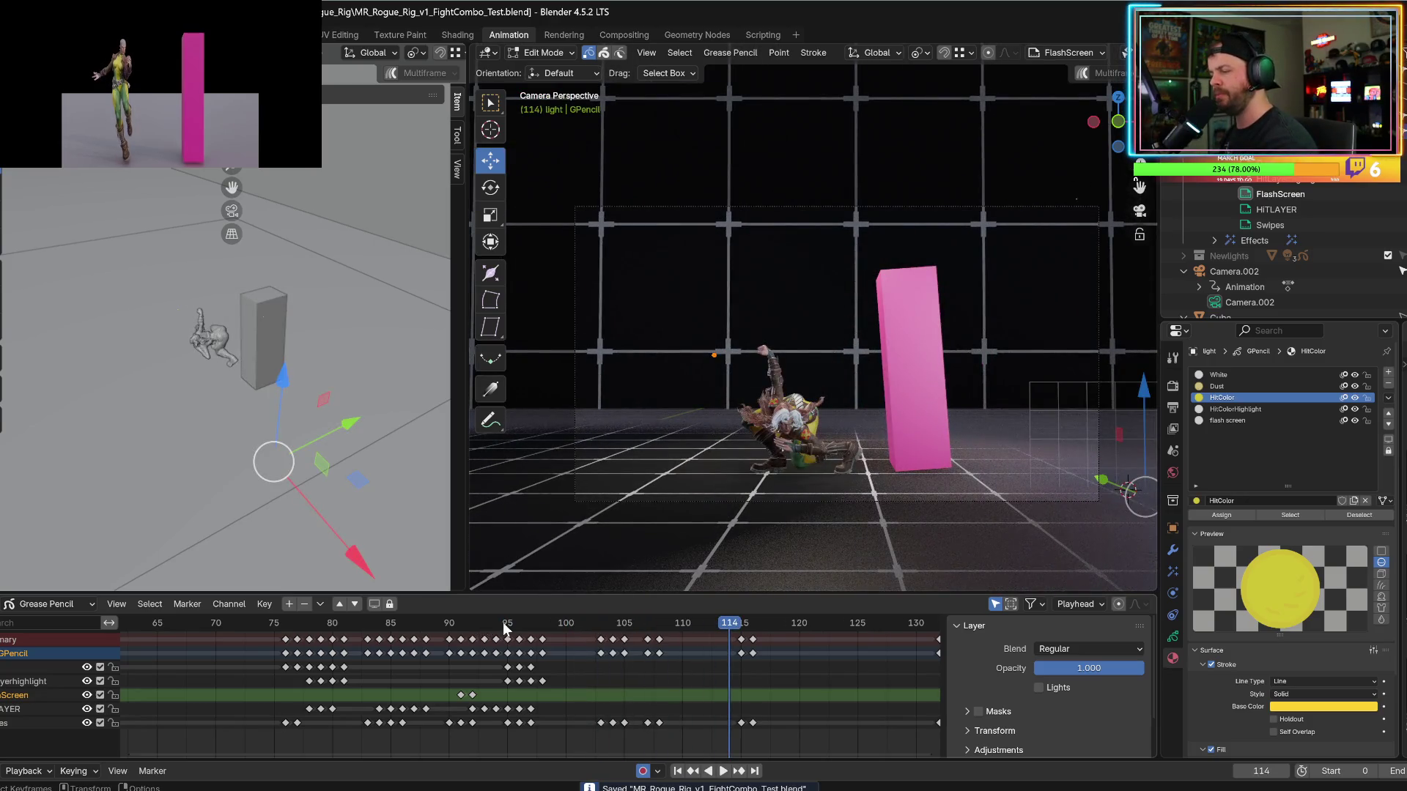
click(500, 629)
key(space)
click(539, 630)
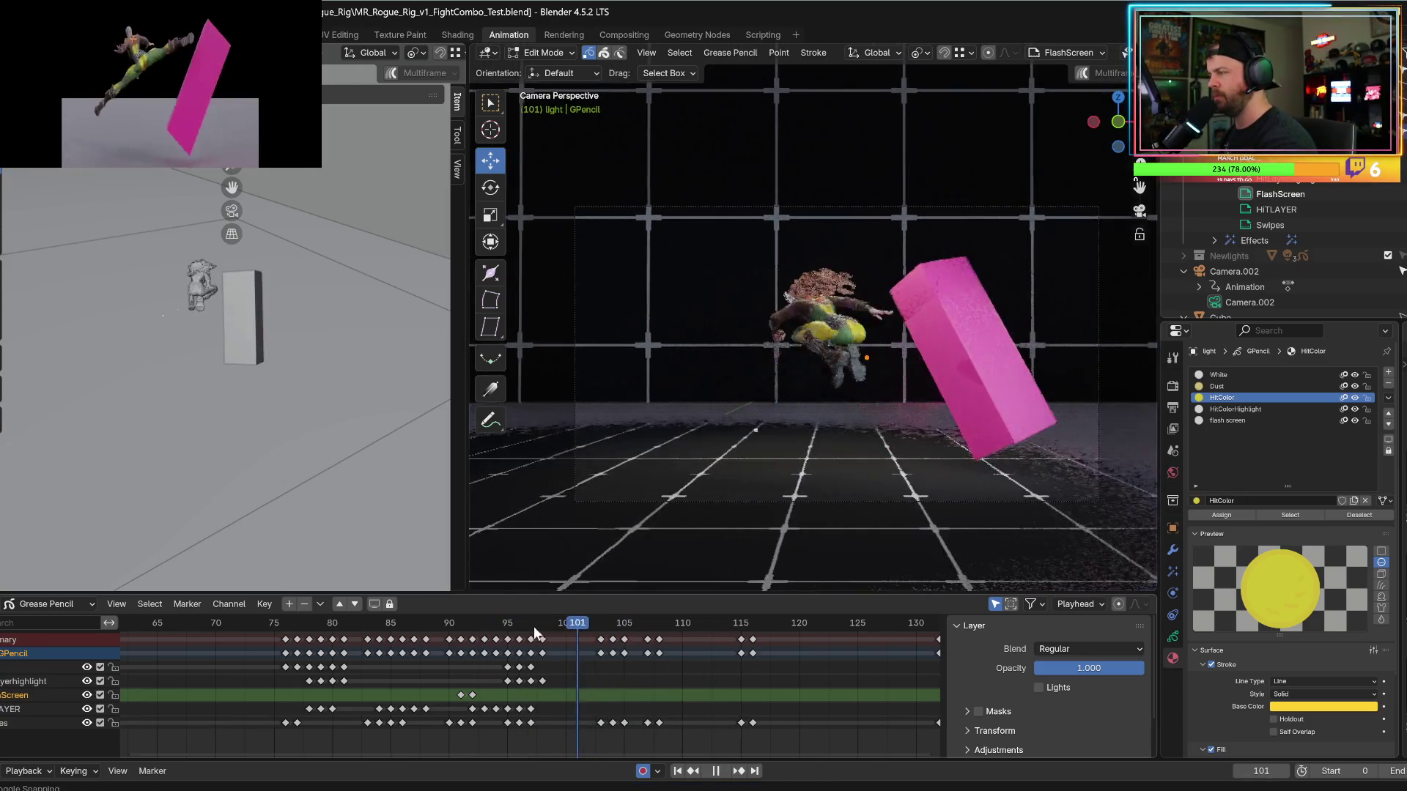
click(498, 633)
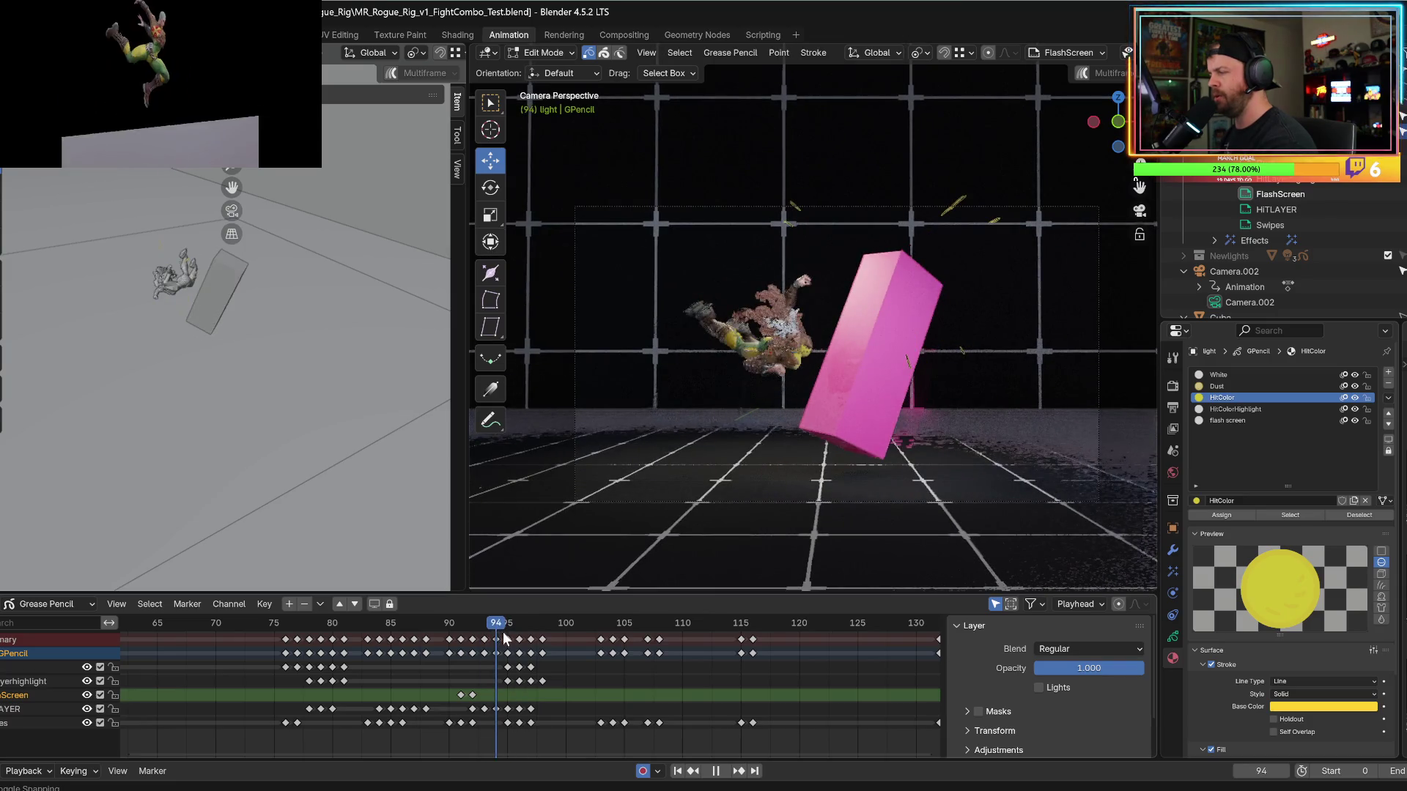
click(507, 638)
key(space)
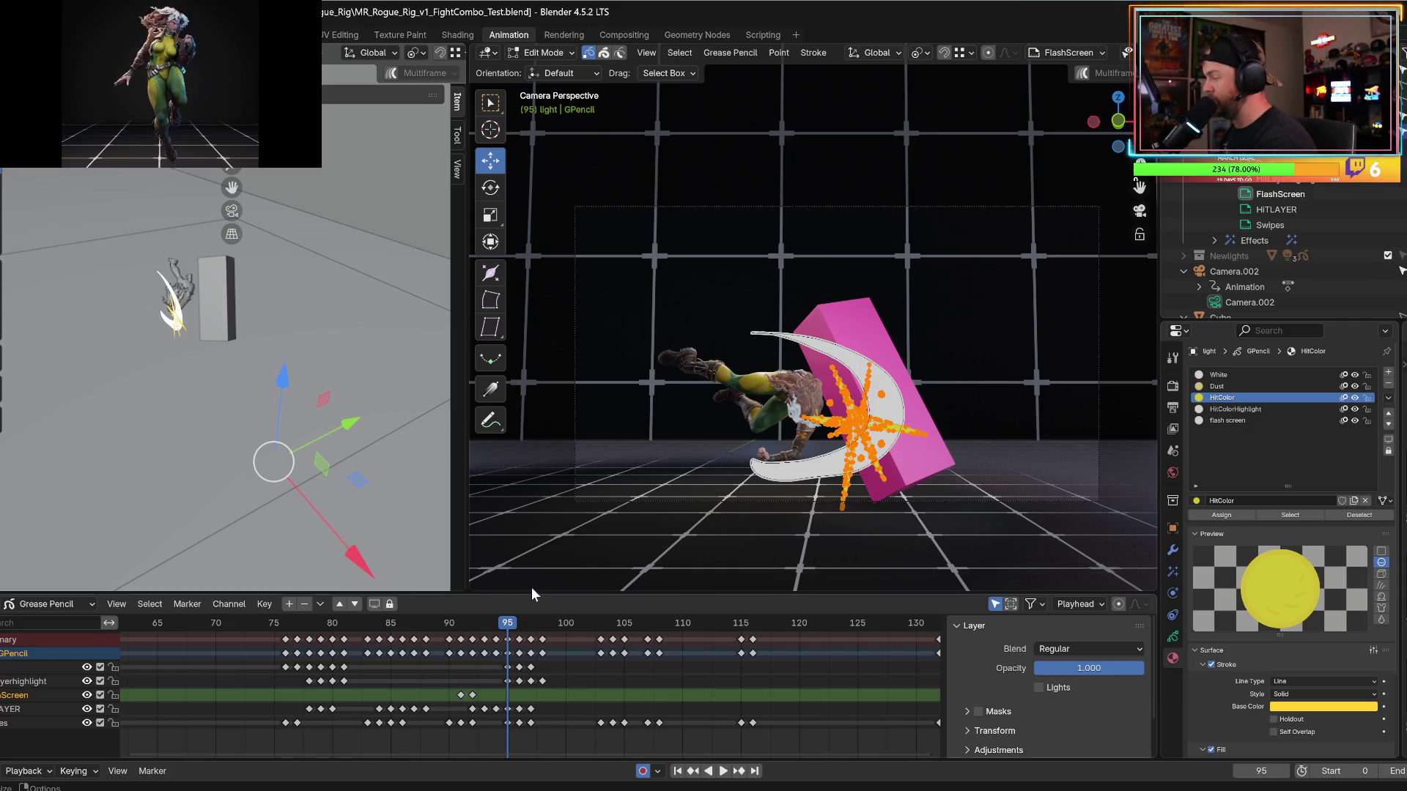
click(1218, 375)
click(1172, 636)
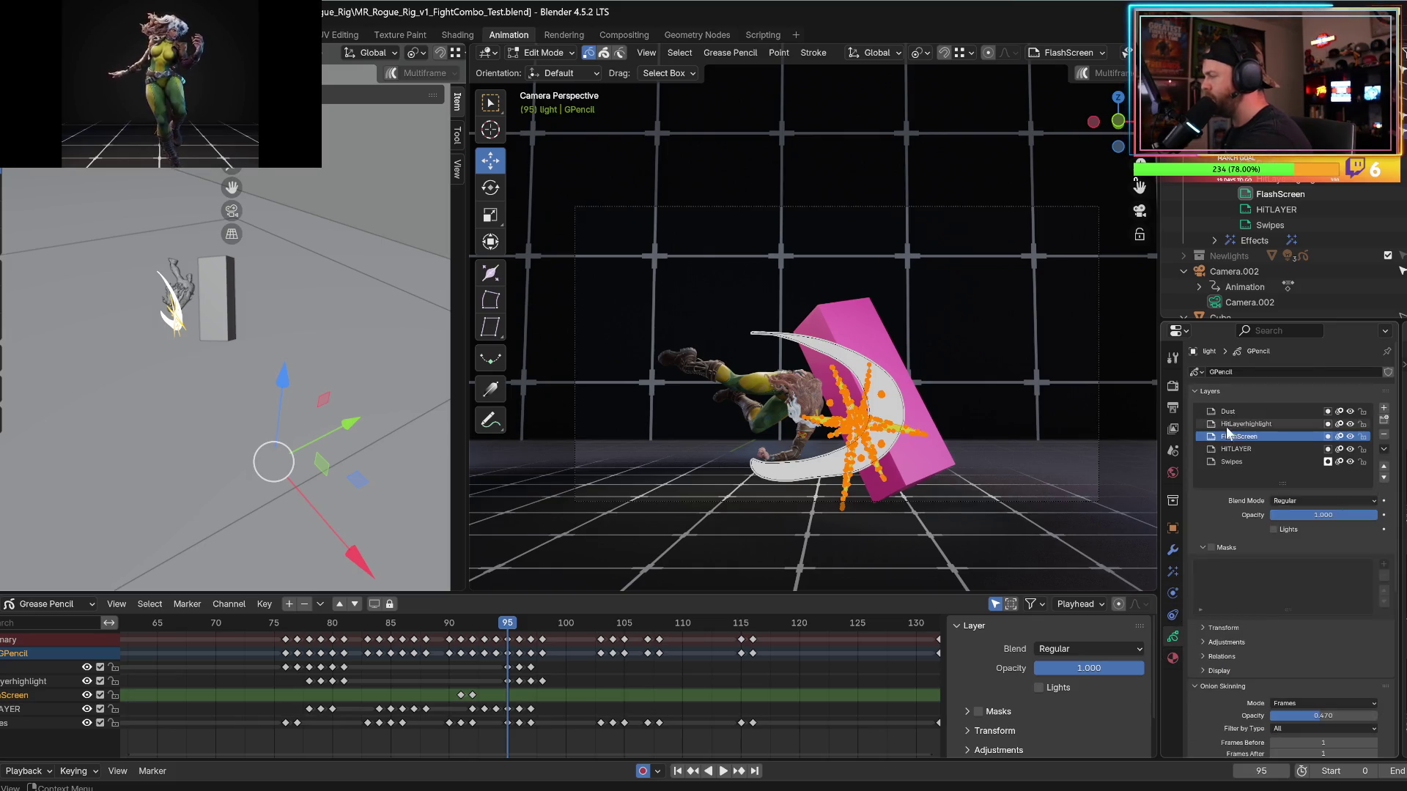
Make Swipes the active layer with Lights left off so scene lighting doesn't affect it.
click(1231, 462)
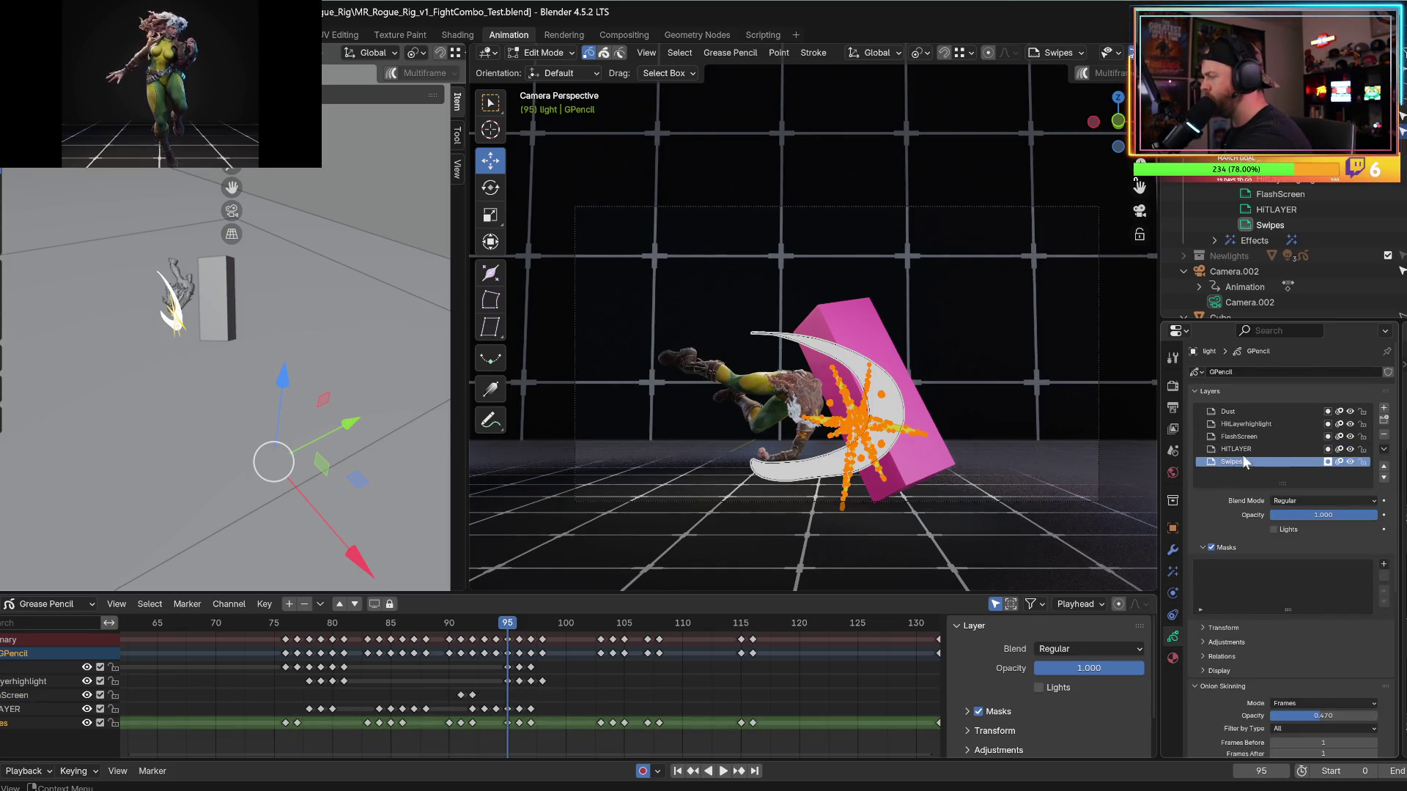
click(1274, 529)
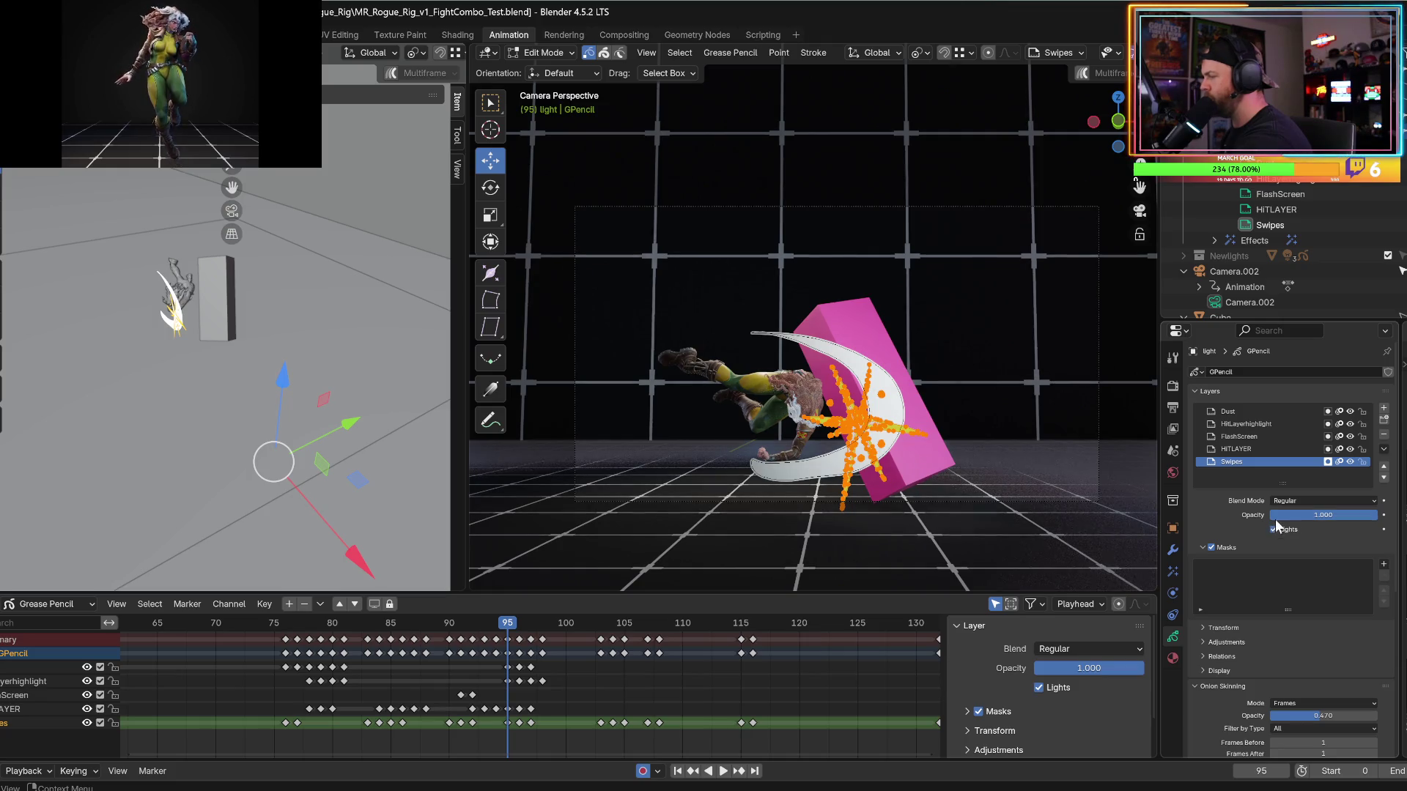
click(1274, 529)
drag(1160, 462, 1311, 462)
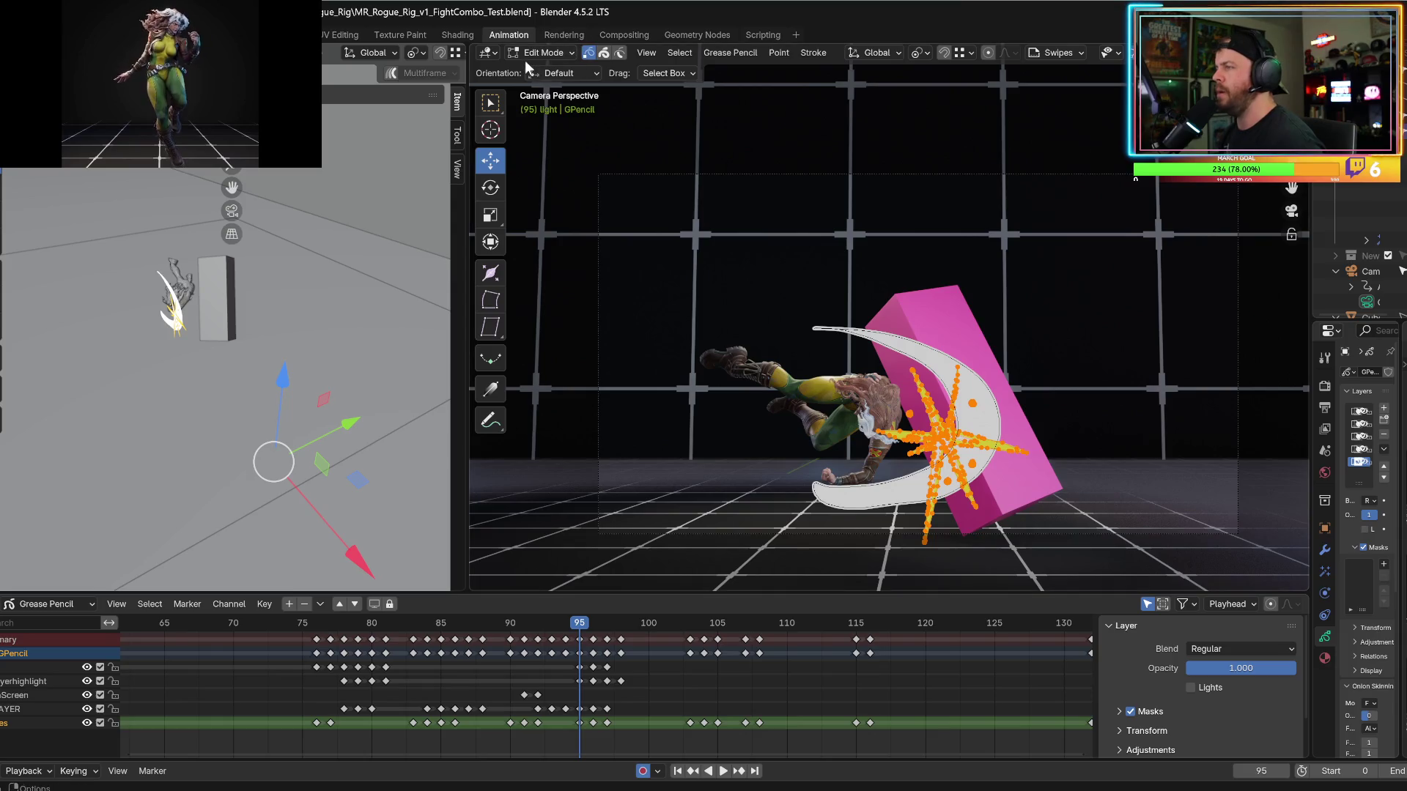
Switch to Draw Mode and move the playhead ahead to frame 116.
click(542, 53)
click(546, 121)
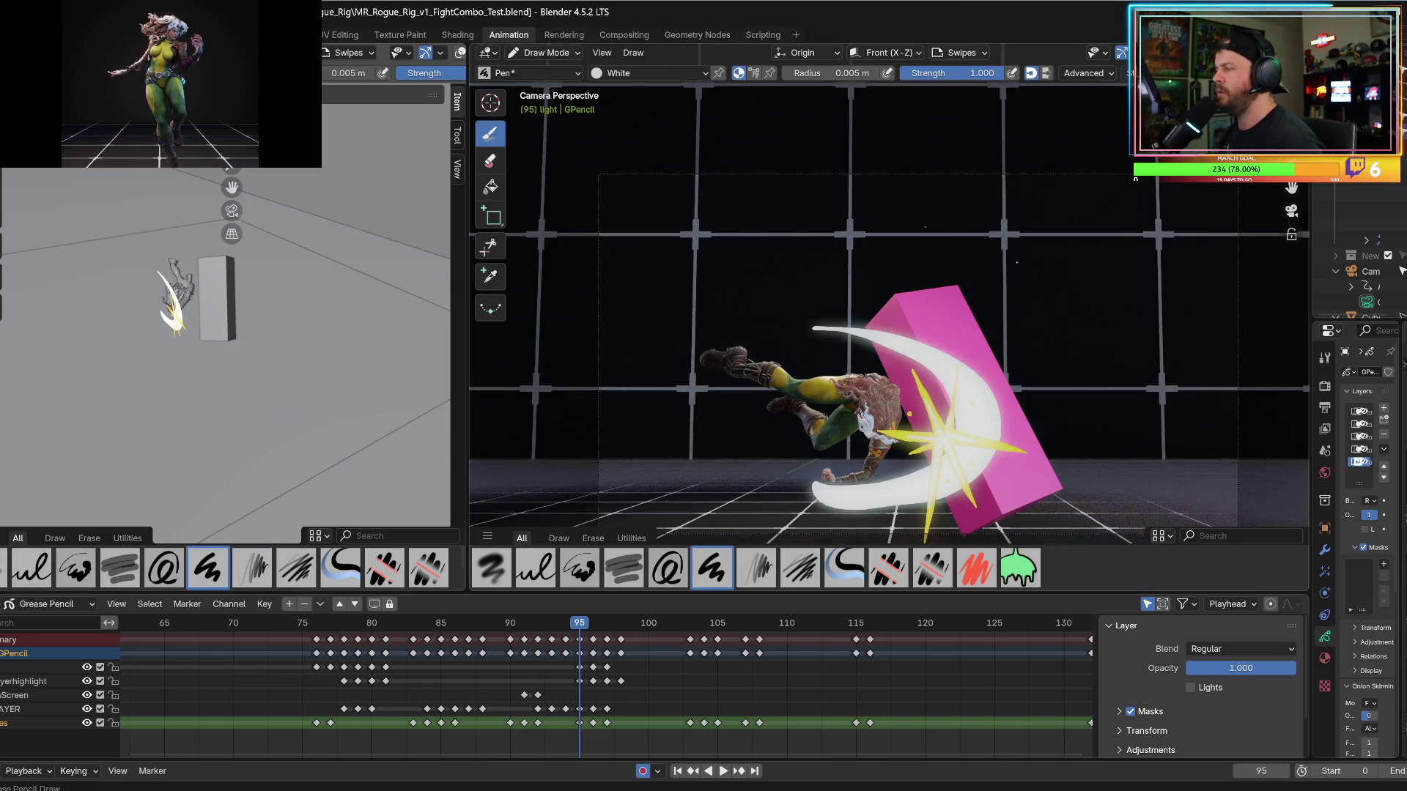
drag(1310, 440, 1089, 323)
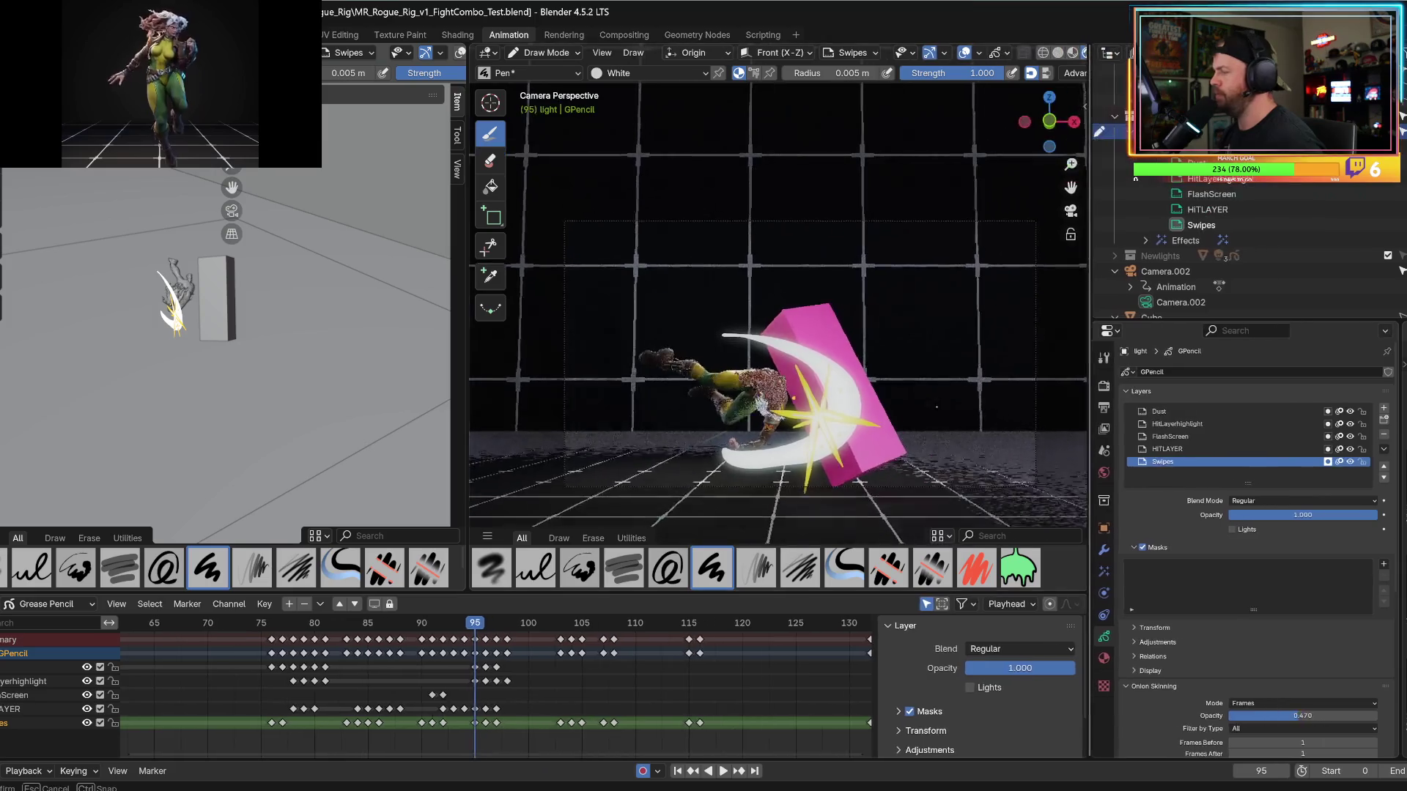
drag(461, 623, 698, 623)
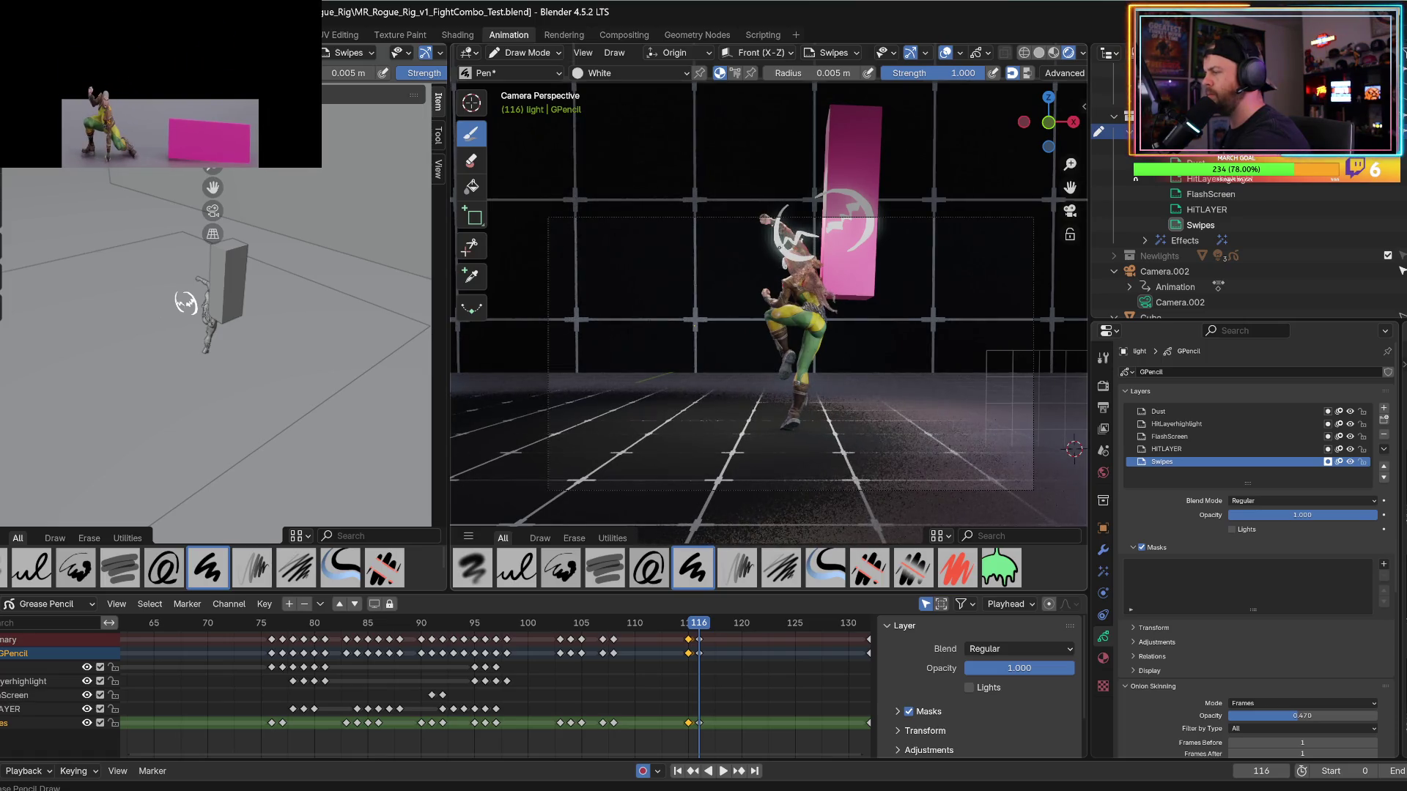
On frame 117, draw white swipe strokes near the raised fist and chest, redoing one bad crescent.
key(Right)
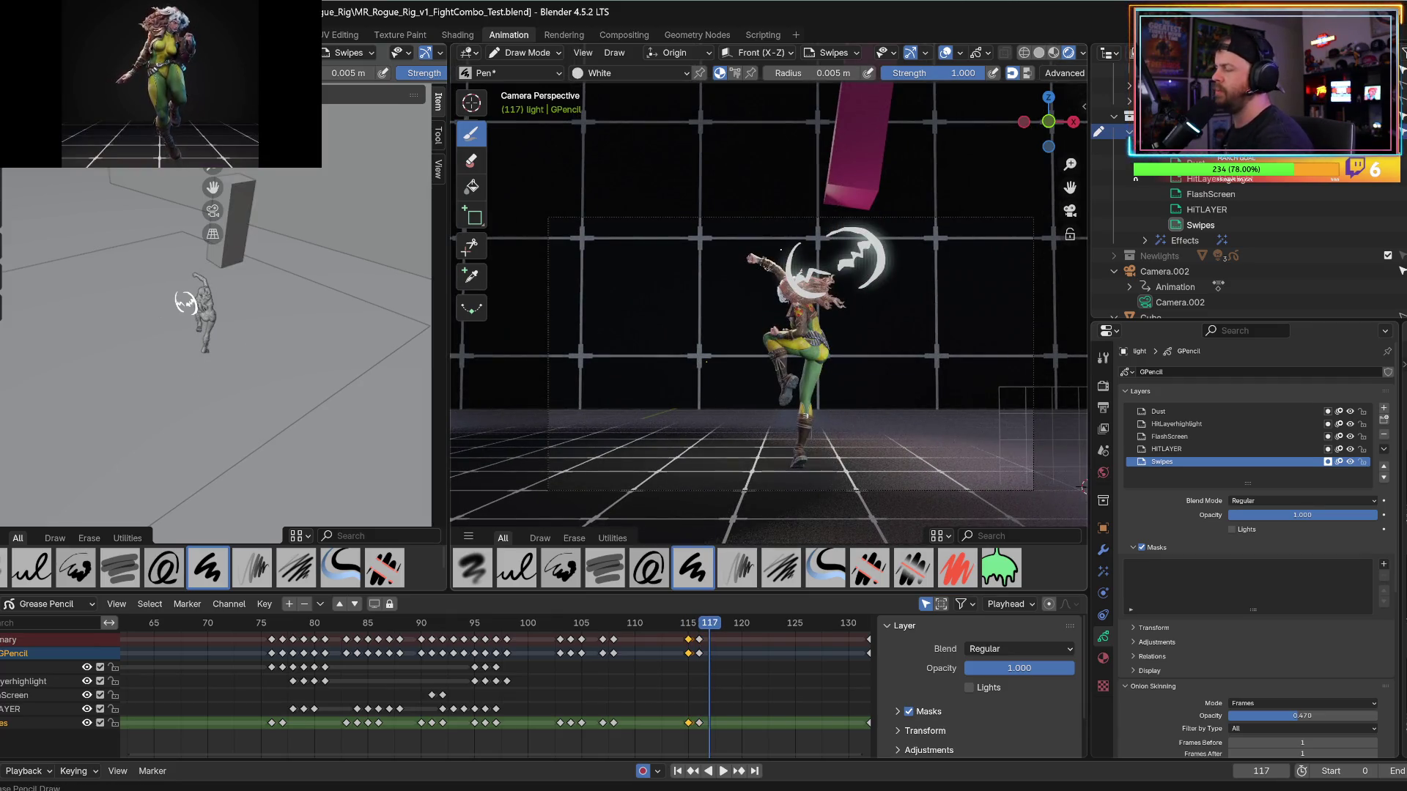
drag(781, 253, 789, 299)
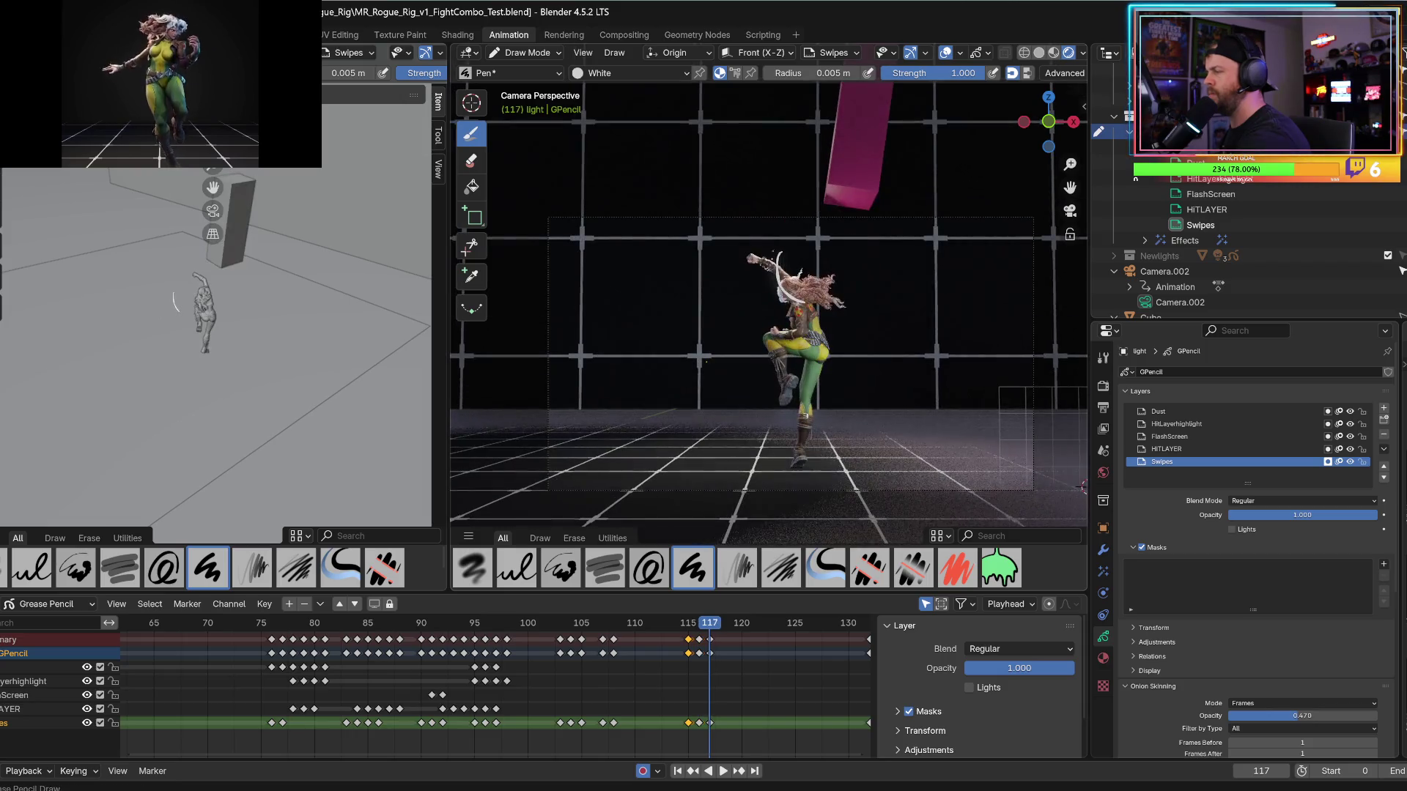
key(ctrl+z)
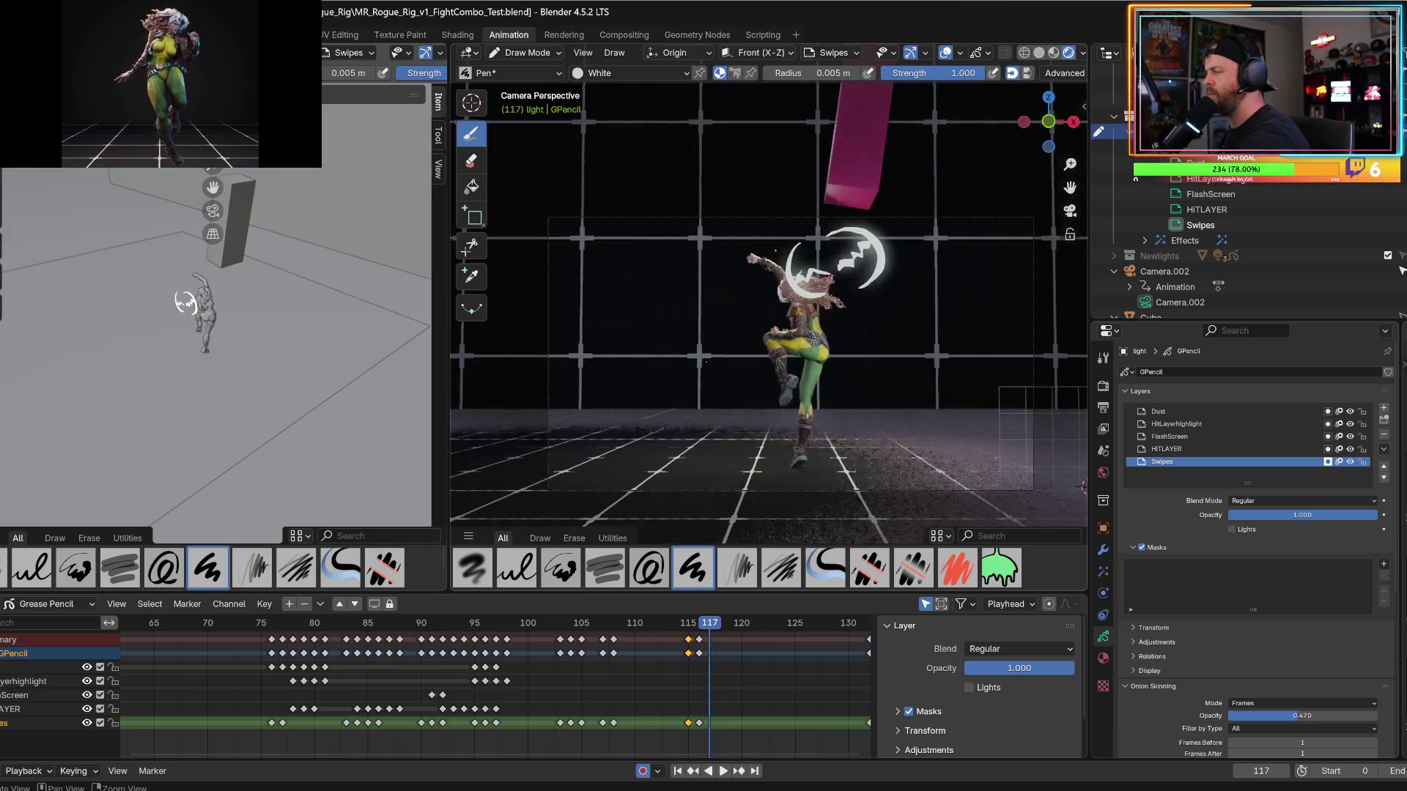
mouse_move(775, 250)
mouse_down()
mouse_move(772, 268)
mouse_move(797, 277)
mouse_up()
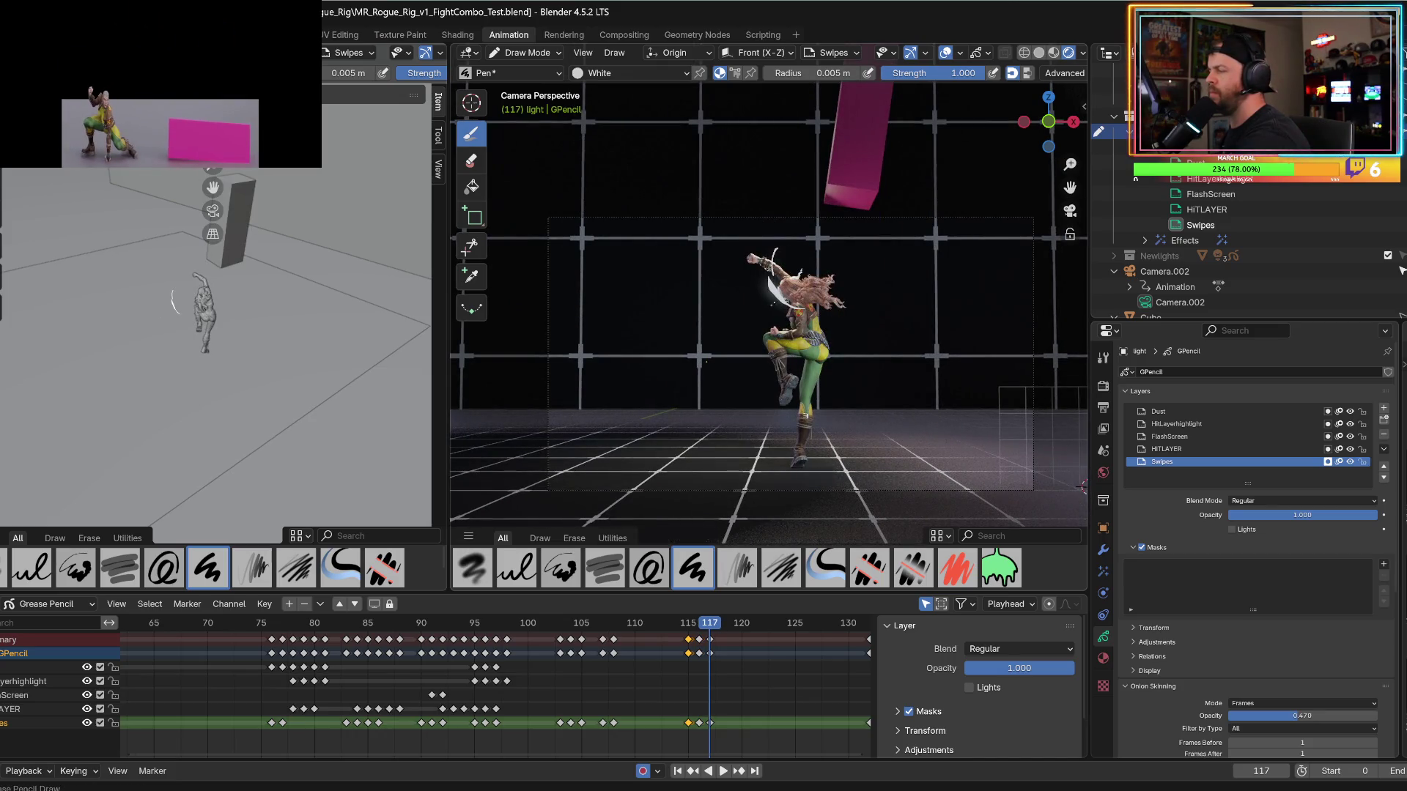
drag(790, 321, 827, 317)
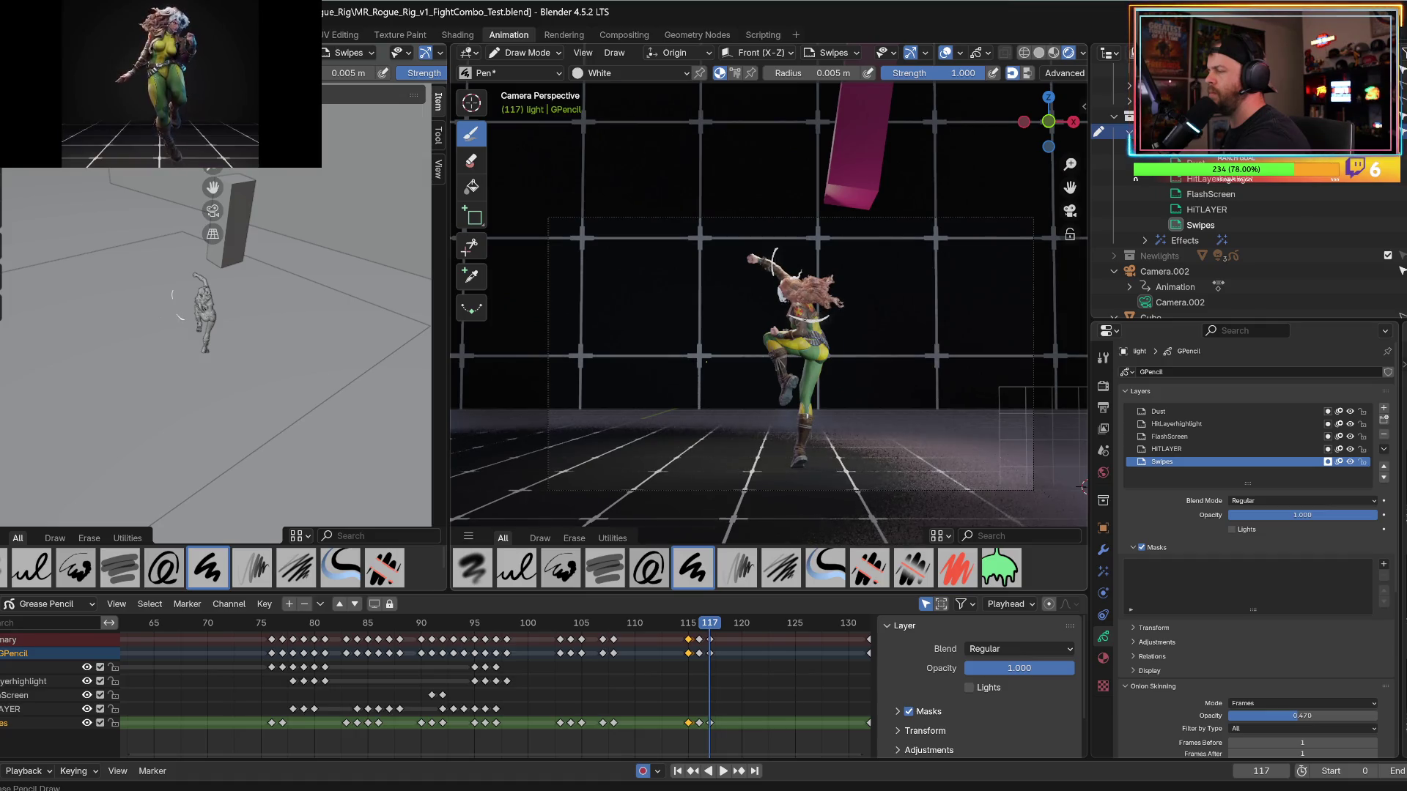
Compare frames 116 and 117, then add another white arc above the character.
key(Left)
key(Right)
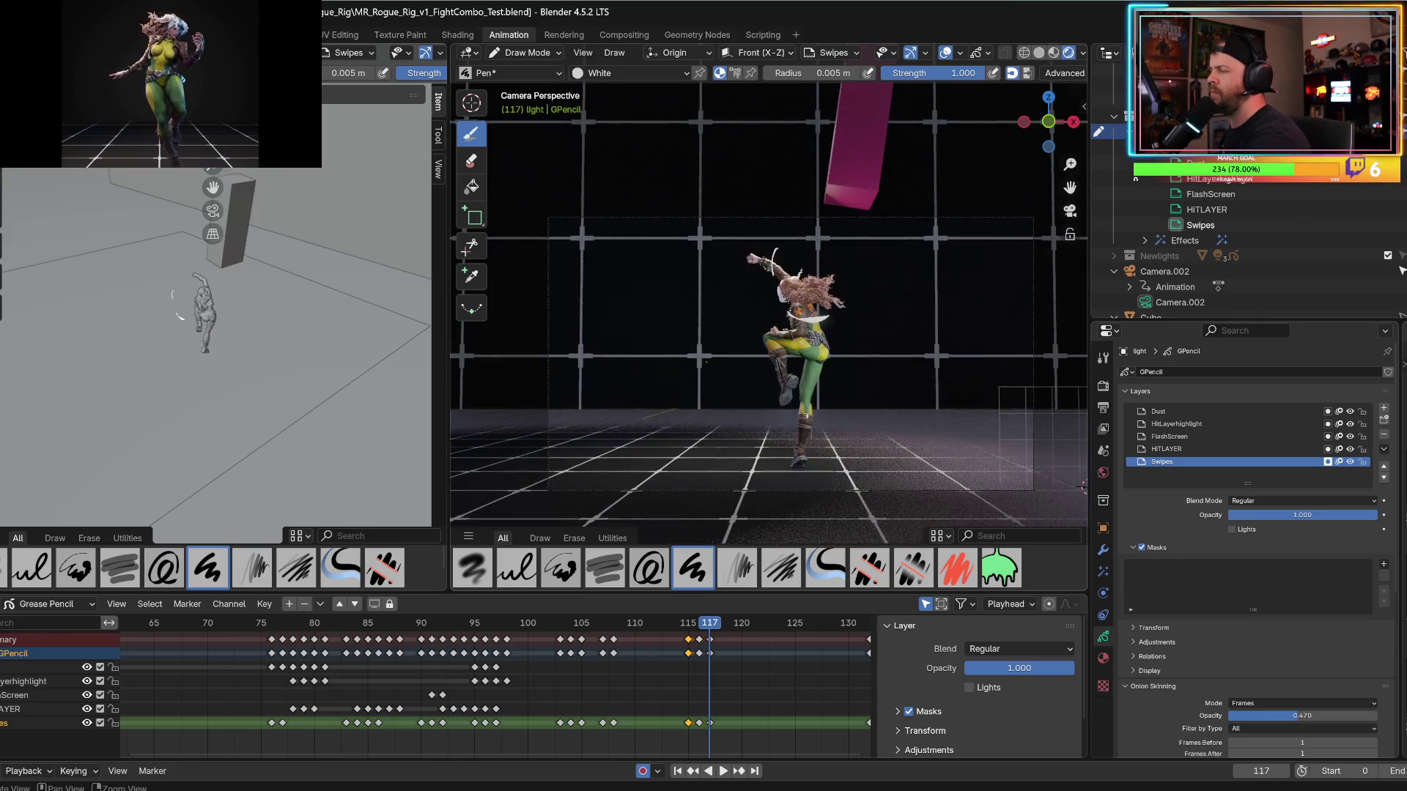
key(Left)
key(Right)
drag(885, 249, 879, 282)
key(Left)
key(Right)
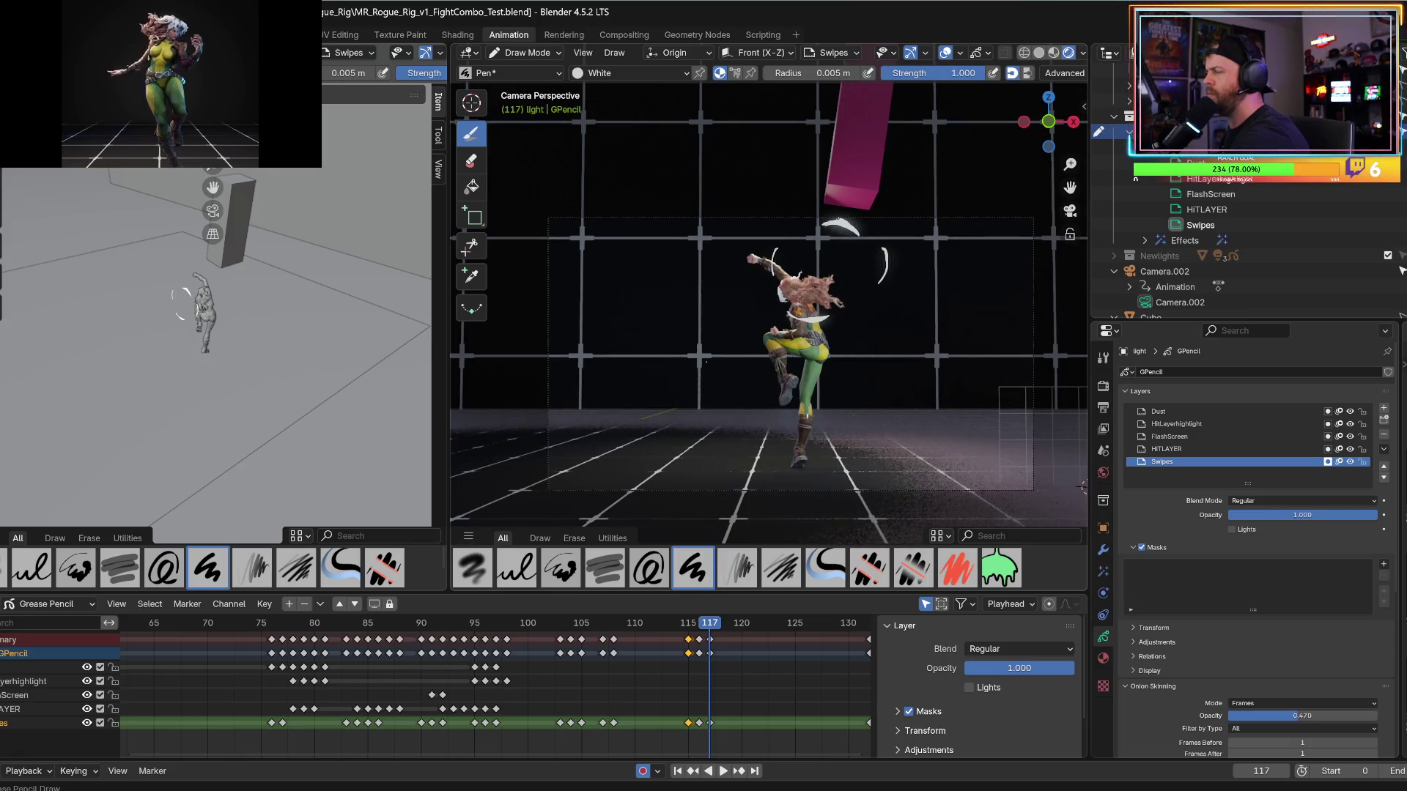
Erase most of the upper white arc and play the animation to preview the swipes.
ctrl+drag(861, 233, 837, 220)
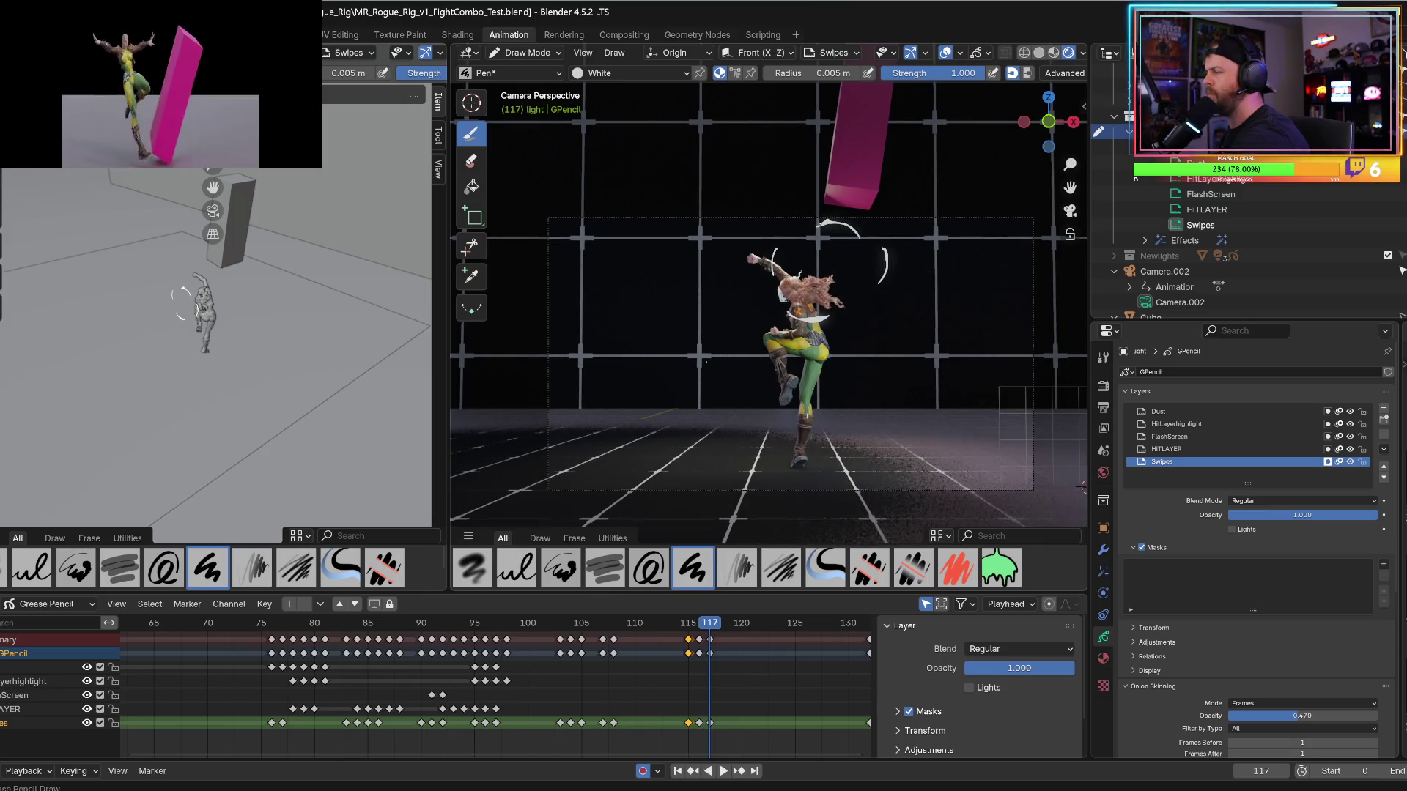
key(Left)
key(Right)
key(Right)
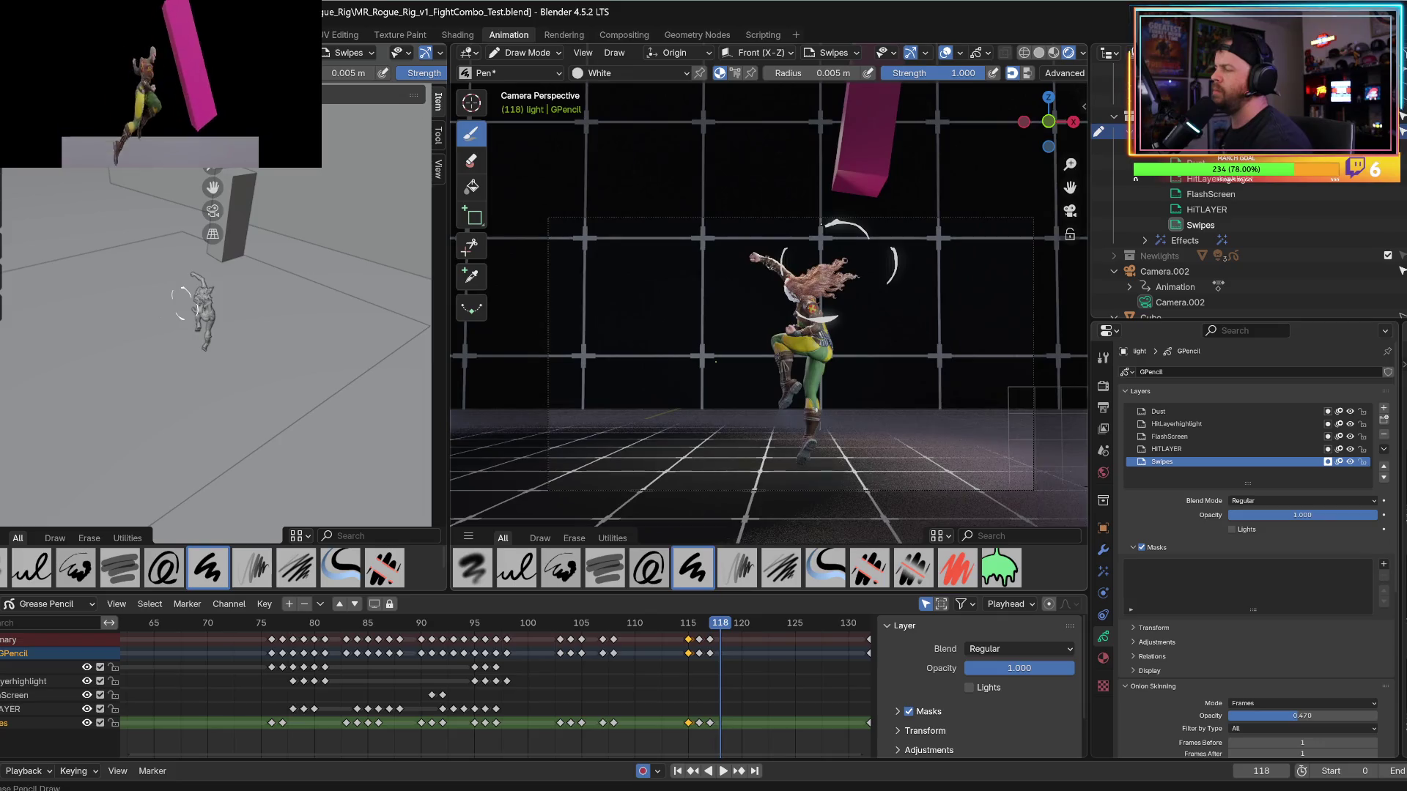
key(space)
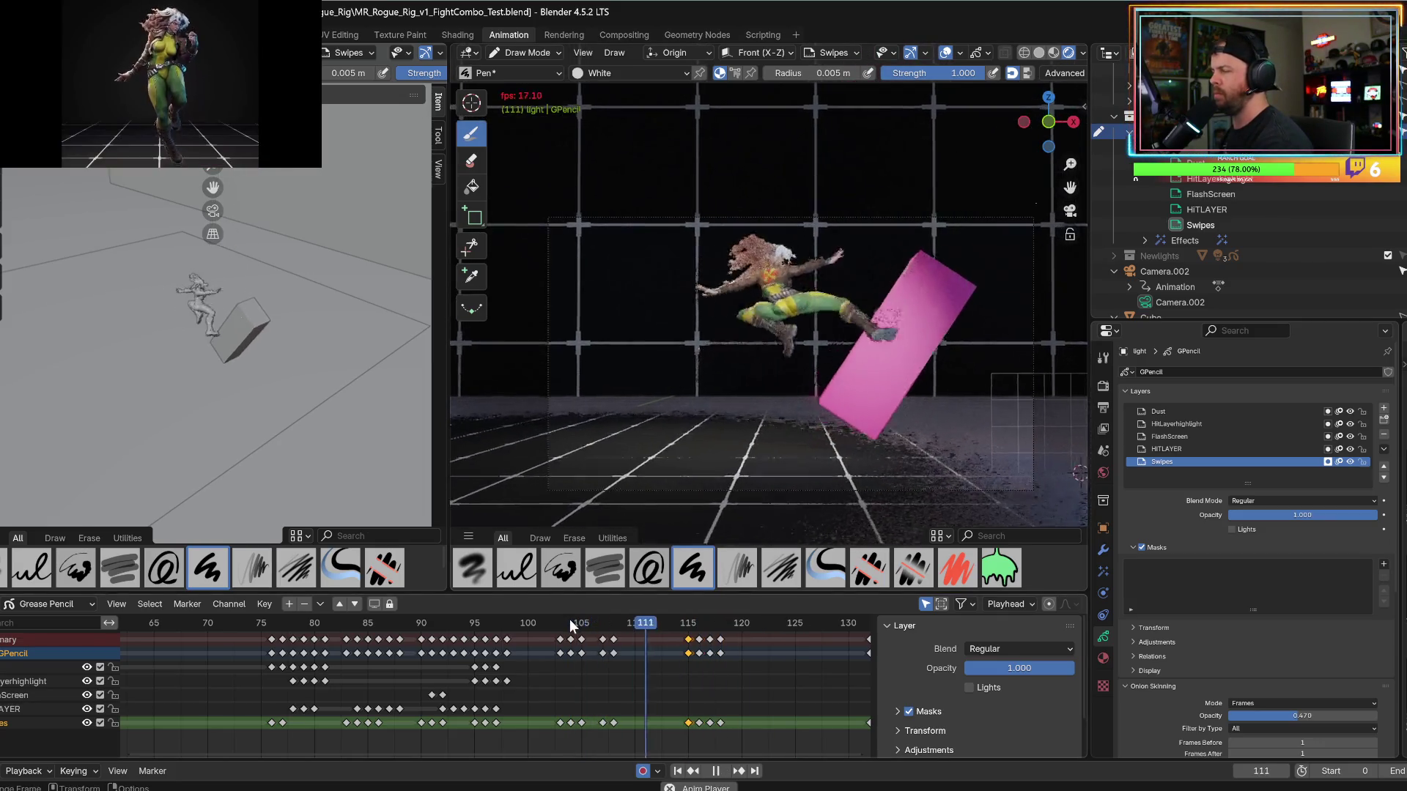
Stop playback and draw a large white bubble-shaped stroke on frame 115.
key(space)
alt+scroll(574, 628, up, 16)
alt+scroll(574, 628, down, 10)
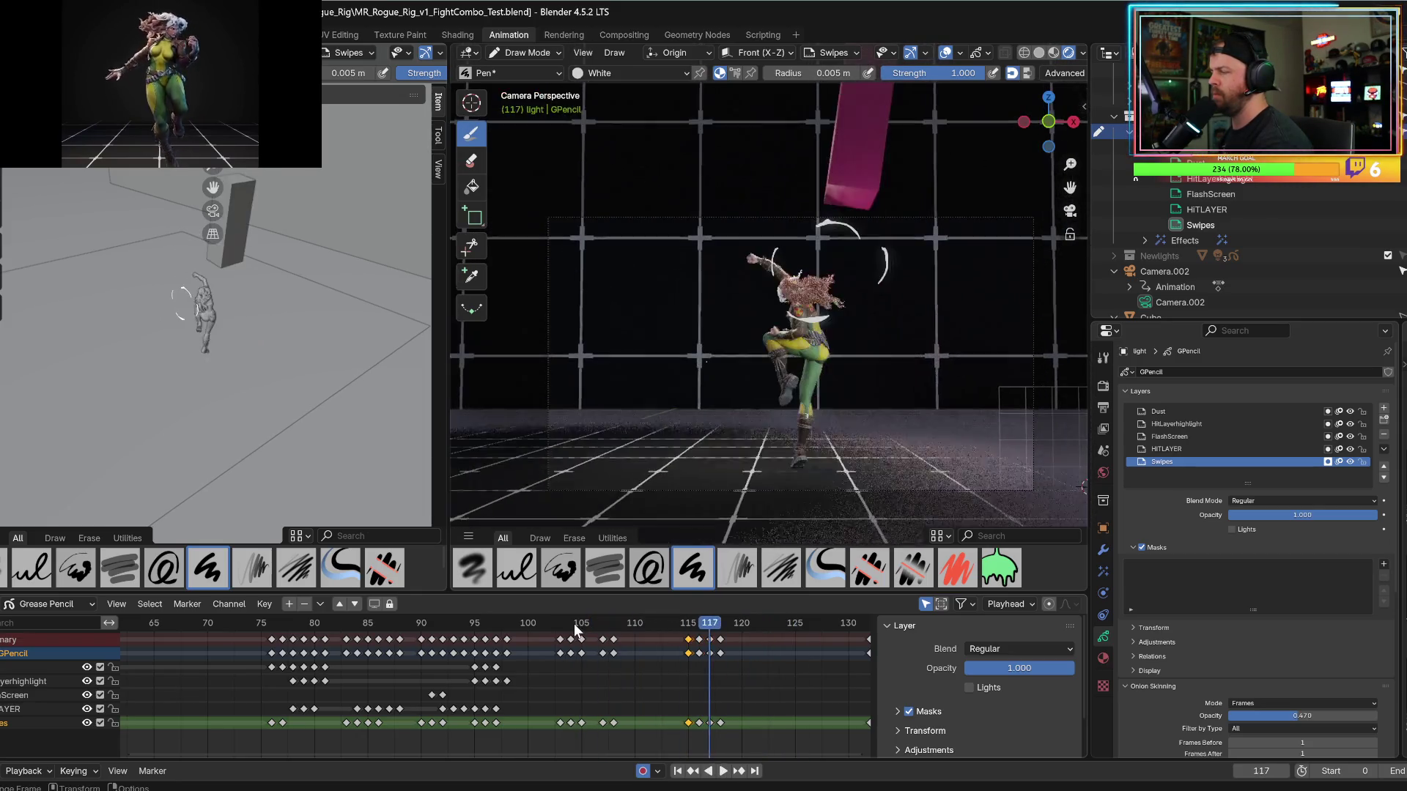
alt+scroll(577, 634, up, 2)
alt+scroll(576, 634, down, 1)
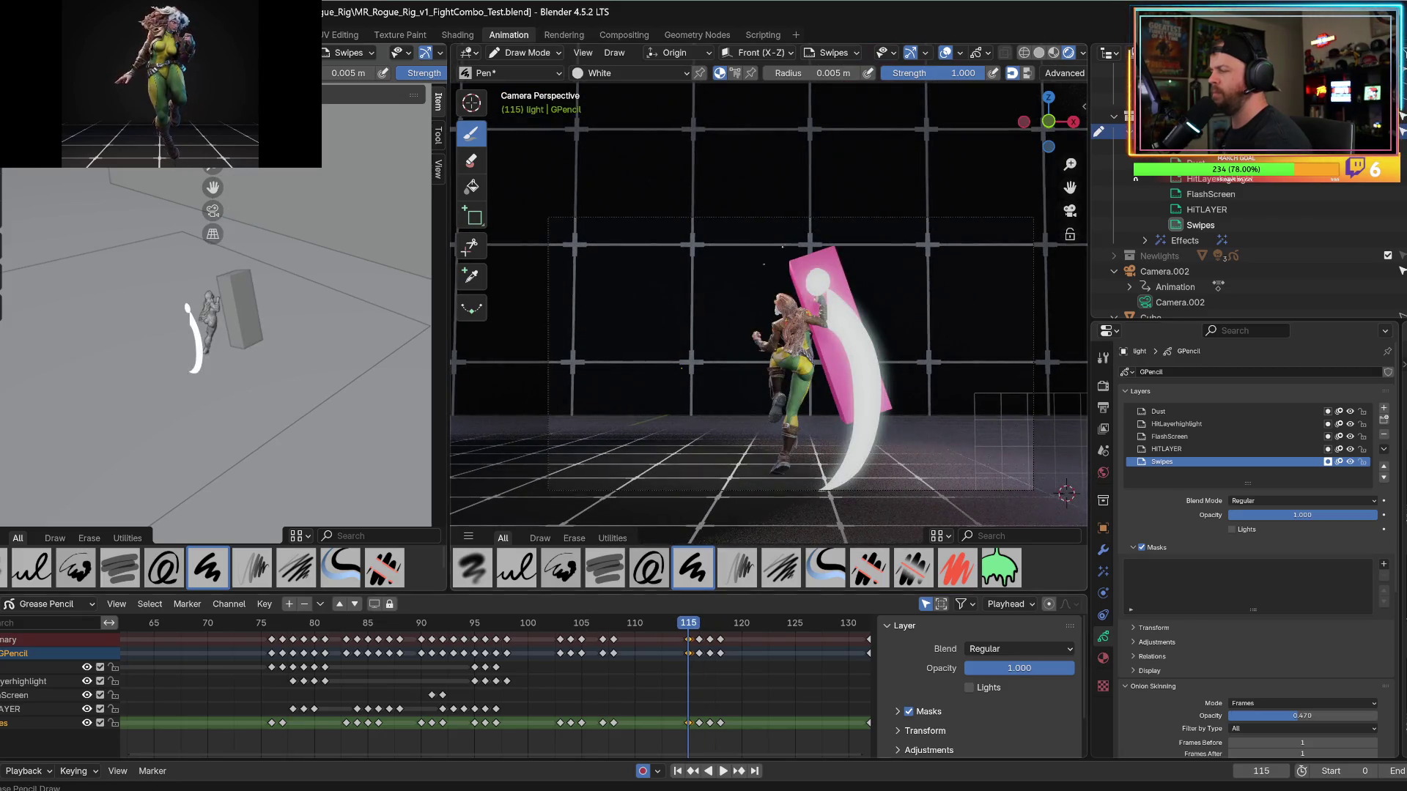
mouse_move(682, 368)
mouse_down()
mouse_move(832, 513)
mouse_move(850, 439)
mouse_up()
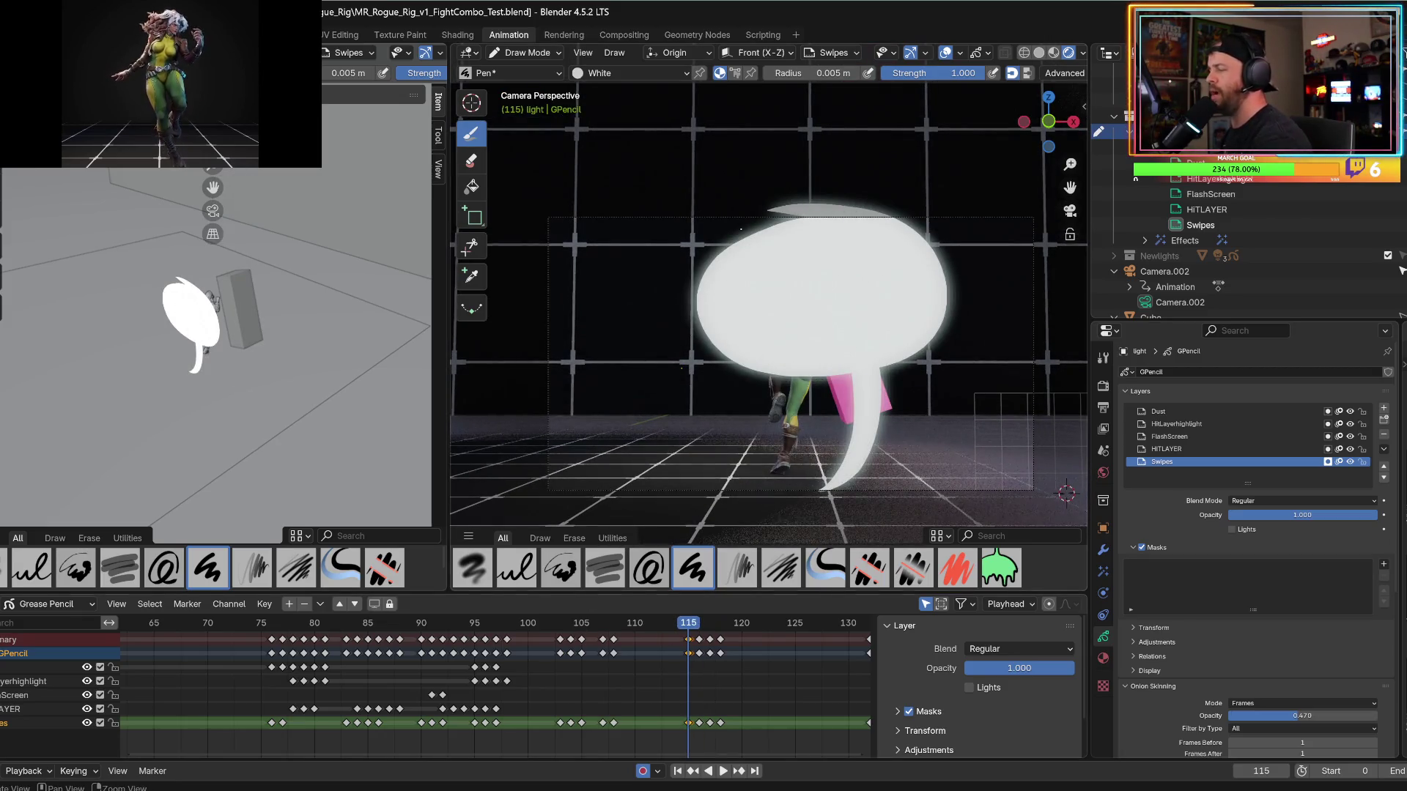
Replay the animation from frame 115, then scrub back to frame 107.
alt+scroll(741, 229, down, 1)
key(space)
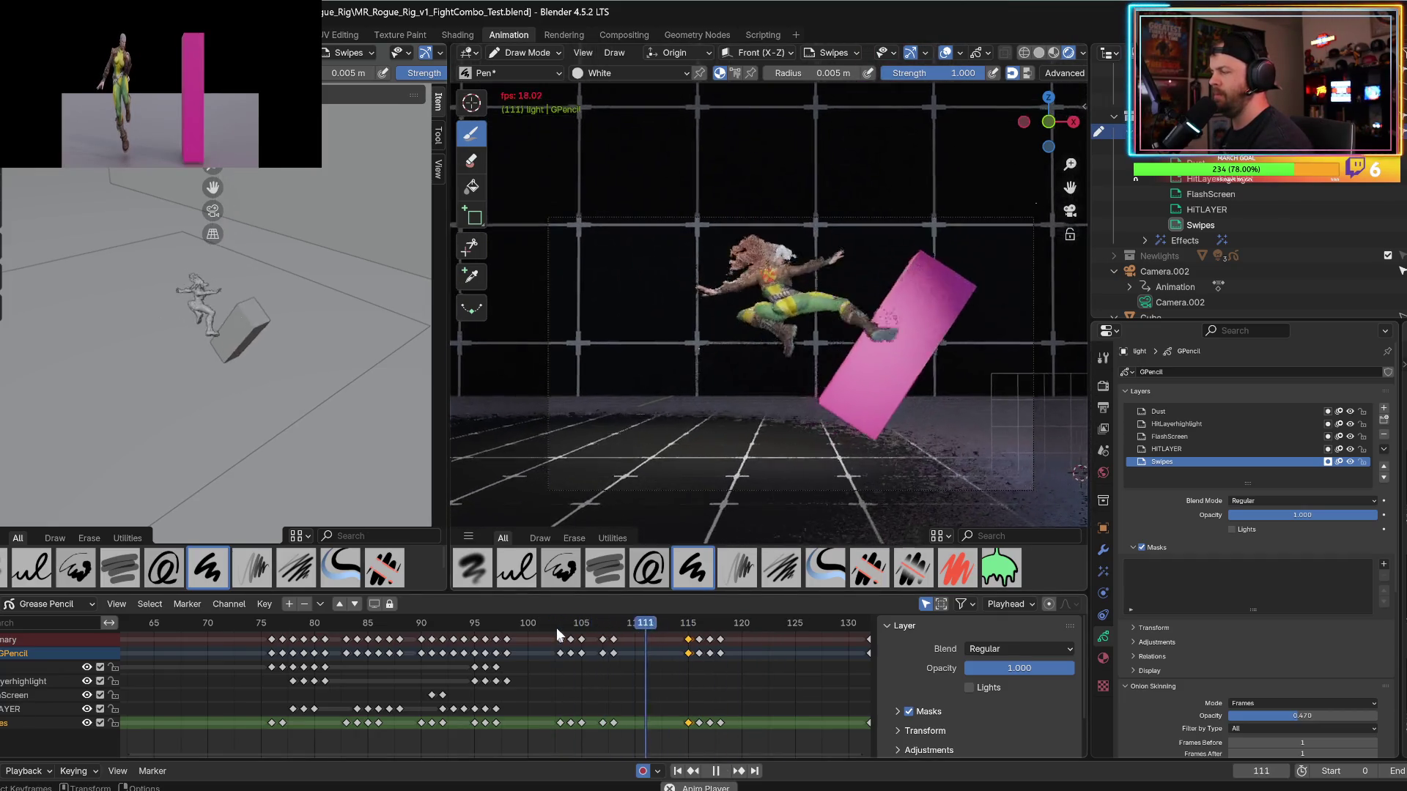
key(space)
alt+scroll(559, 636, up, 5)
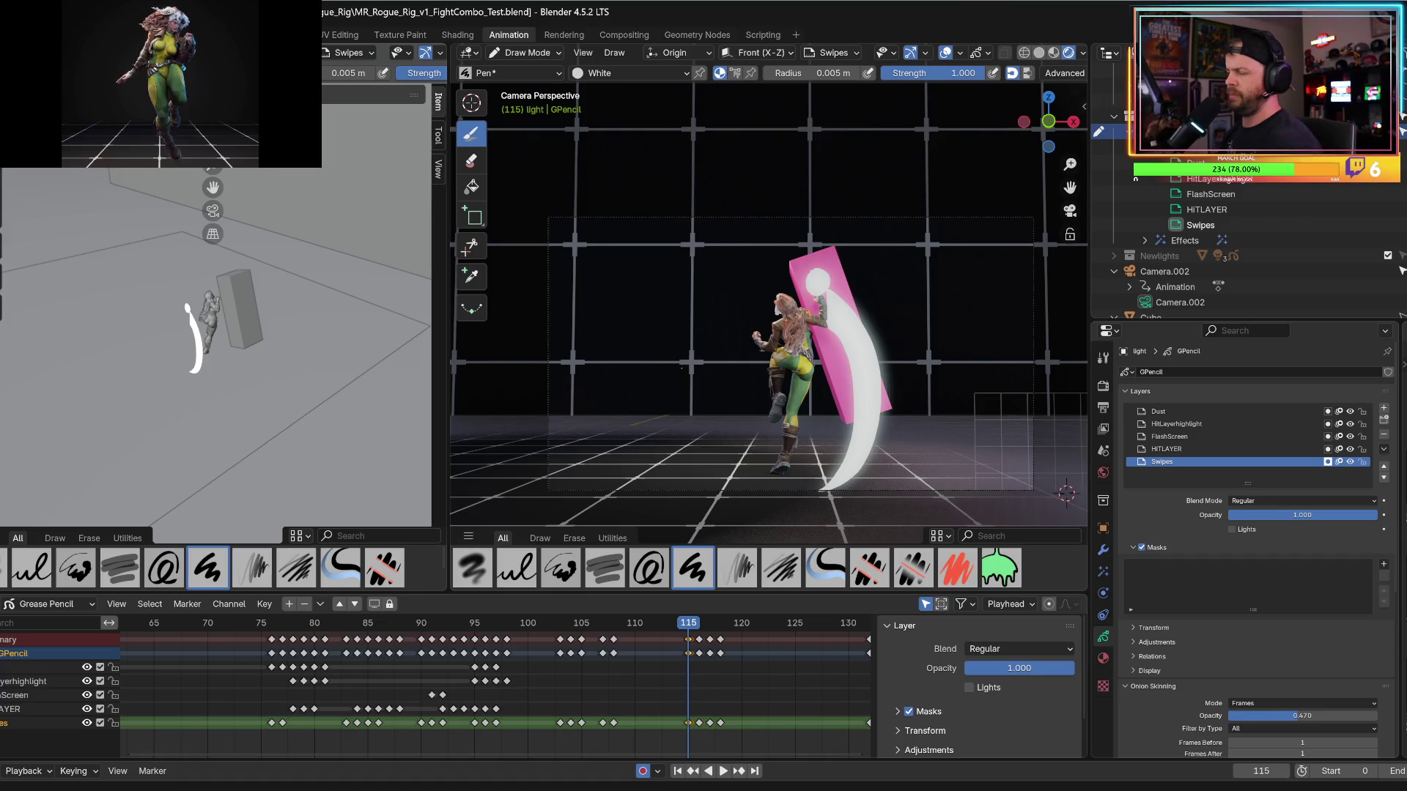
drag(632, 627, 610, 628)
Loop the kick playback from around frames 105–107 several times to check swipe timing.
click(591, 623)
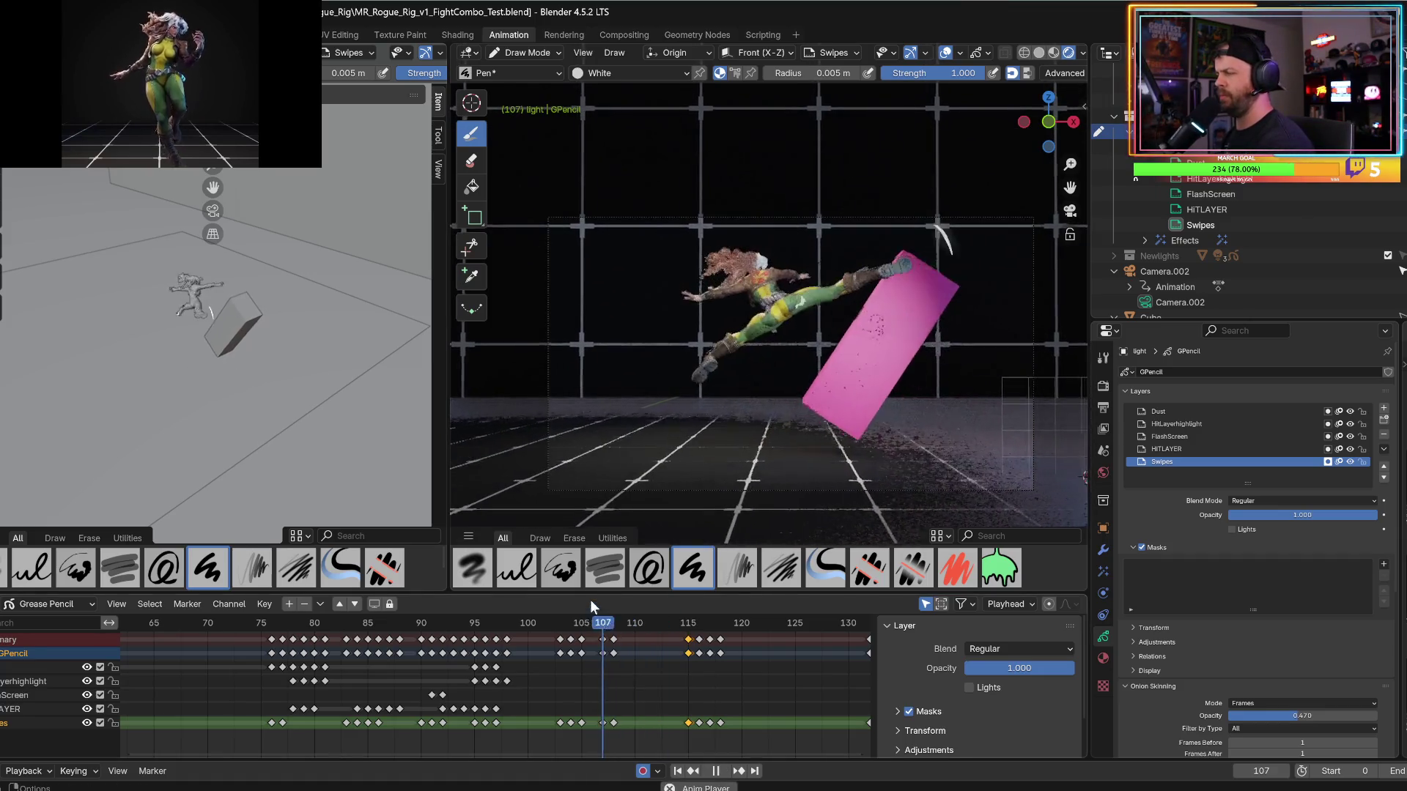
click(602, 623)
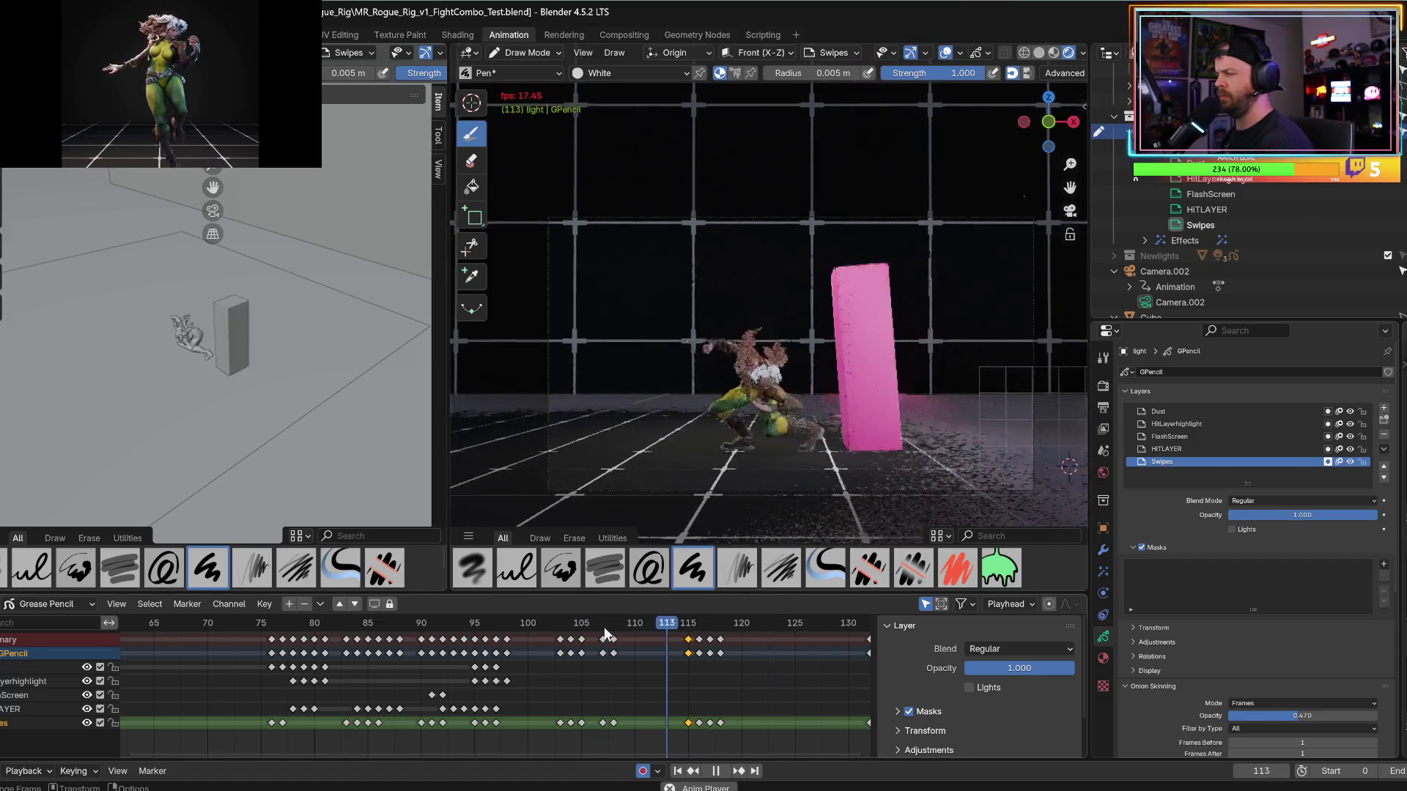
key(space)
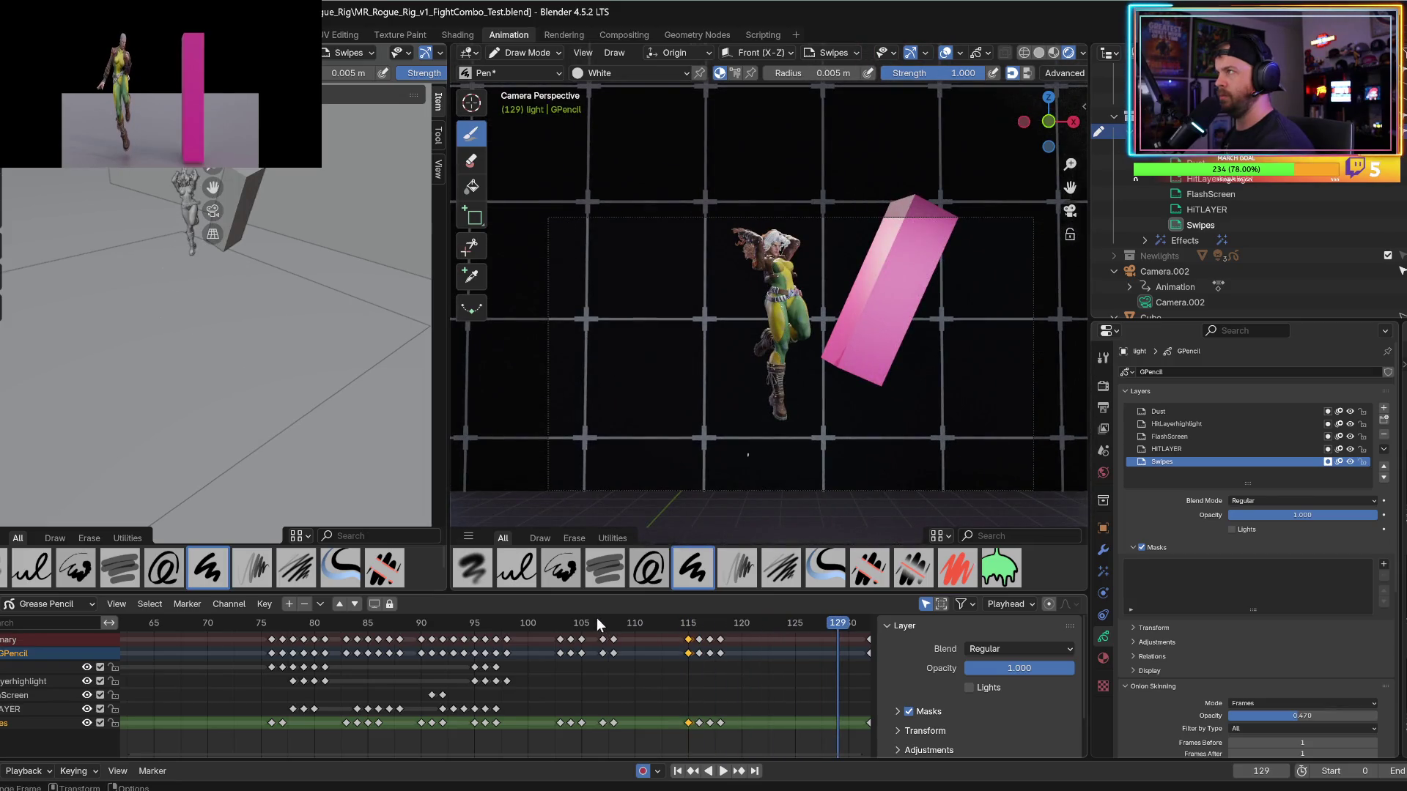
click(582, 623)
key(space)
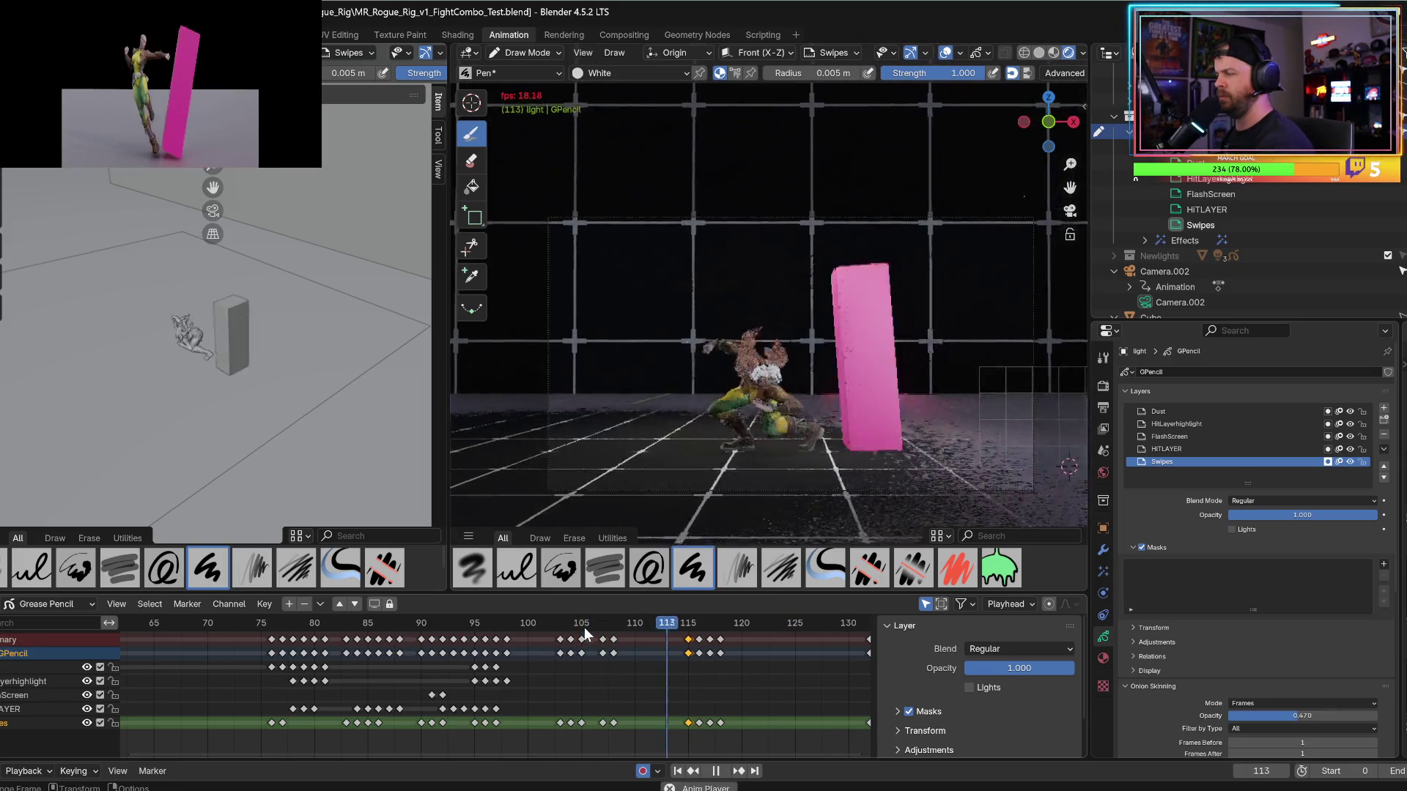
click(584, 629)
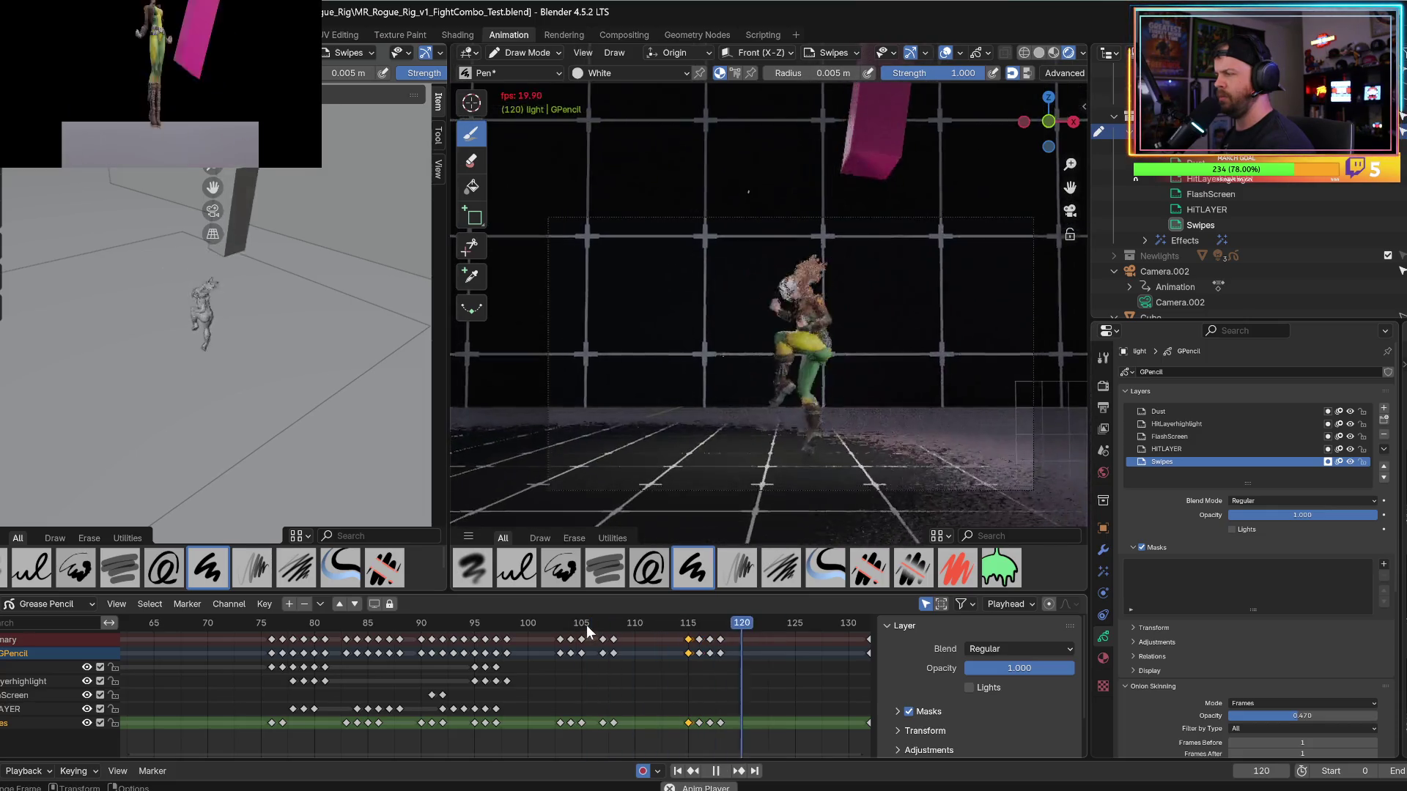
click(590, 629)
click(596, 629)
key(space)
Replay the kick from about frame 106 and stop on frame 111.
click(597, 629)
key(space)
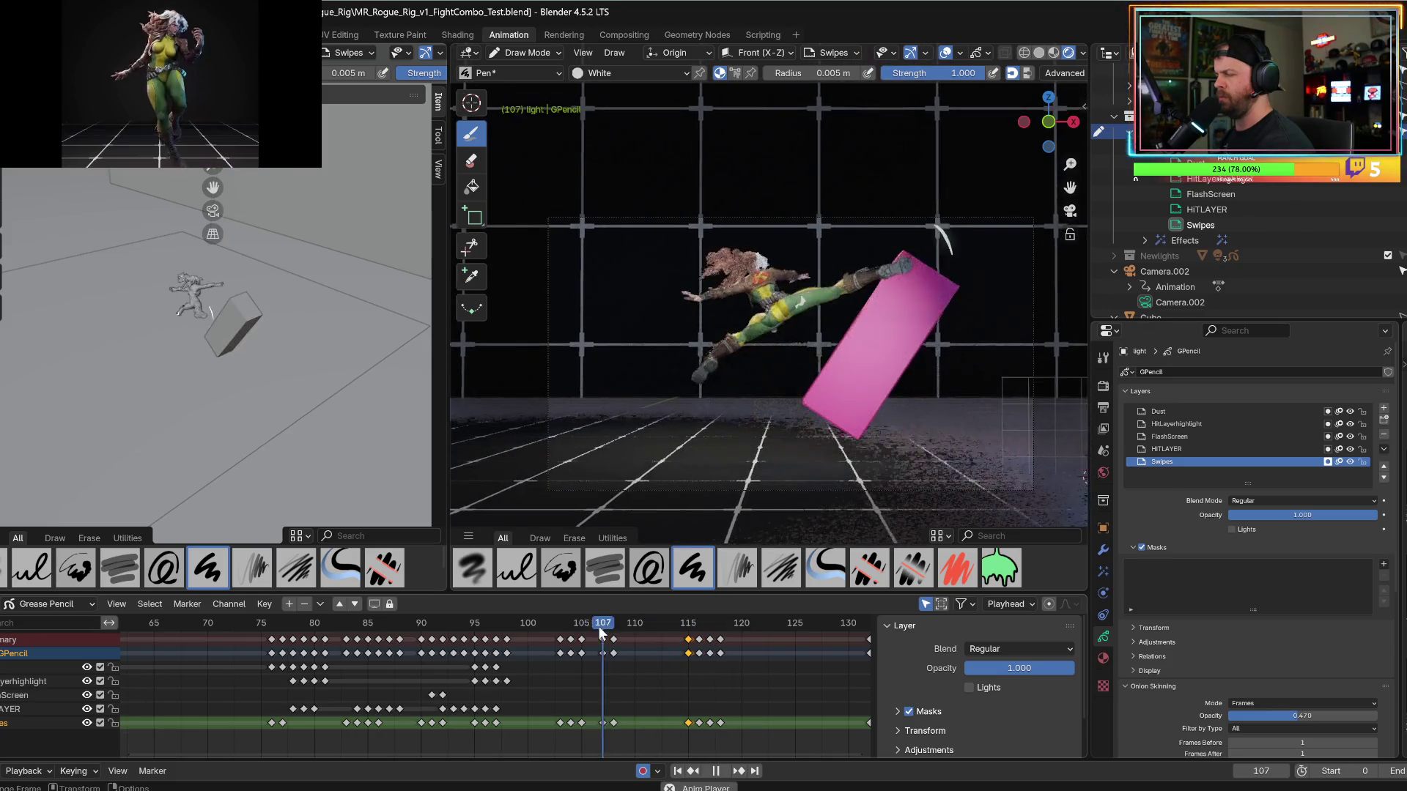
click(599, 629)
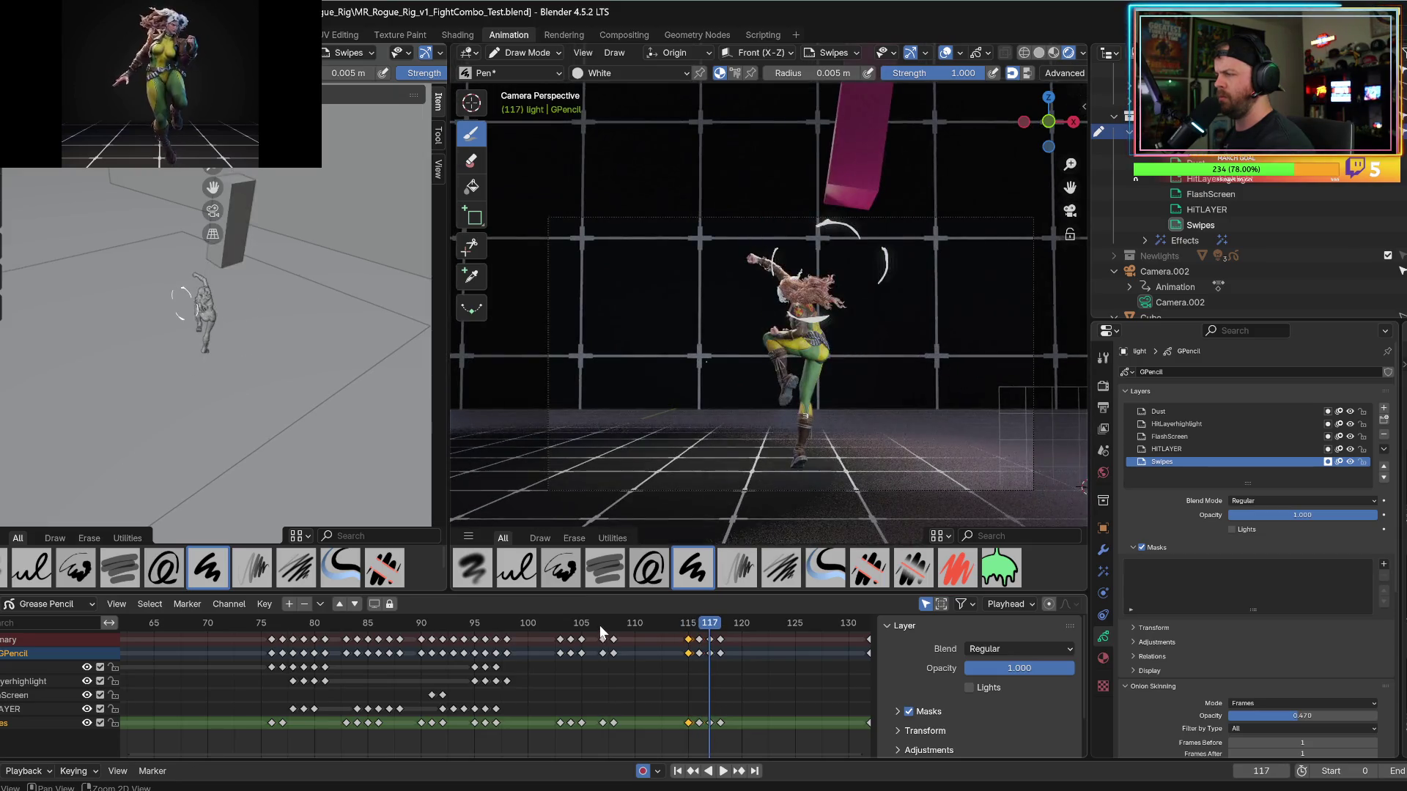
click(594, 623)
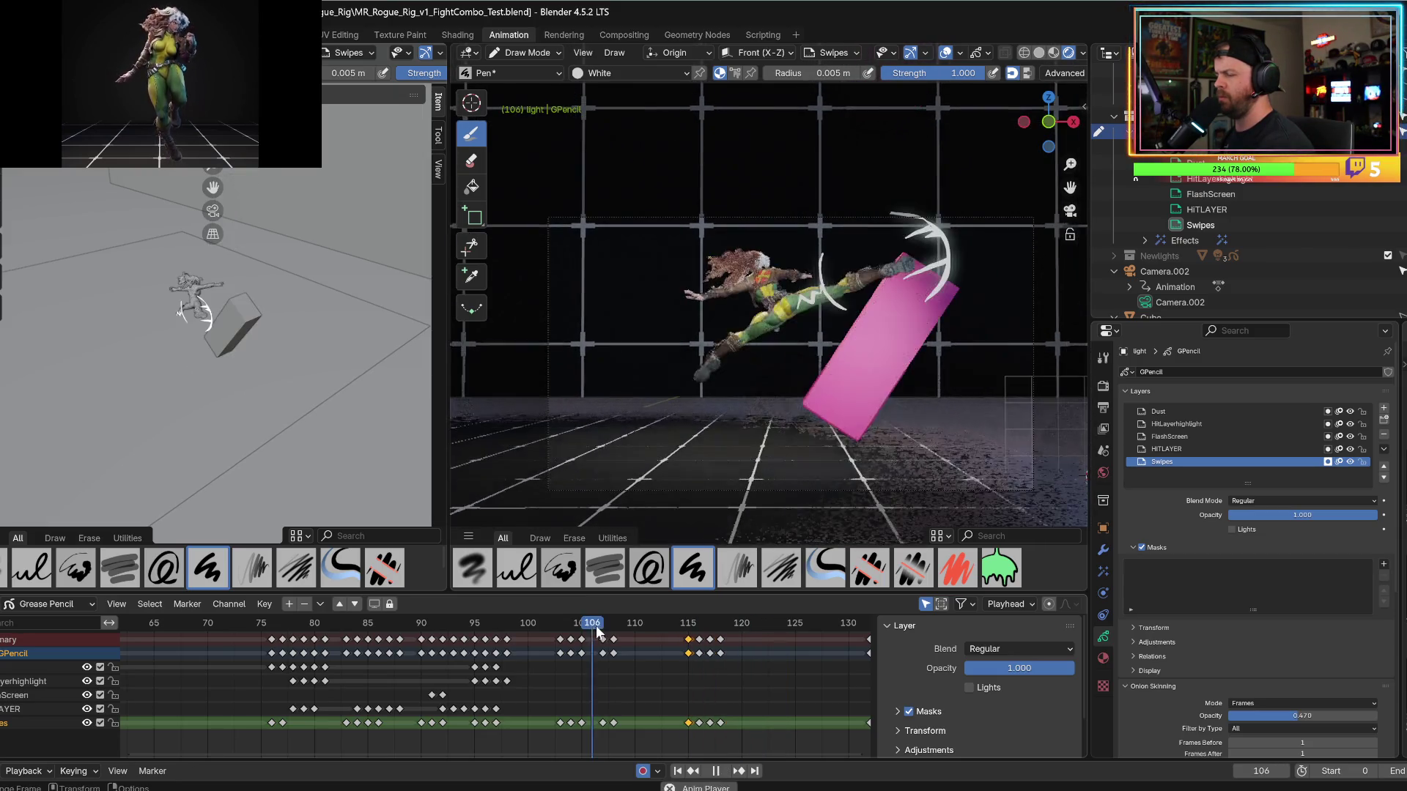
key(space)
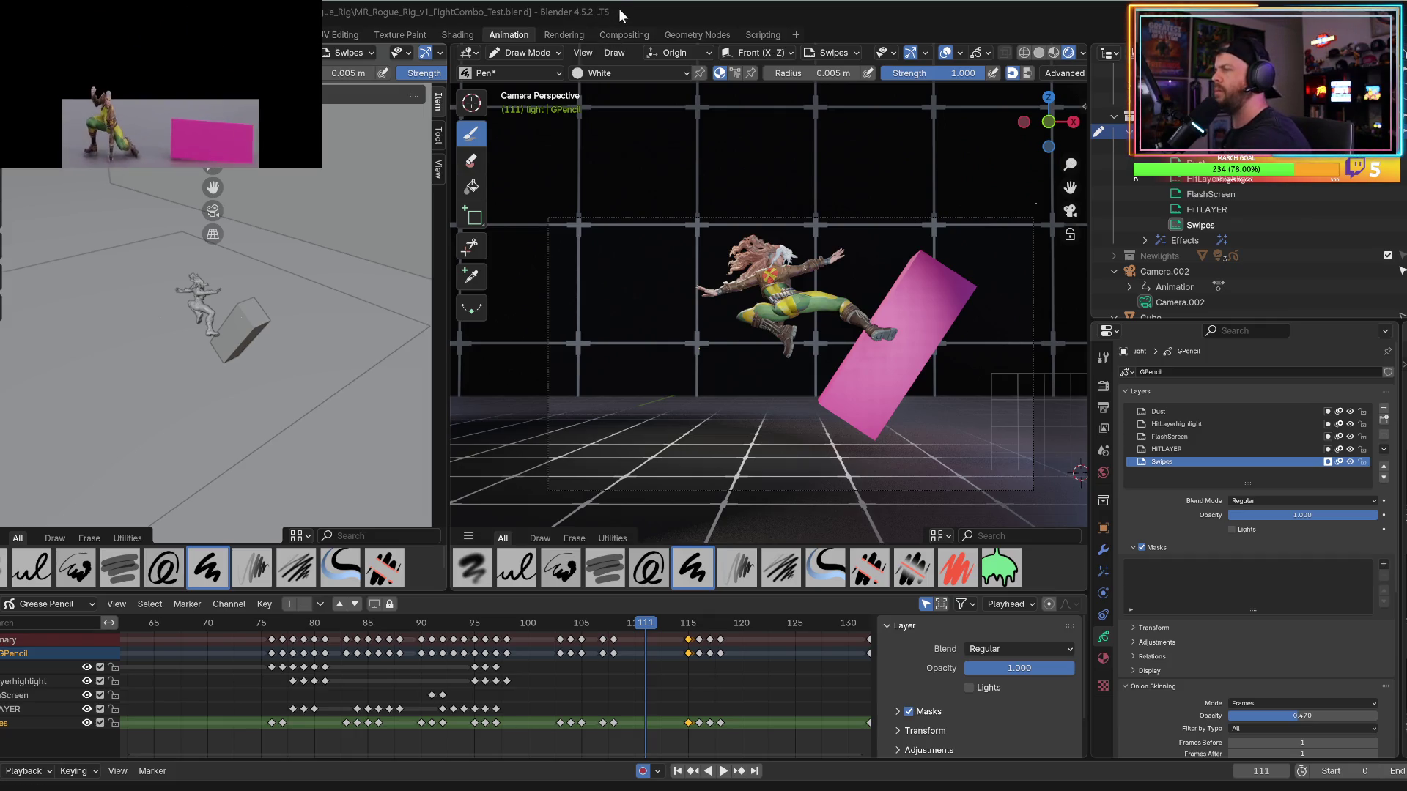
Replay the kick, then draw a large white triangular fill on frame 115.
key(space)
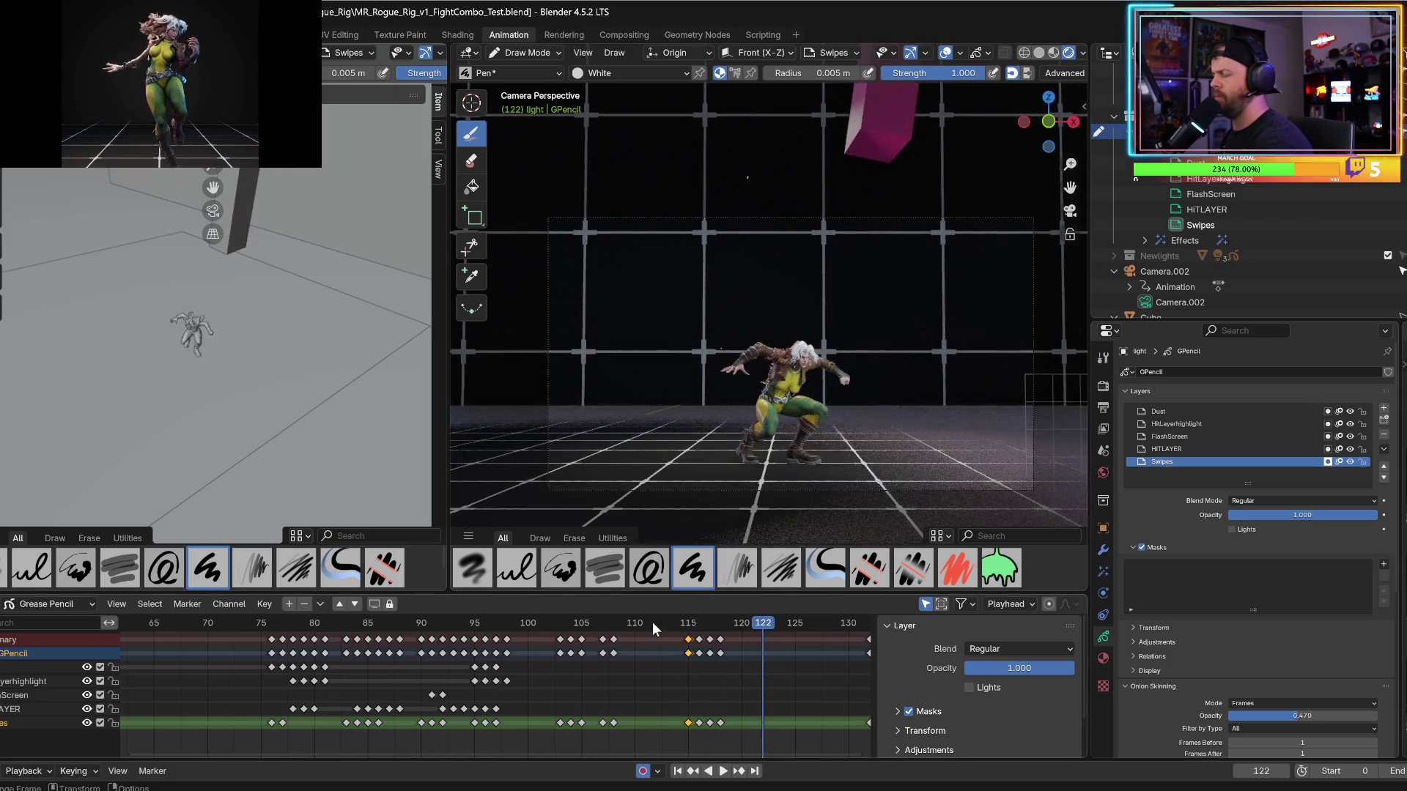
key(space)
key(space)
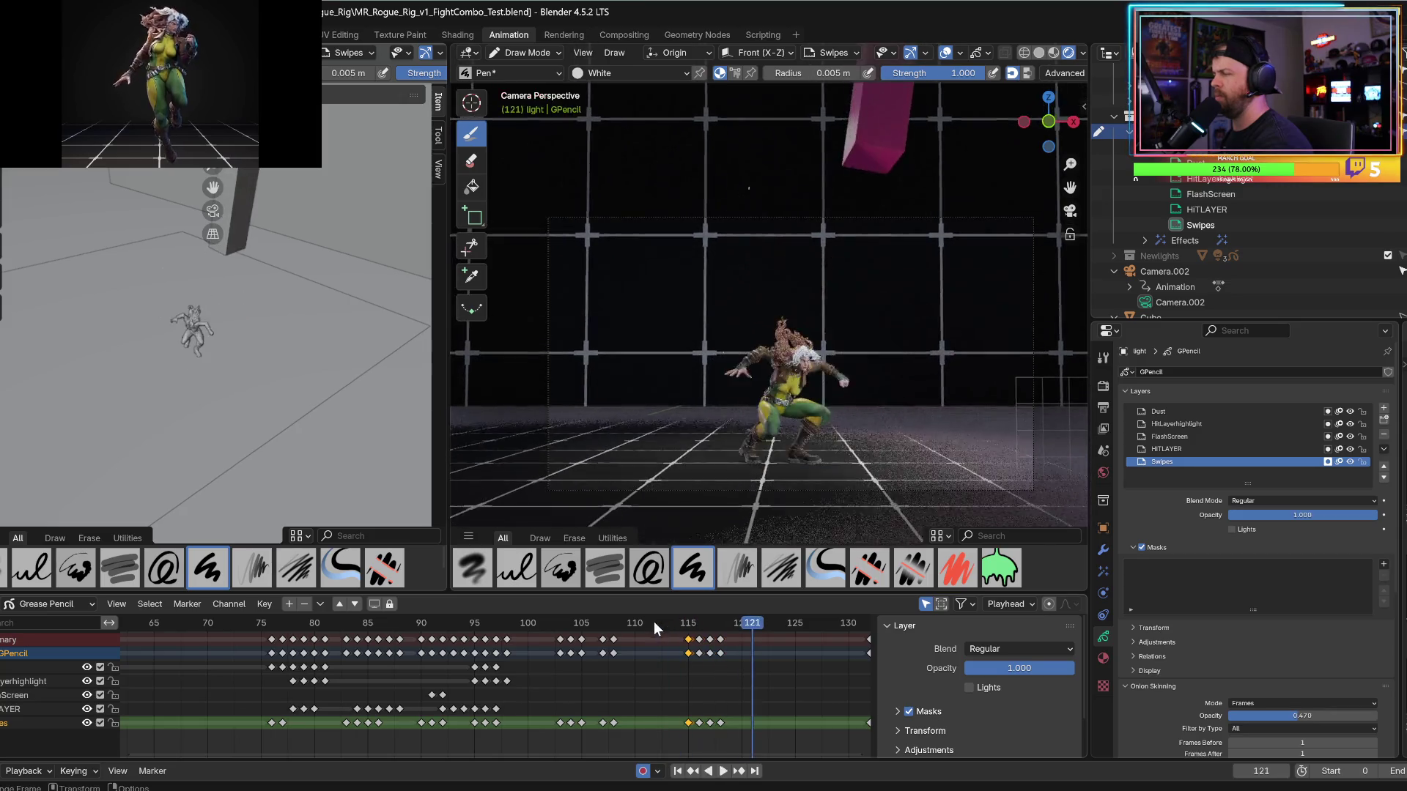
key(space)
key(space)
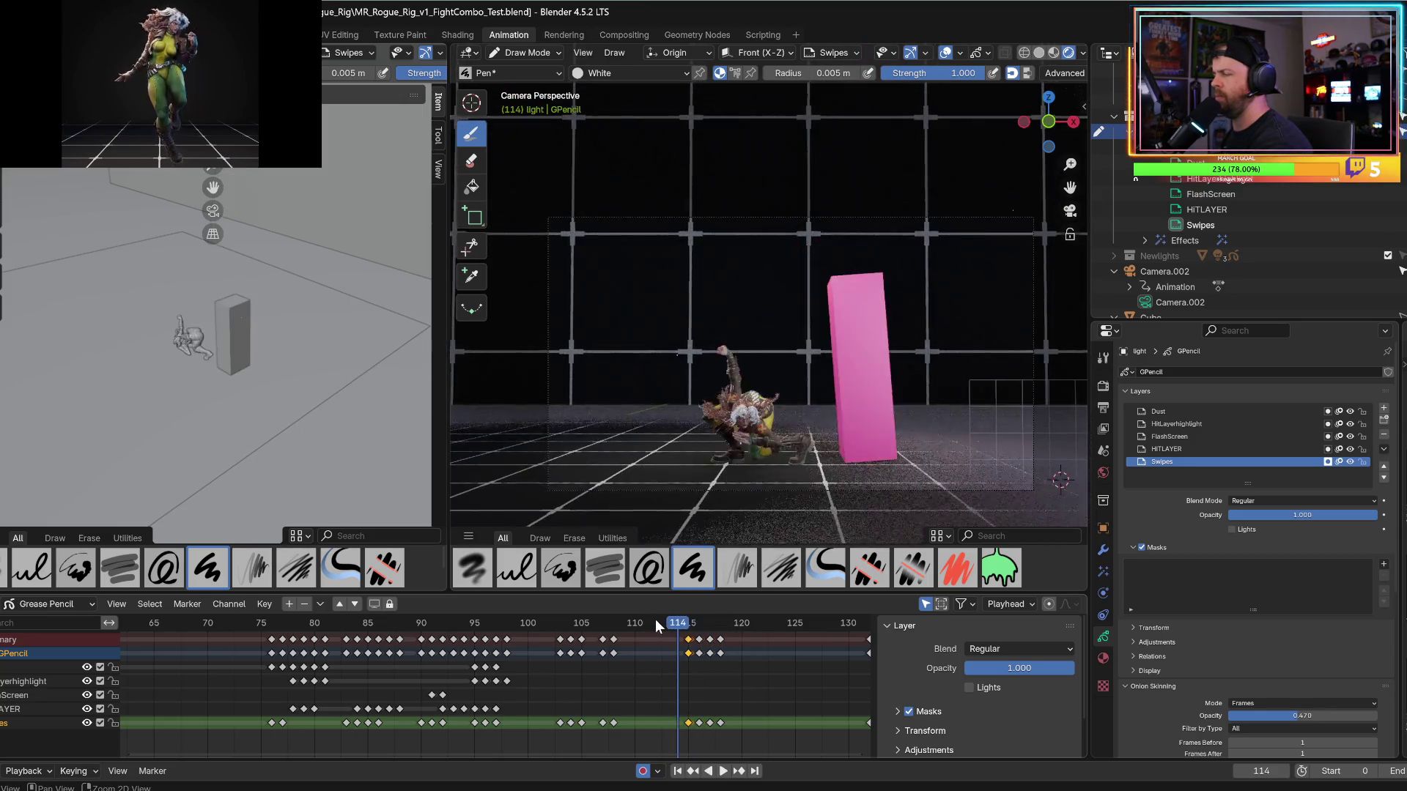
Step between frames and settle on frame 116 with its white swipe arc.
key(space)
mouse_move(538, 202)
mouse_down()
mouse_move(542, 422)
mouse_move(897, 490)
mouse_move(1055, 245)
mouse_move(564, 196)
mouse_move(518, 242)
mouse_move(526, 469)
mouse_up()
key(Left)
key(Right)
key(Right)
key(space)
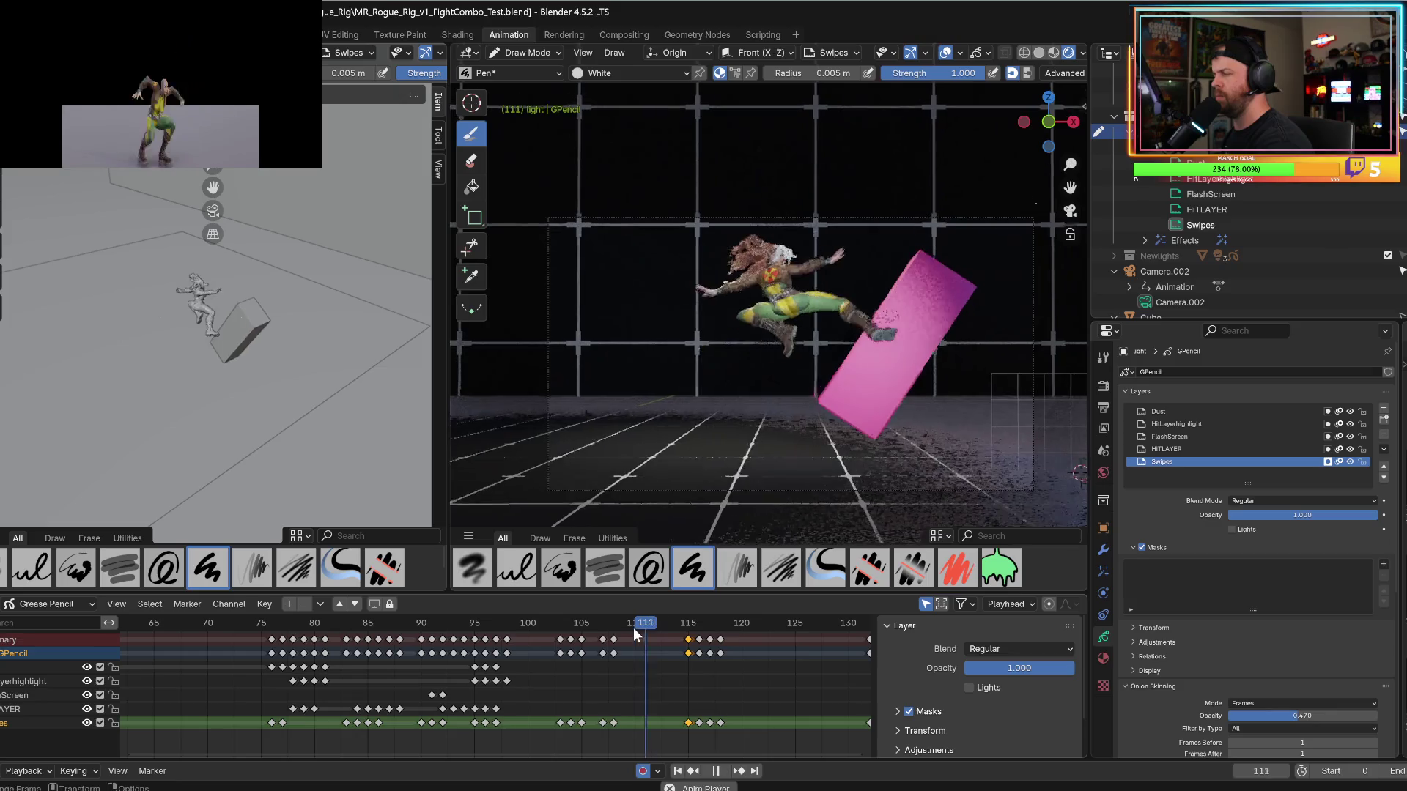
key(space)
key(space)
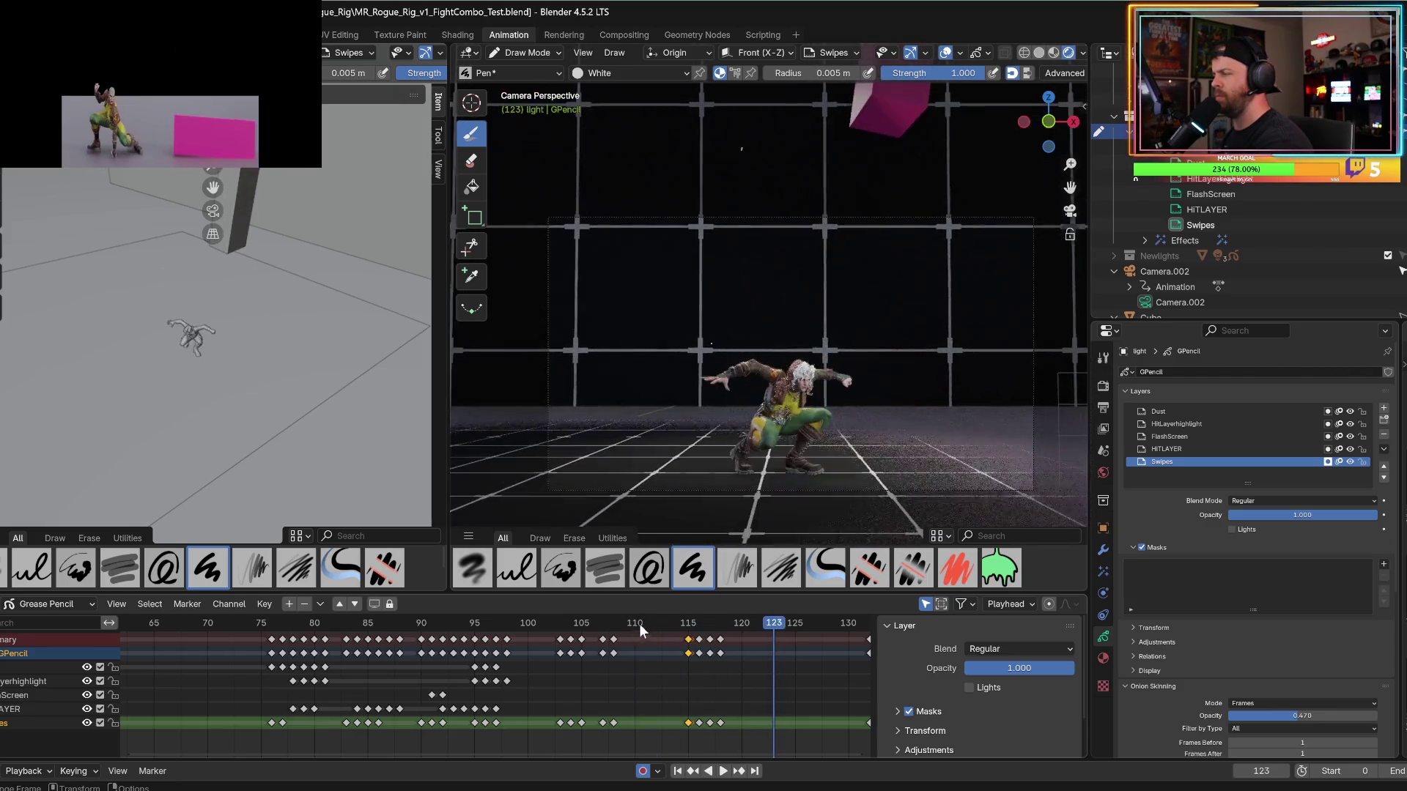
key(space)
key(Right)
key(Right)
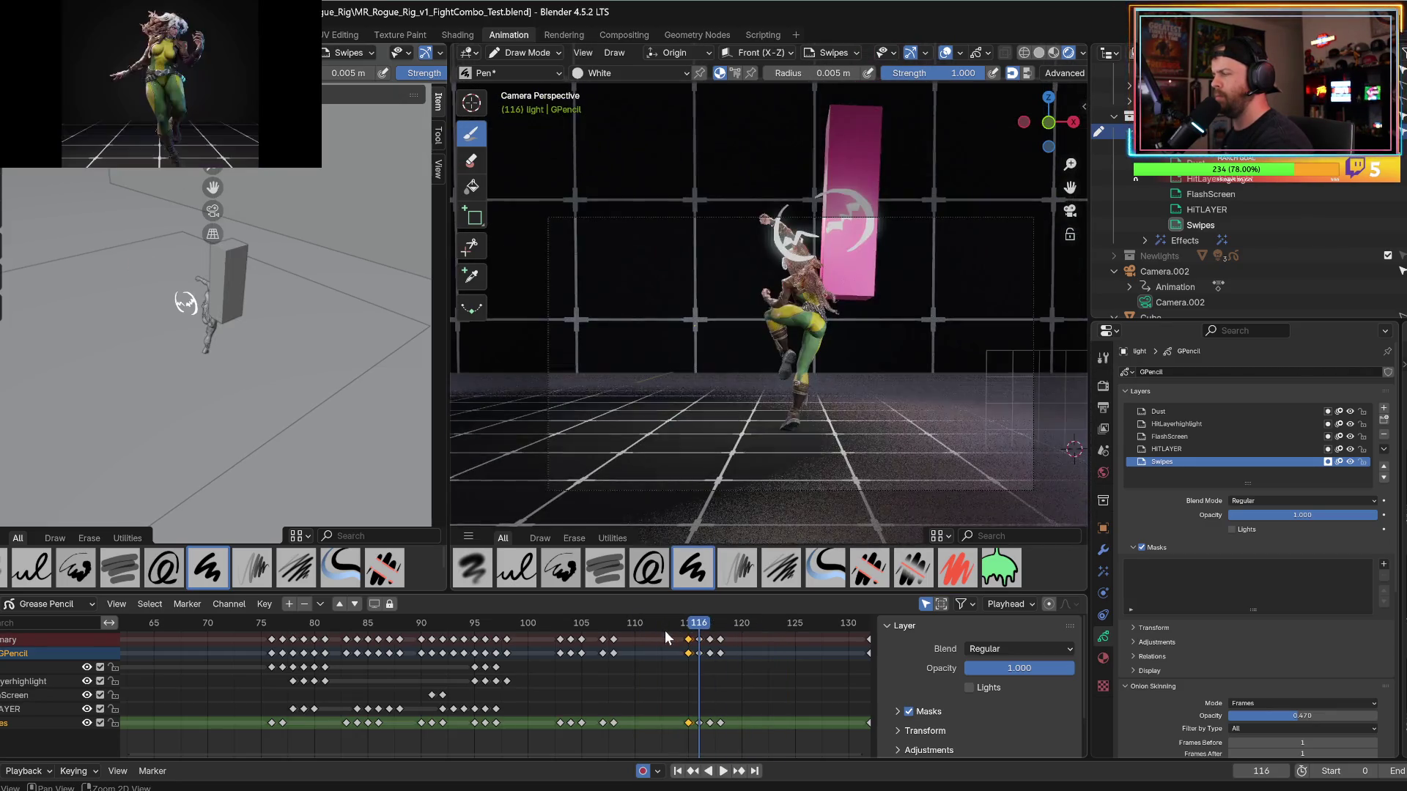
Draw an arcing white swipe with a lightning-bolt zig-zag beside Rogue's kick, undoing a too-wide stroke.
mouse_move(843, 267)
mouse_down()
mouse_move(861, 418)
mouse_move(857, 269)
mouse_up()
key(ctrl+z)
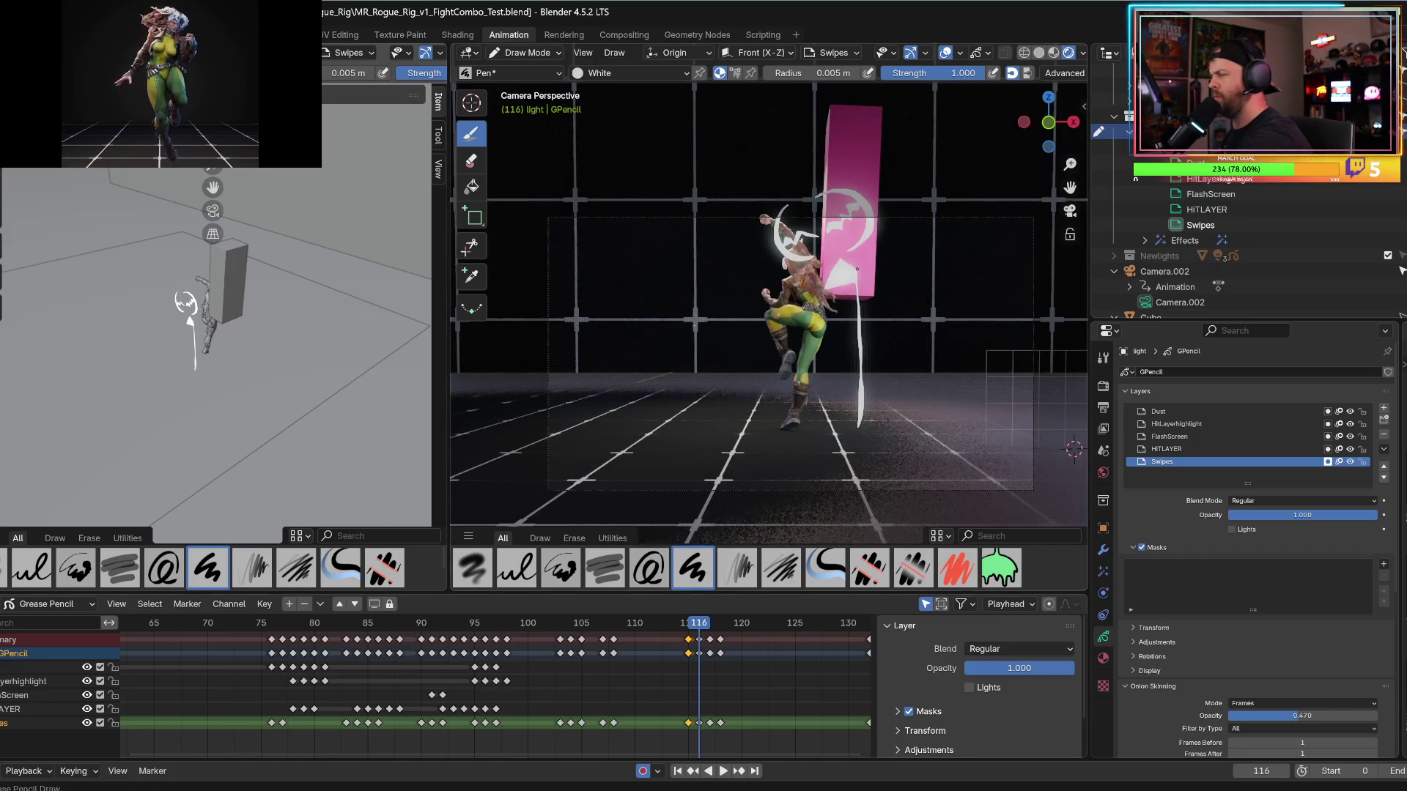
key(Left)
key(Right)
key(Right)
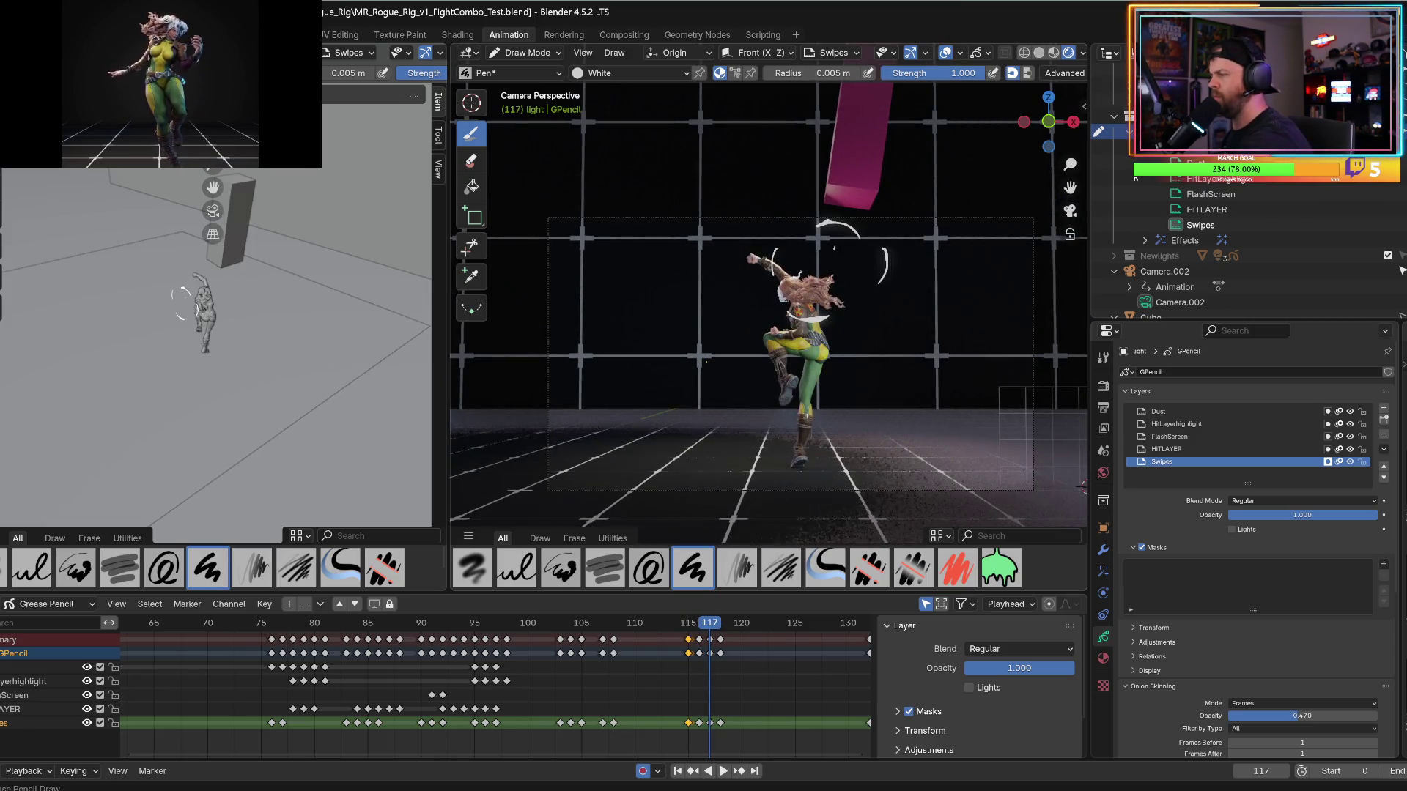
drag(828, 273, 862, 369)
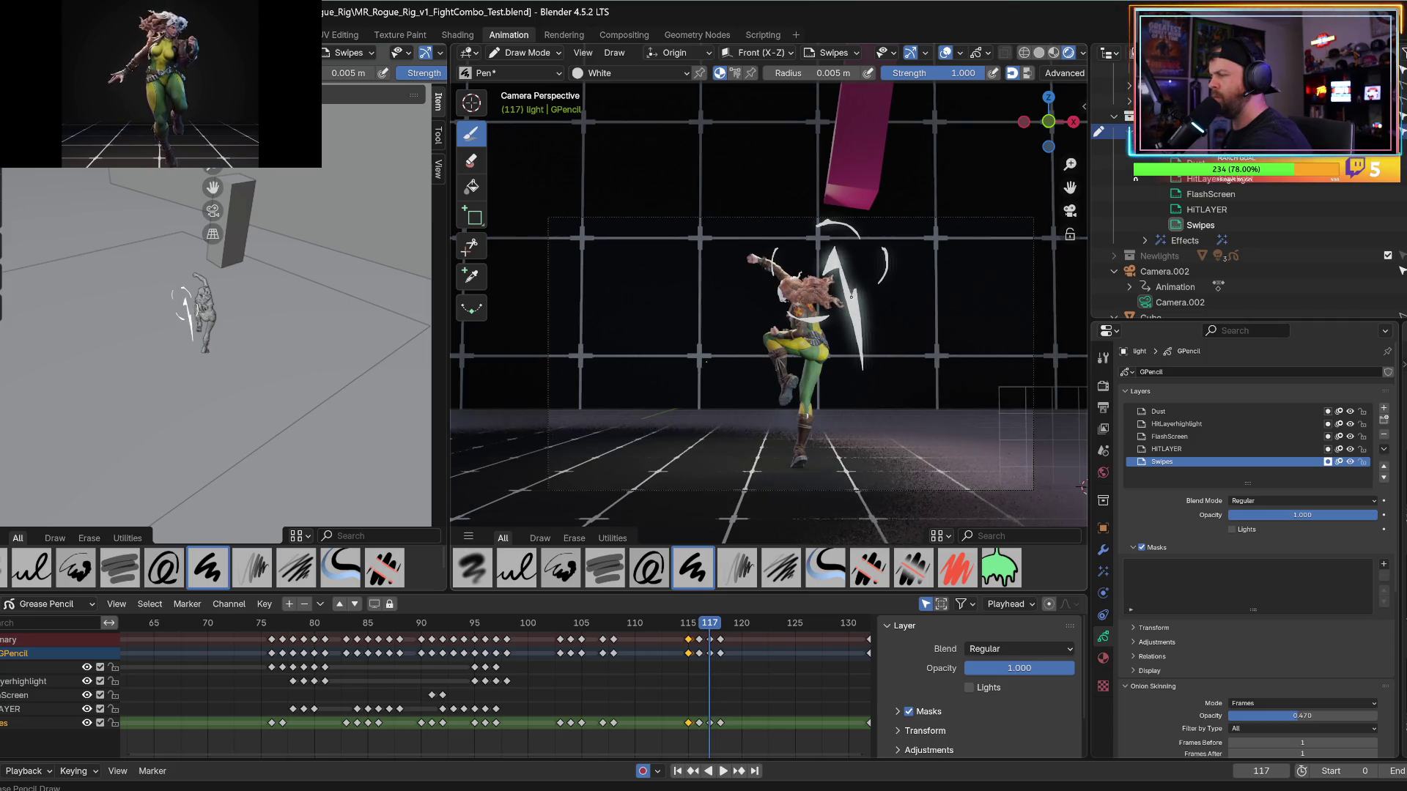
drag(850, 295, 862, 366)
On frame 118, add a short white streak near Rogue's hair.
key(Right)
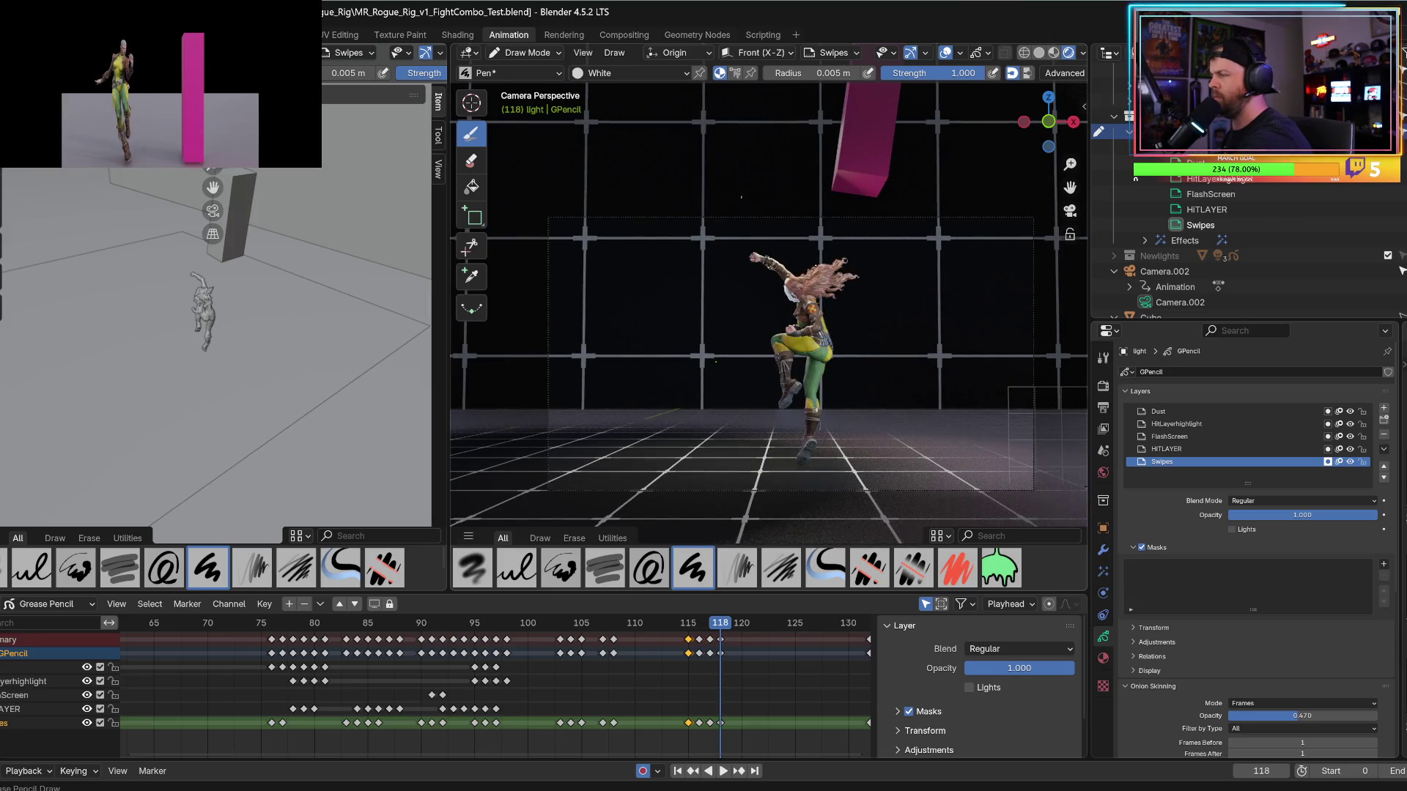
mouse_move(806, 269)
mouse_down()
mouse_move(835, 262)
mouse_move(850, 283)
mouse_up()
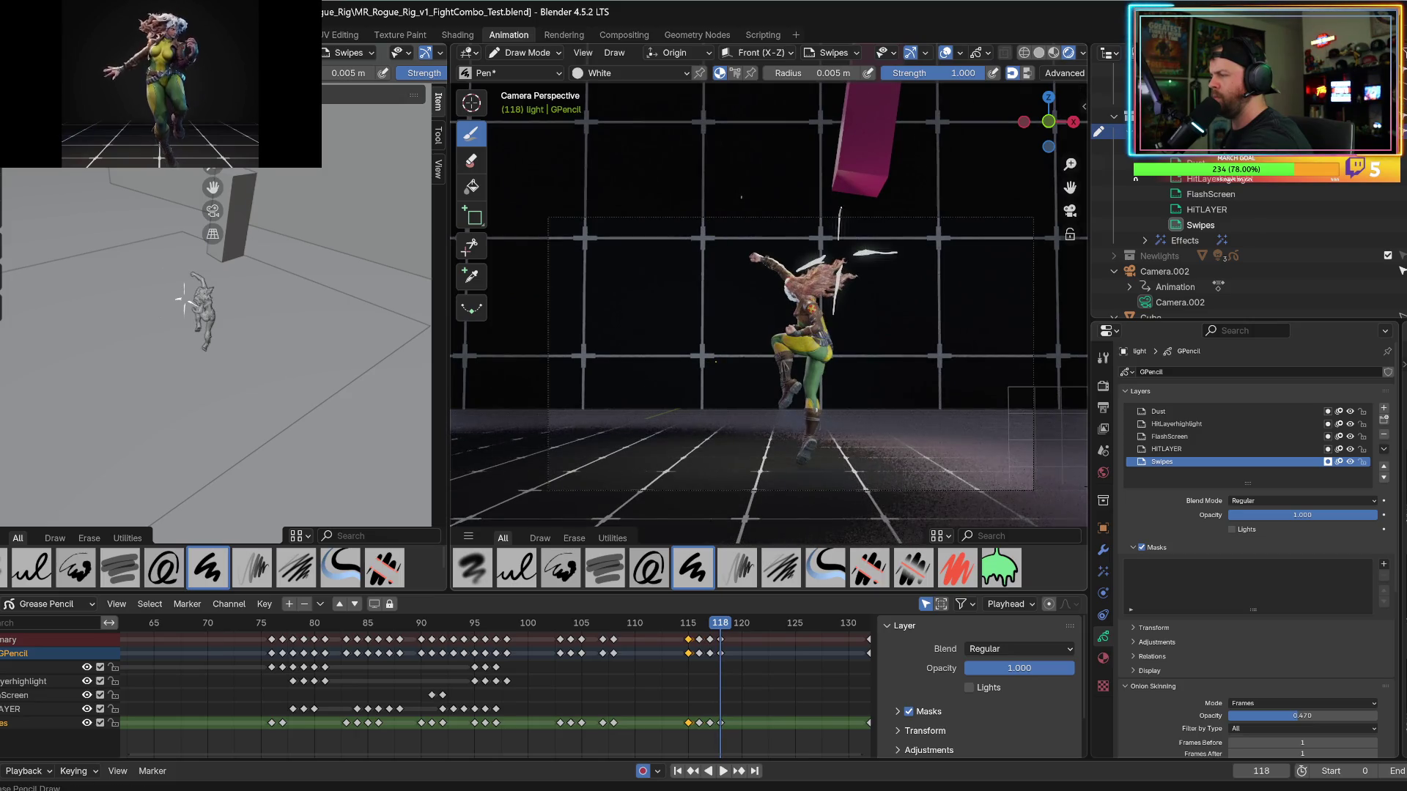
key(Right)
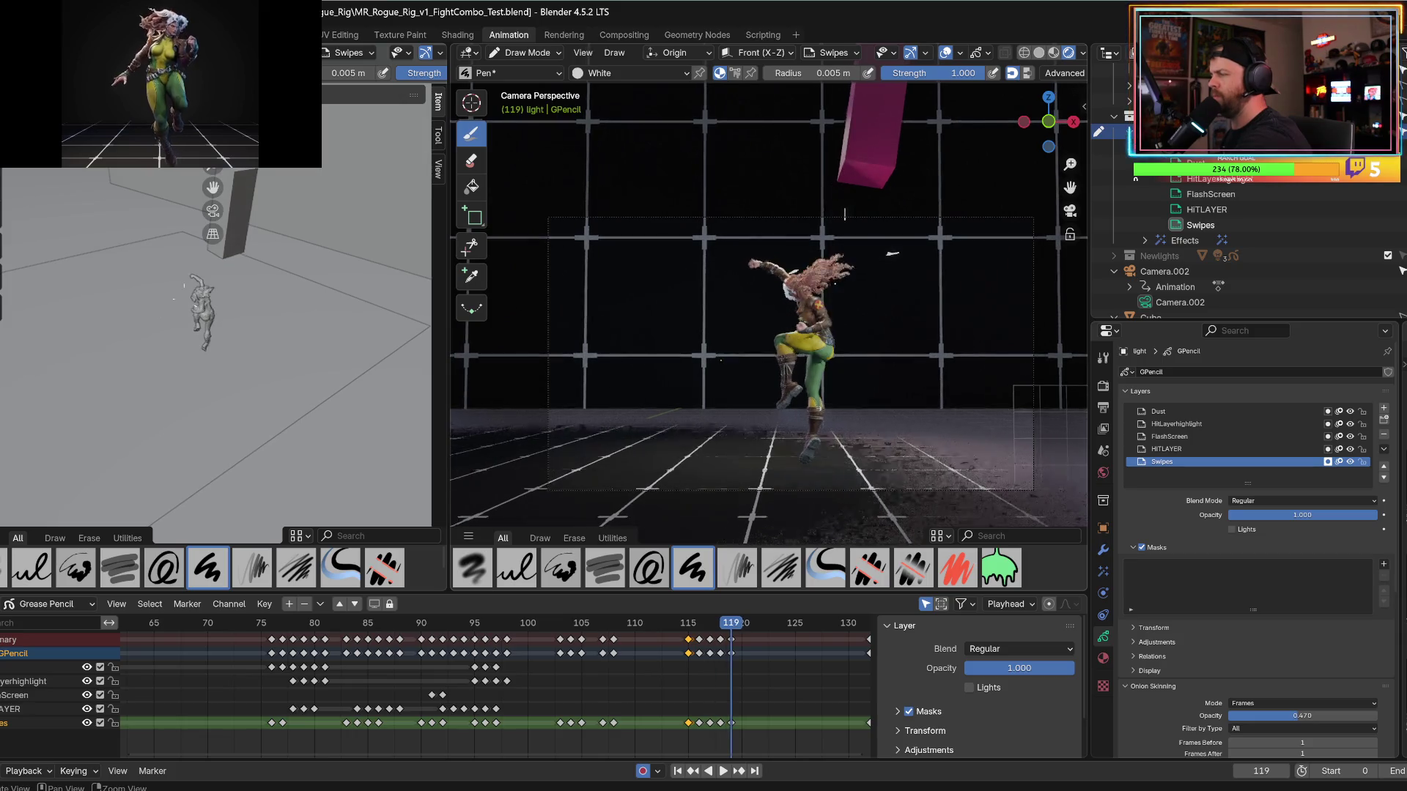
Add a small white dash above the character on frame 119.
click(738, 189)
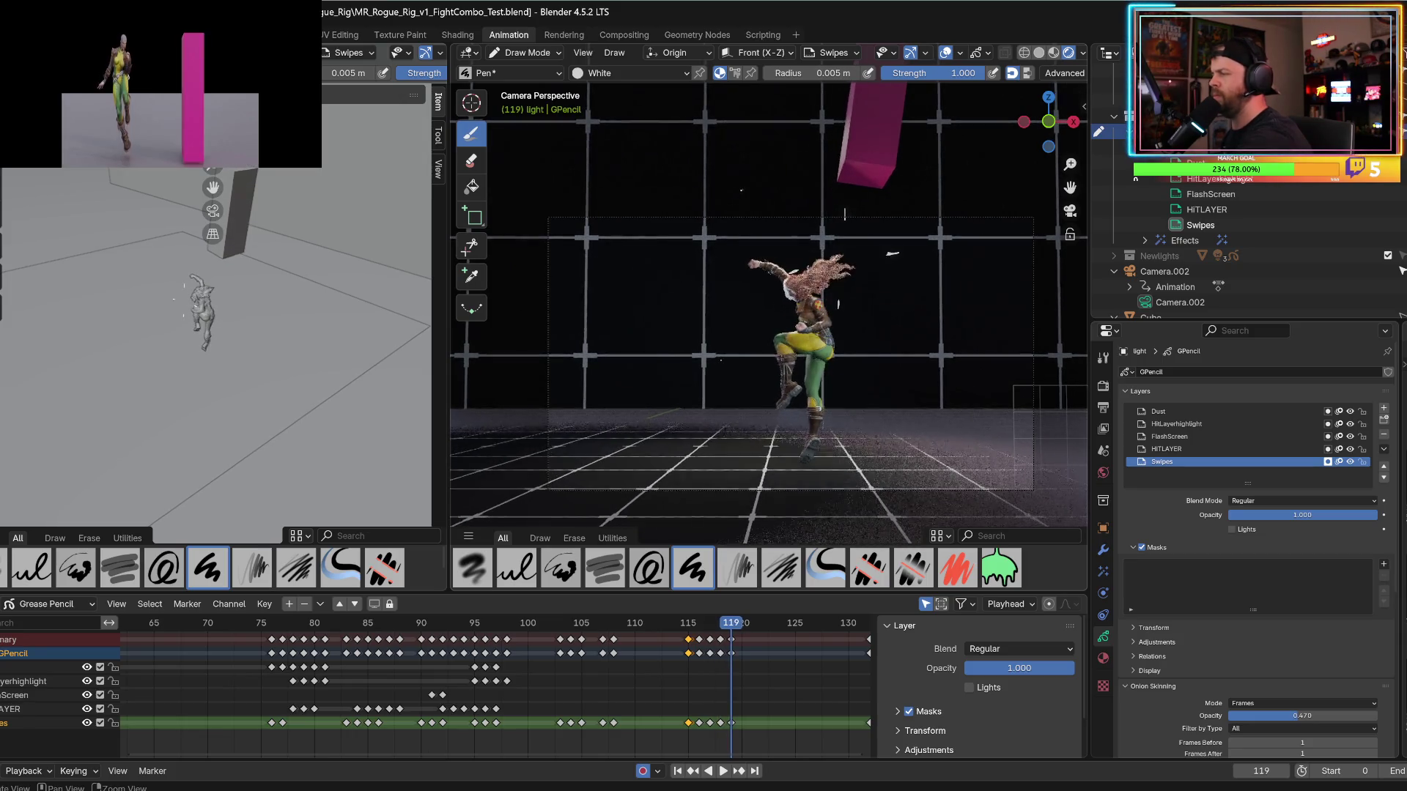
key(Right)
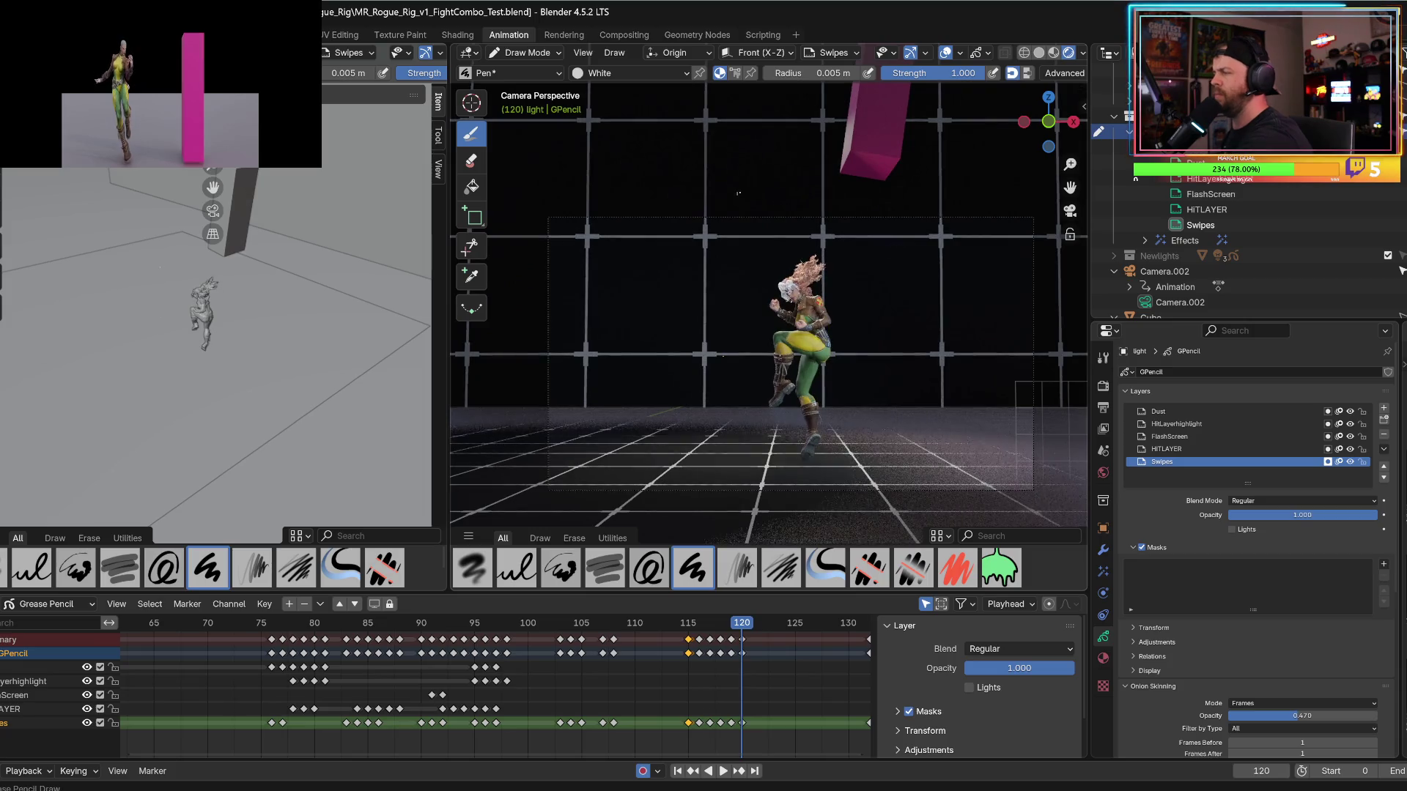
key(Right)
key(Right)
key(Right)
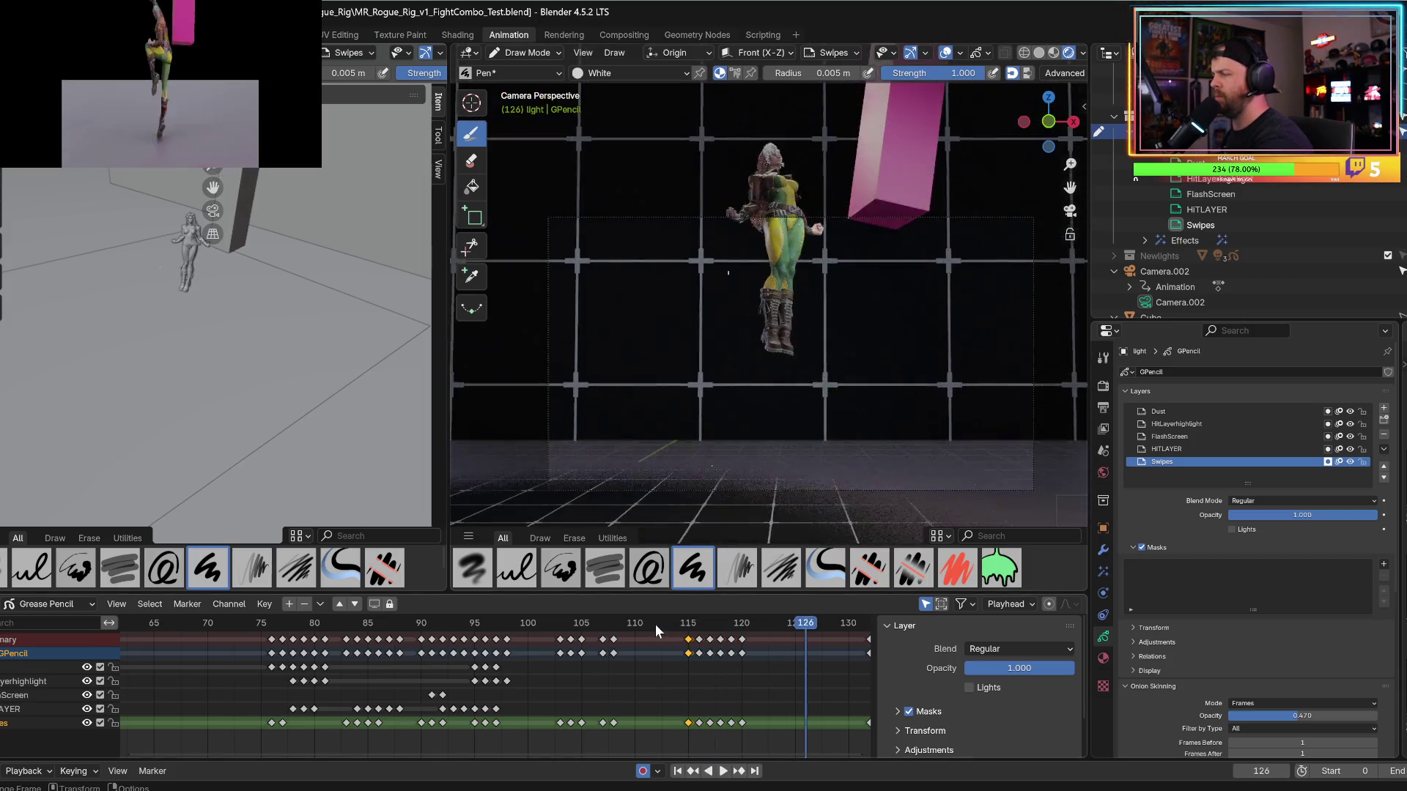
Play back the kick and scrub to the impact flash frames around 87–91.
key(space)
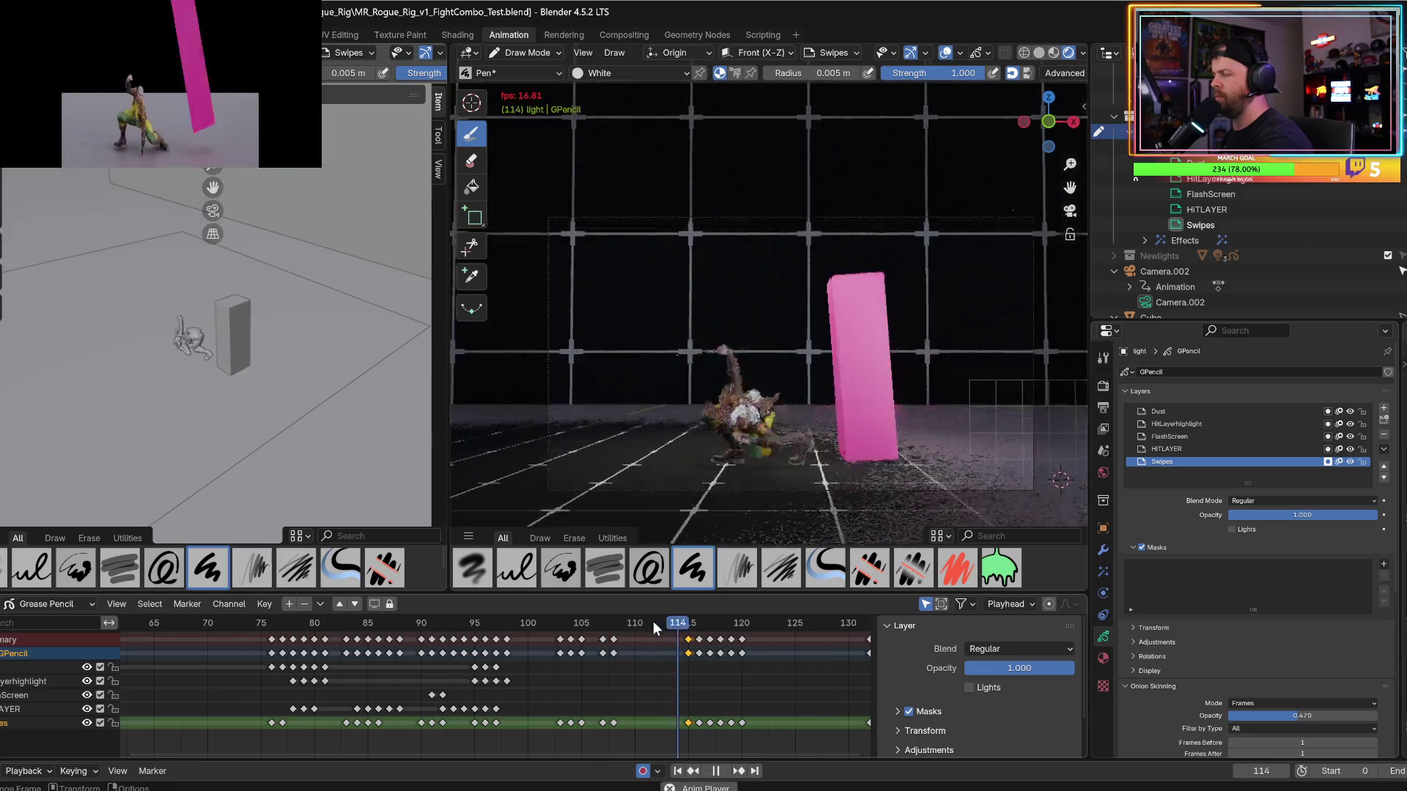
key(space)
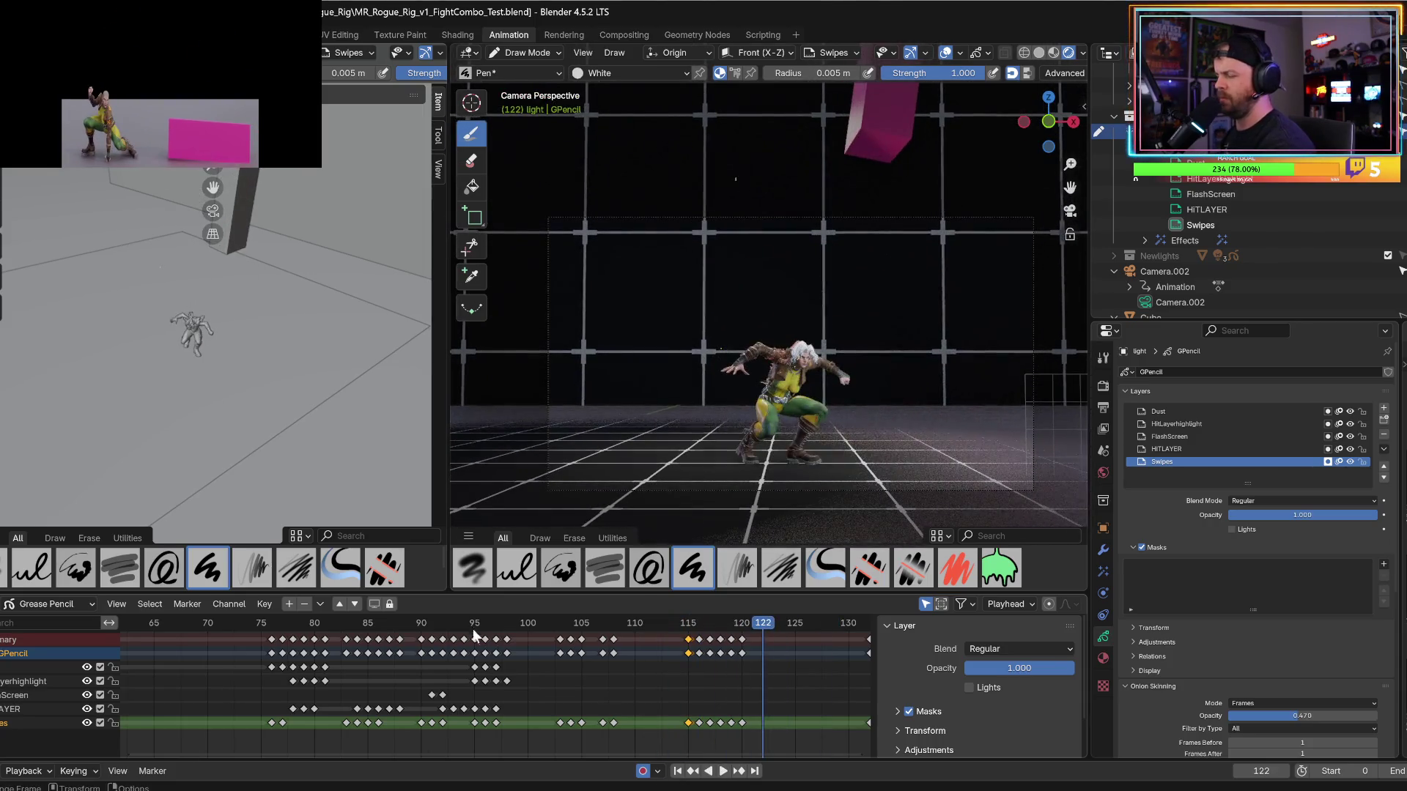
click(476, 631)
key(space)
click(385, 626)
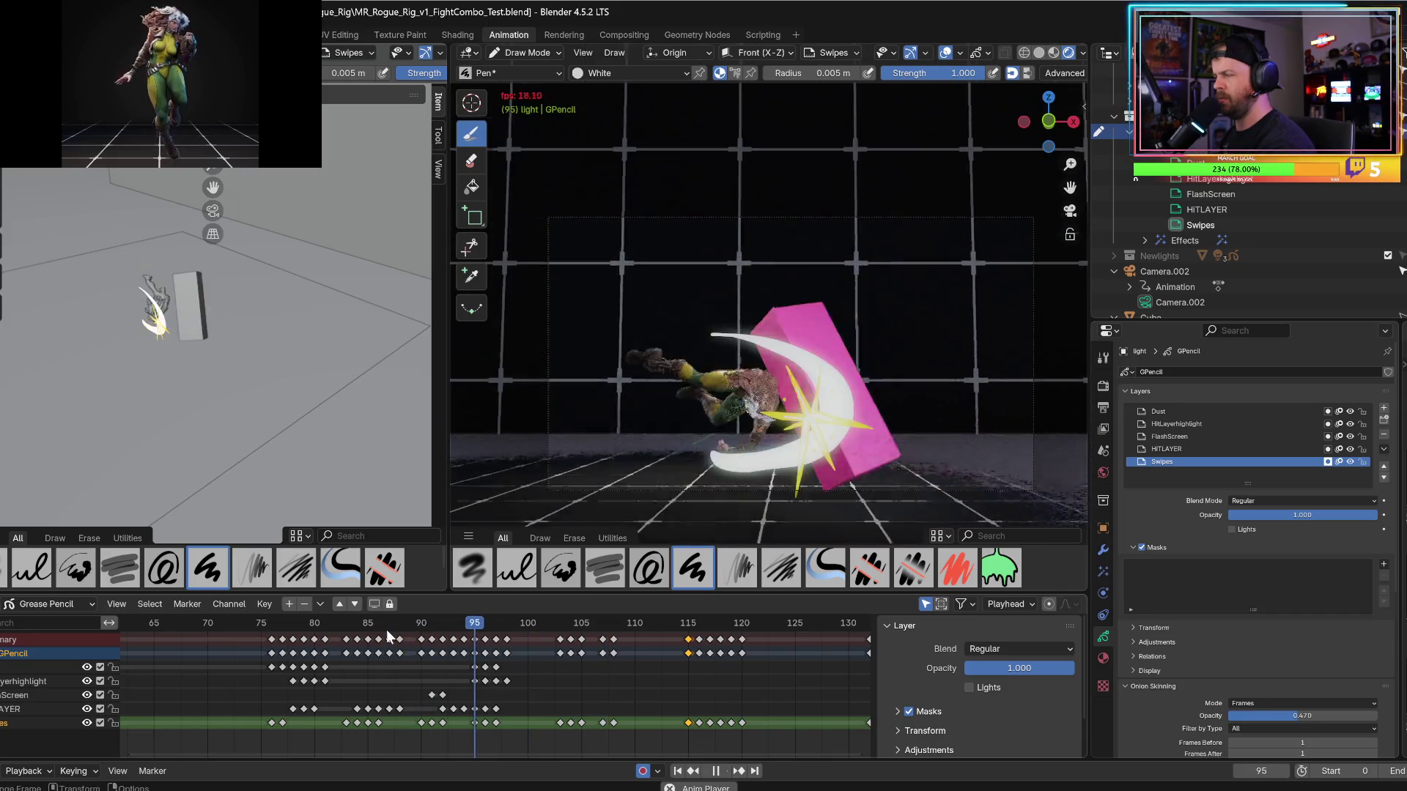
click(420, 626)
On frame 91, make FlashScreen the active layer, insert a keyframe, then remove it.
key(space)
key(Right)
key(Right)
key(Left)
click(432, 697)
key(i)
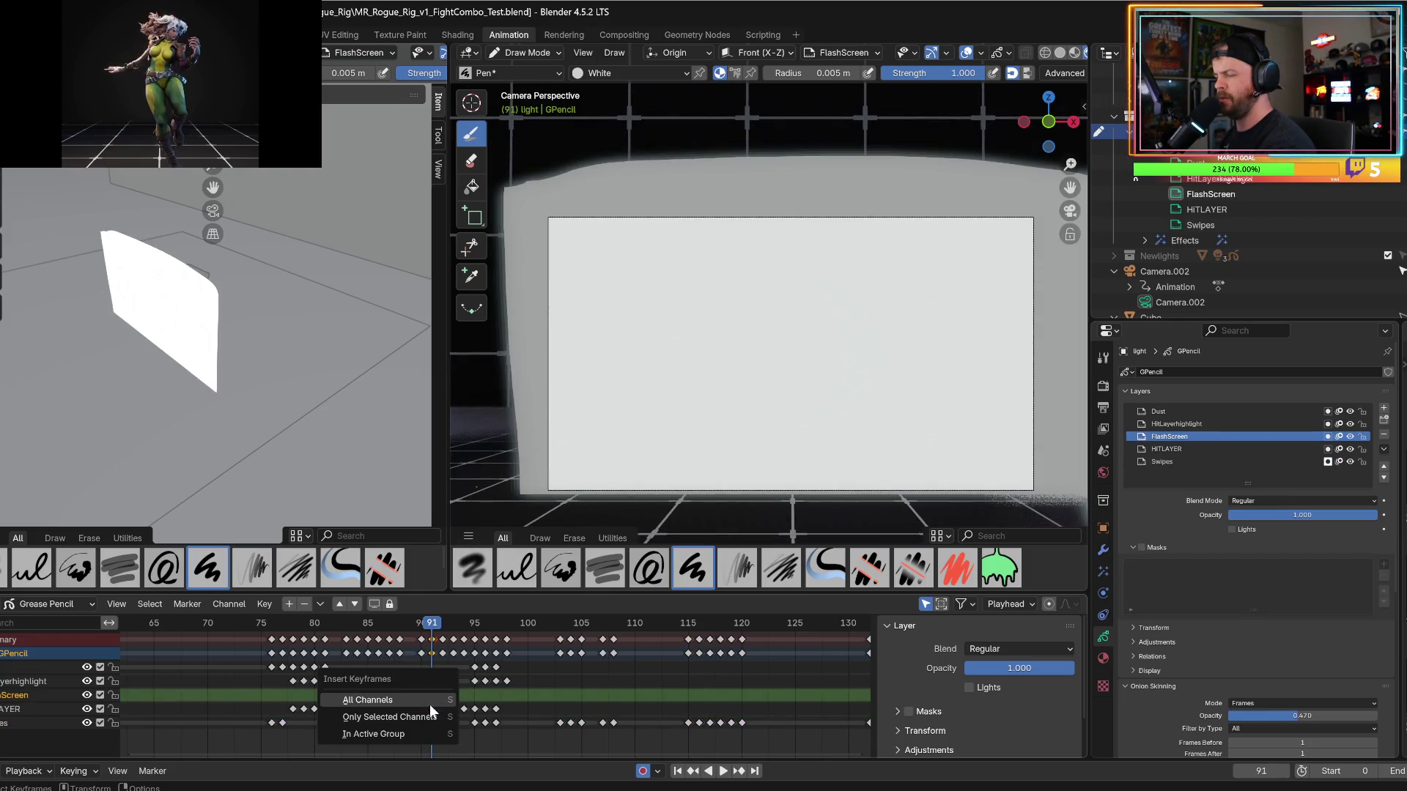
click(431, 713)
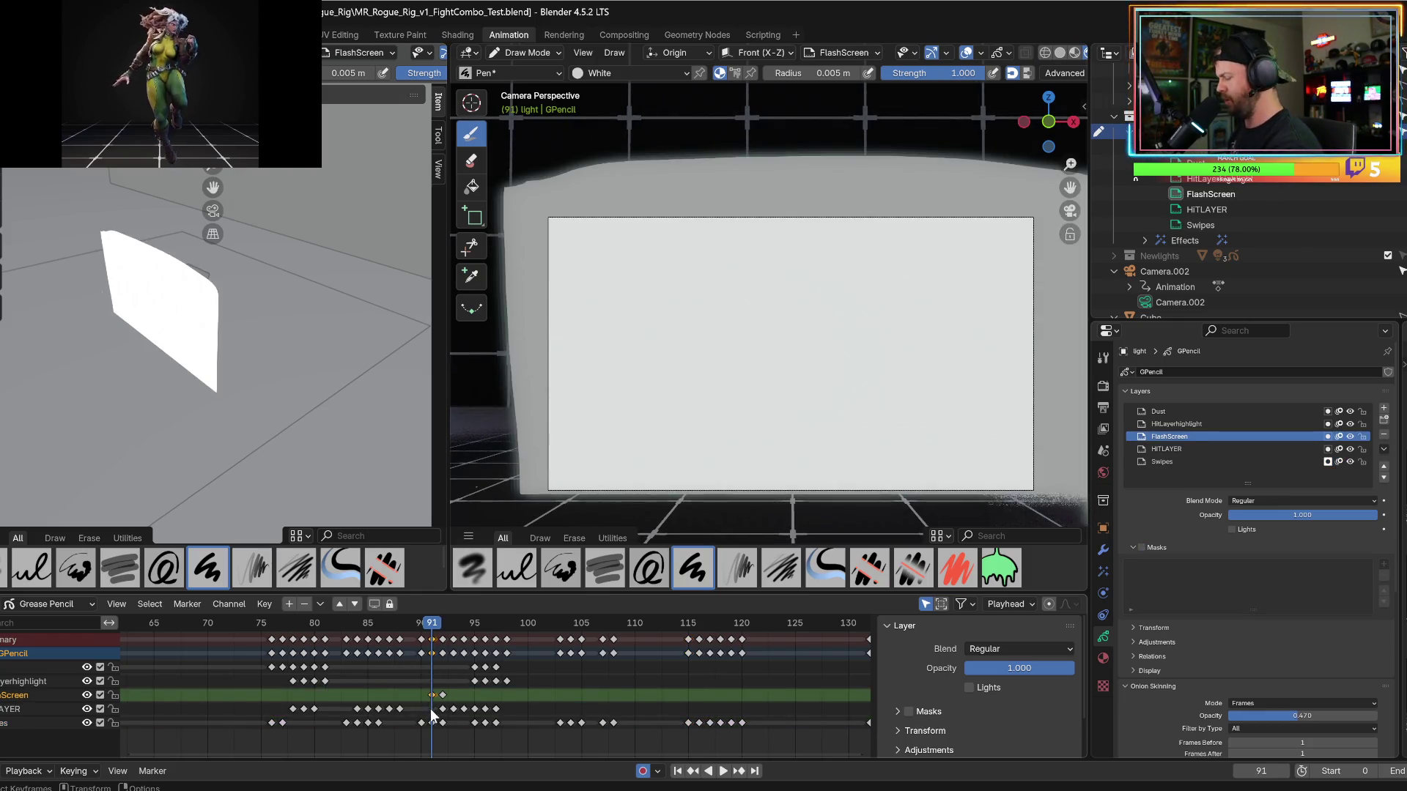
key(Delete)
Replay the kick from around frames 77–90 to check the white flash timing.
key(Left)
key(Left)
key(Left)
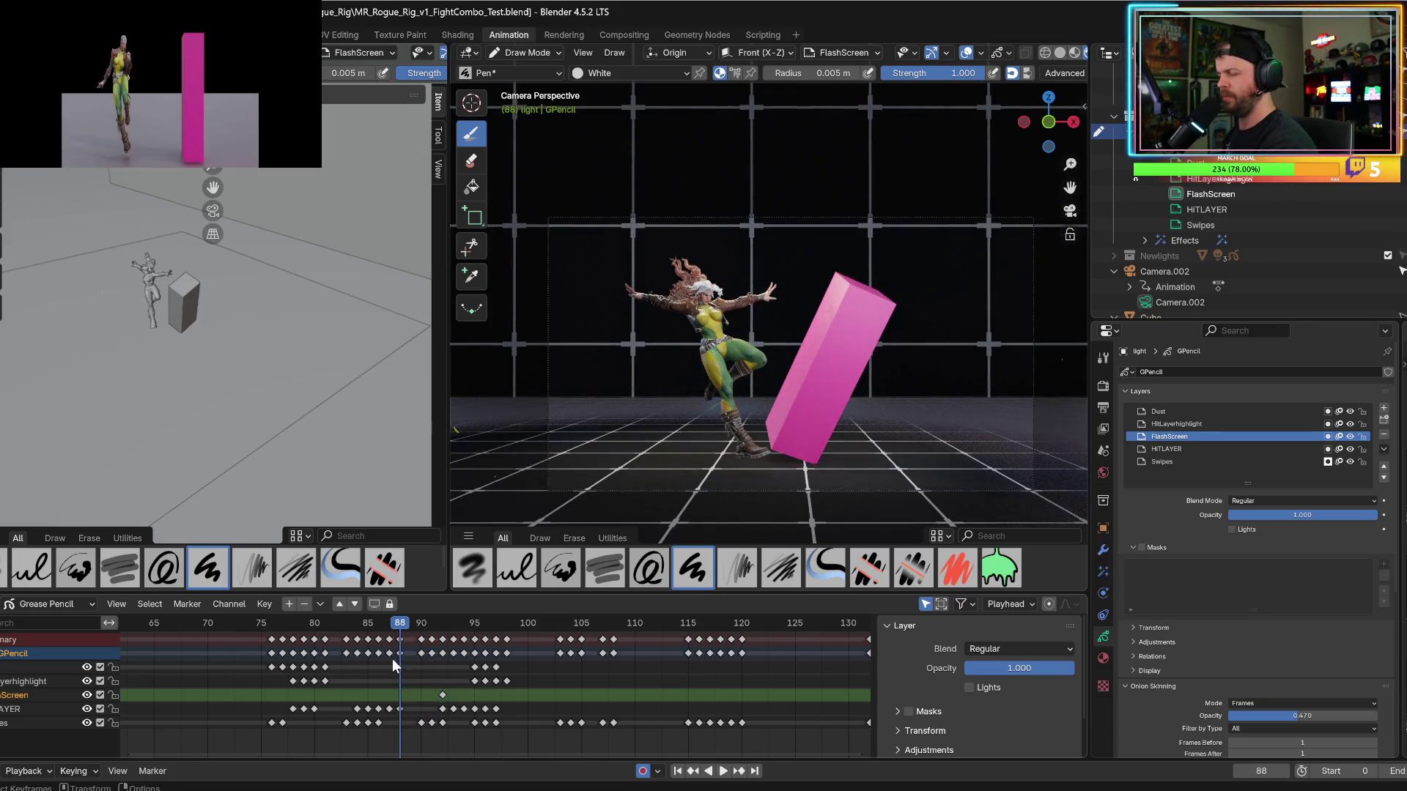
key(space)
click(335, 625)
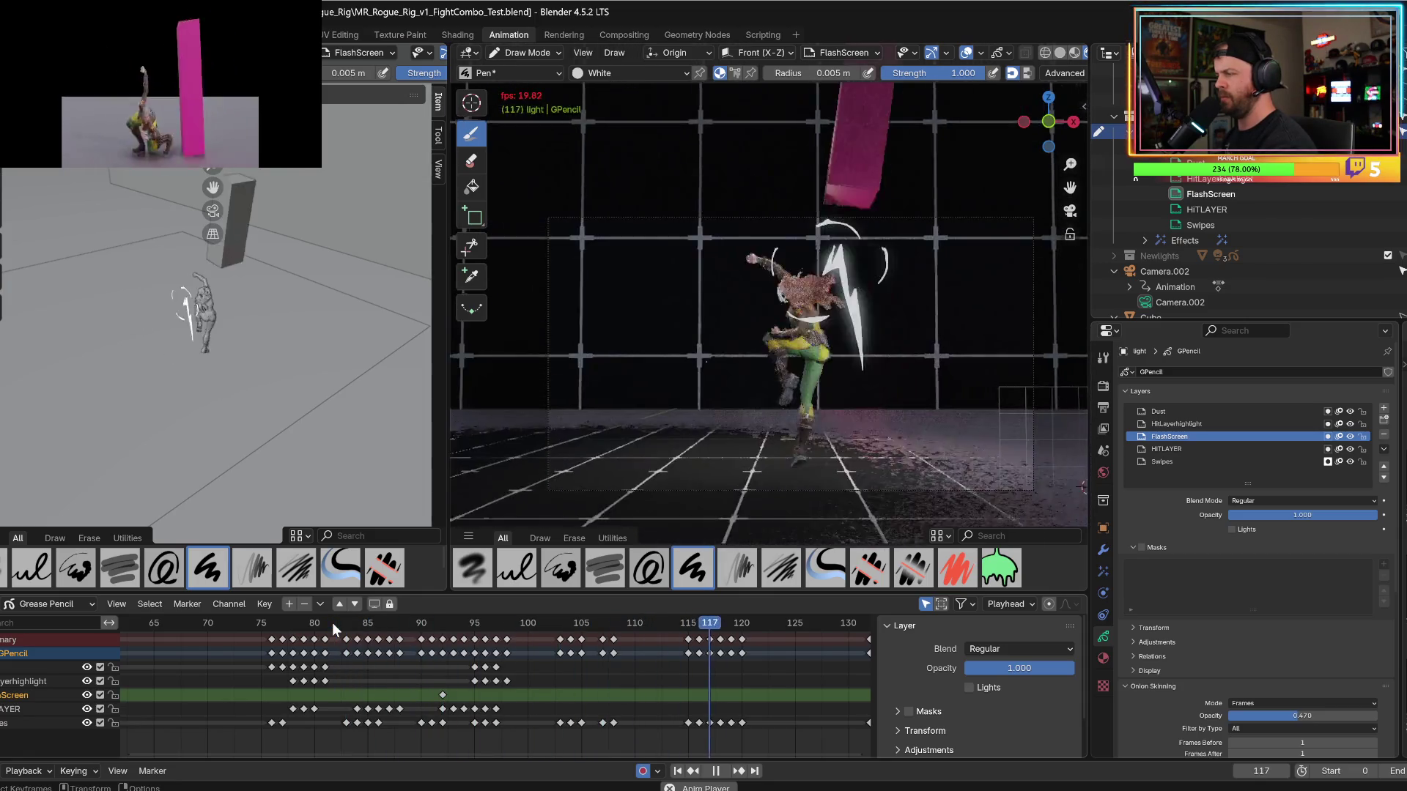
click(254, 626)
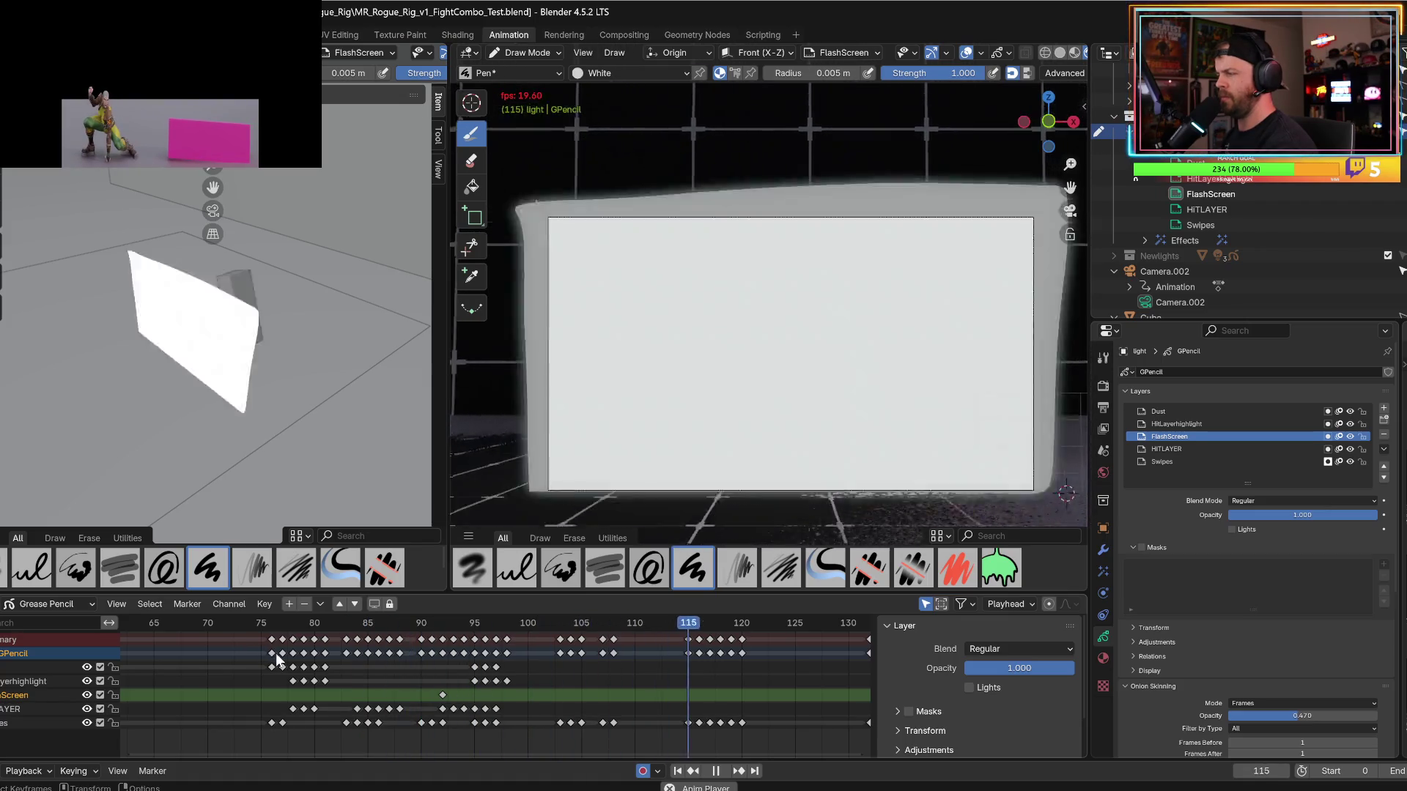
key(space)
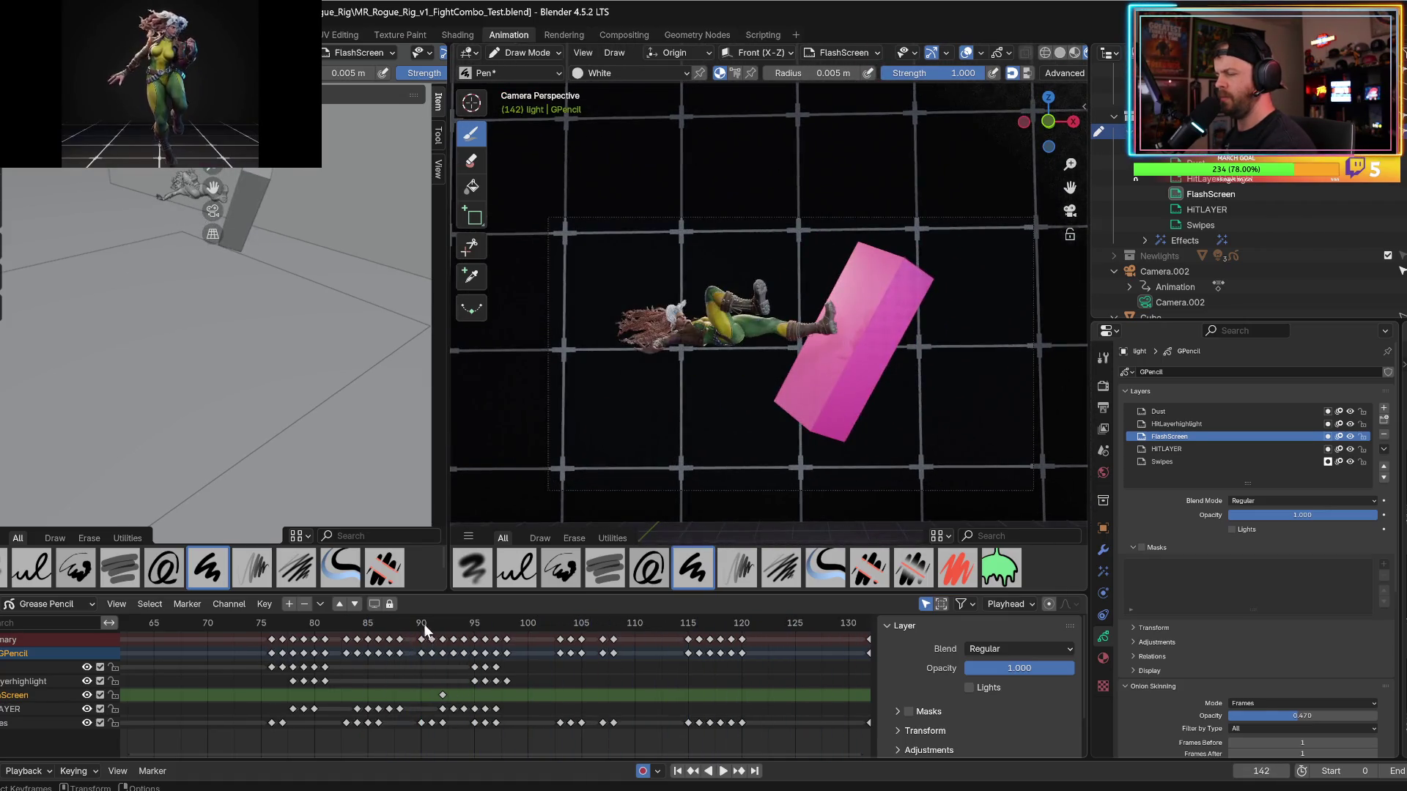
click(425, 626)
key(space)
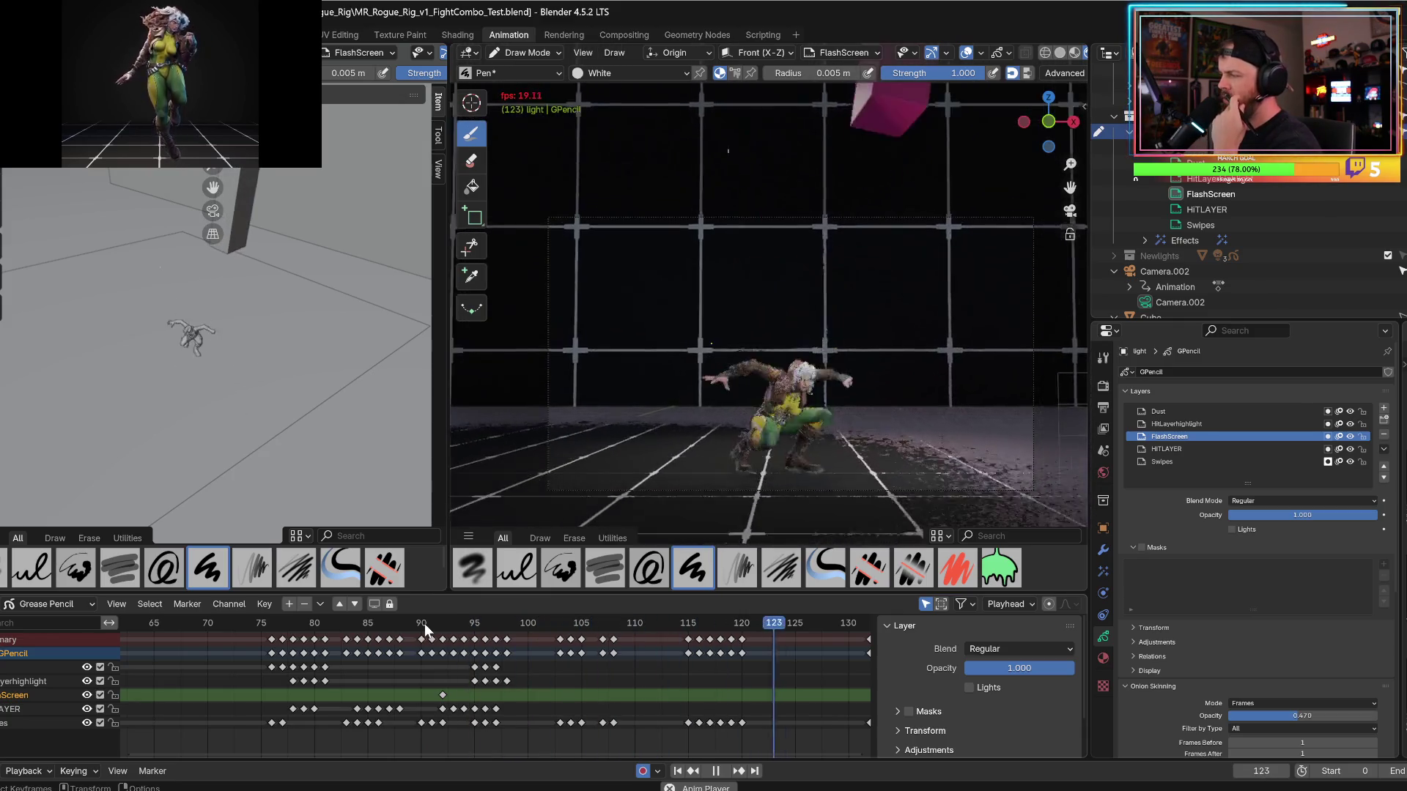
Replay from about frame 105, stop on frame 125, and save the blend file.
click(573, 624)
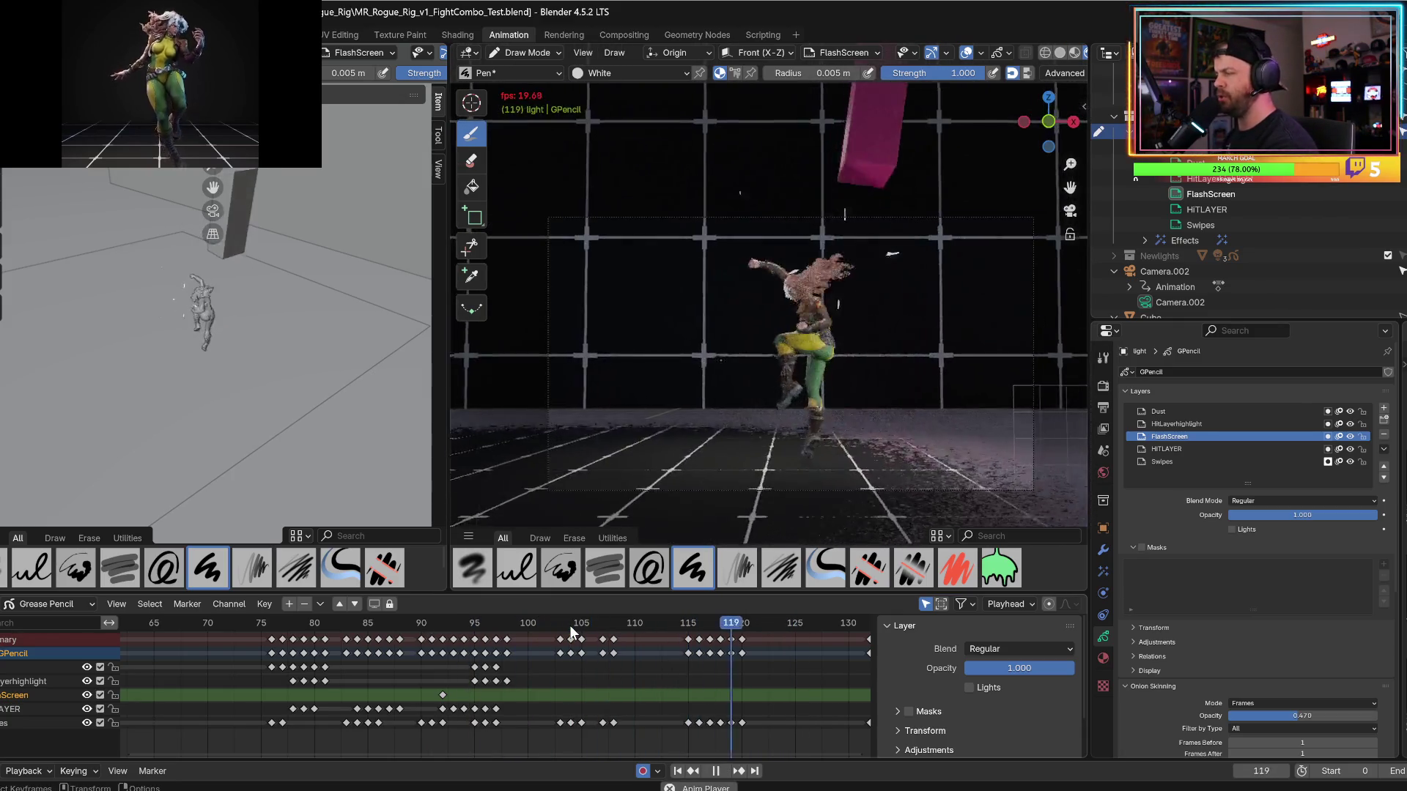
click(581, 624)
click(584, 624)
key(space)
click(584, 631)
key(space)
key(space)
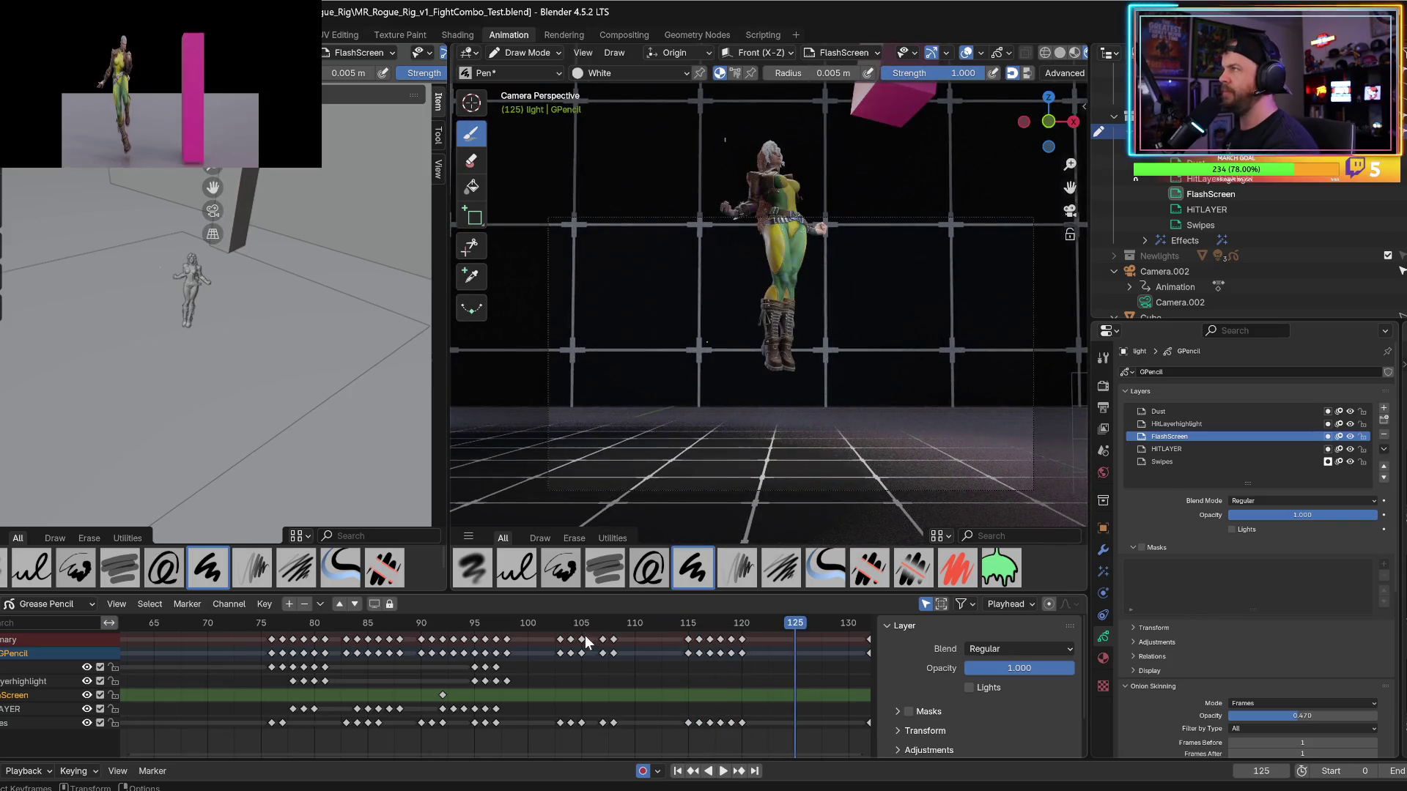
key(ctrl+s)
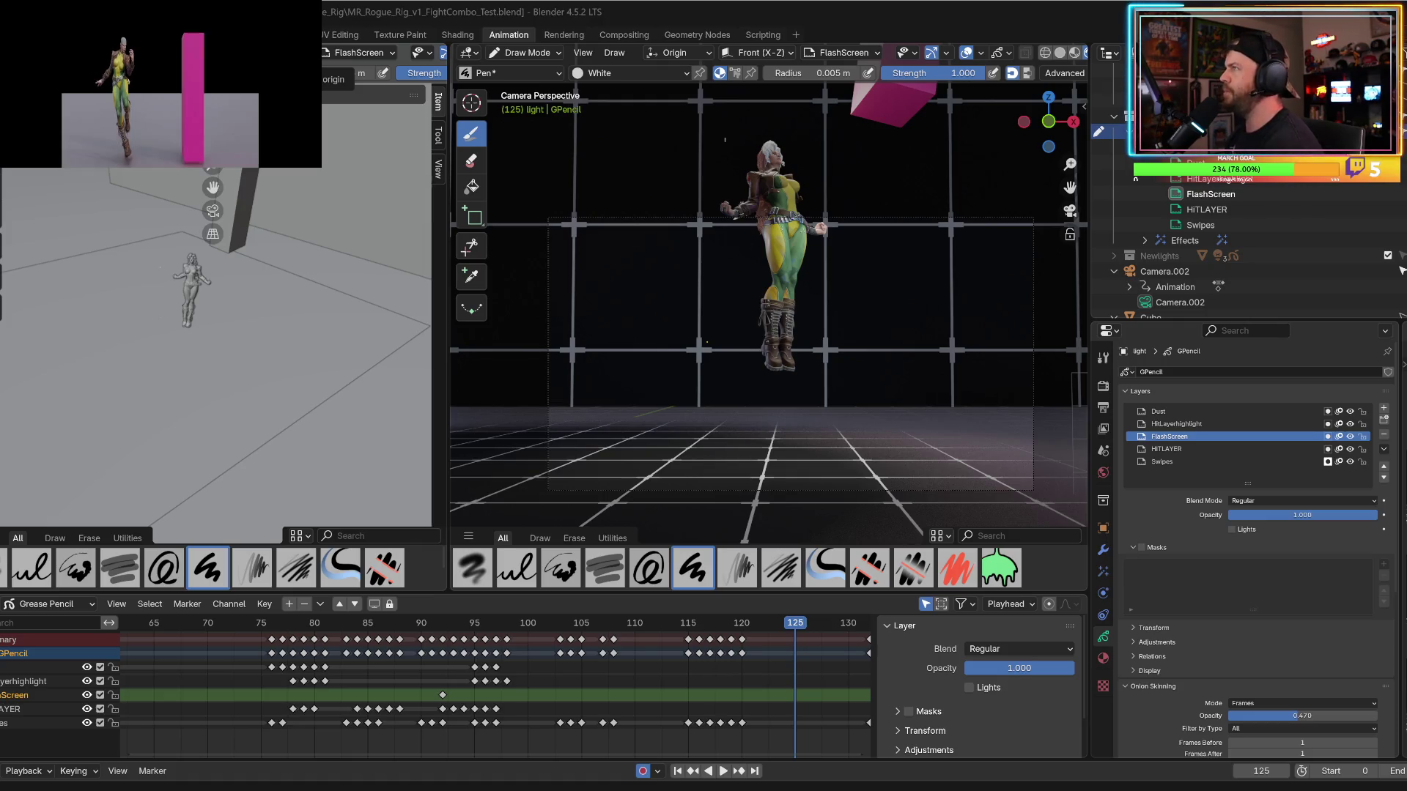
click(443, 622)
key(space)
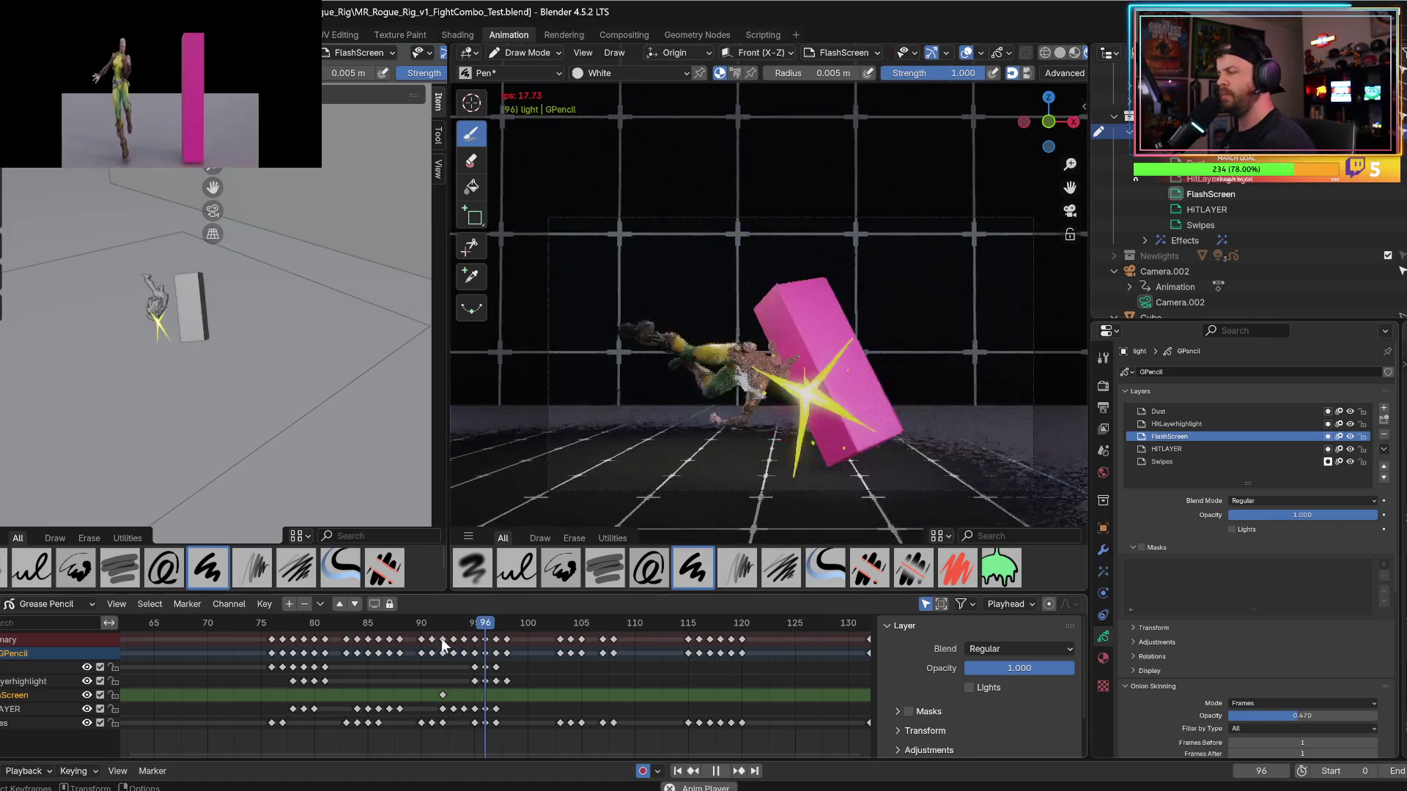
click(415, 624)
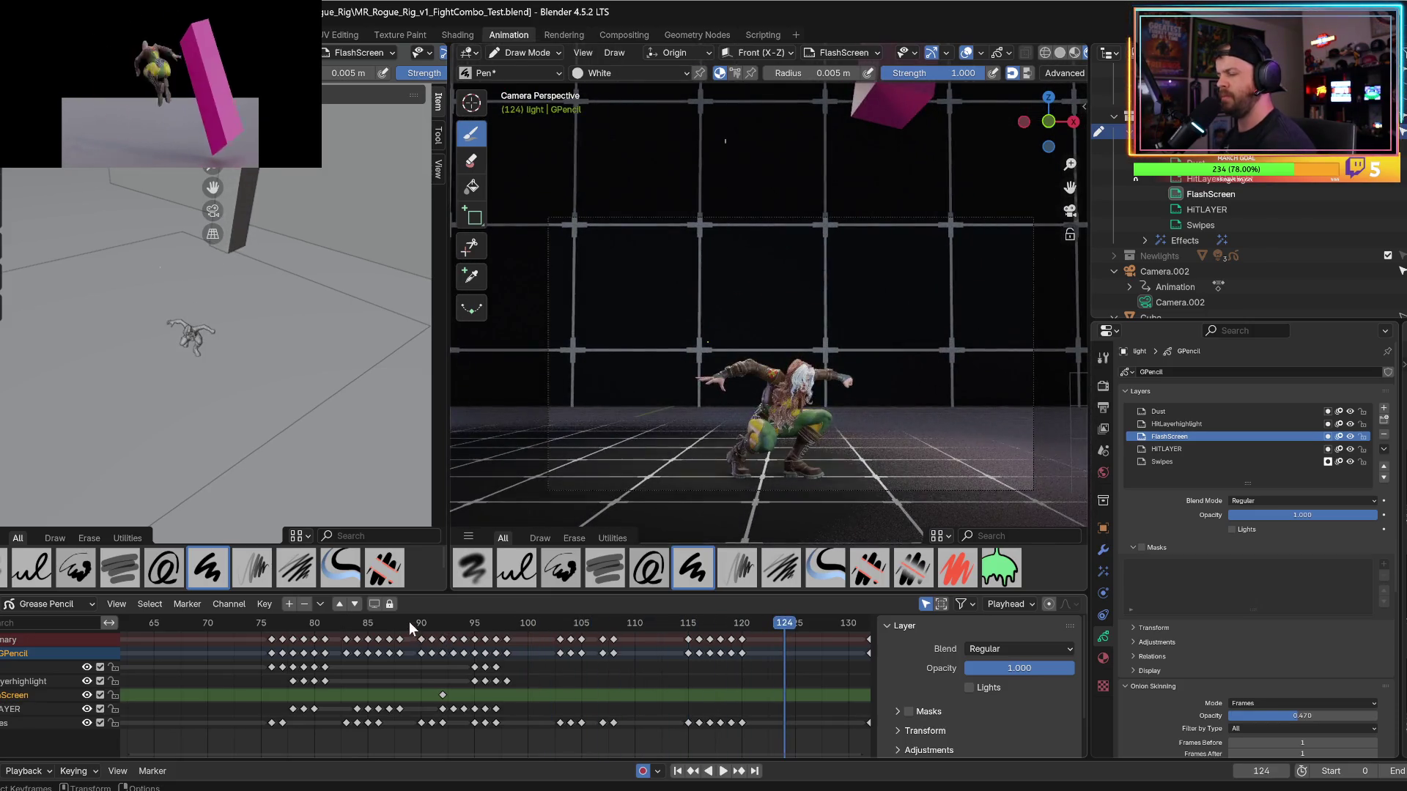
key(space)
click(409, 625)
key(space)
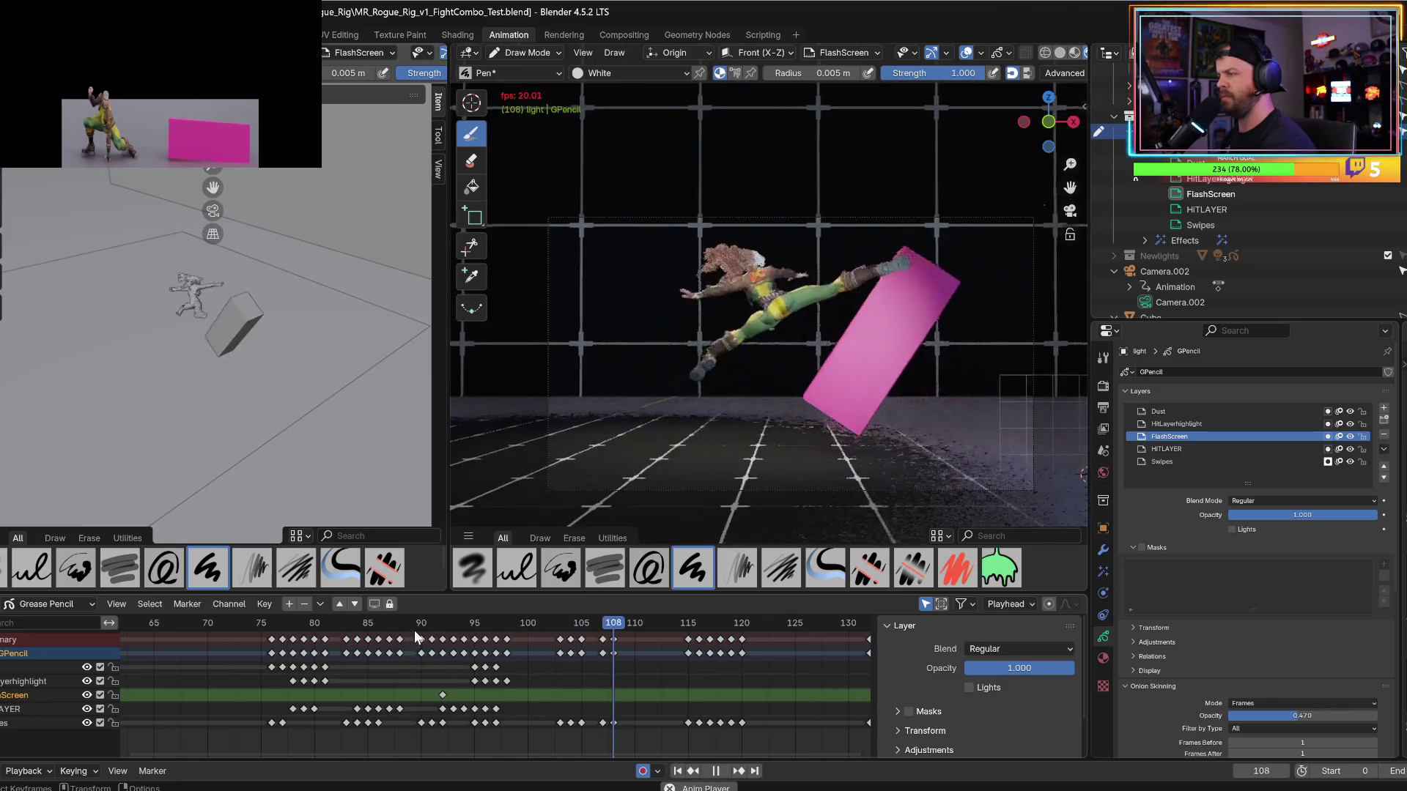
key(space)
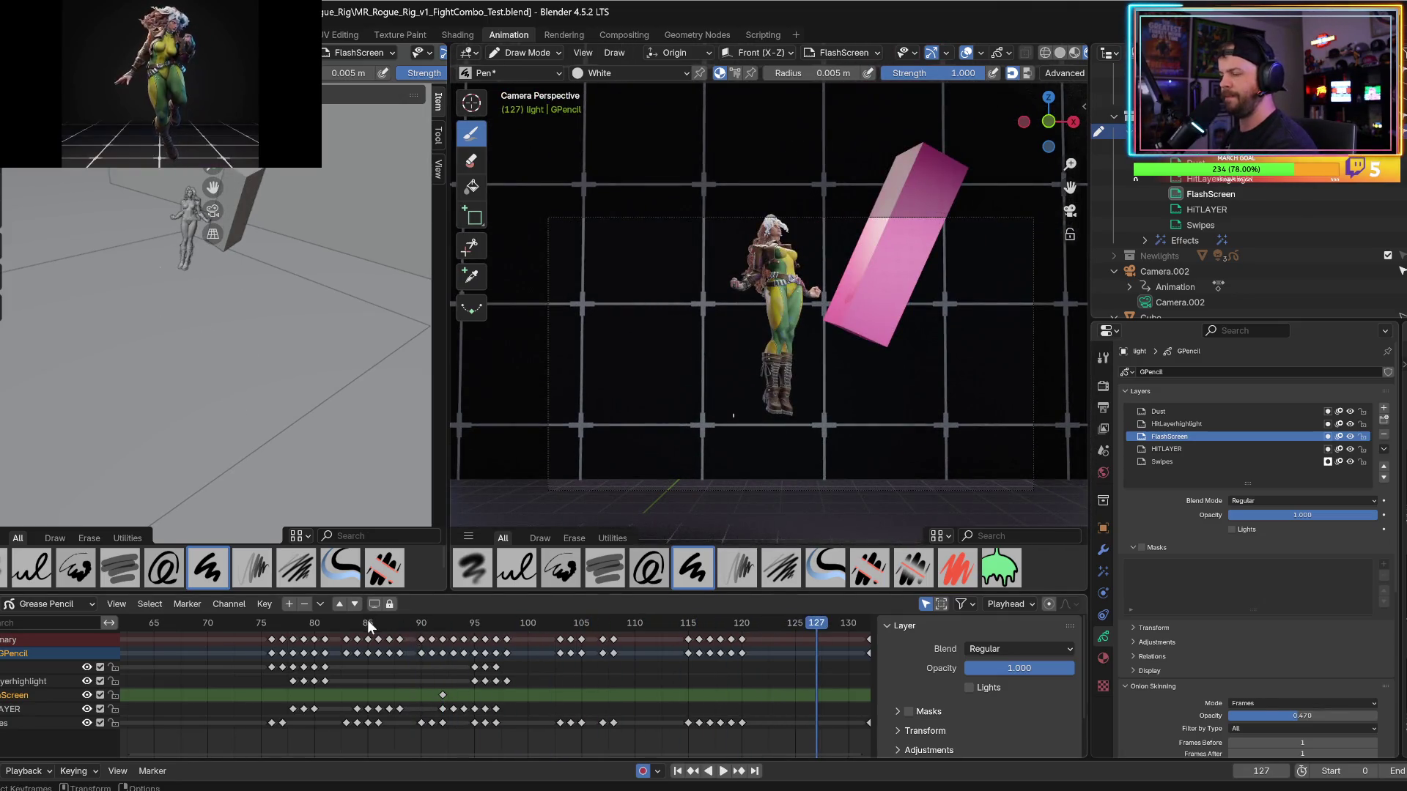
click(368, 624)
key(space)
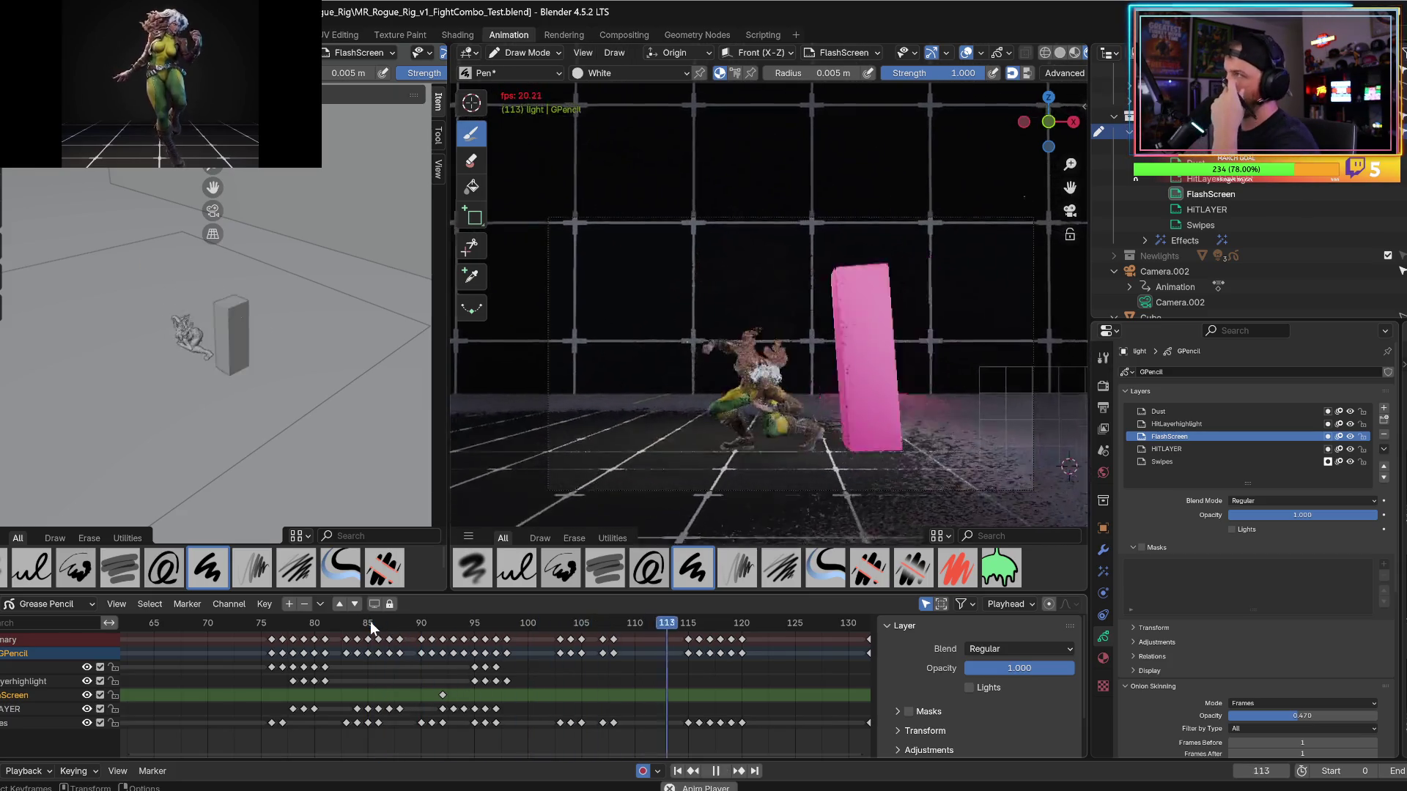
key(space)
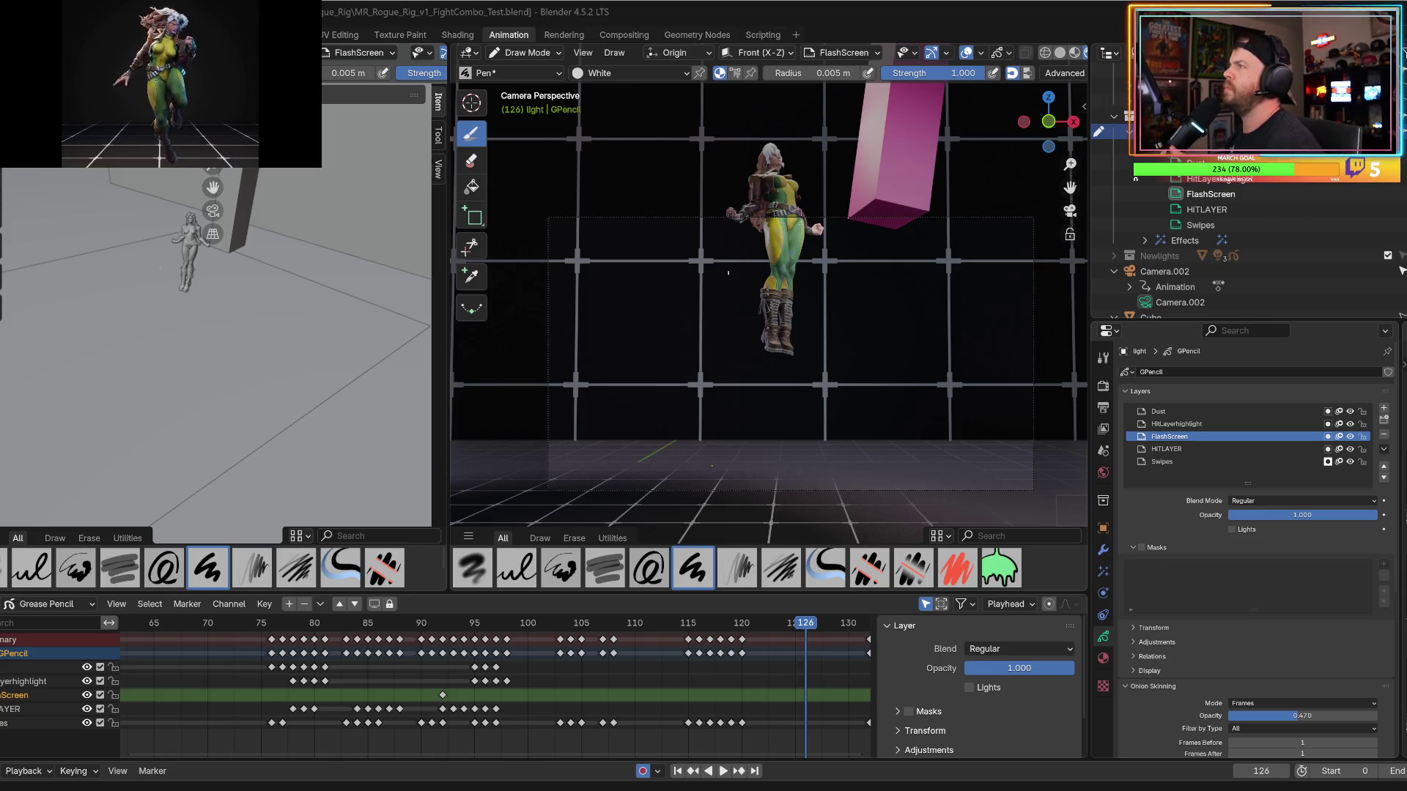
Replay Rogue's fight animation from around frame 93.
click(456, 621)
key(space)
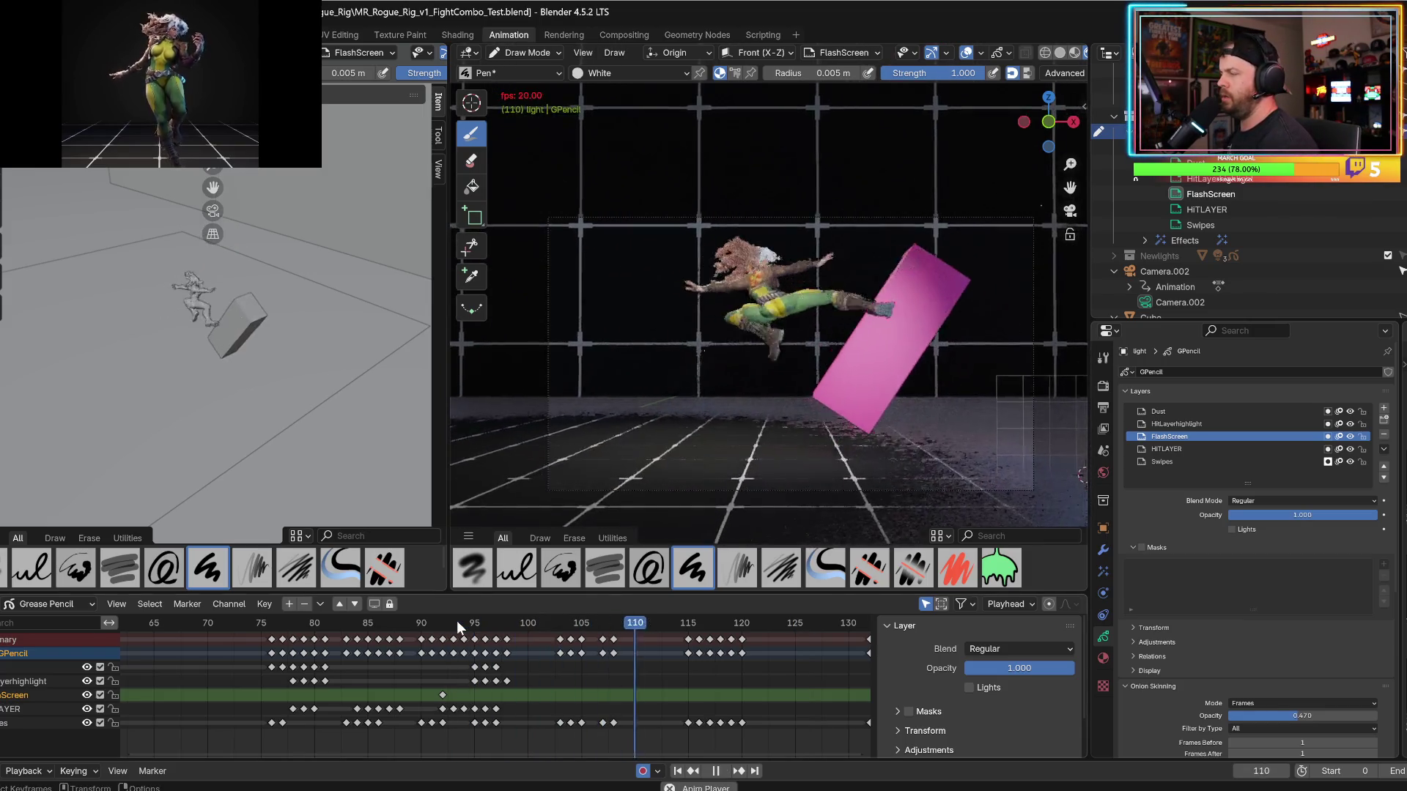
key(space)
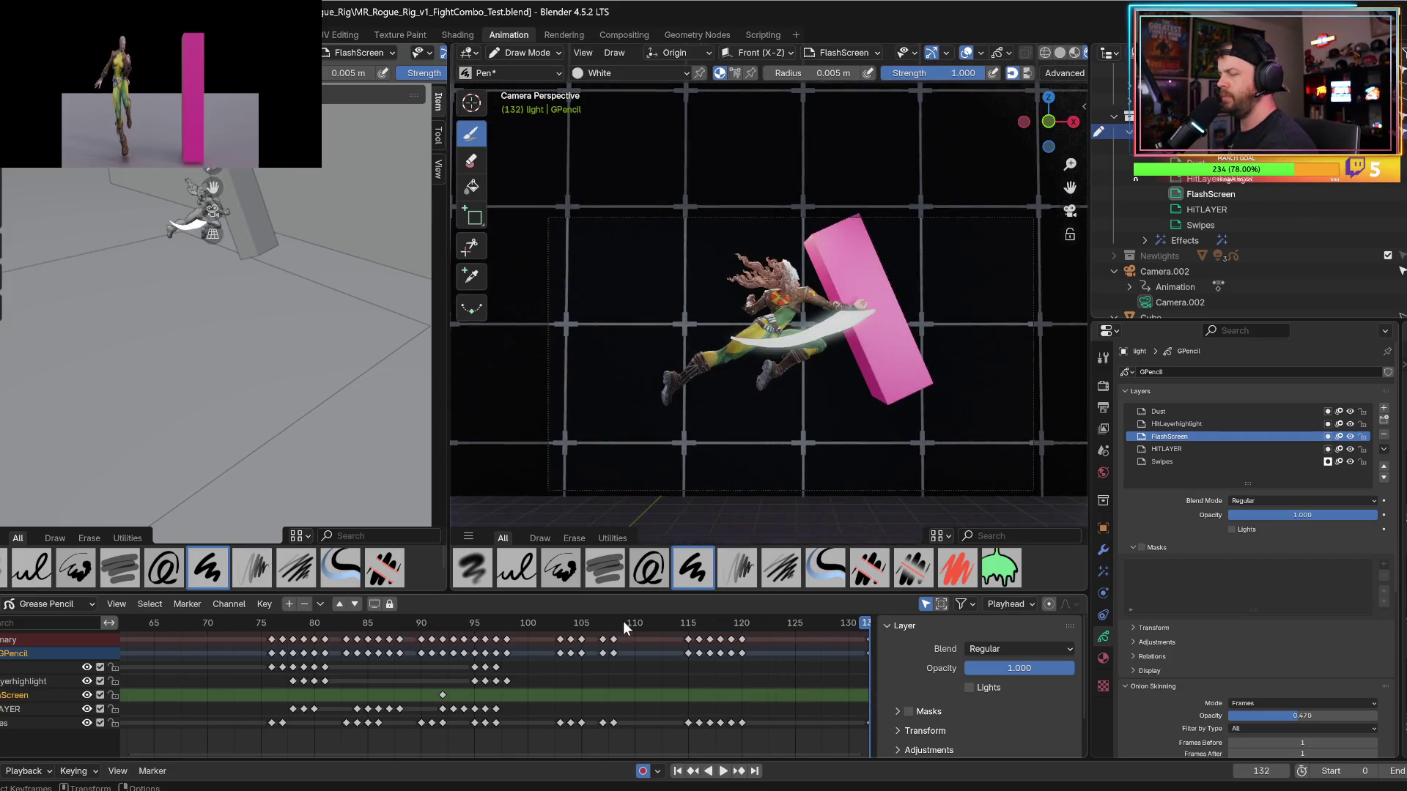
click(622, 621)
key(space)
key(space)
Stop on frame 125, save the blend file, and scrub back to frame 112.
click(787, 620)
mouse_move(790, 621)
mouse_down()
mouse_move(755, 619)
mouse_move(787, 614)
mouse_up()
key(ctrl+s)
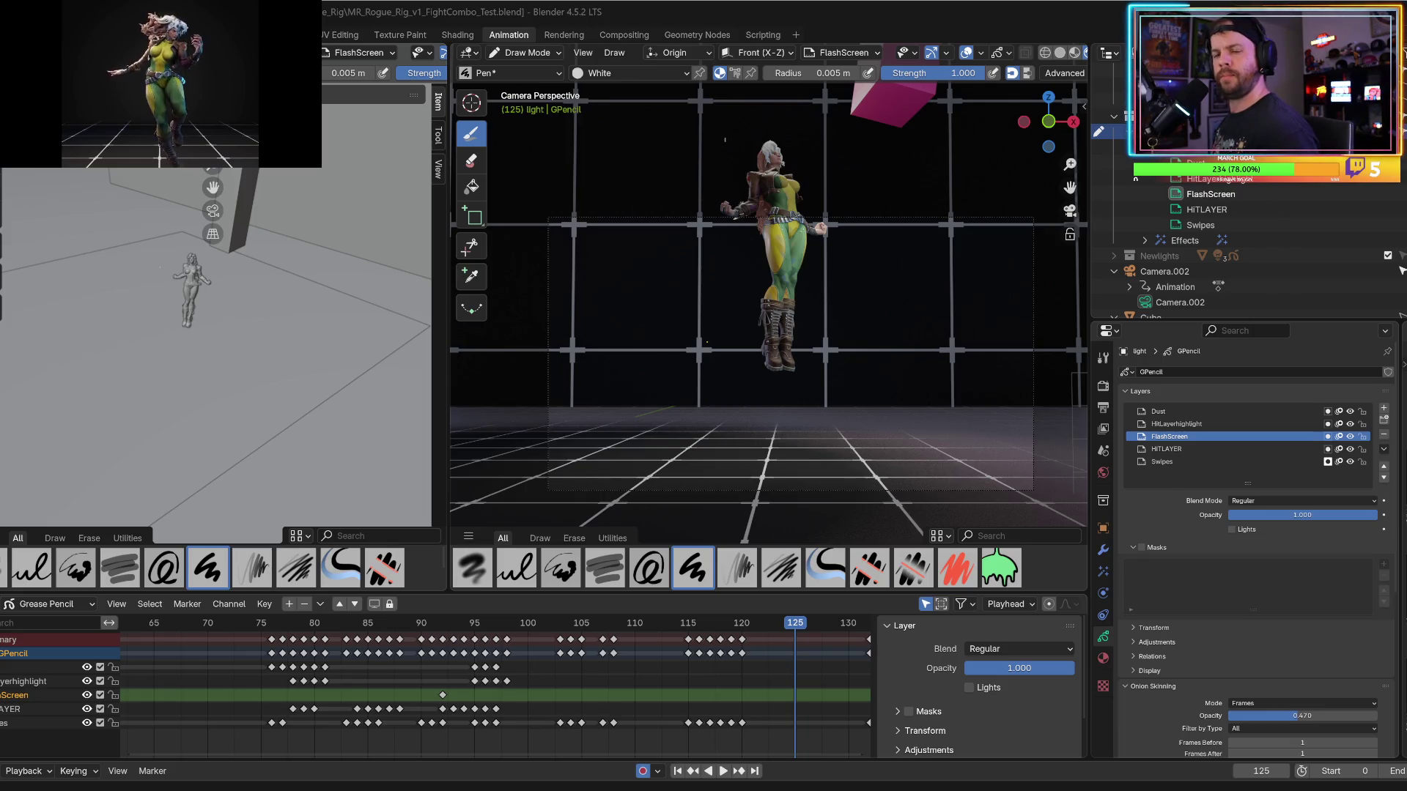
mouse_move(551, 621)
mouse_down()
mouse_move(683, 628)
mouse_move(623, 643)
mouse_up()
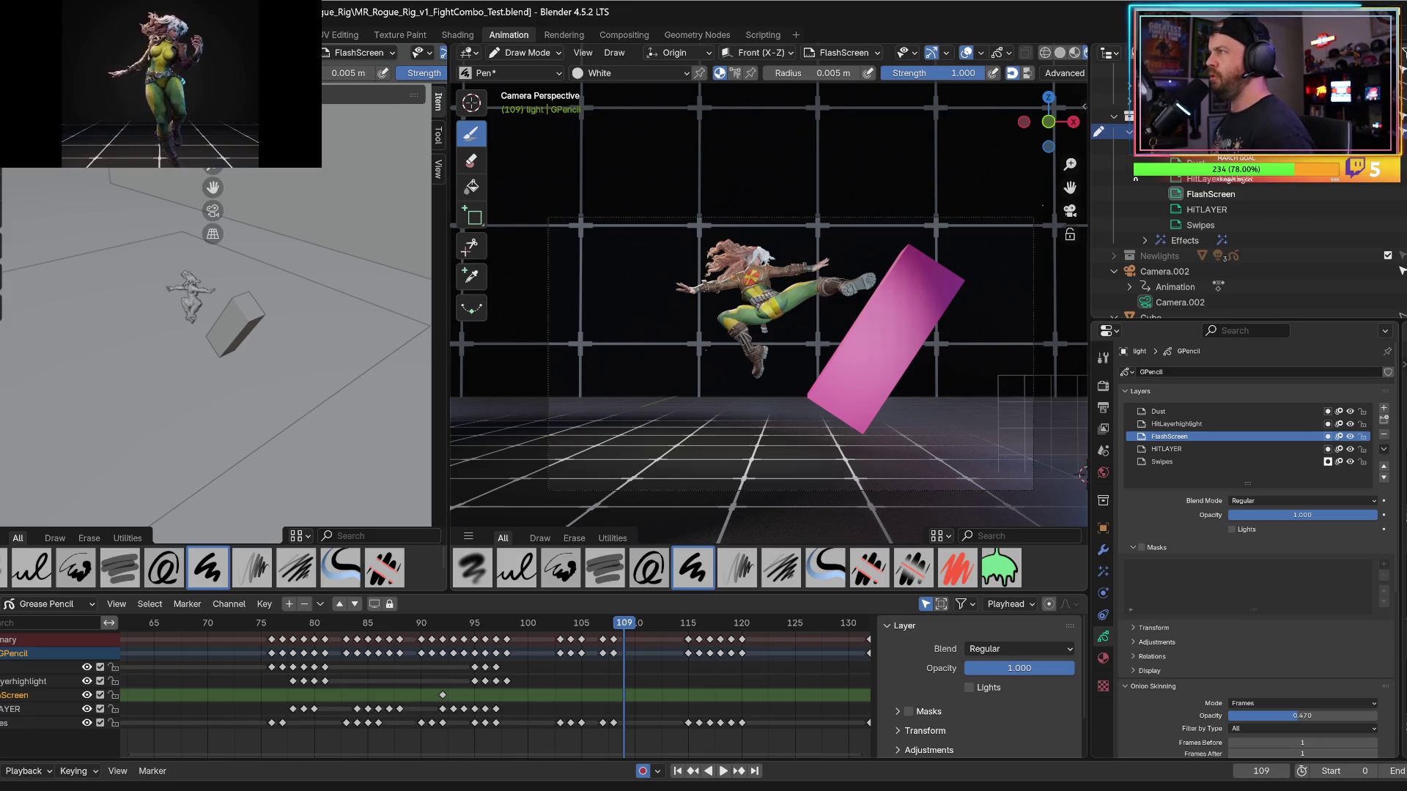
key(shift+ctrl+space)
mouse_move(589, 623)
mouse_down()
mouse_move(732, 635)
mouse_move(717, 637)
mouse_move(754, 627)
mouse_move(774, 644)
mouse_up()
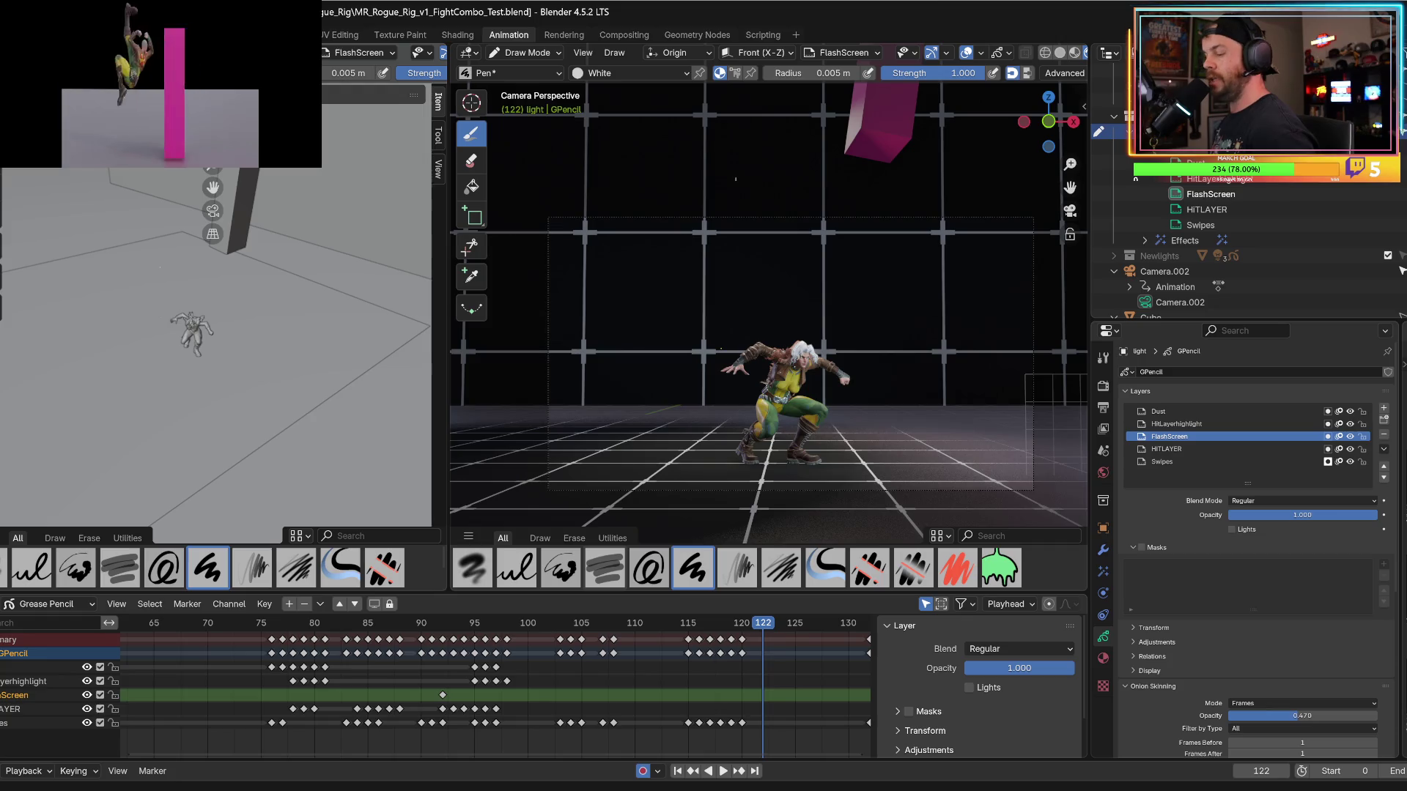
drag(421, 757, 577, 753)
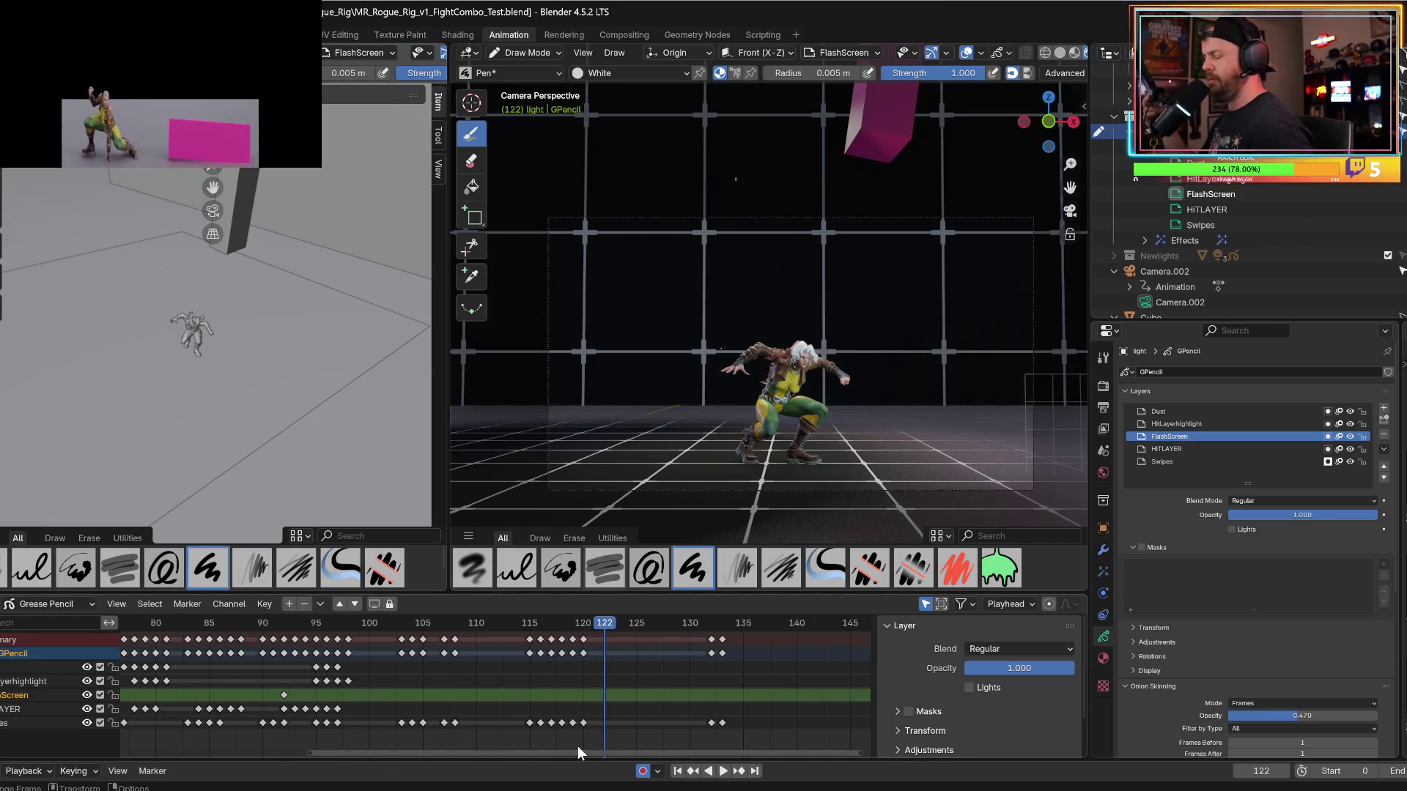
drag(502, 624, 579, 623)
key(space)
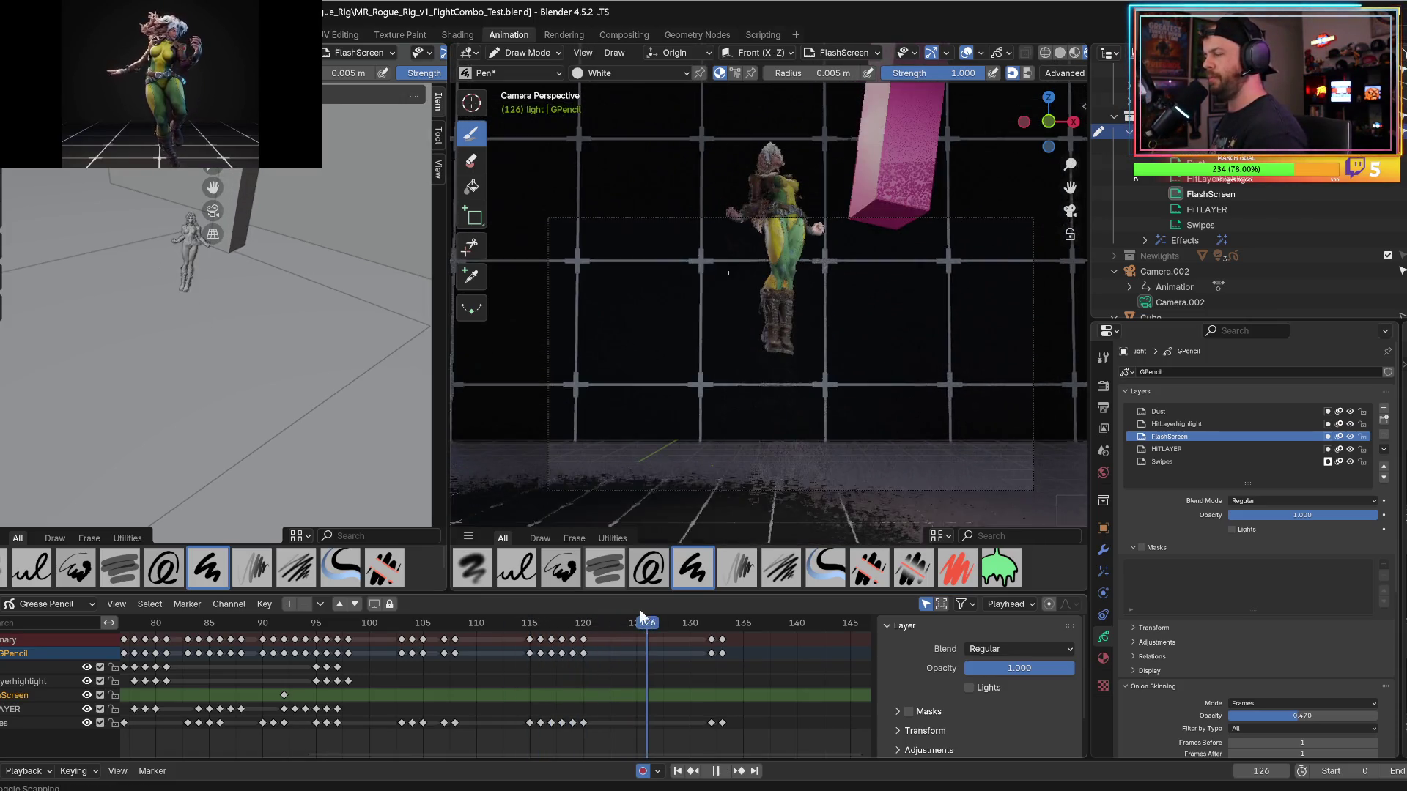
key(space)
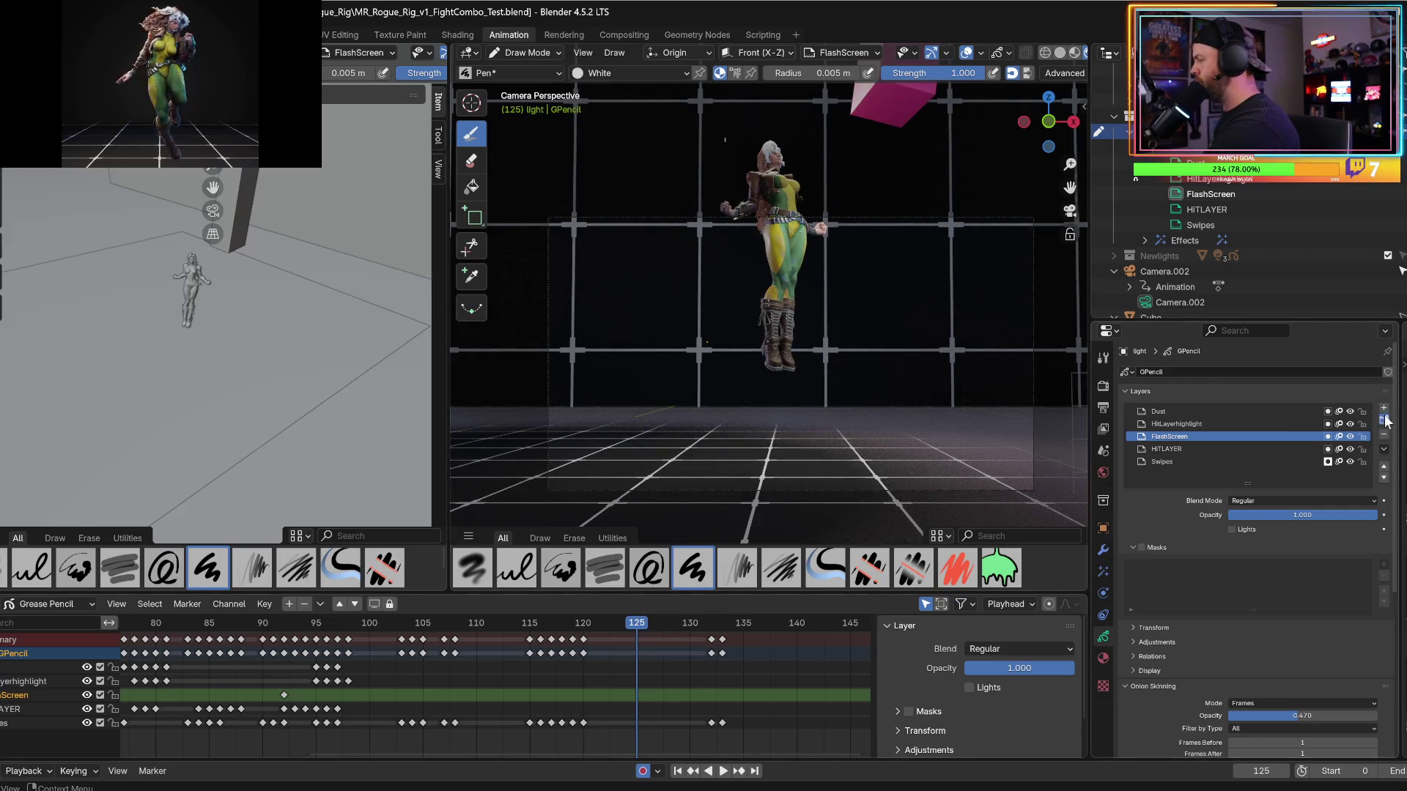
Add a drawing layer named 'Starryjump' above FlashScreen and show the object's materials.
click(1384, 419)
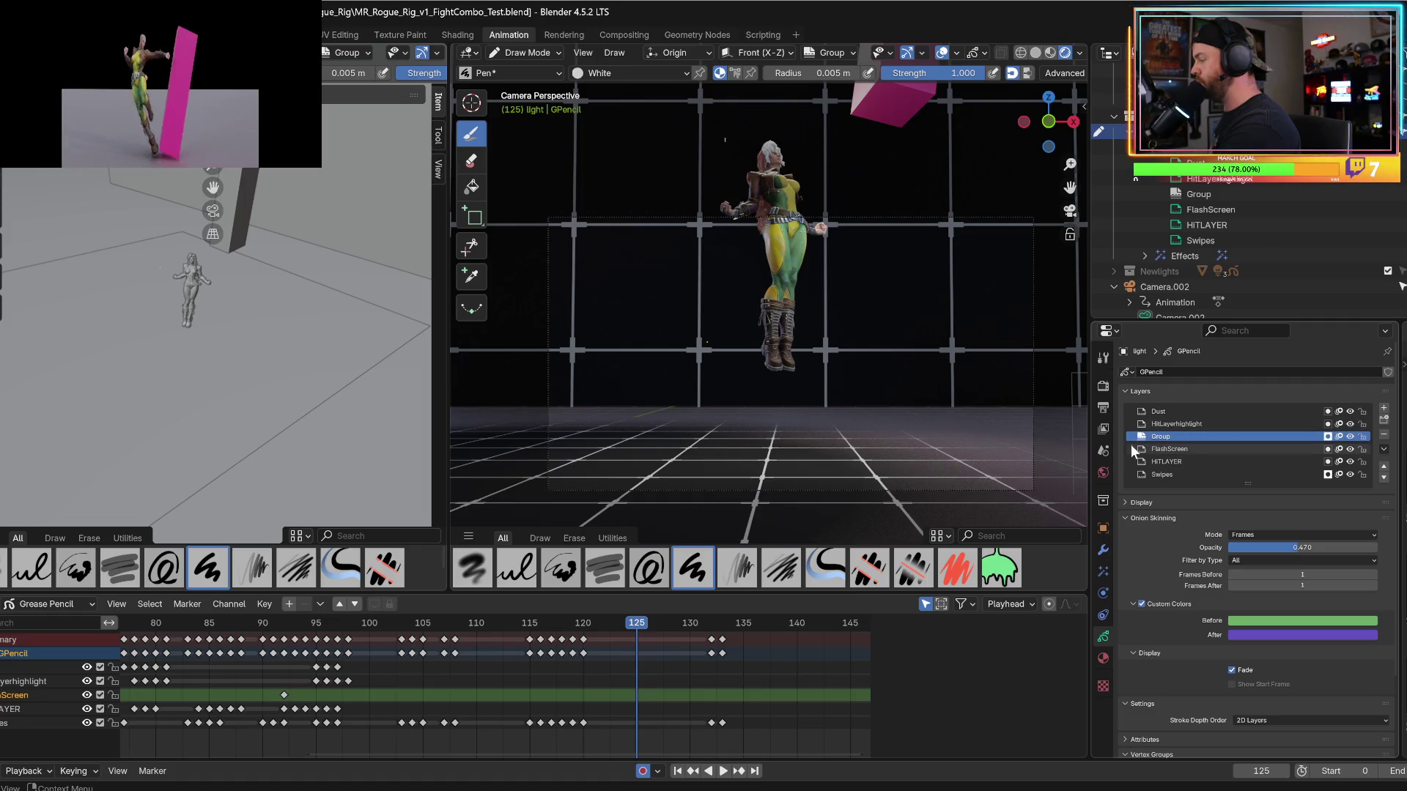
key(ctrl+z)
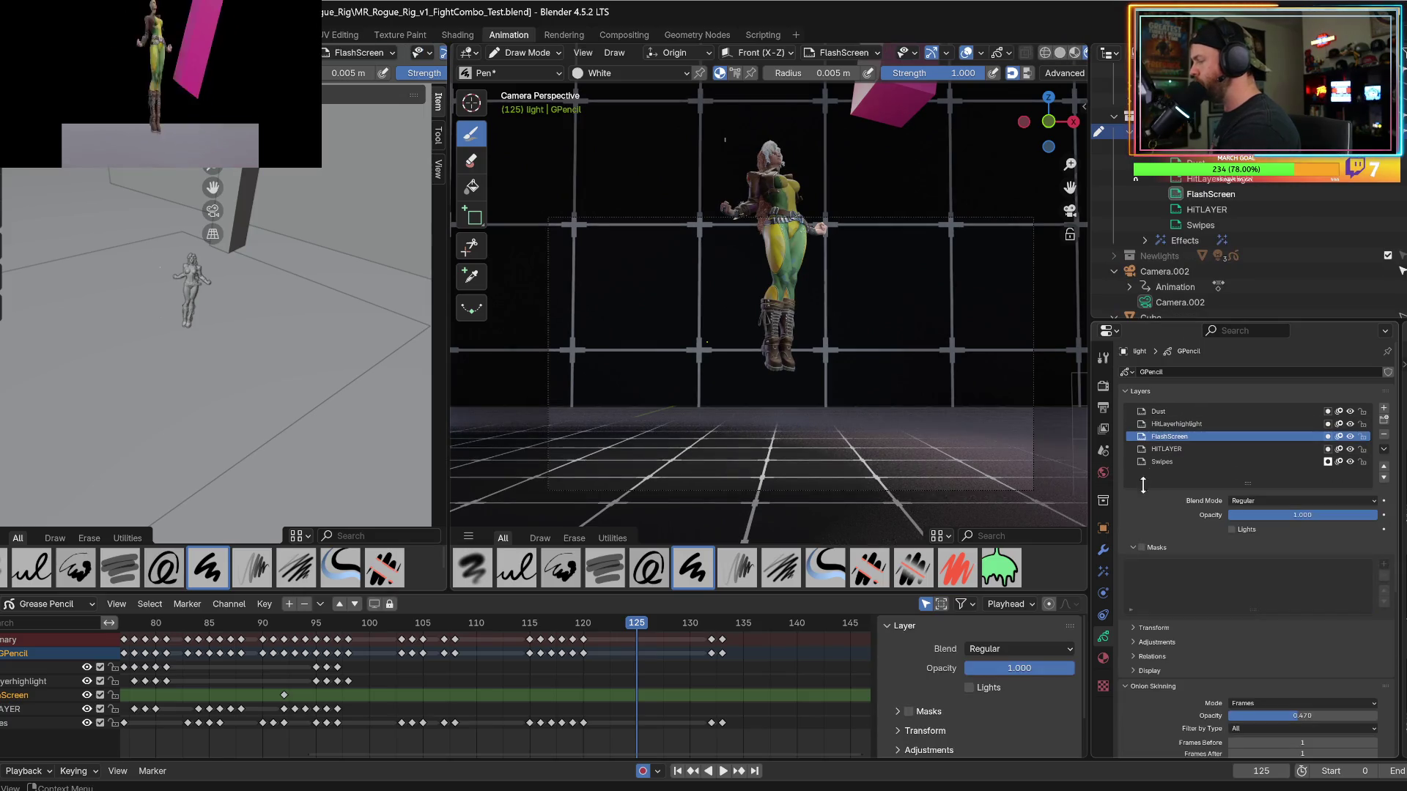
click(1384, 408)
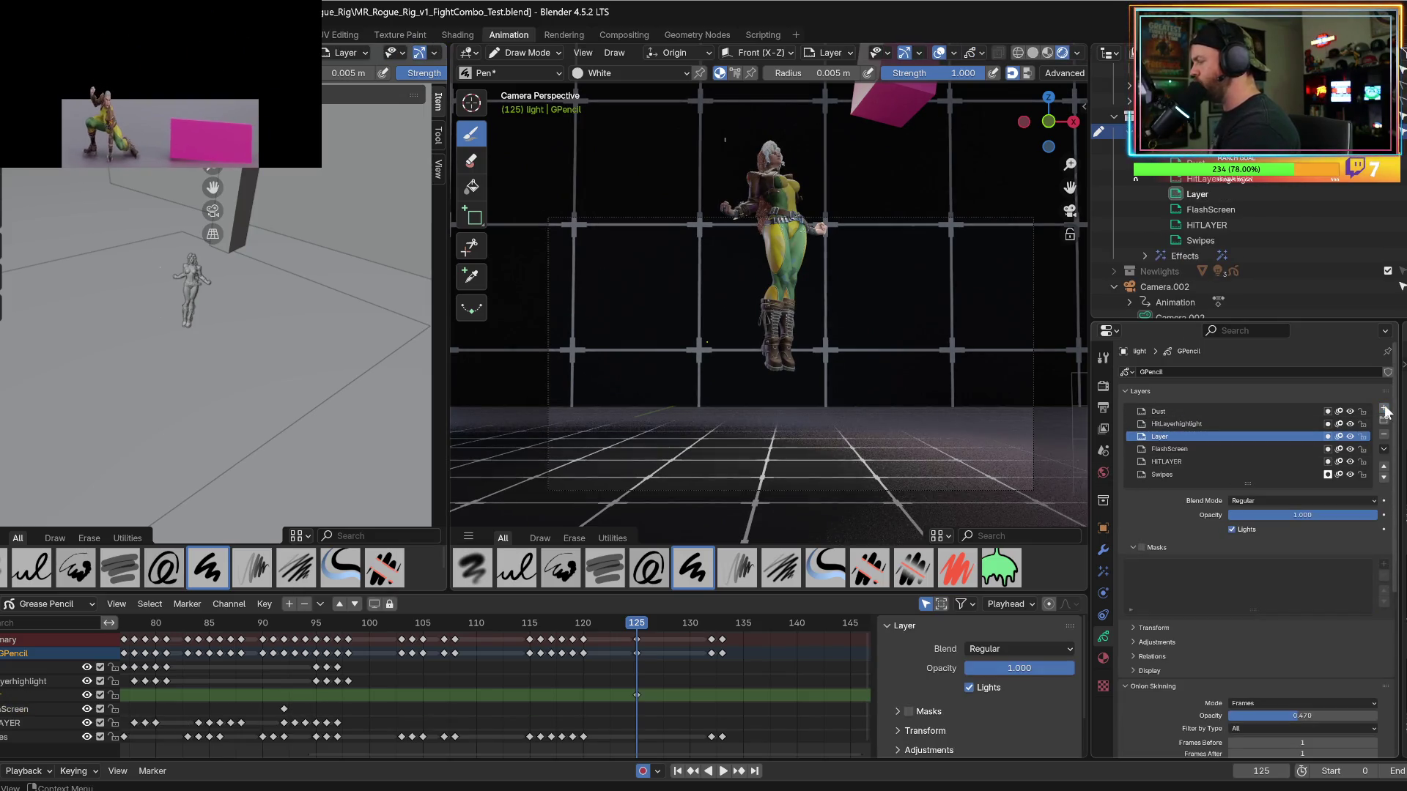
double_click(1158, 438)
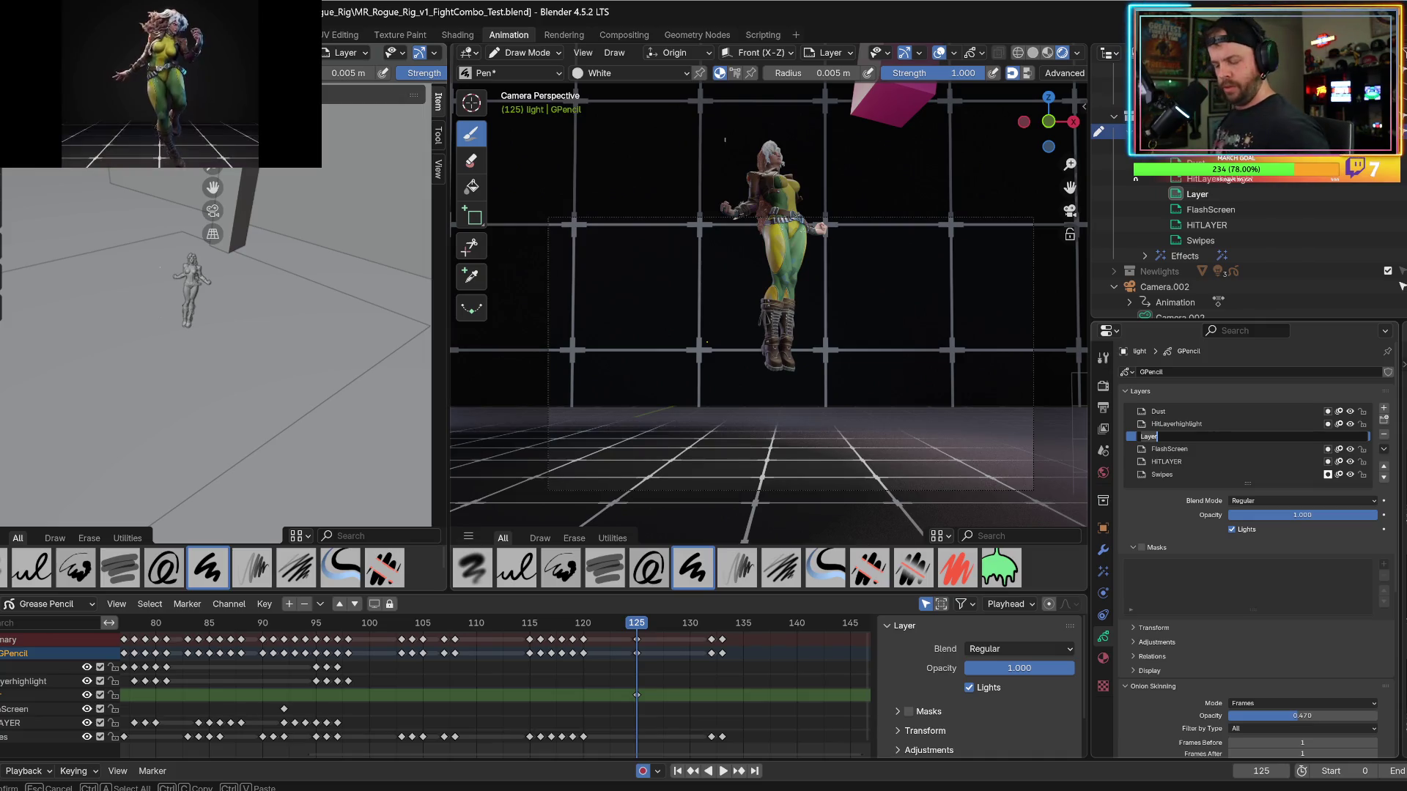
text(Starry)
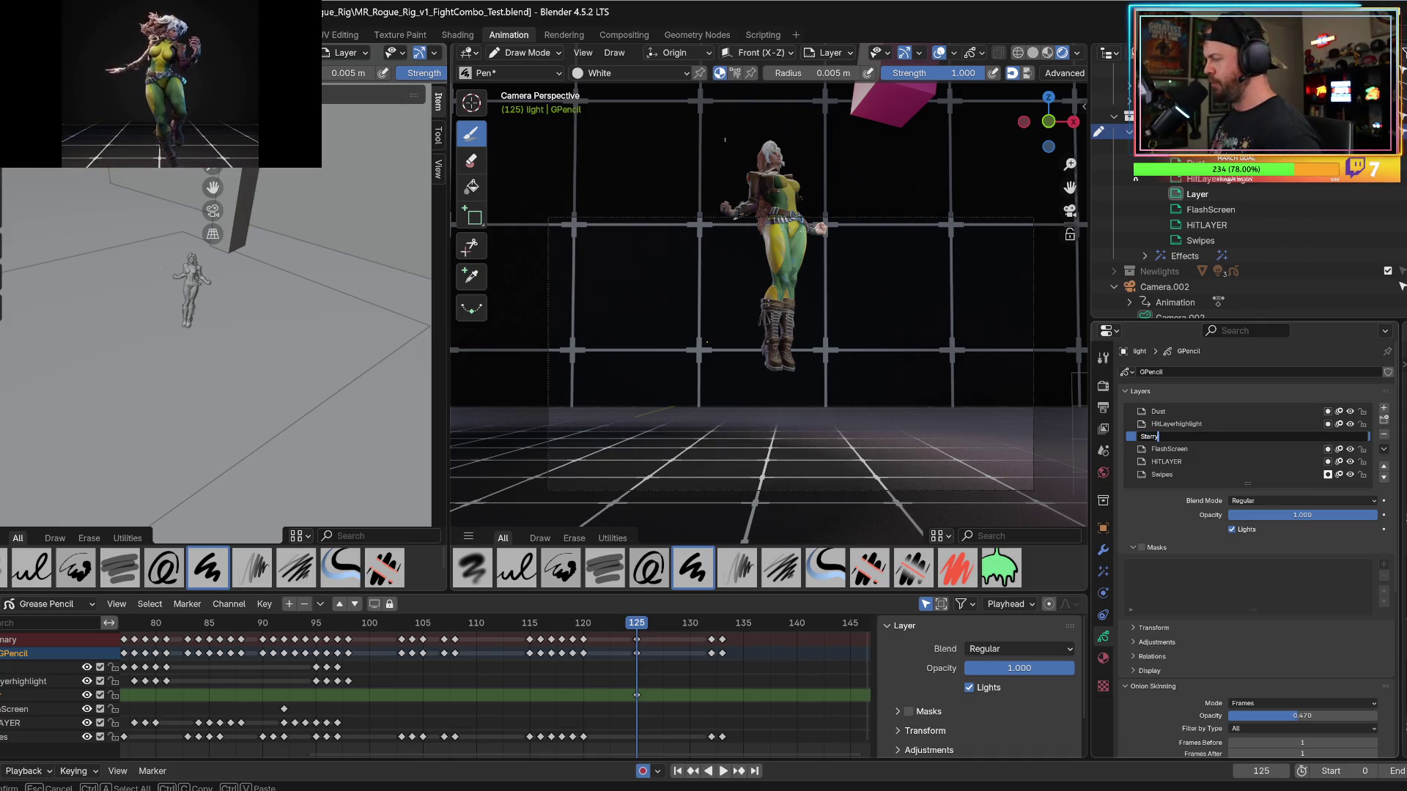
text(jump)
key(Return)
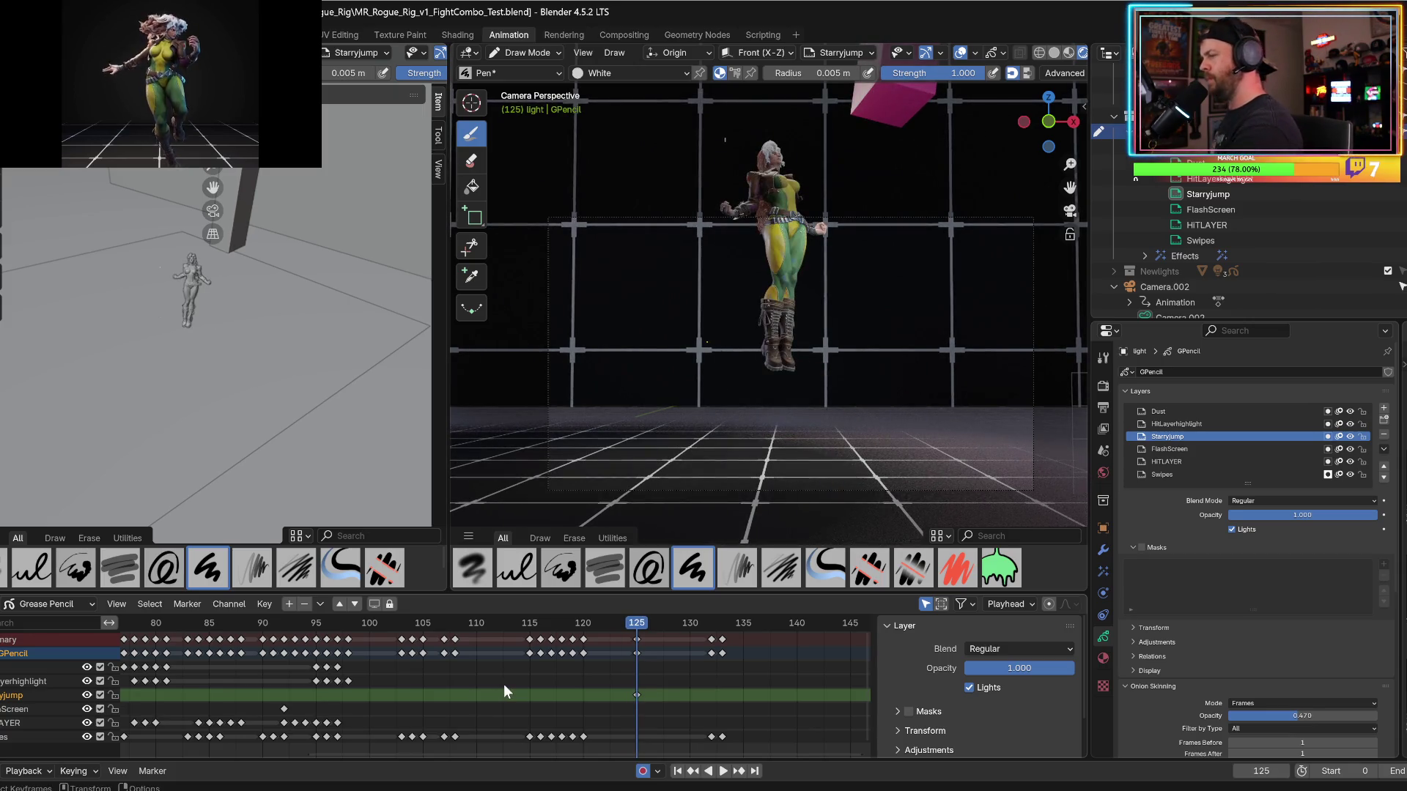
click(1103, 658)
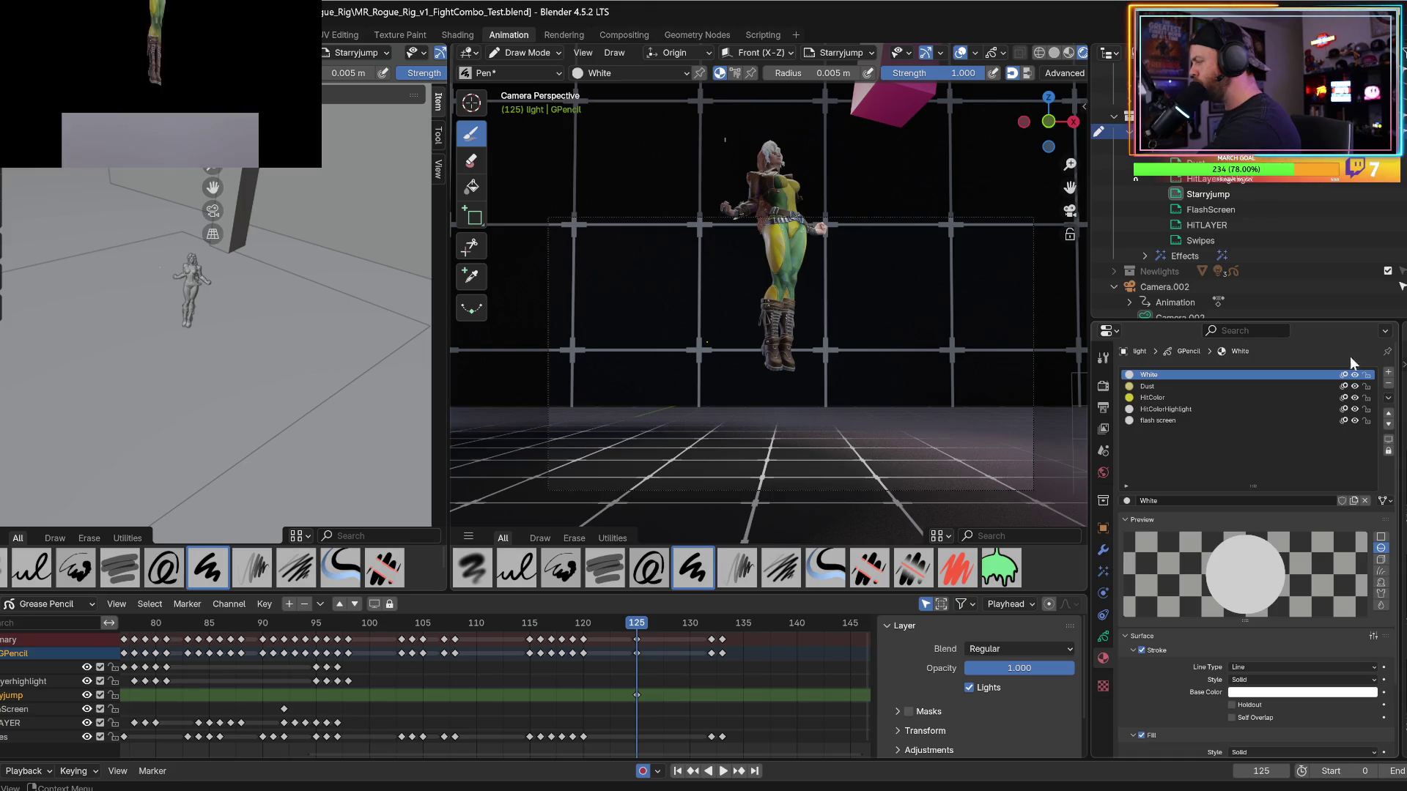
Add a material slot holding a new Grease Pencil material named 'particlesjump'.
click(1388, 372)
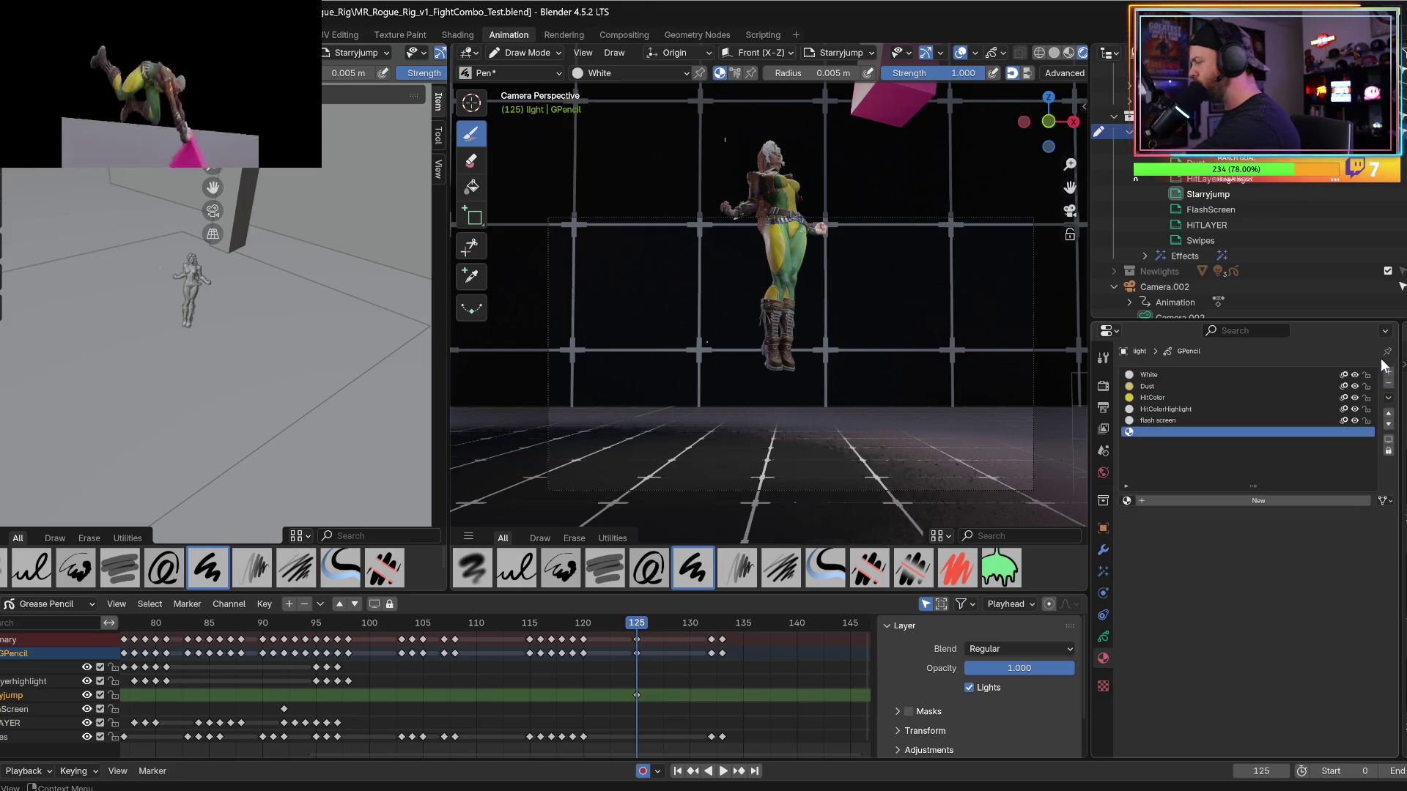
double_click(1182, 501)
text(particles)
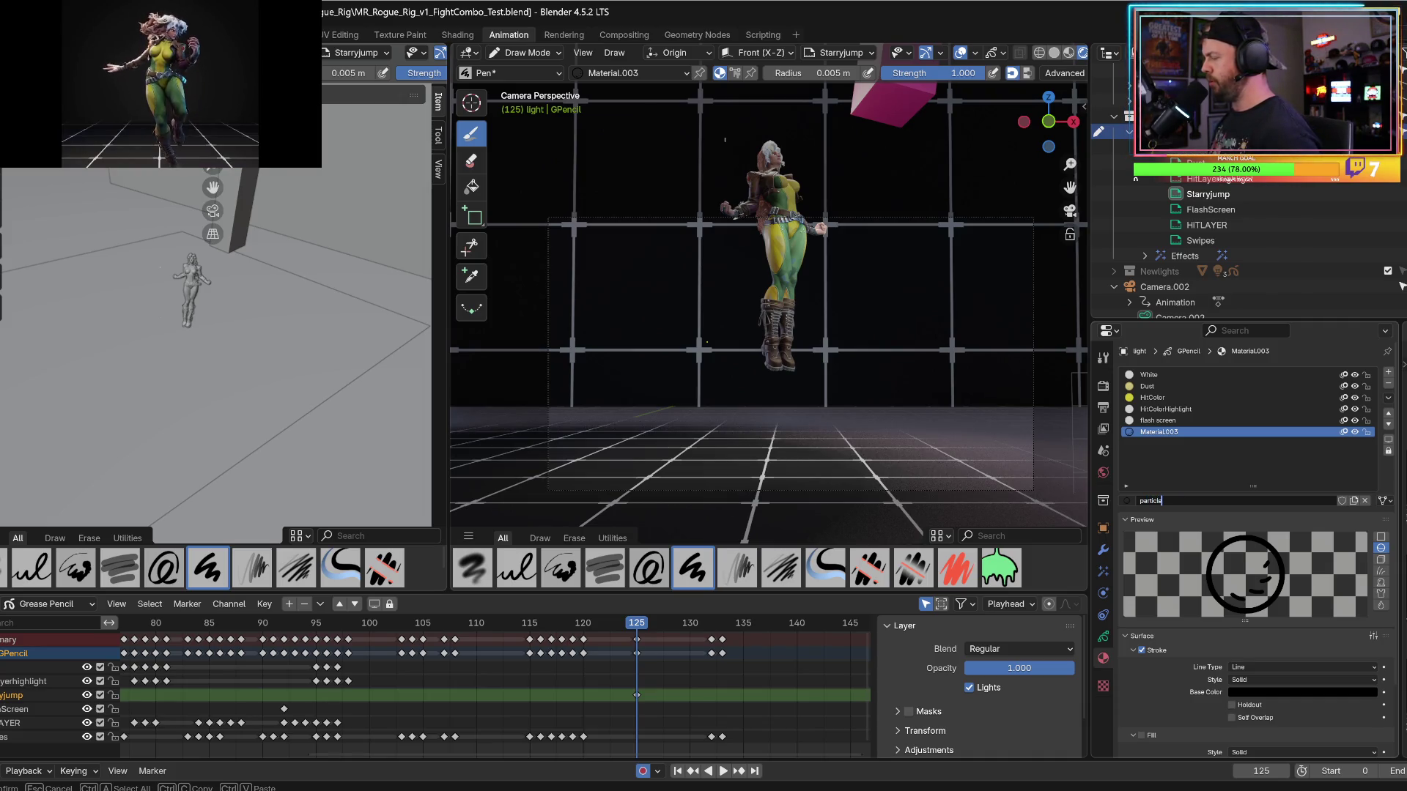
key(BackSpace)
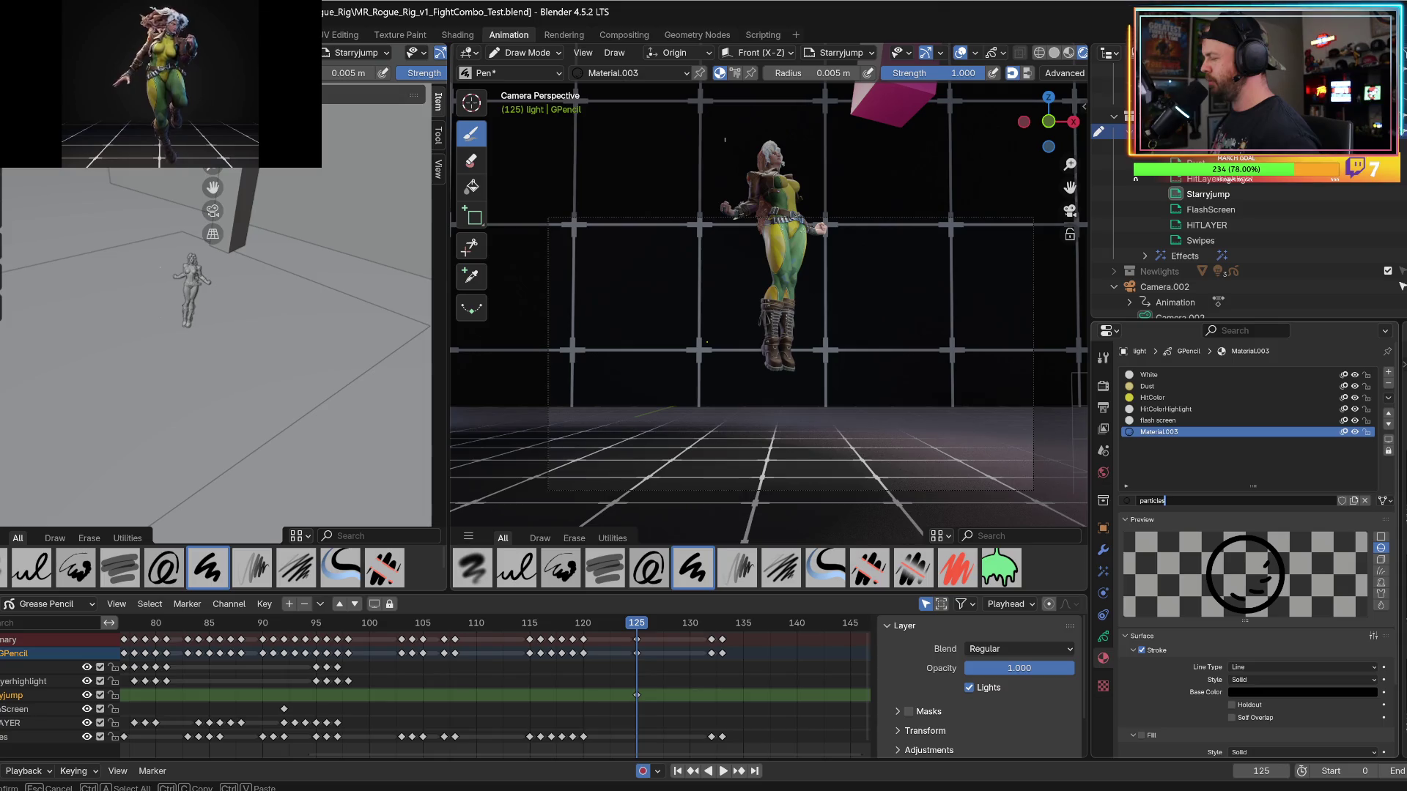
text(jump)
key(Return)
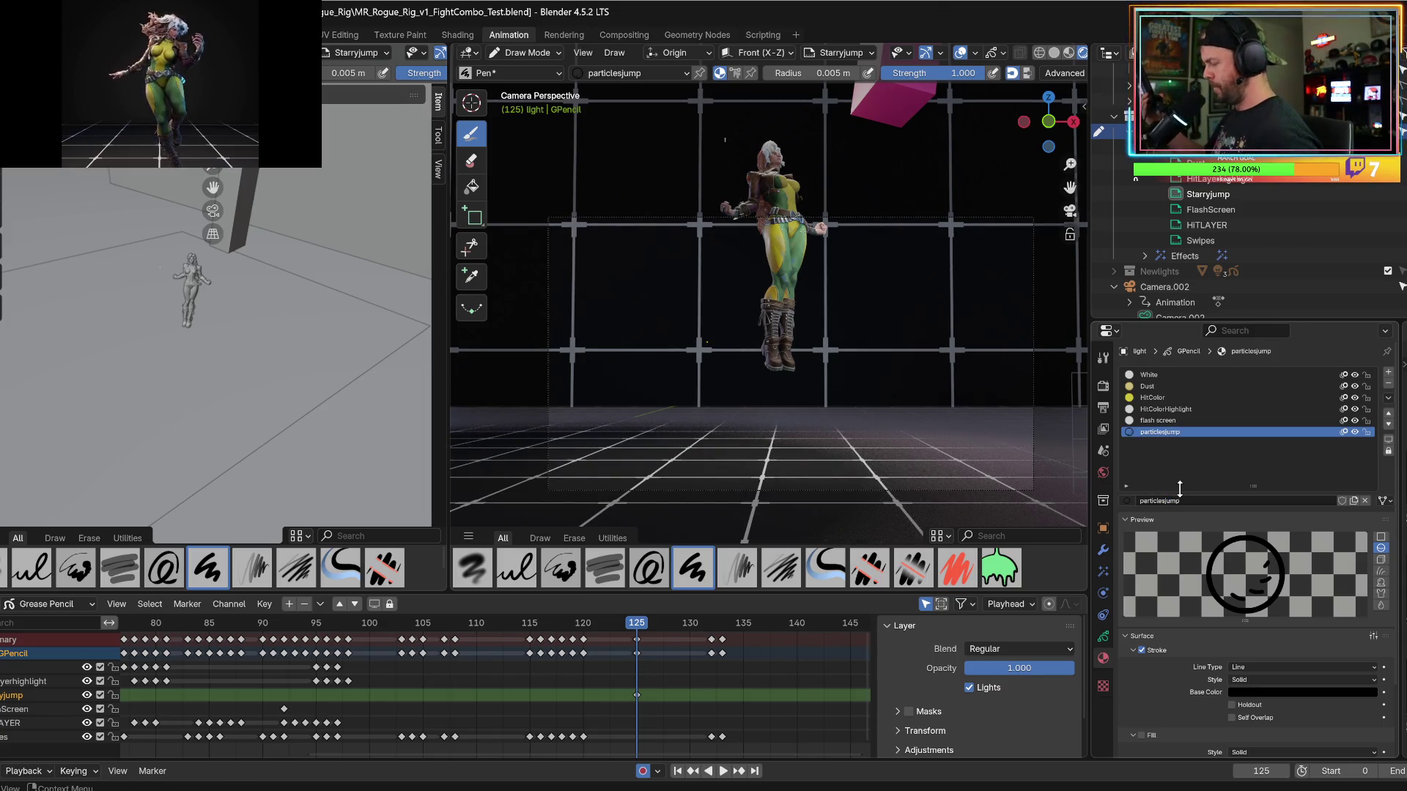
Replay the kick sequence from around frames 80–90 to review it.
click(344, 626)
key(space)
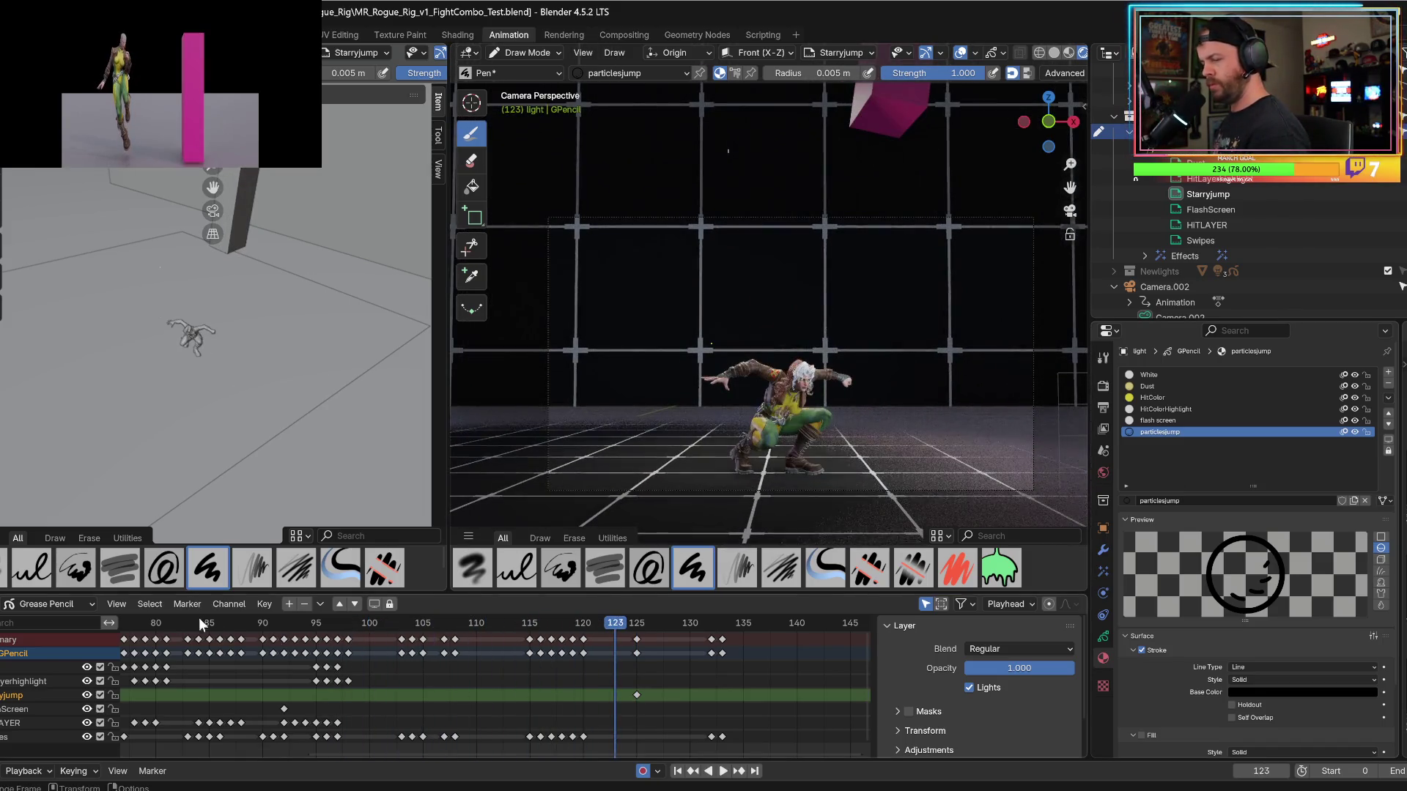
click(189, 622)
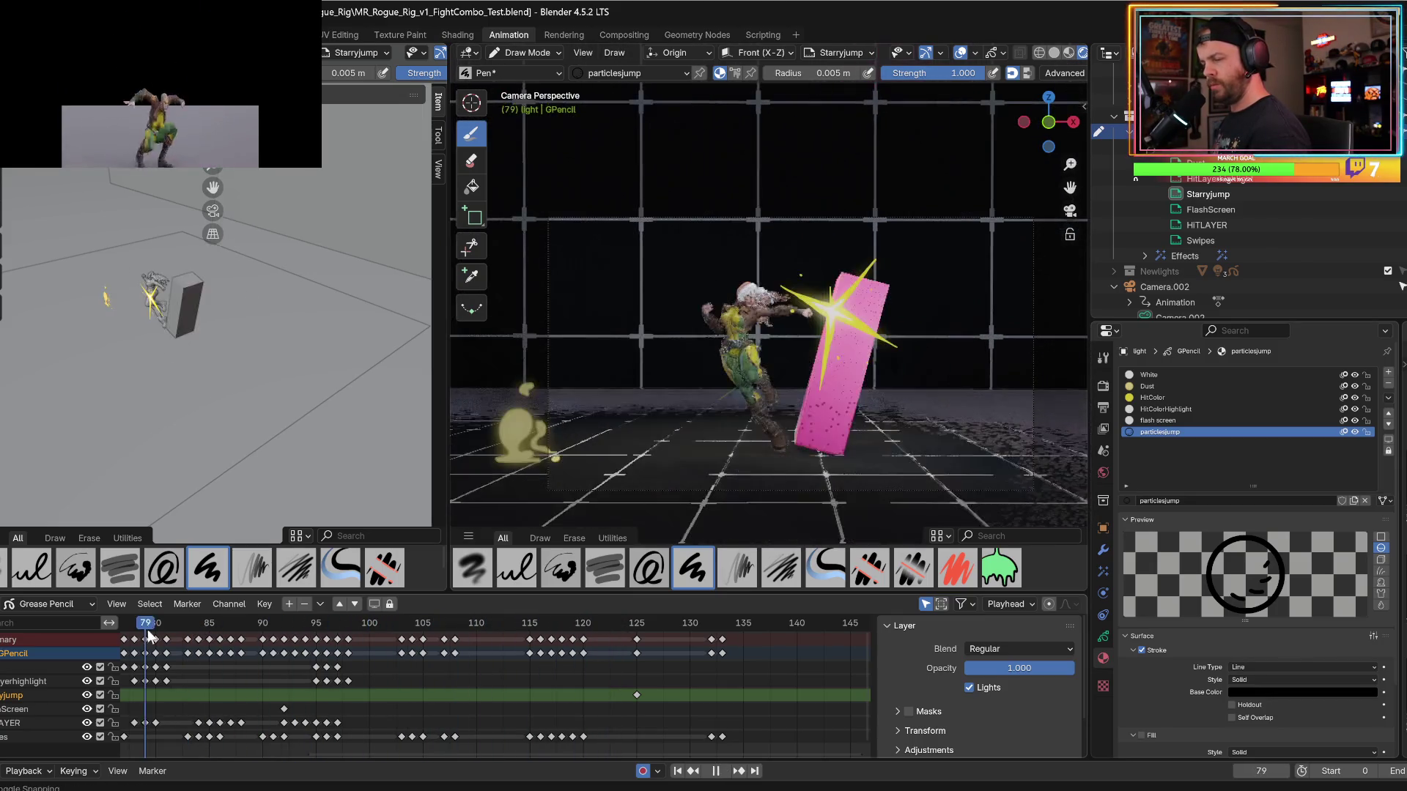
click(148, 629)
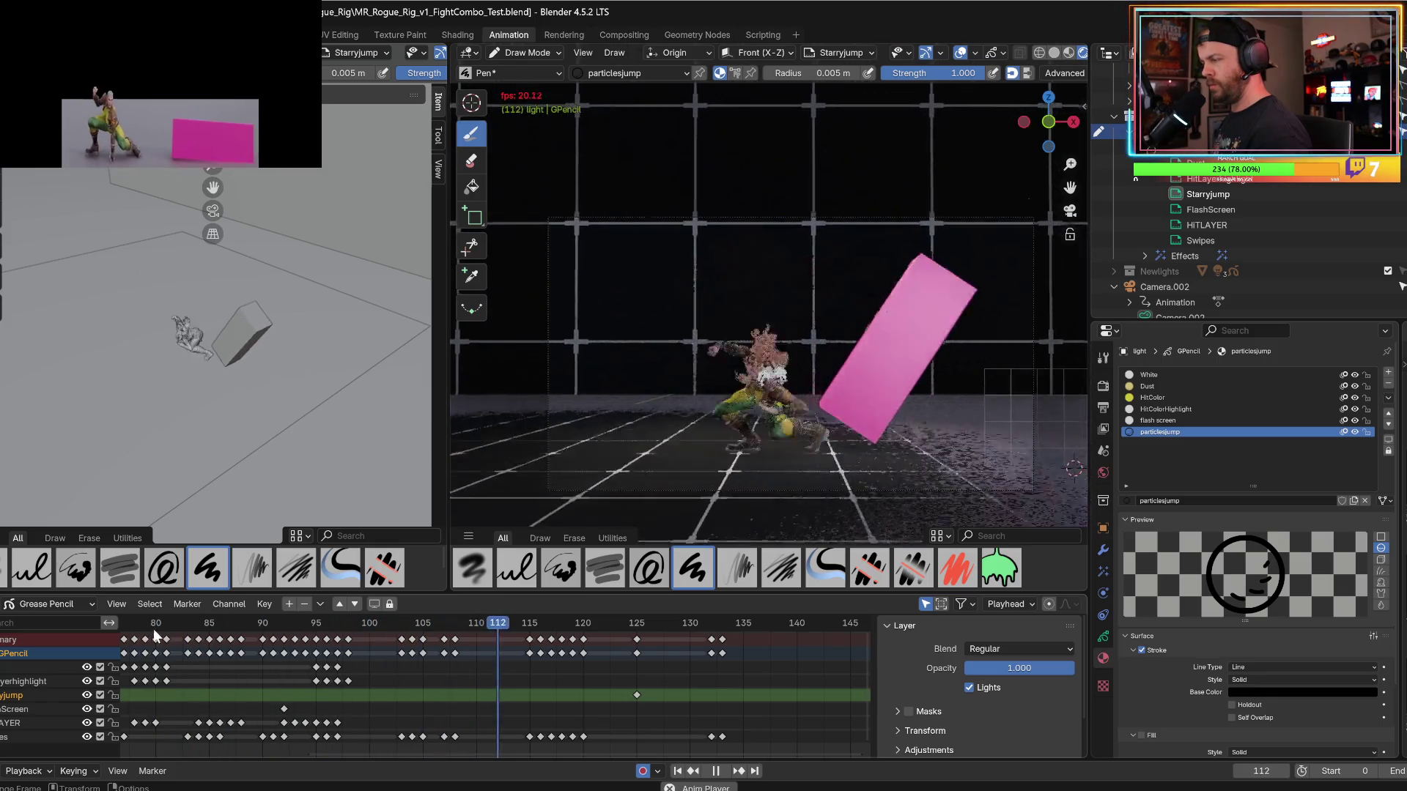
mouse_move(196, 639)
mouse_down()
mouse_move(273, 644)
mouse_move(264, 632)
mouse_up()
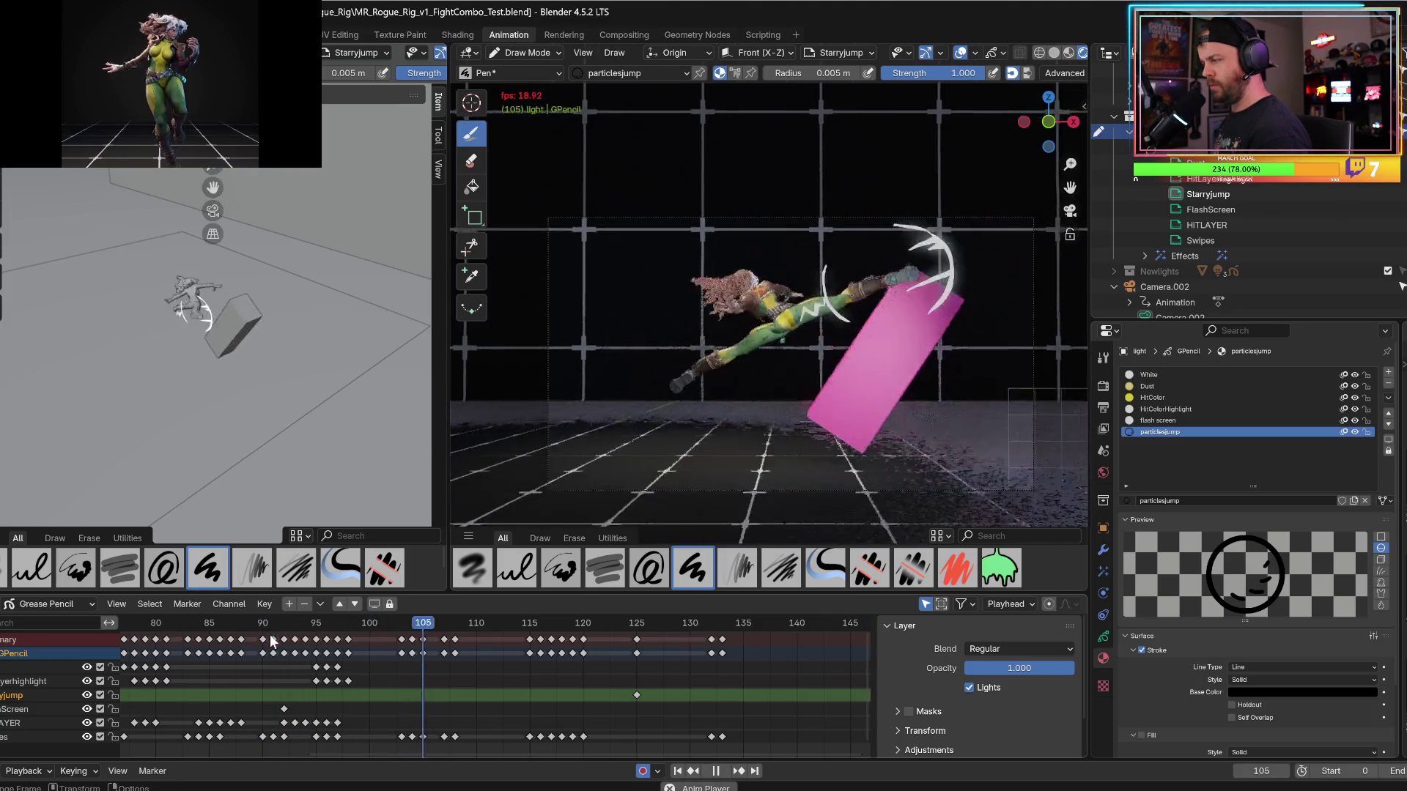
key(space)
Move to frame 105, where the slash hits the pink block, and render that frame.
drag(414, 632, 420, 628)
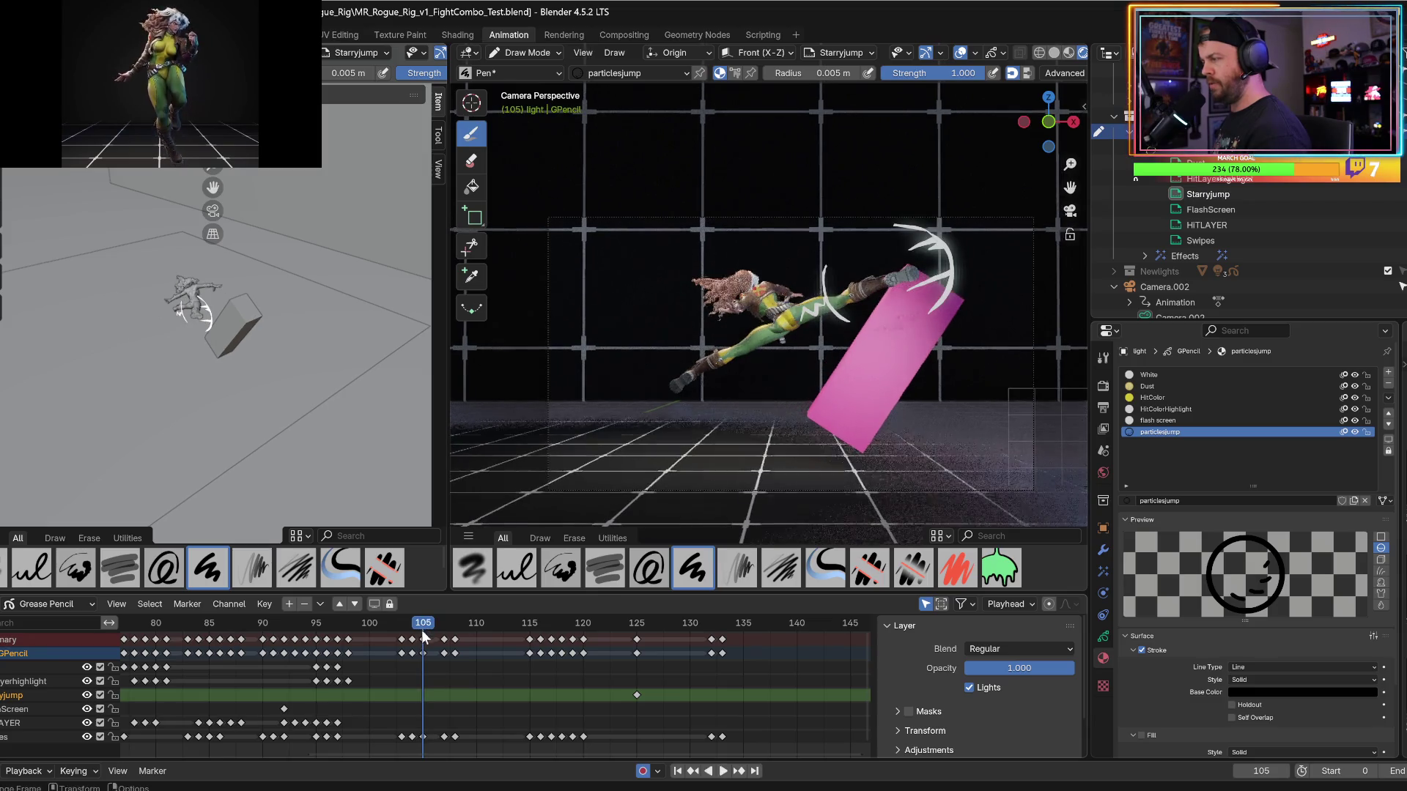
click(55, 35)
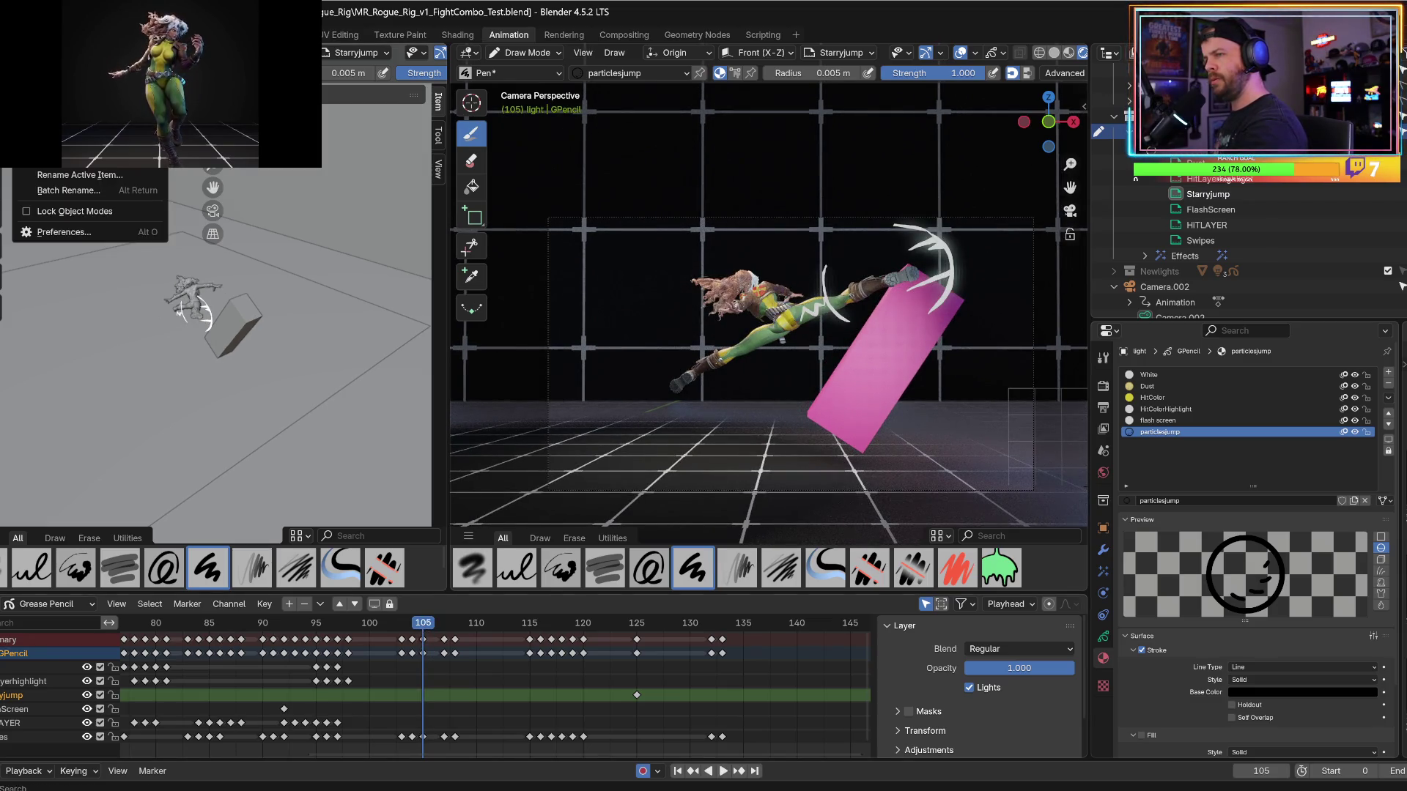
key(Escape)
key(F12)
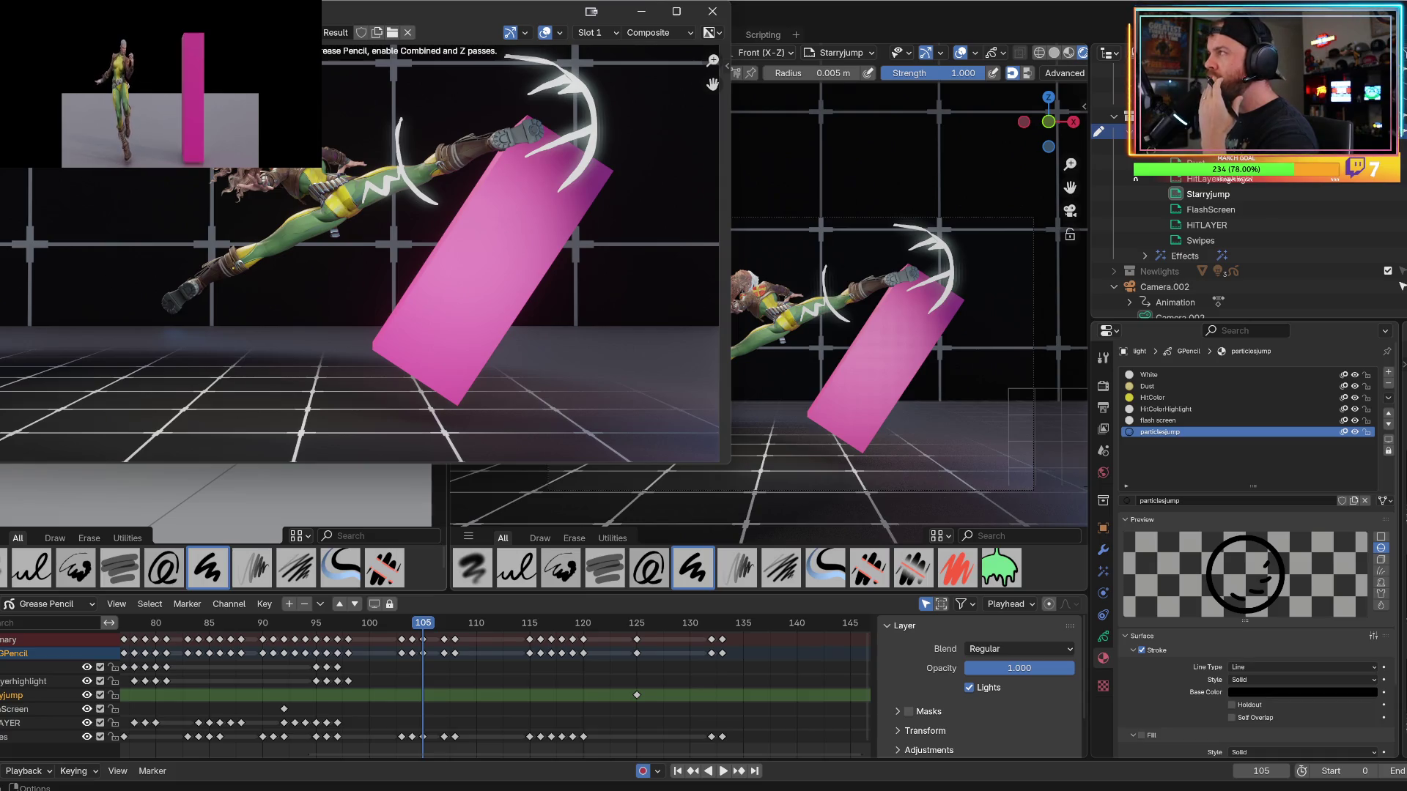
Move the frame-105 render window to the centre to inspect the white slash, then close it.
mouse_move(215, 11)
mouse_down()
mouse_move(353, 122)
mouse_move(457, 179)
mouse_up()
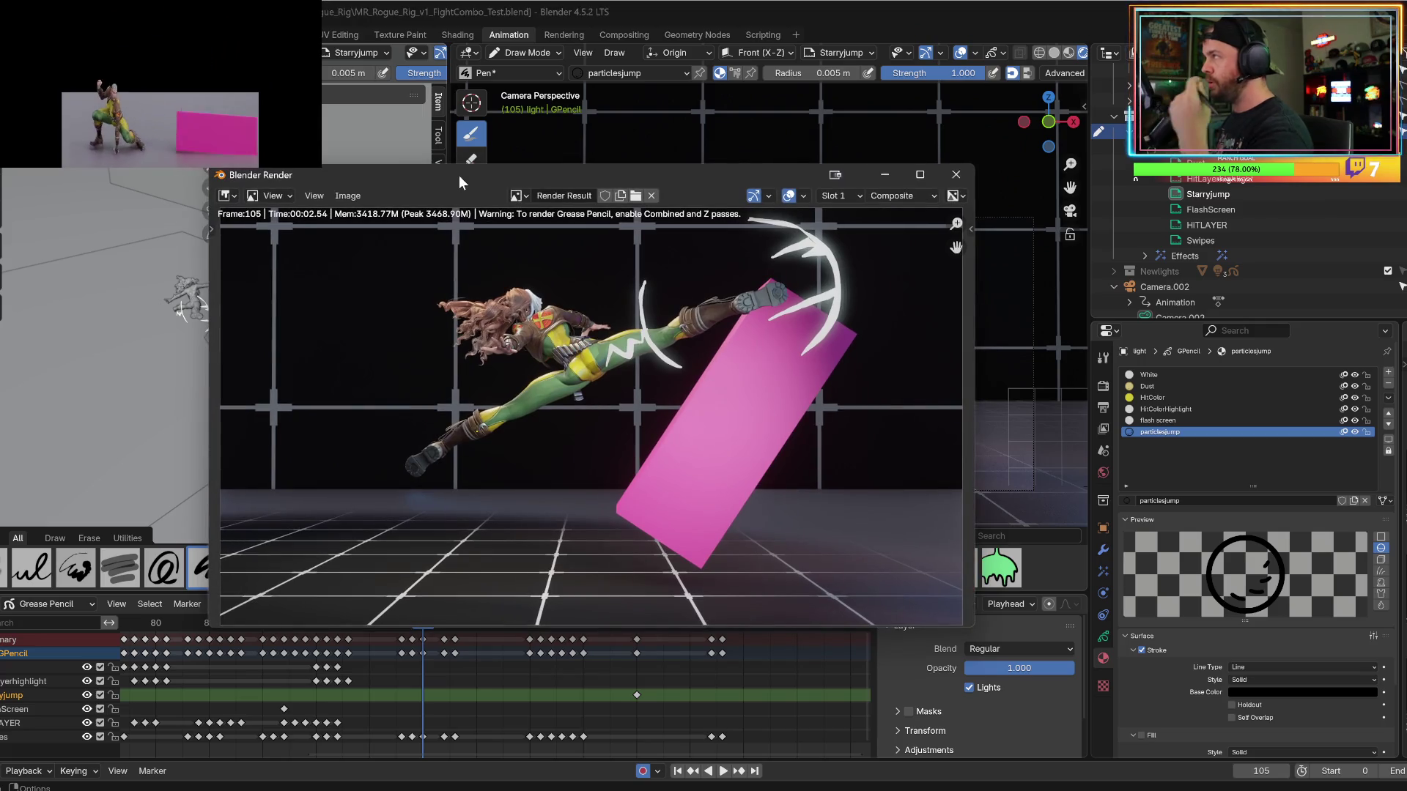
click(955, 175)
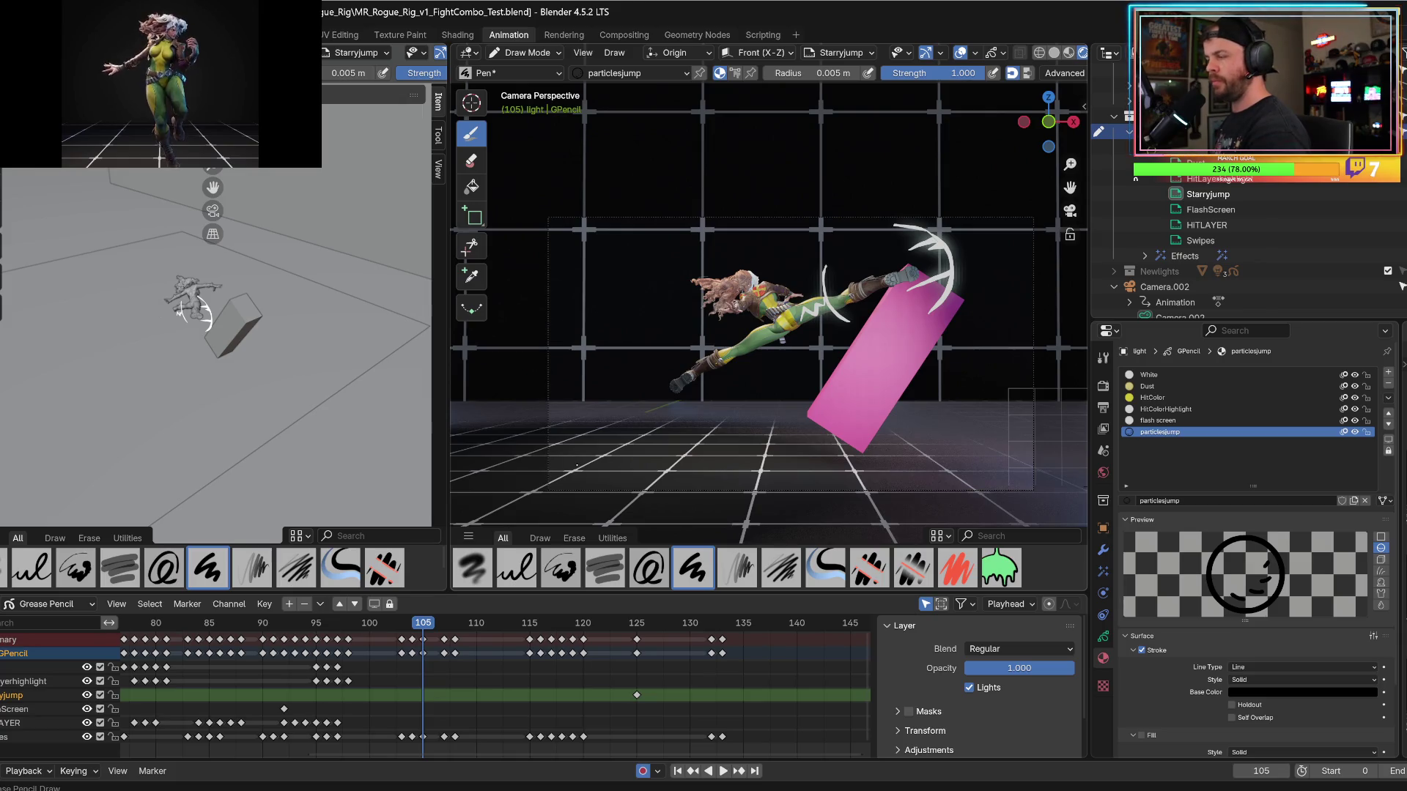
Save the file and replay the kick from frames 96 and 102.
key(ctrl+s)
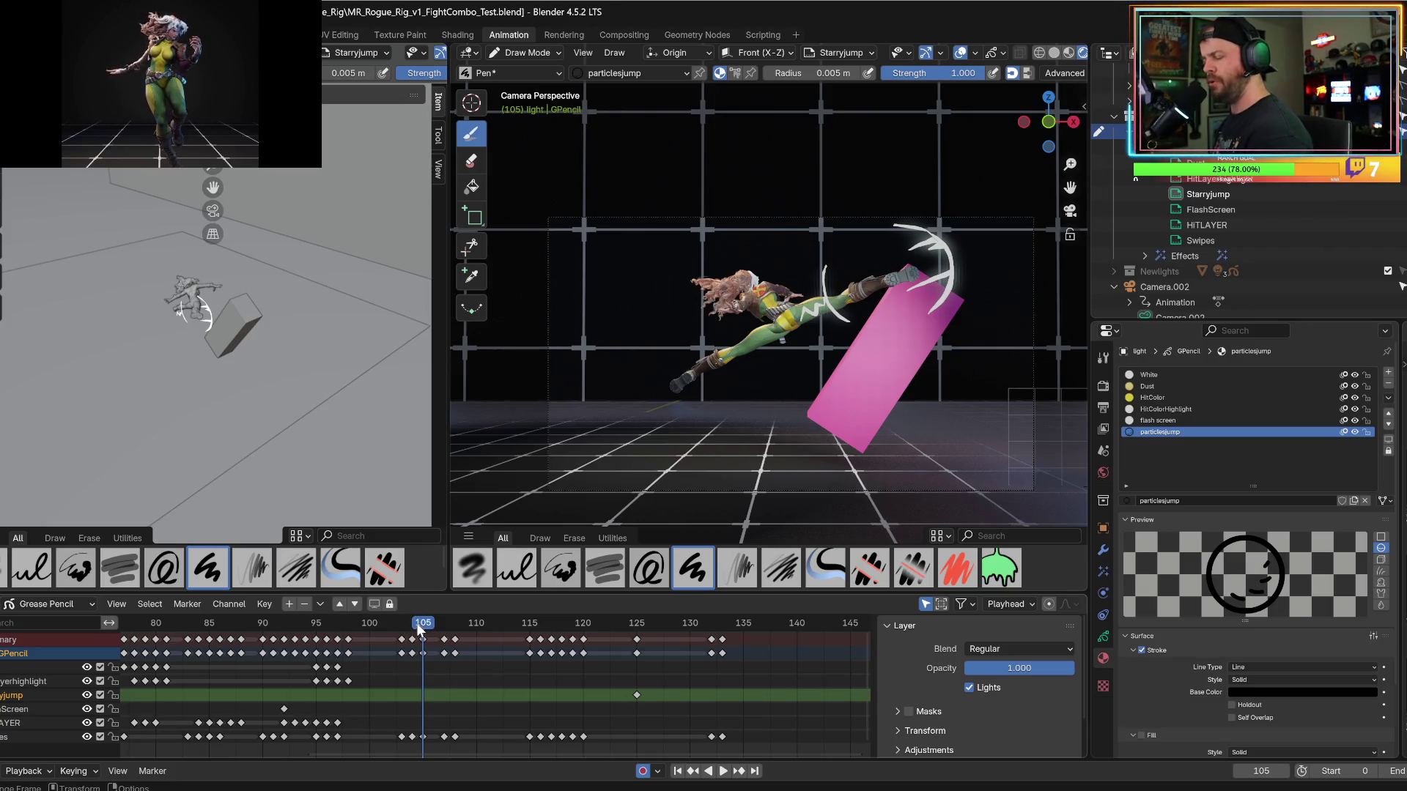
drag(419, 629, 322, 623)
key(space)
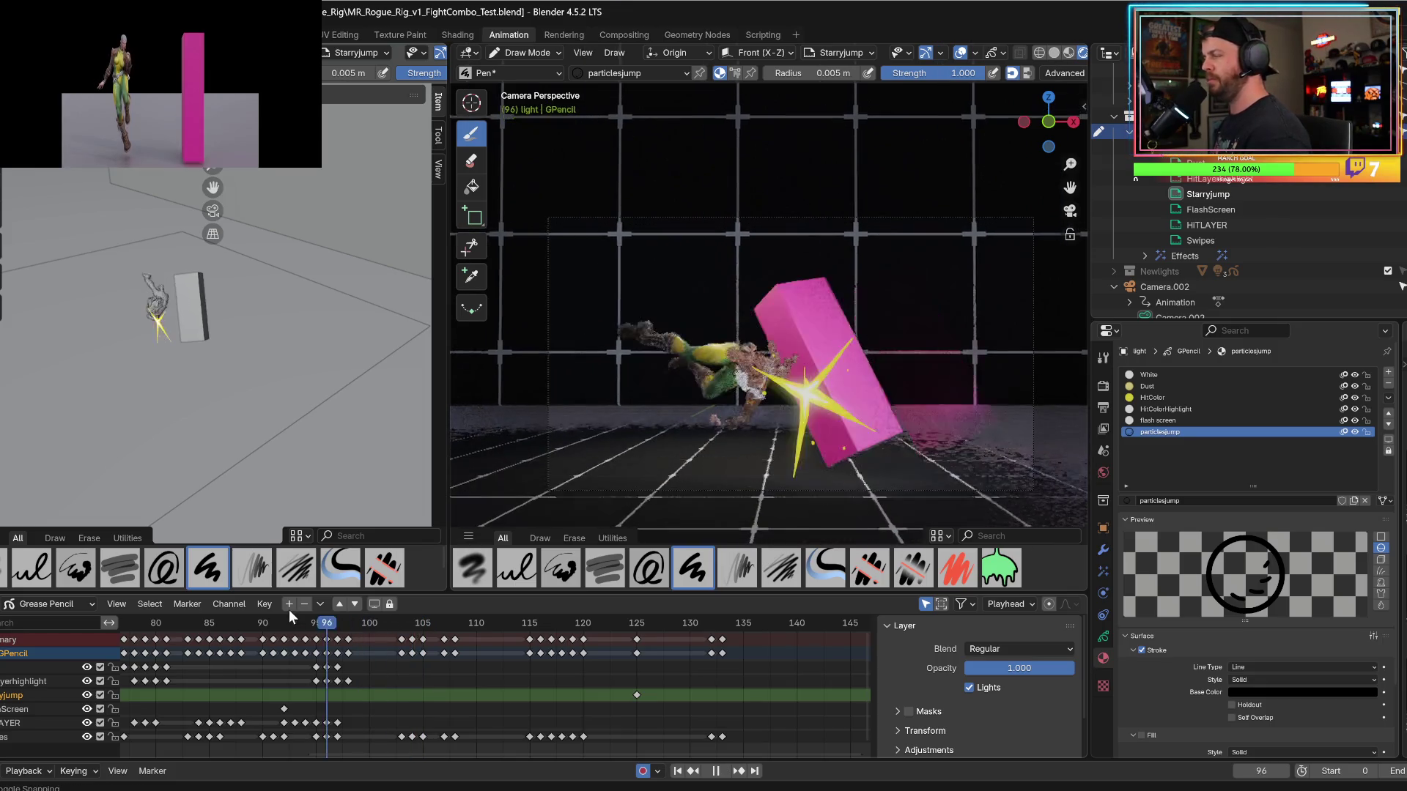
key(space)
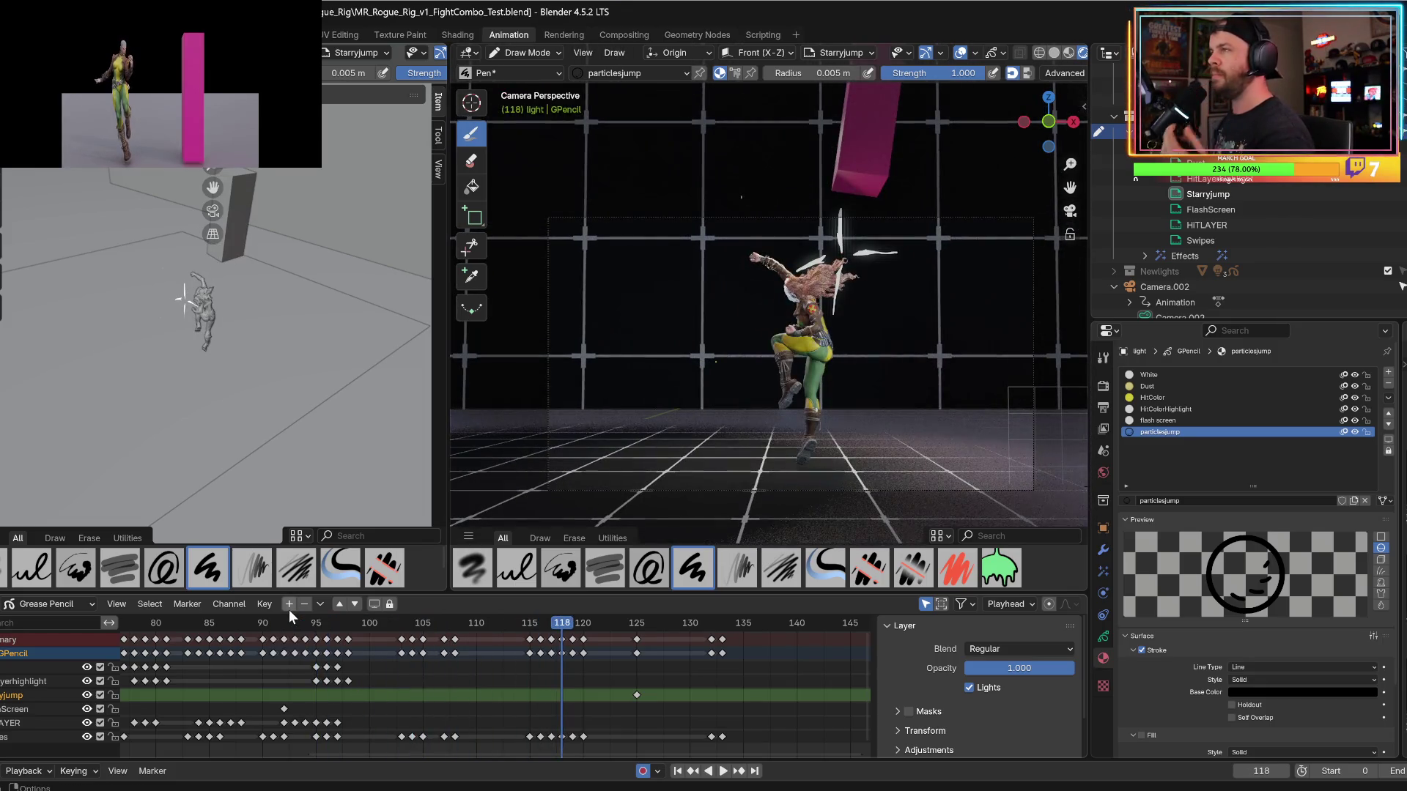
drag(402, 623, 389, 624)
key(ctrl+s)
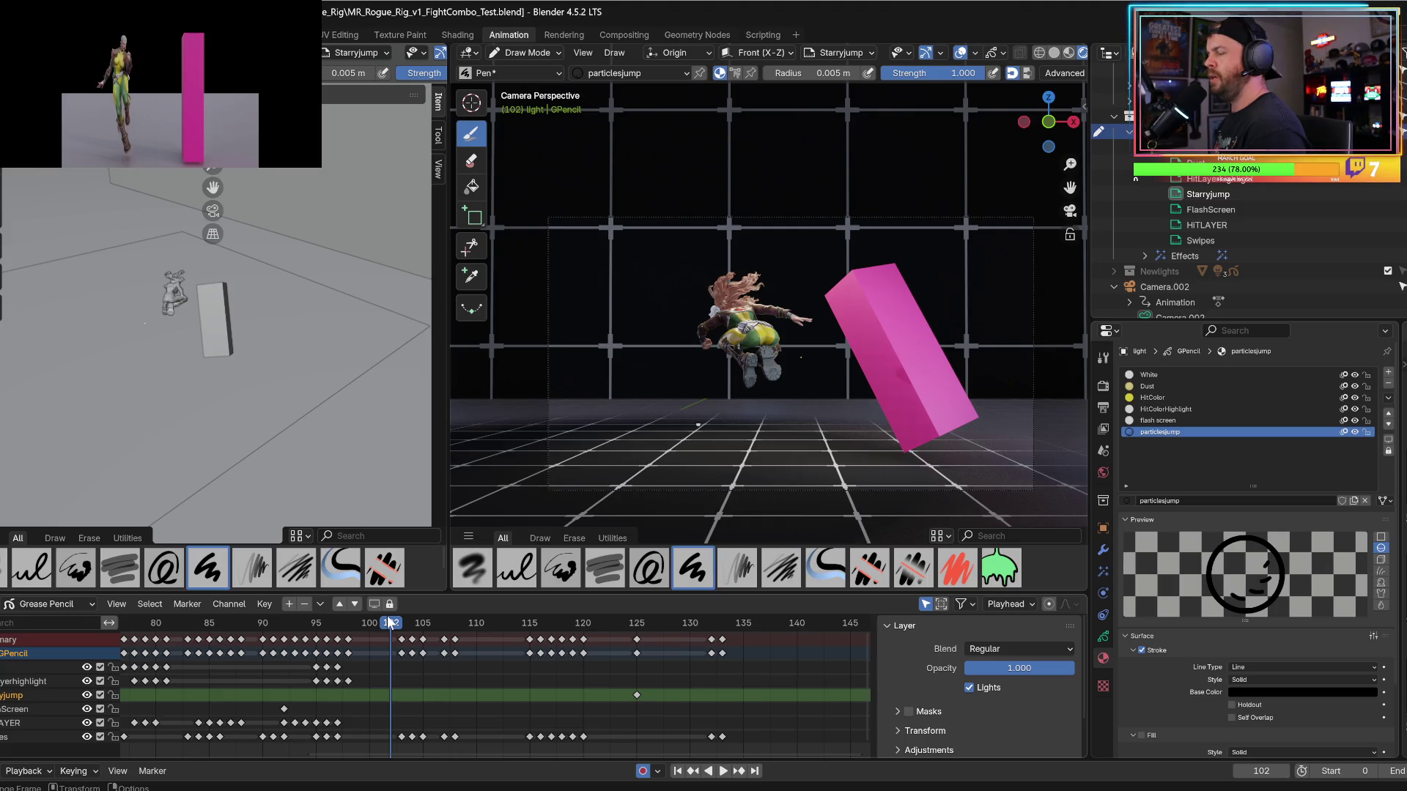
key(space)
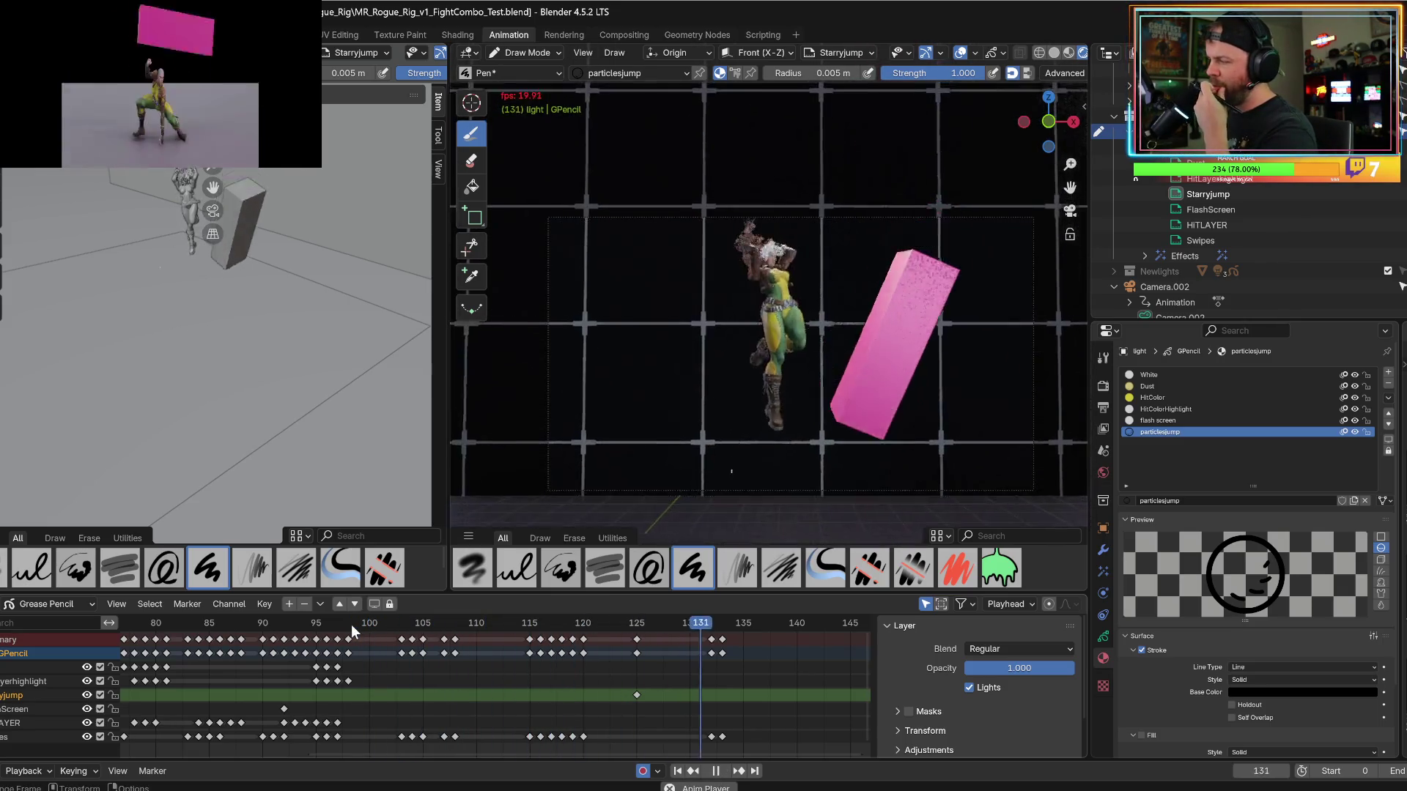
key(space)
Replay the kick again from around frames 98–106, then park the playhead at frame 125.
mouse_move(315, 628)
mouse_down()
mouse_move(370, 622)
mouse_move(347, 627)
mouse_up()
key(space)
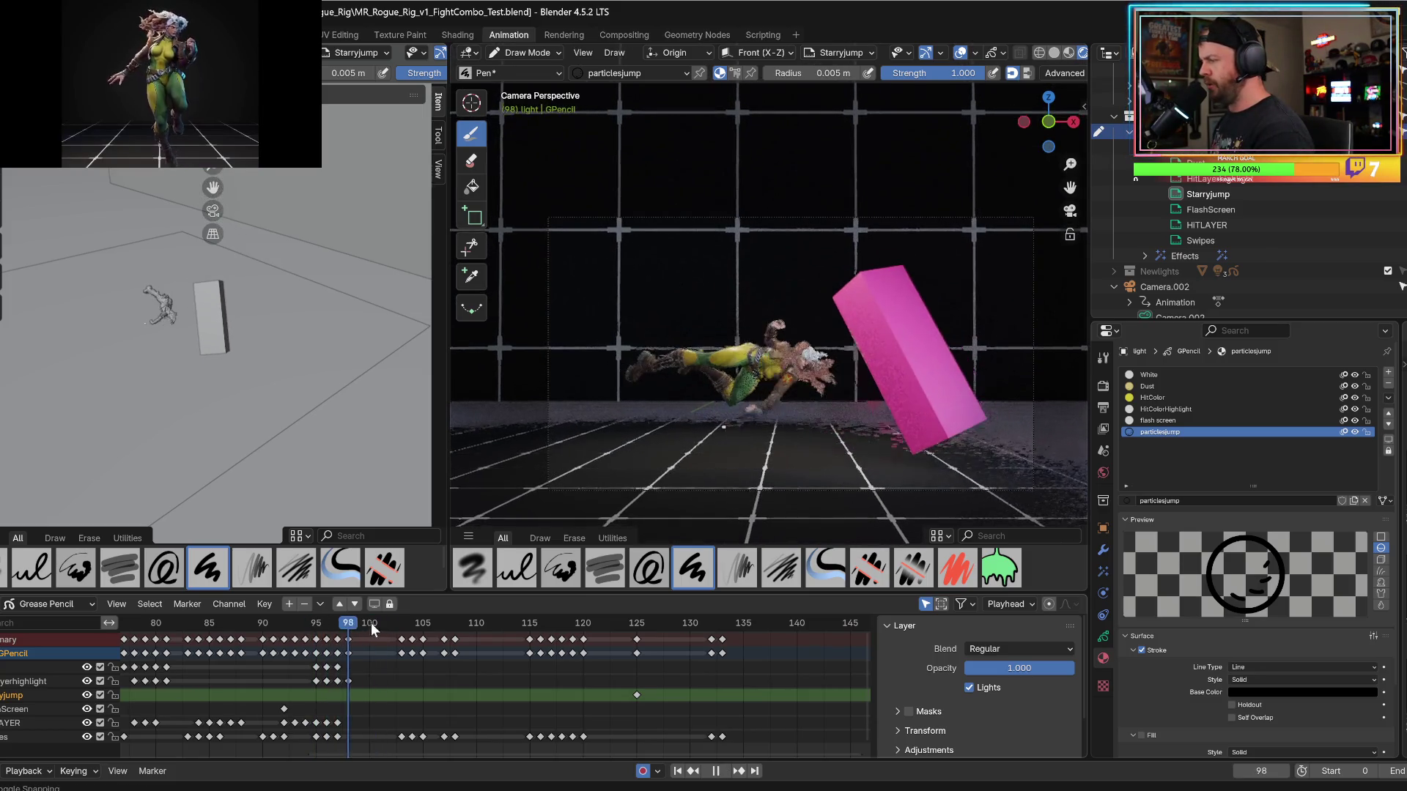
drag(445, 628, 376, 635)
key(space)
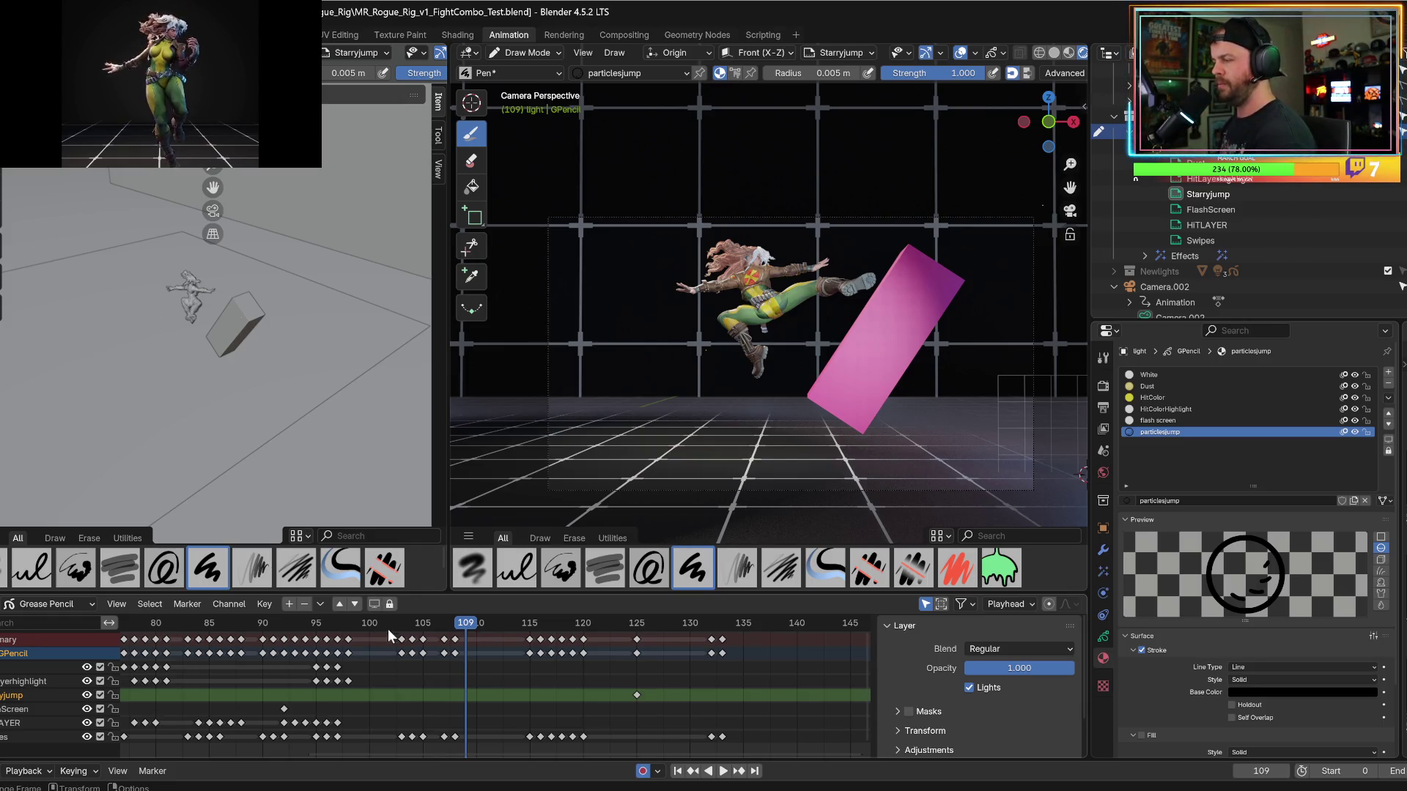
click(381, 627)
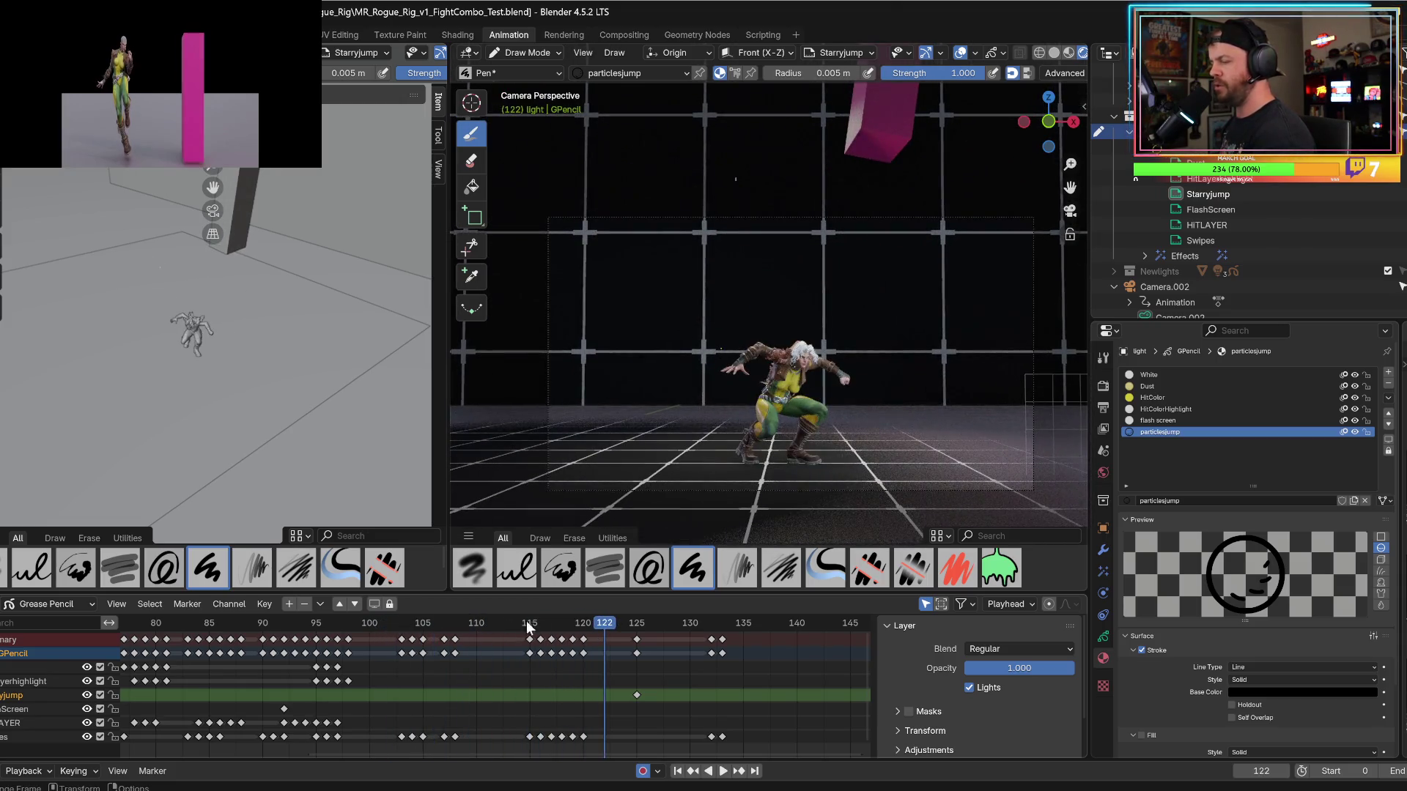
key(space)
mouse_move(649, 621)
mouse_down()
mouse_move(611, 625)
mouse_move(624, 622)
mouse_up()
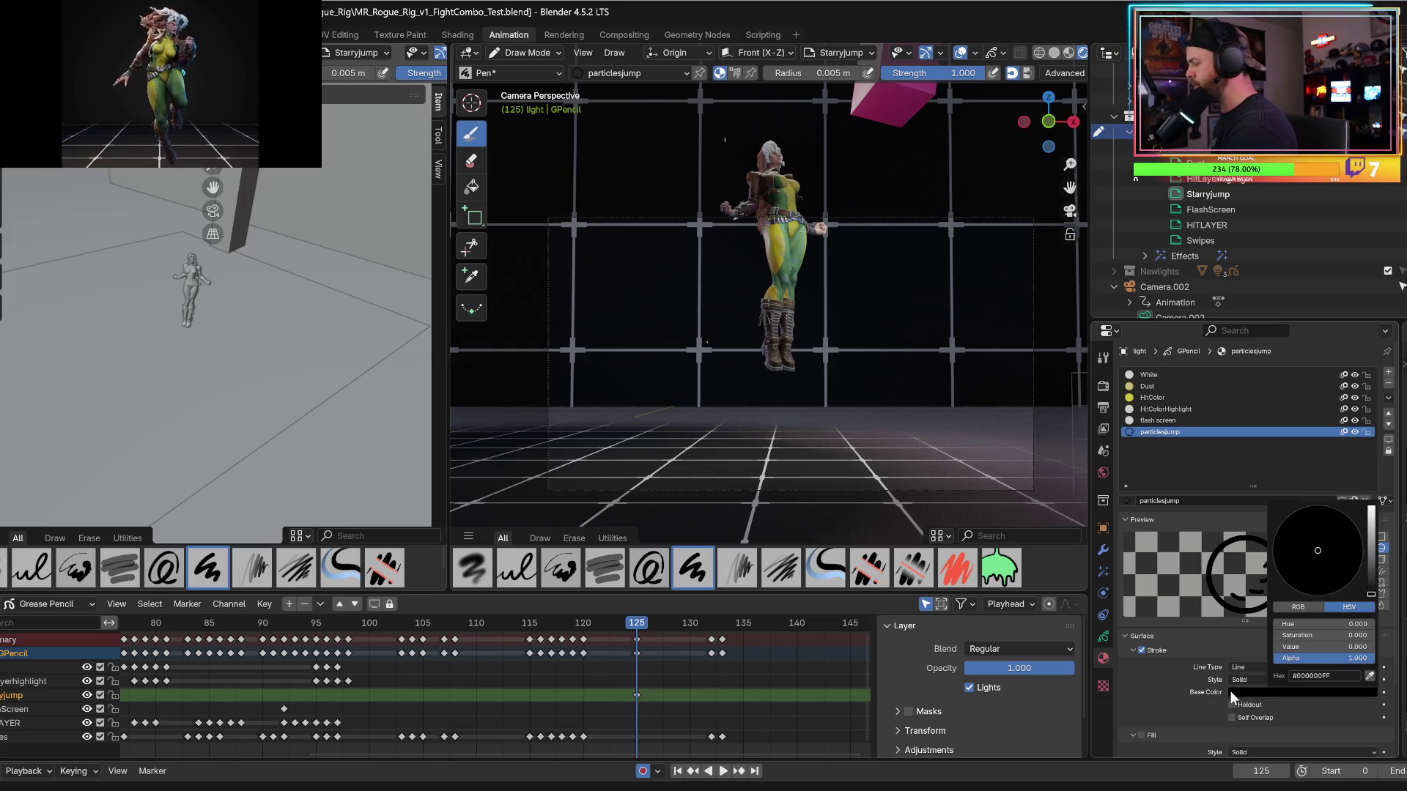
Make the particlesjump stroke light cyan (#53C6FF), paste that colour into the fill, and enable Fill.
click(1251, 692)
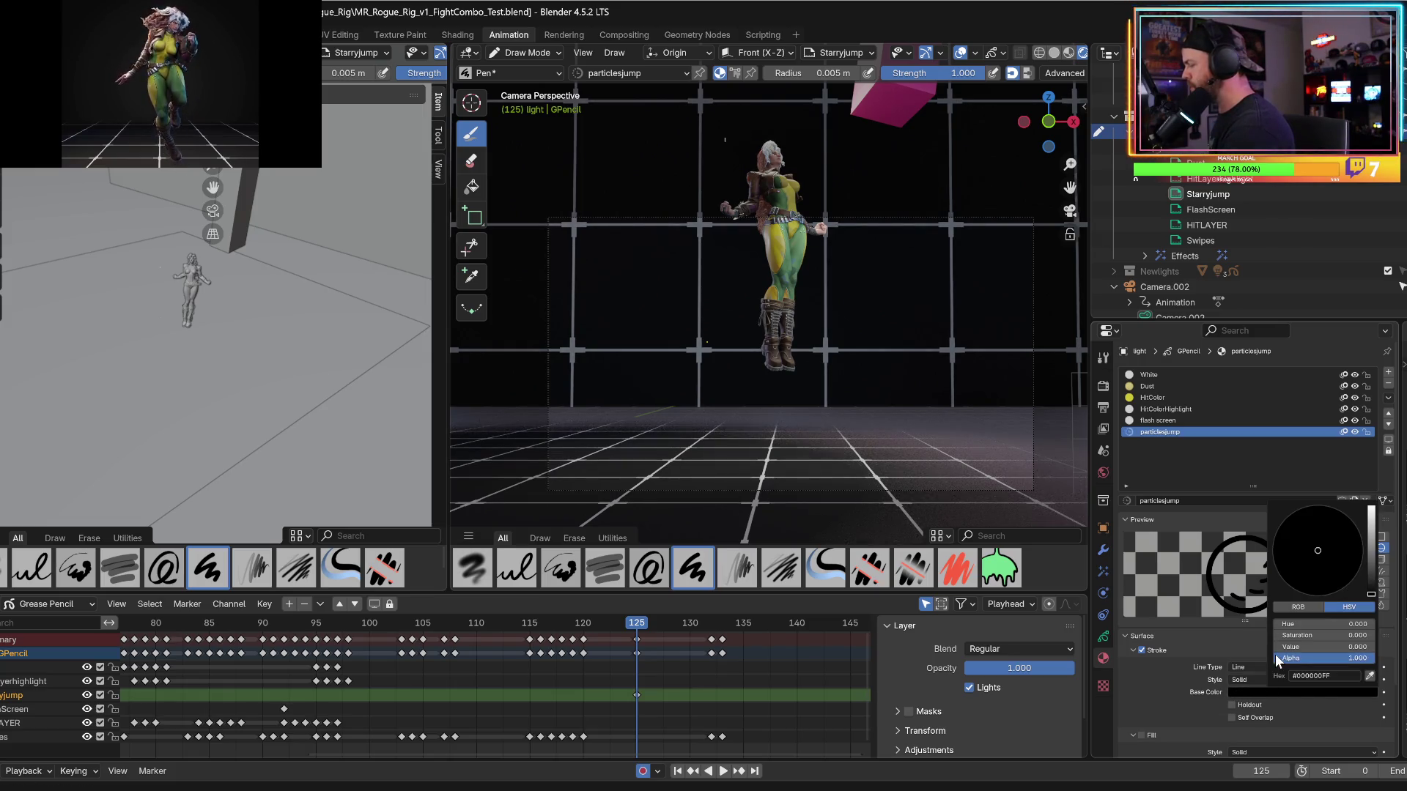
mouse_move(1370, 559)
mouse_down()
mouse_move(1371, 507)
mouse_move(1330, 517)
mouse_up()
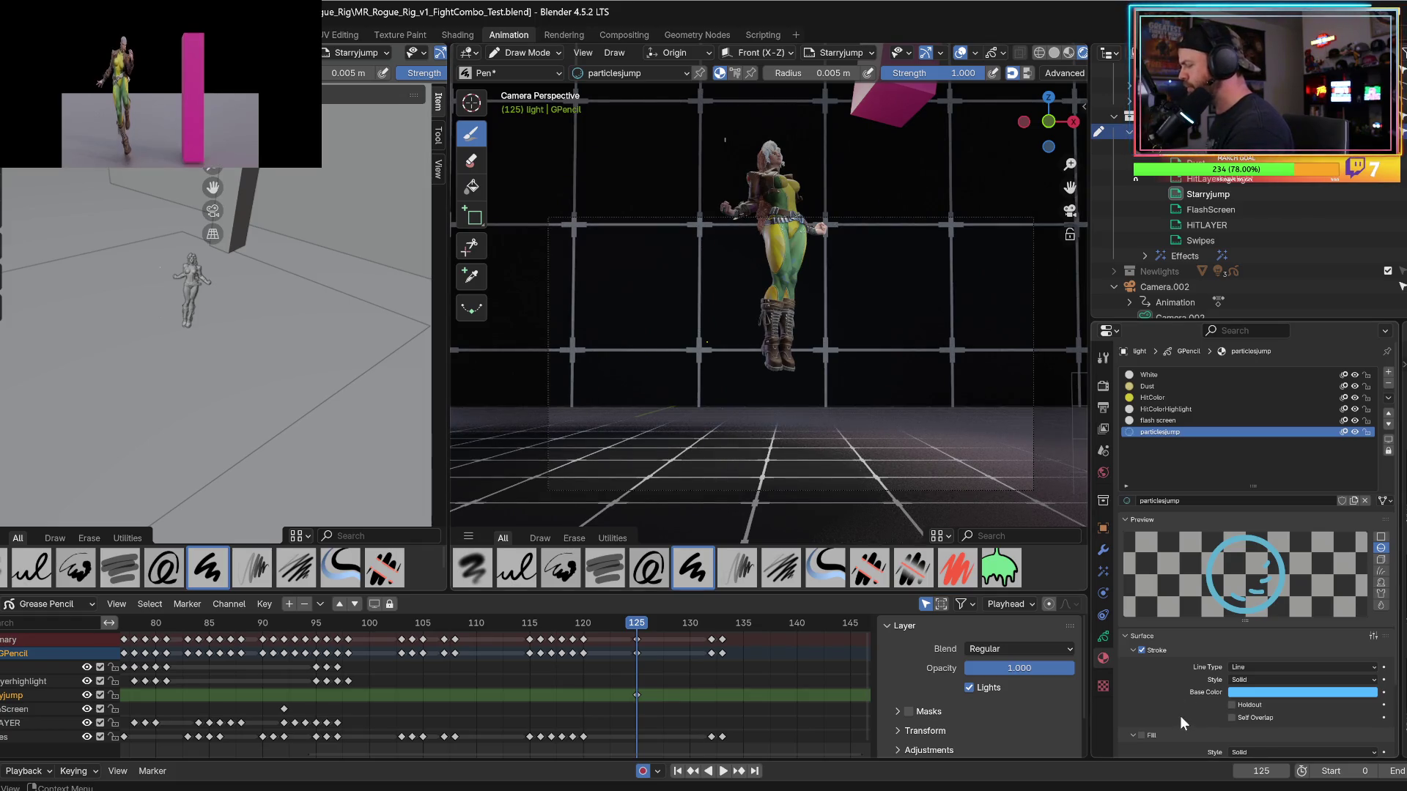
scroll(1174, 708, down, 3)
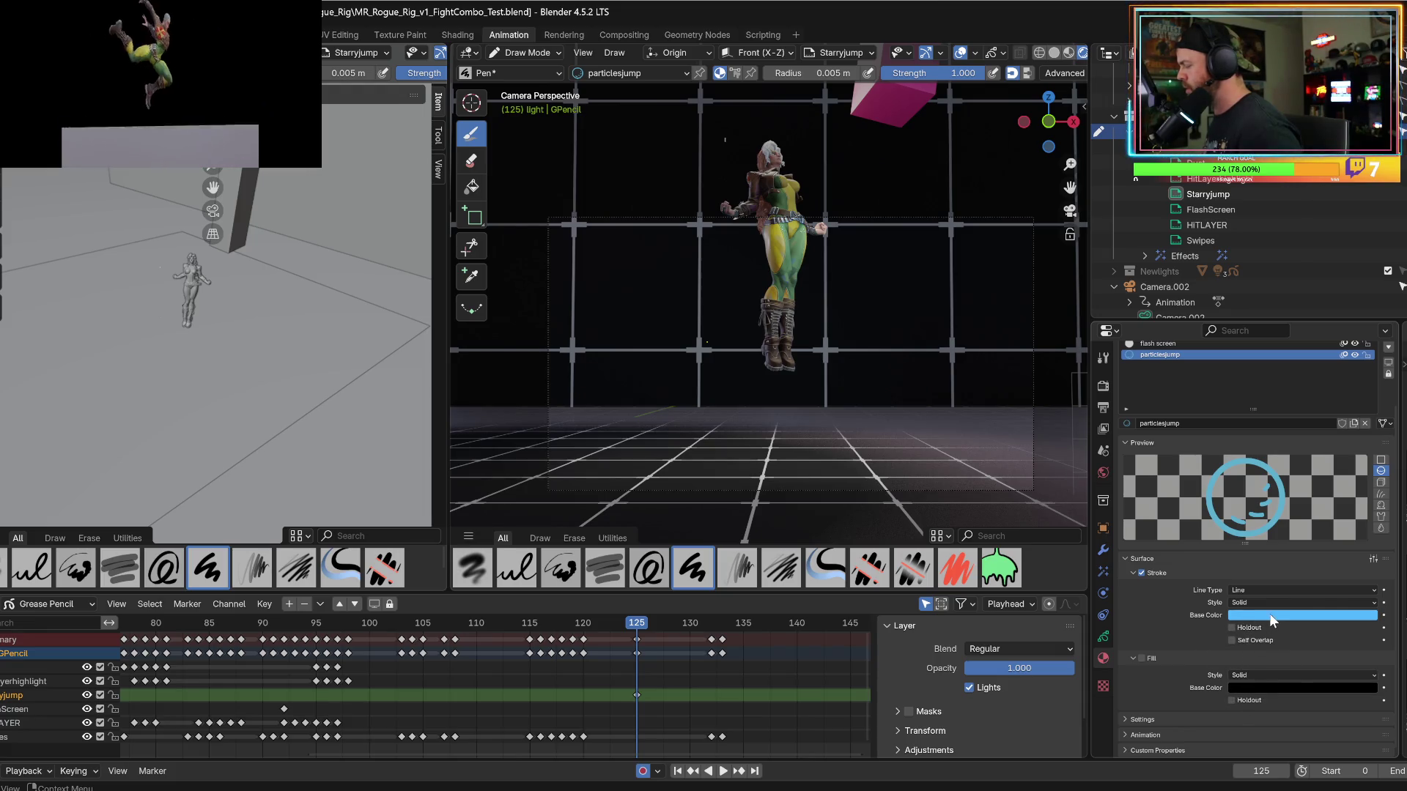
key(ctrl+v)
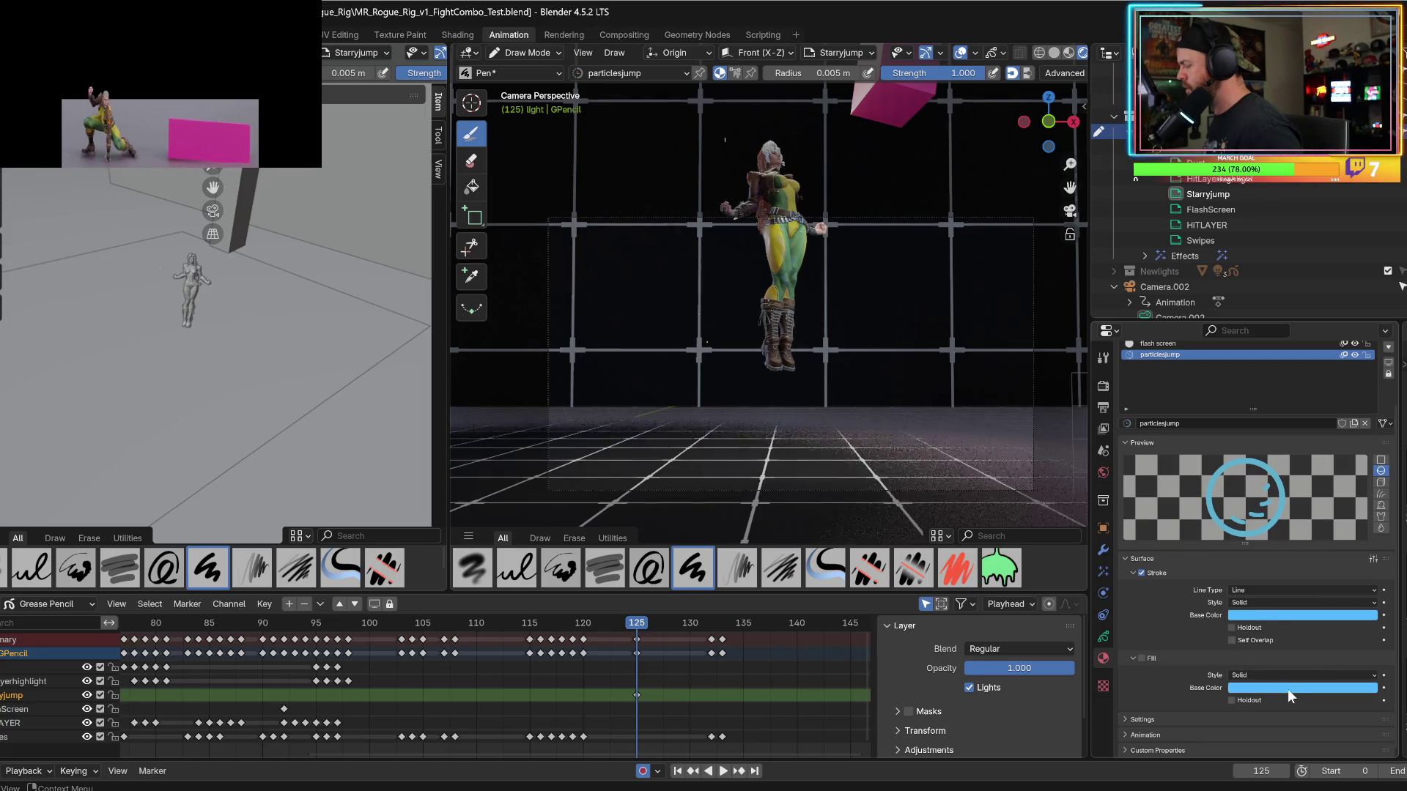
click(1140, 658)
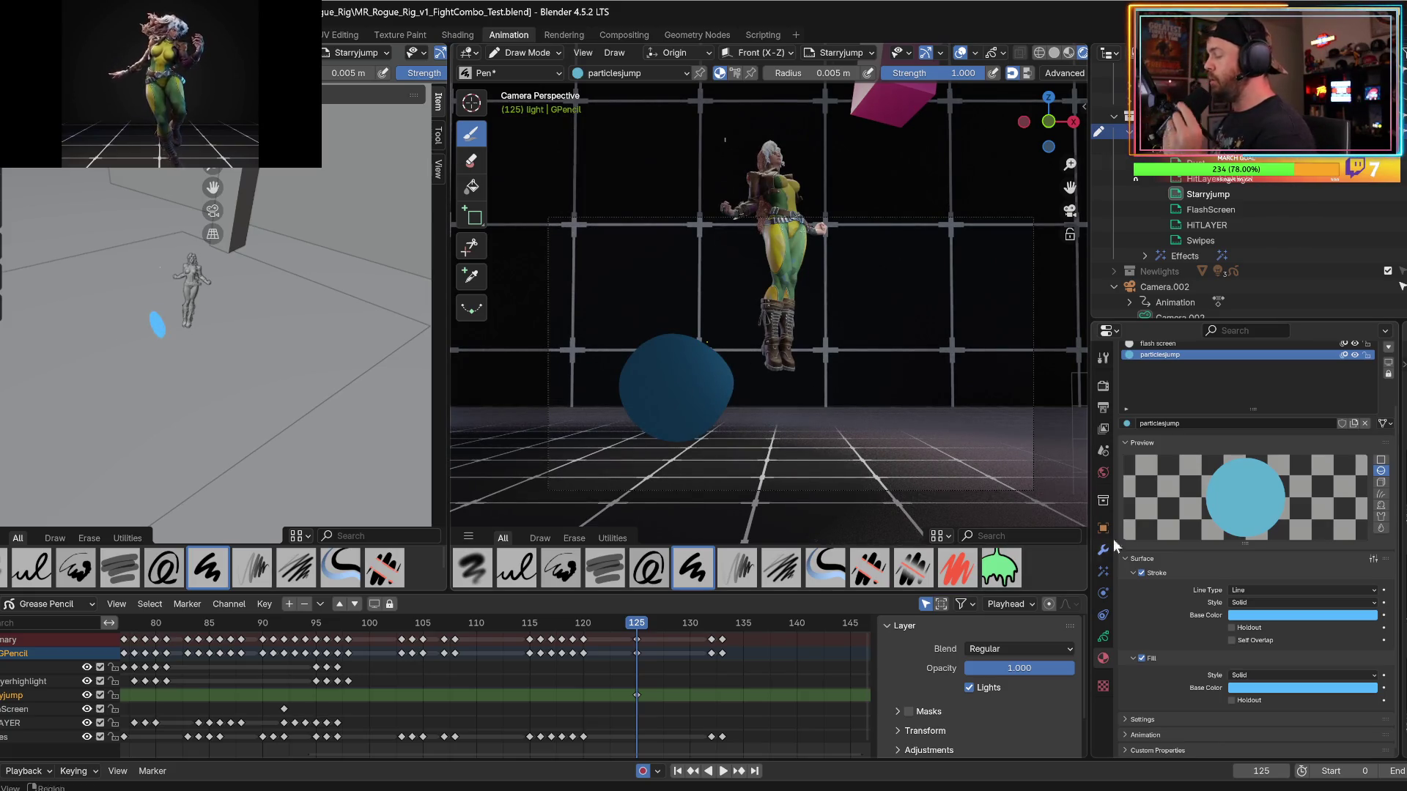
Turn off Lights for the Starryjump grease pencil layer so scene lighting no longer affects it.
click(1099, 635)
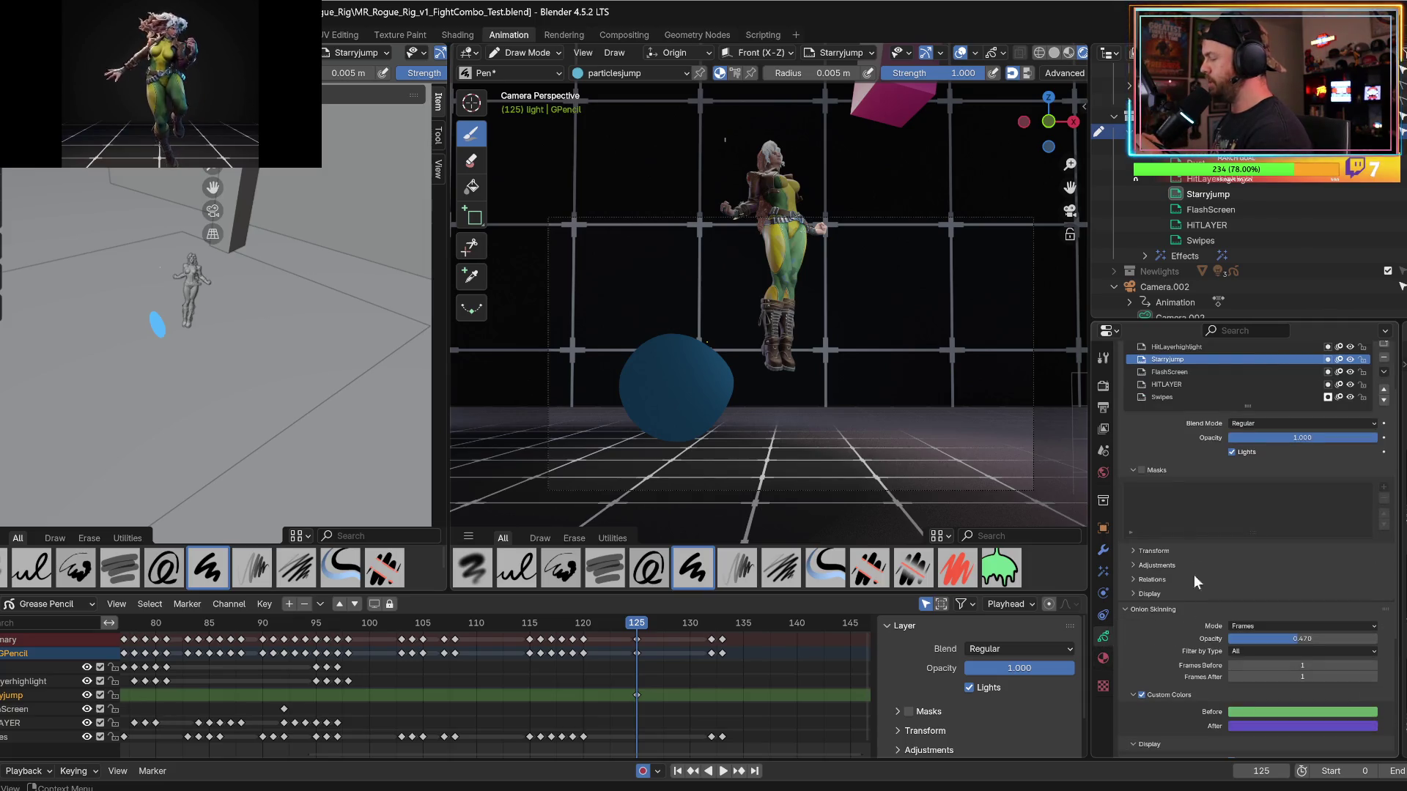
scroll(1182, 546, down, 3)
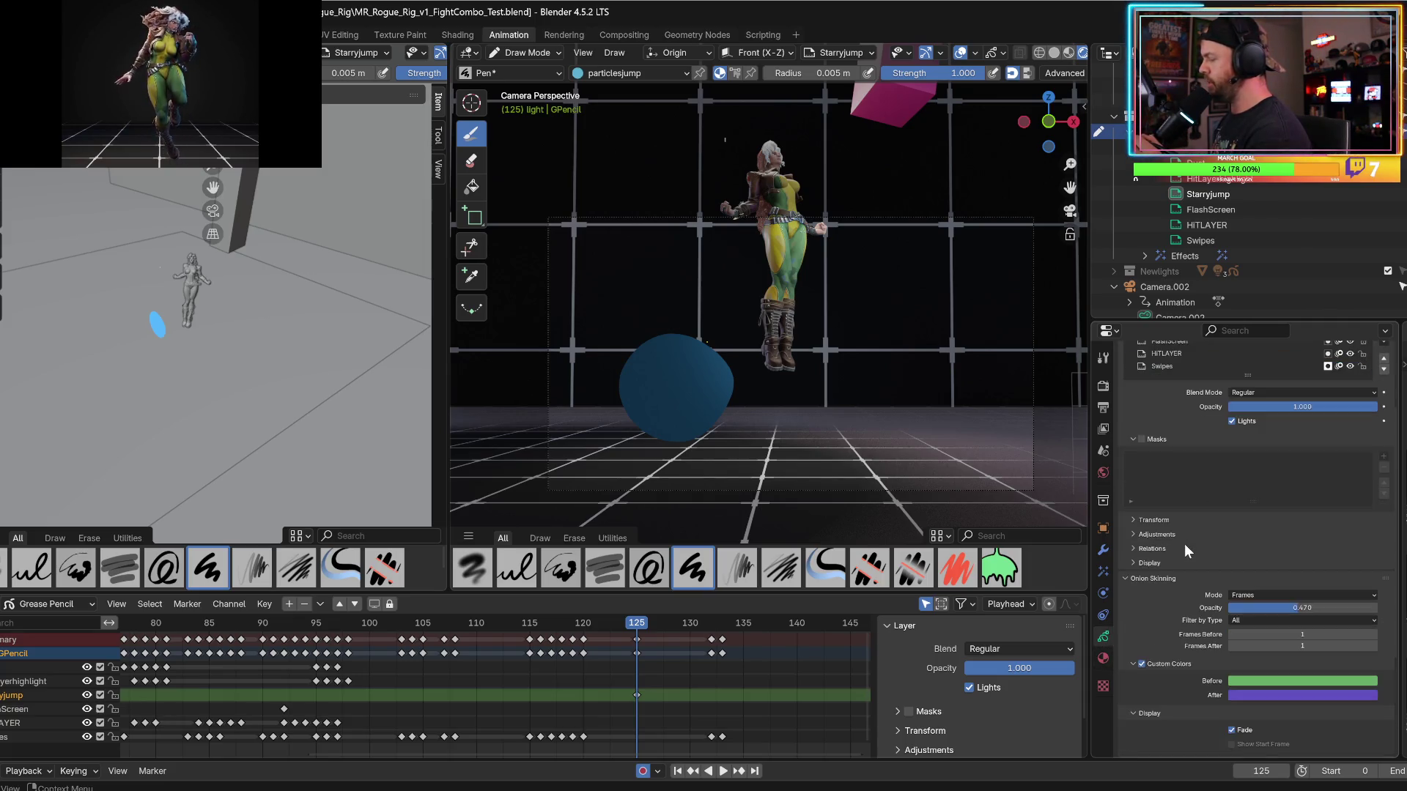
scroll(1174, 602, up, 4)
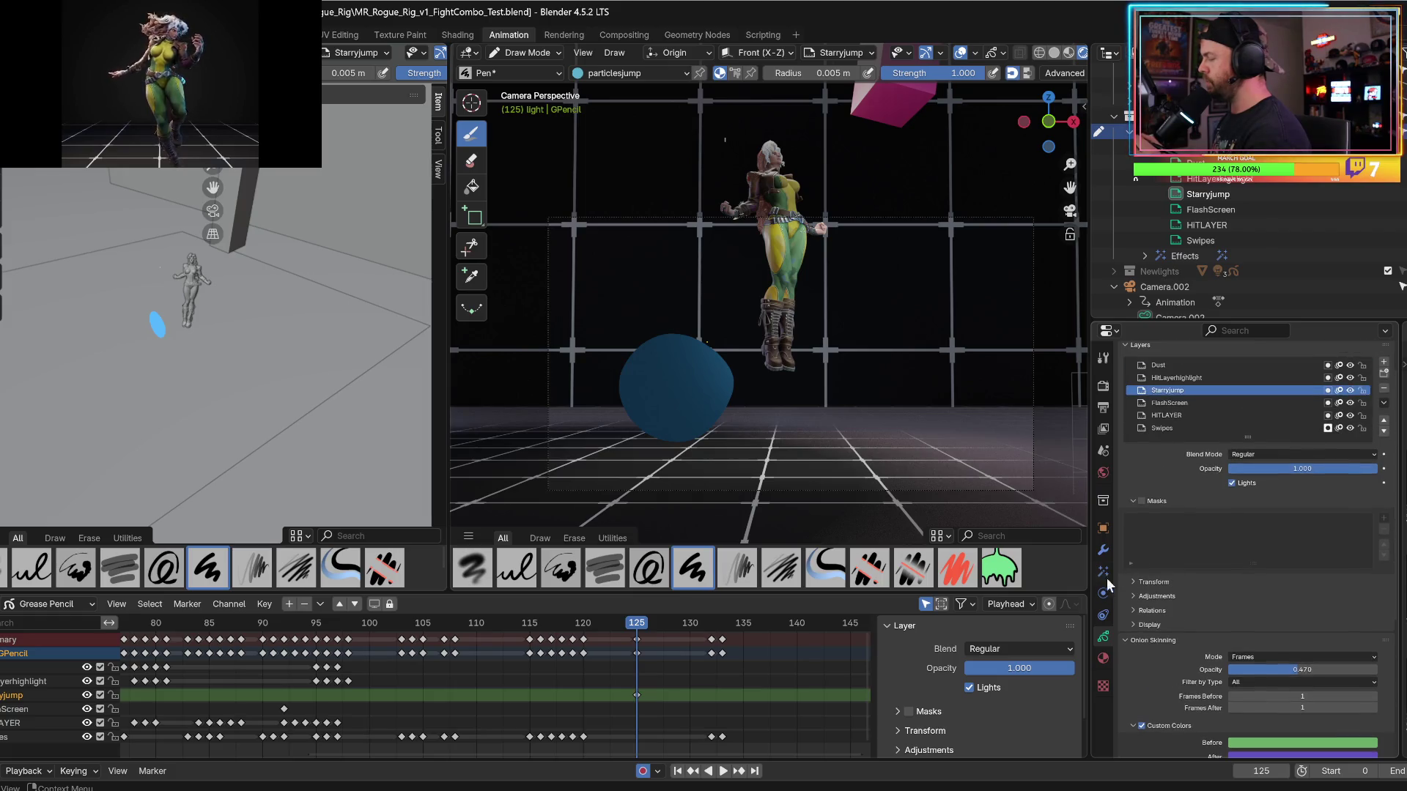
click(1102, 658)
scroll(1180, 635, down, 1)
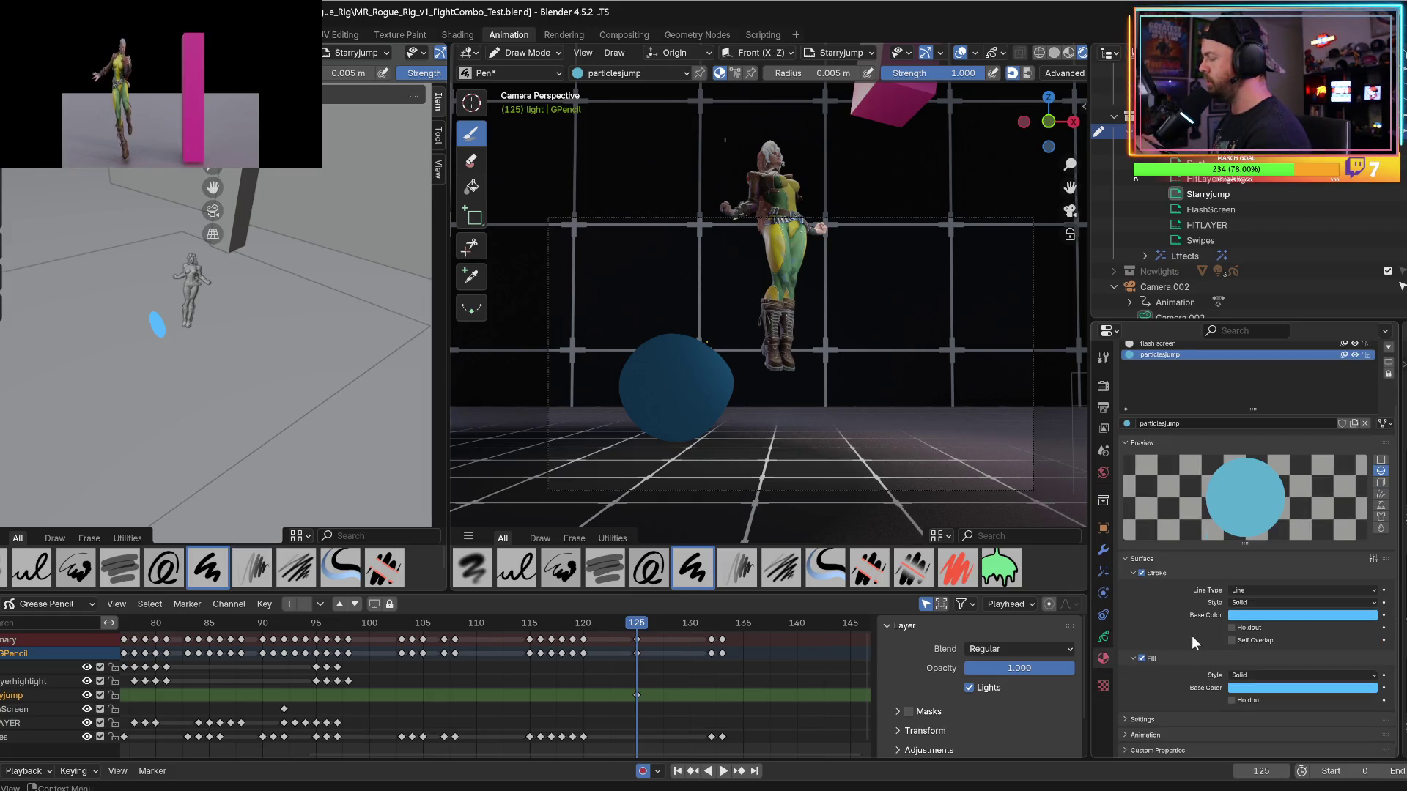
scroll(1192, 636, up, 3)
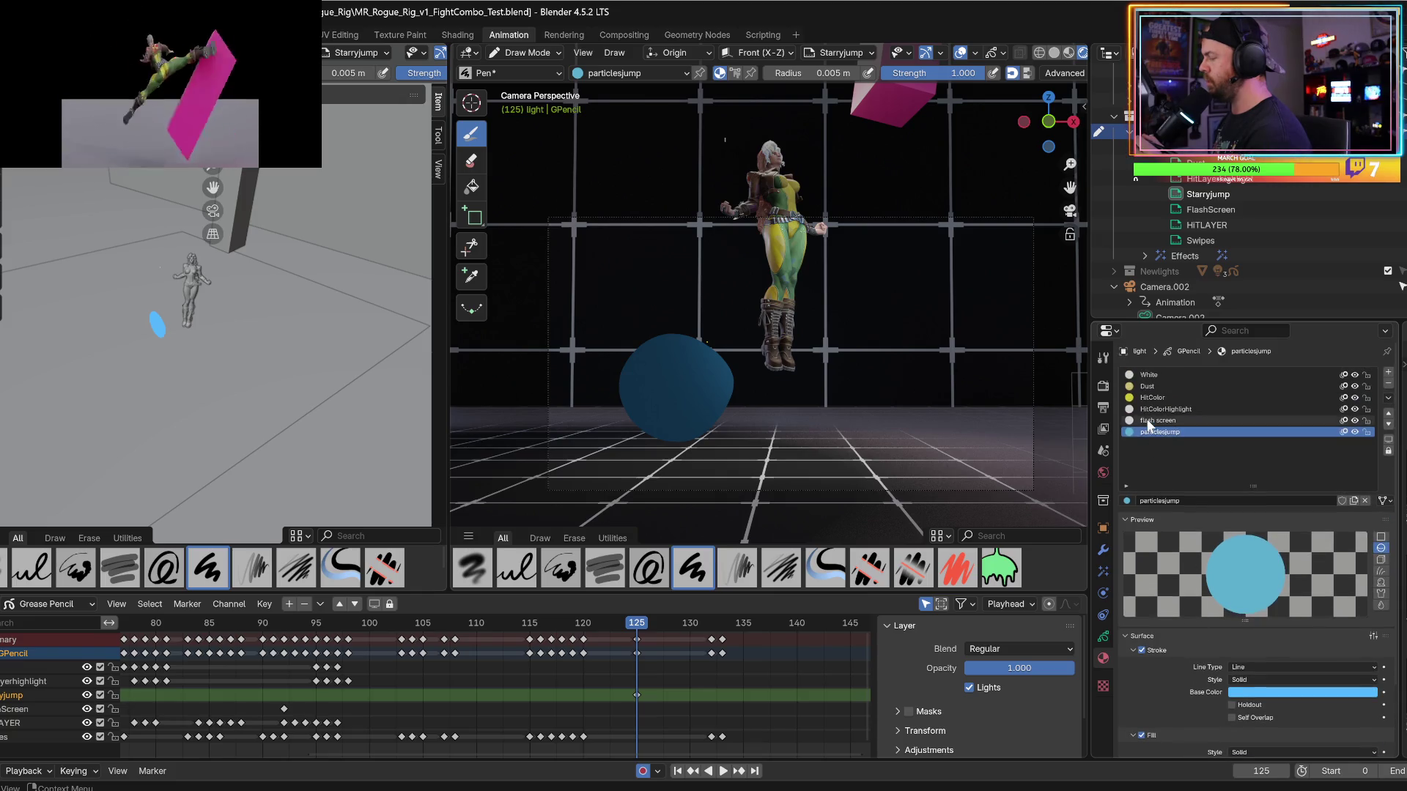
click(1153, 419)
click(1149, 431)
click(1102, 638)
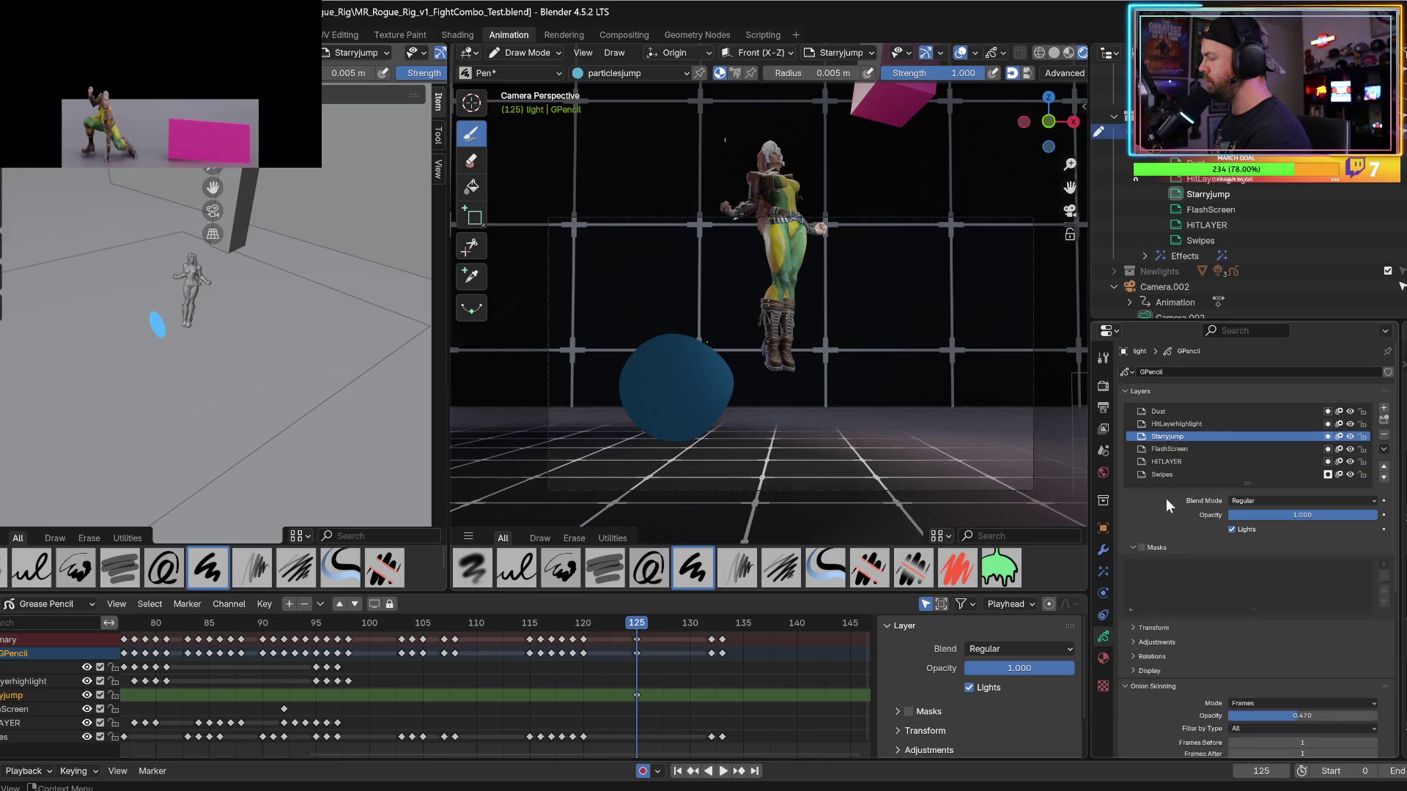
click(1231, 529)
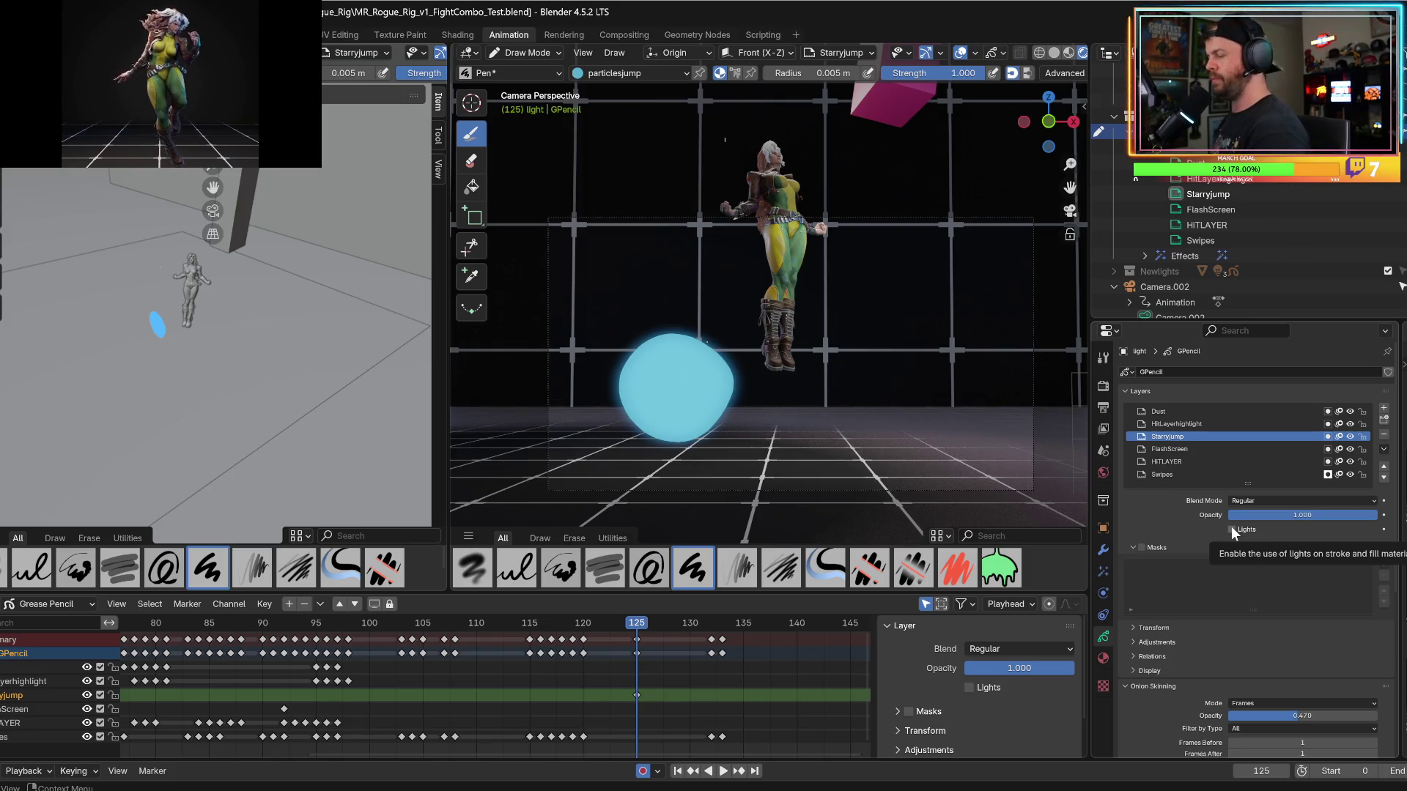
Delete the Starryjump keyframe at frame 125.
click(636, 695)
right_click(637, 701)
key(Delete)
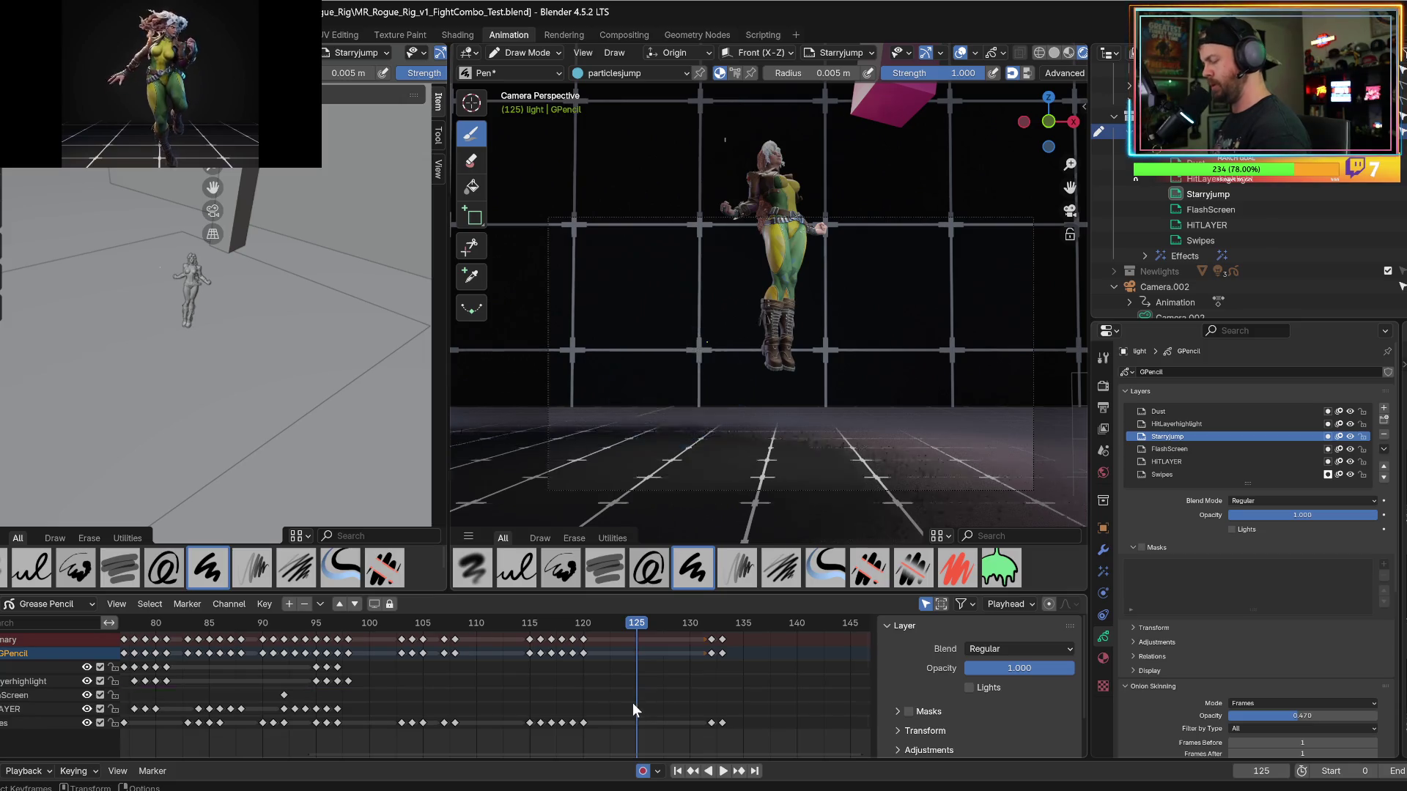
Restore the frame-125 keyframe, draw a test stroke, then erase most of the blue blob.
key(ctrl+z)
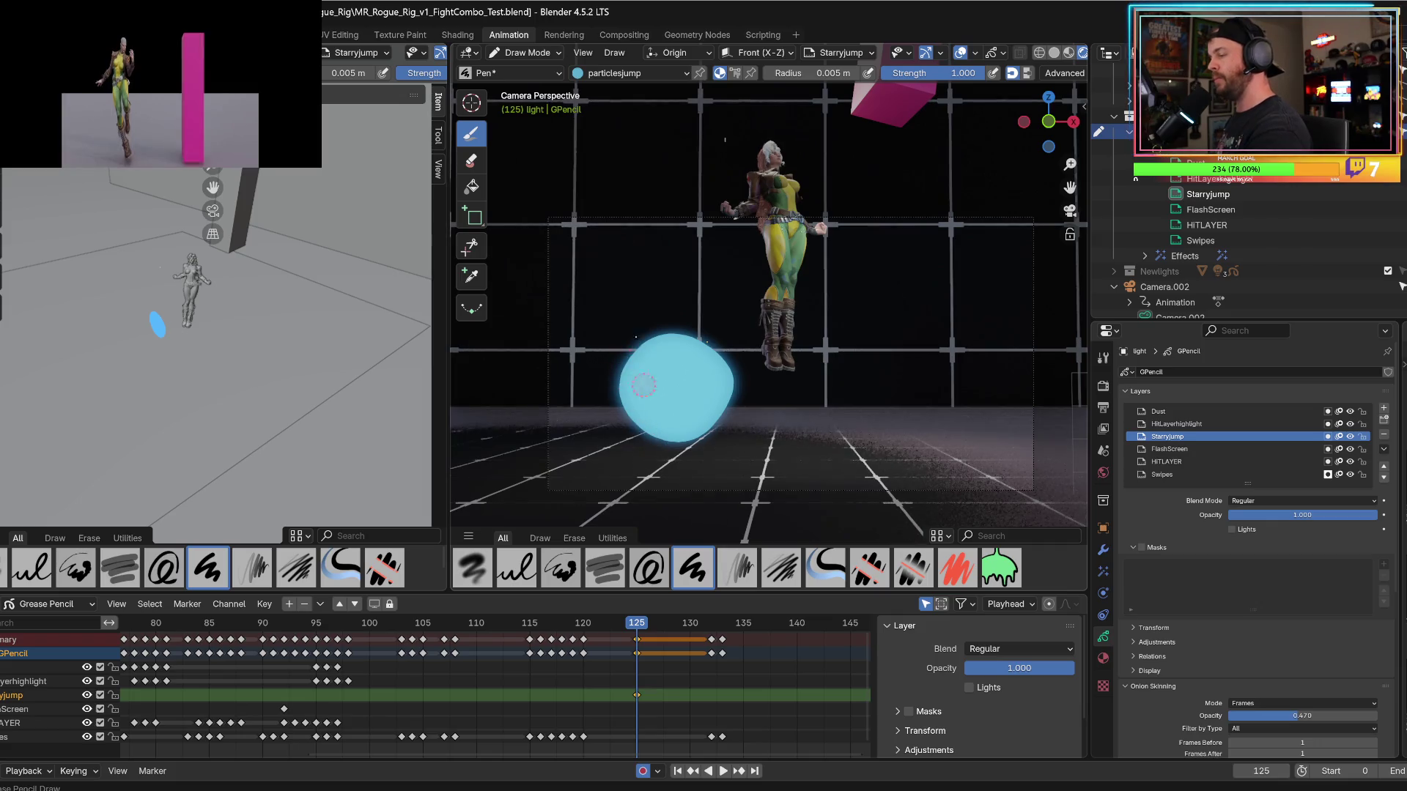
drag(621, 386, 672, 436)
key(e)
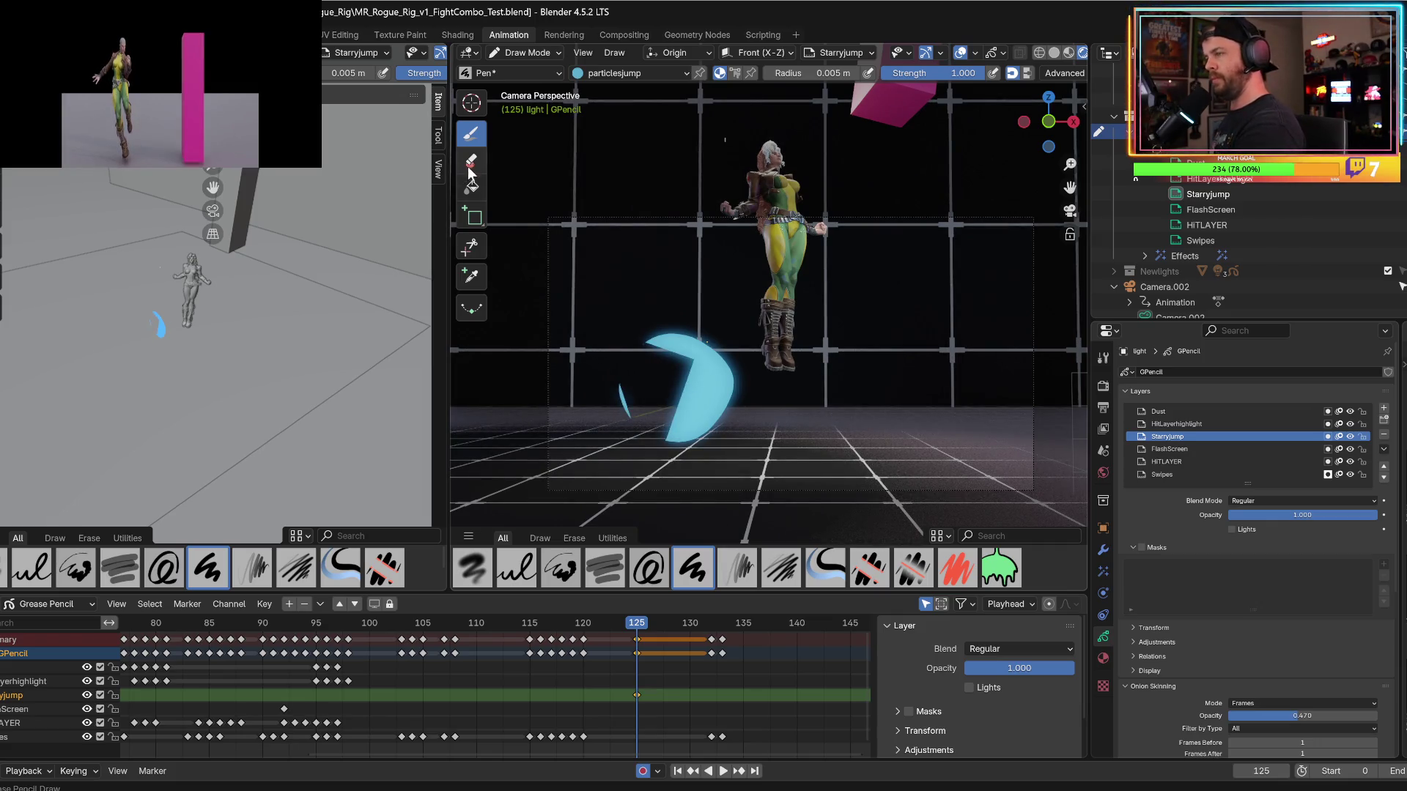
mouse_move(645, 362)
mouse_down()
mouse_move(689, 381)
mouse_move(719, 354)
mouse_move(652, 450)
mouse_move(608, 410)
mouse_up()
Draw short blue particle streaks on the floor beneath Rogue's feet.
click(471, 137)
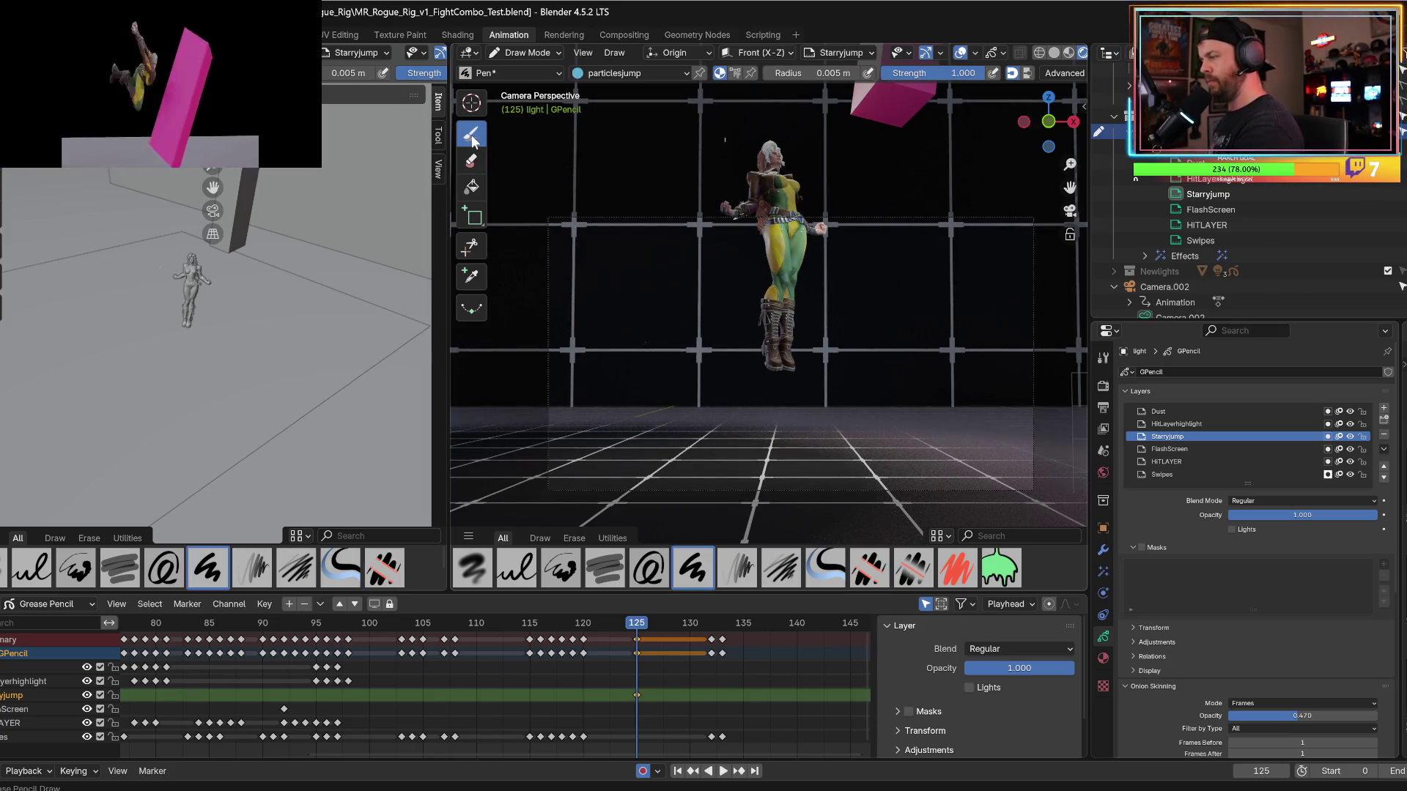
mouse_move(742, 372)
mouse_down()
mouse_move(739, 396)
mouse_move(808, 379)
mouse_move(786, 404)
mouse_move(812, 432)
mouse_move(818, 472)
mouse_move(791, 470)
mouse_up()
drag(732, 451, 744, 489)
drag(729, 418, 729, 430)
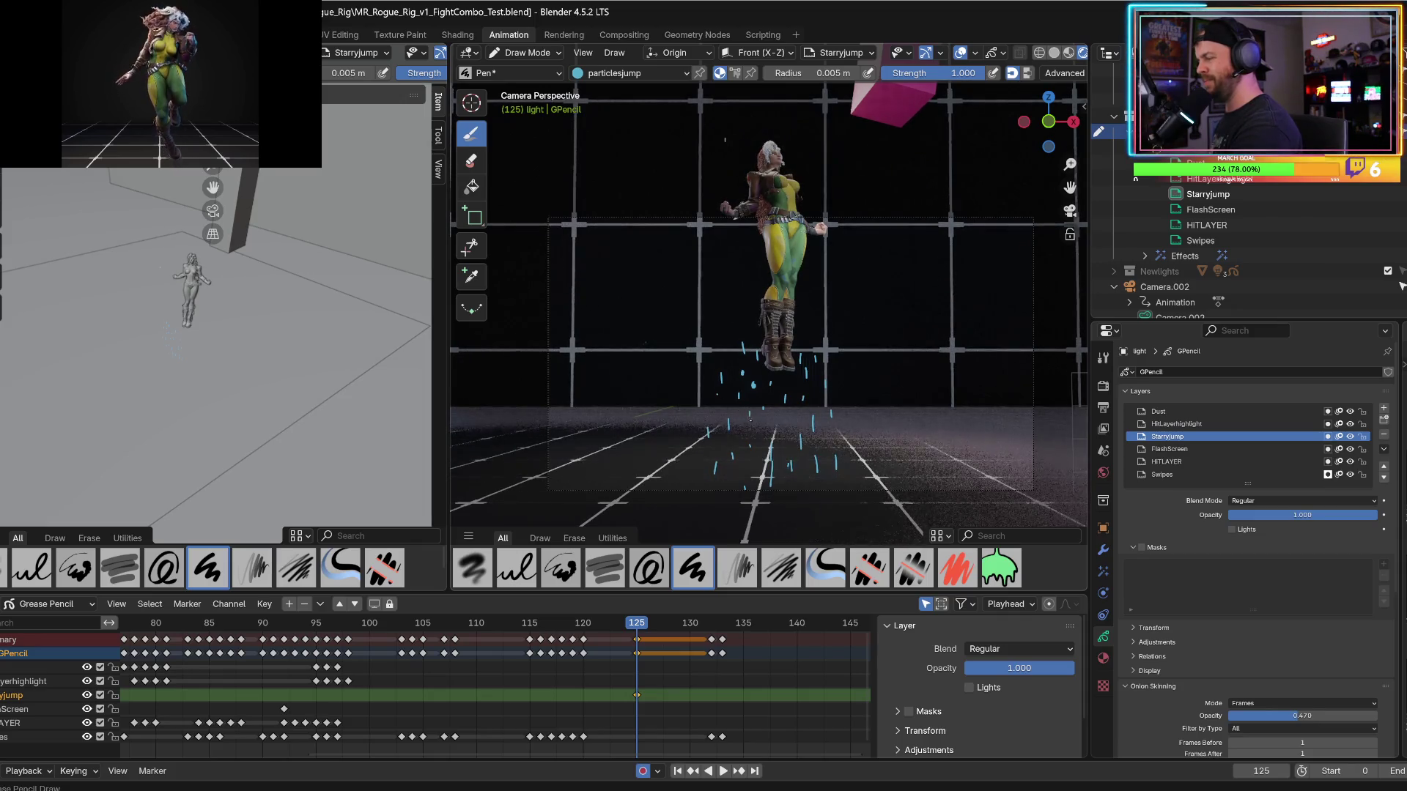
key(Left)
key(Right)
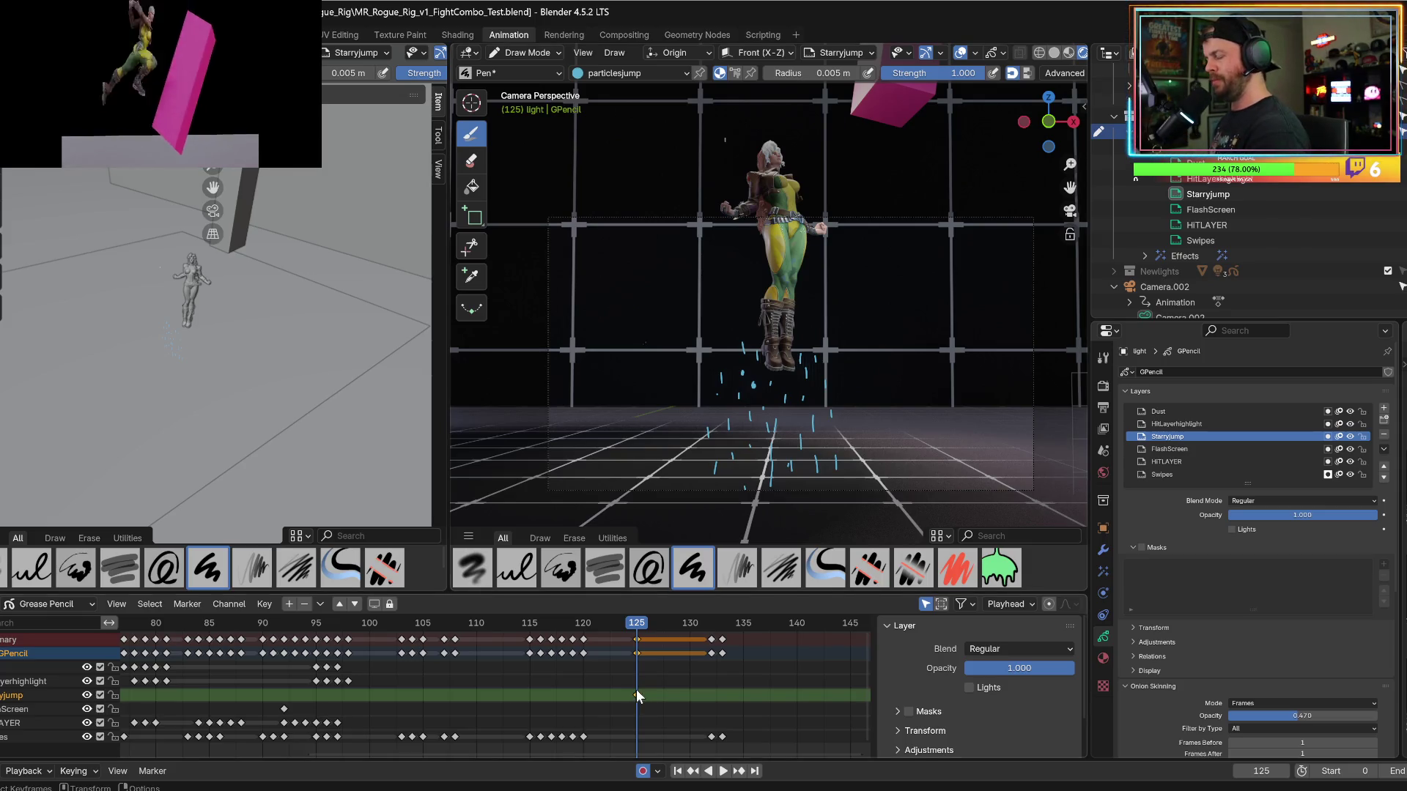
drag(709, 416, 729, 485)
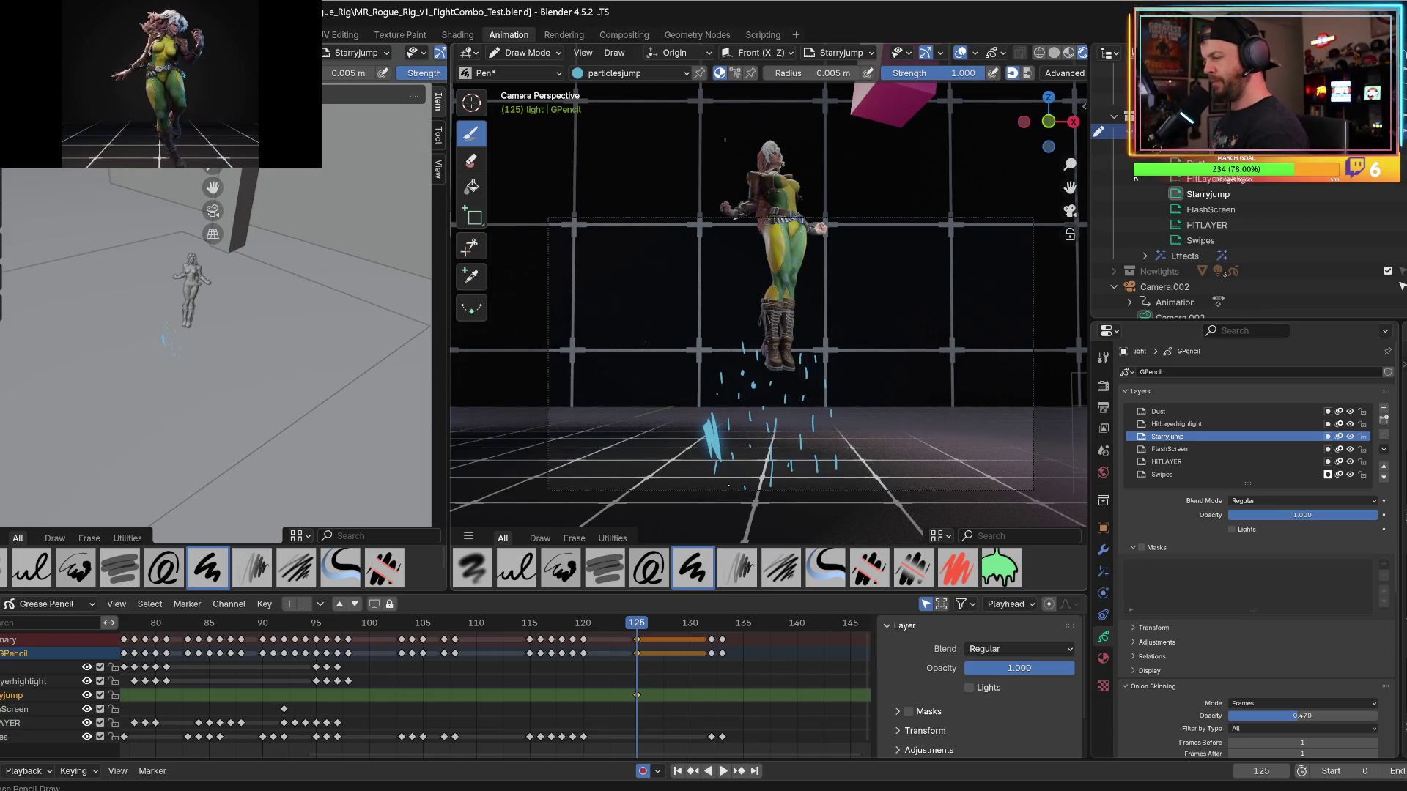
Undo the last streak and erase the particle strokes near her feet.
key(ctrl+z)
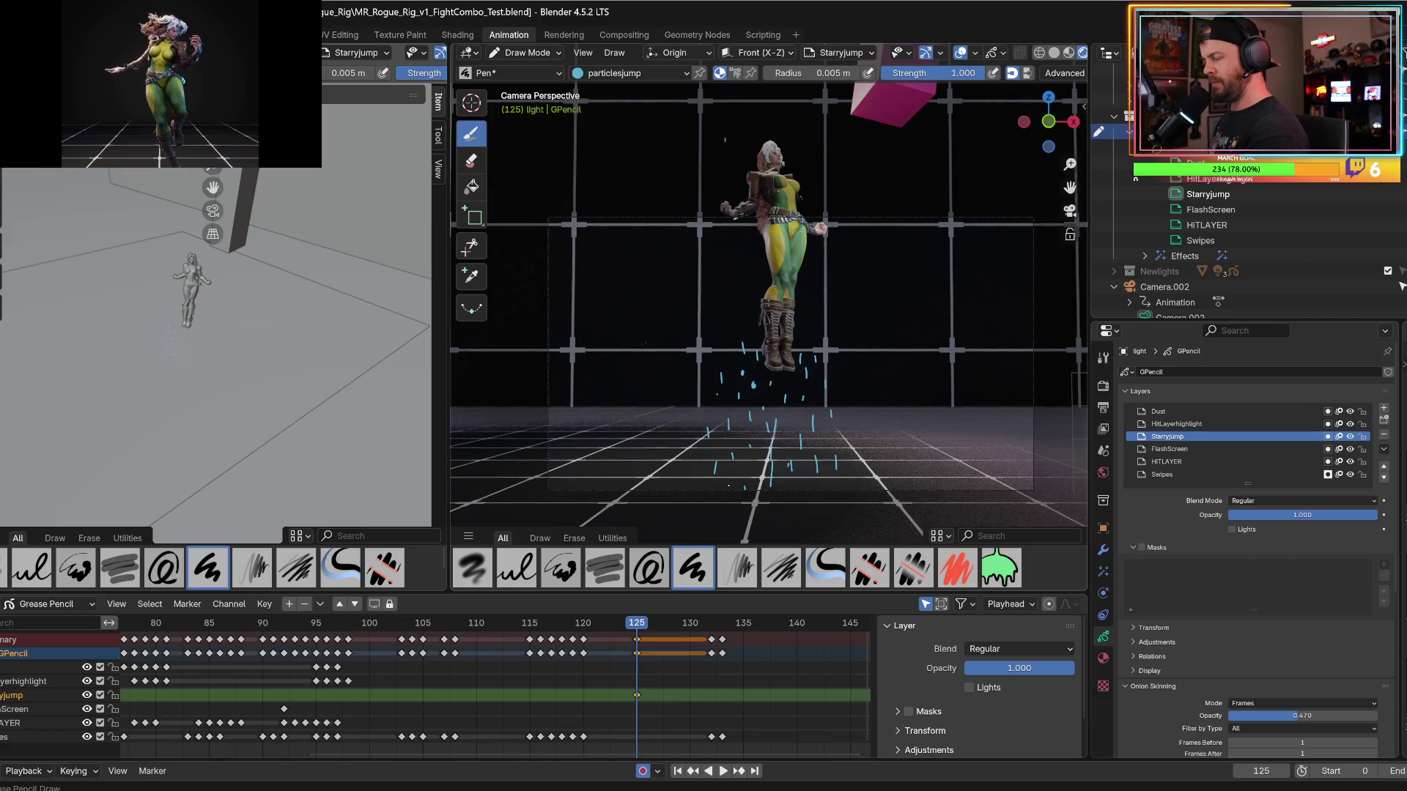
click(472, 161)
mouse_move(714, 365)
mouse_down()
mouse_move(733, 341)
mouse_move(818, 381)
mouse_move(826, 467)
mouse_move(813, 495)
mouse_move(703, 422)
mouse_up()
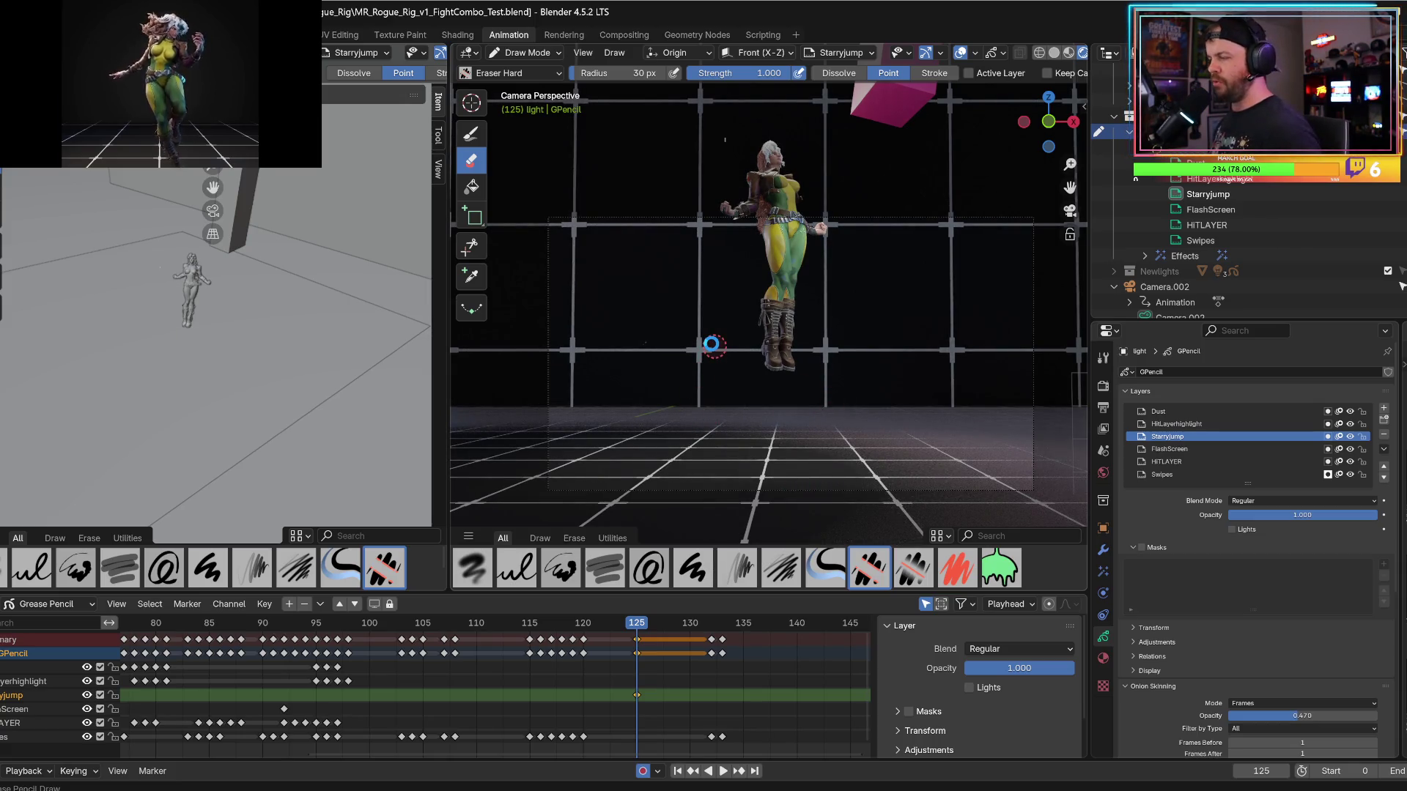
Save MR_Rogue_Rig_v1_FightCombo_Test.blend and scrub the playhead to review the animation.
key(ctrl+s)
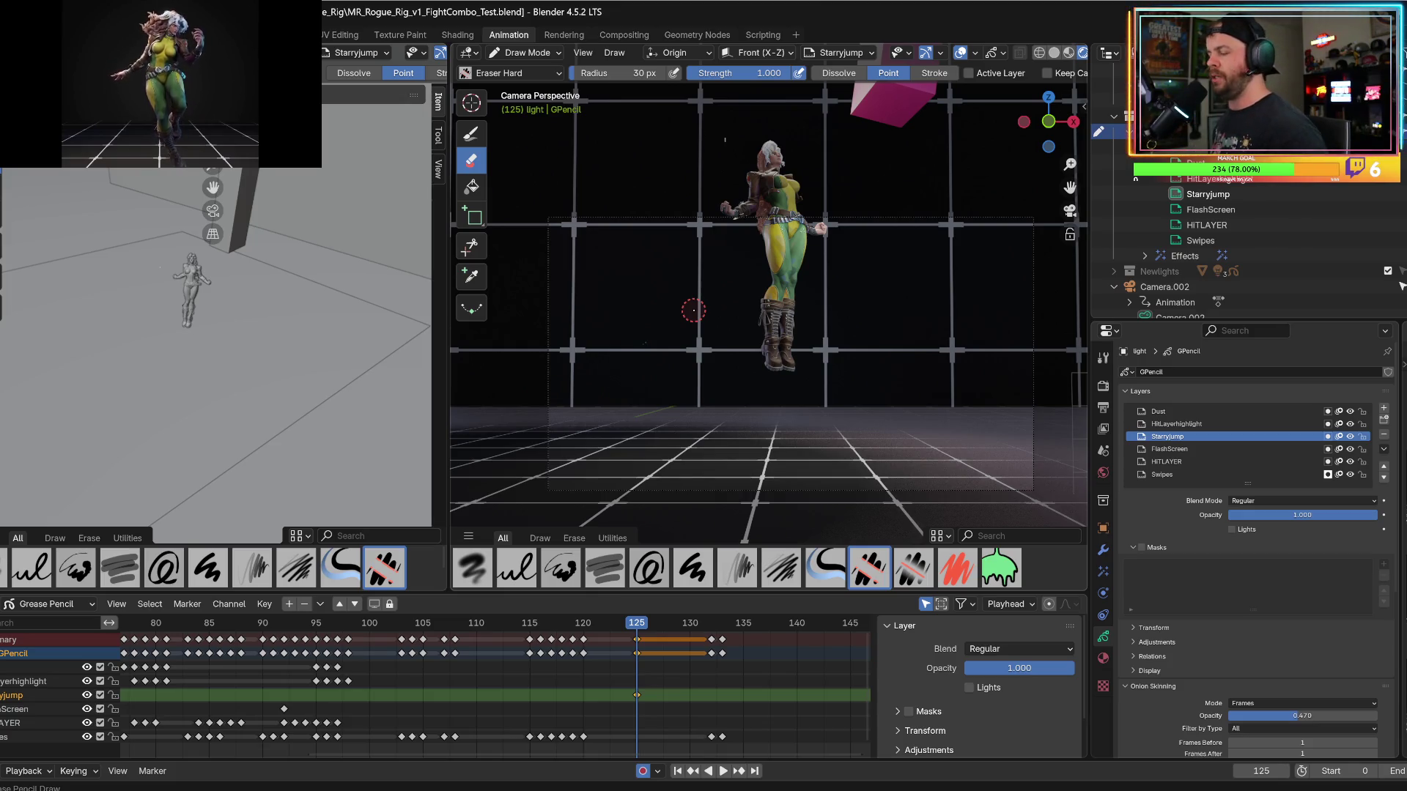
mouse_move(644, 622)
mouse_down()
mouse_move(363, 643)
mouse_move(646, 674)
mouse_up()
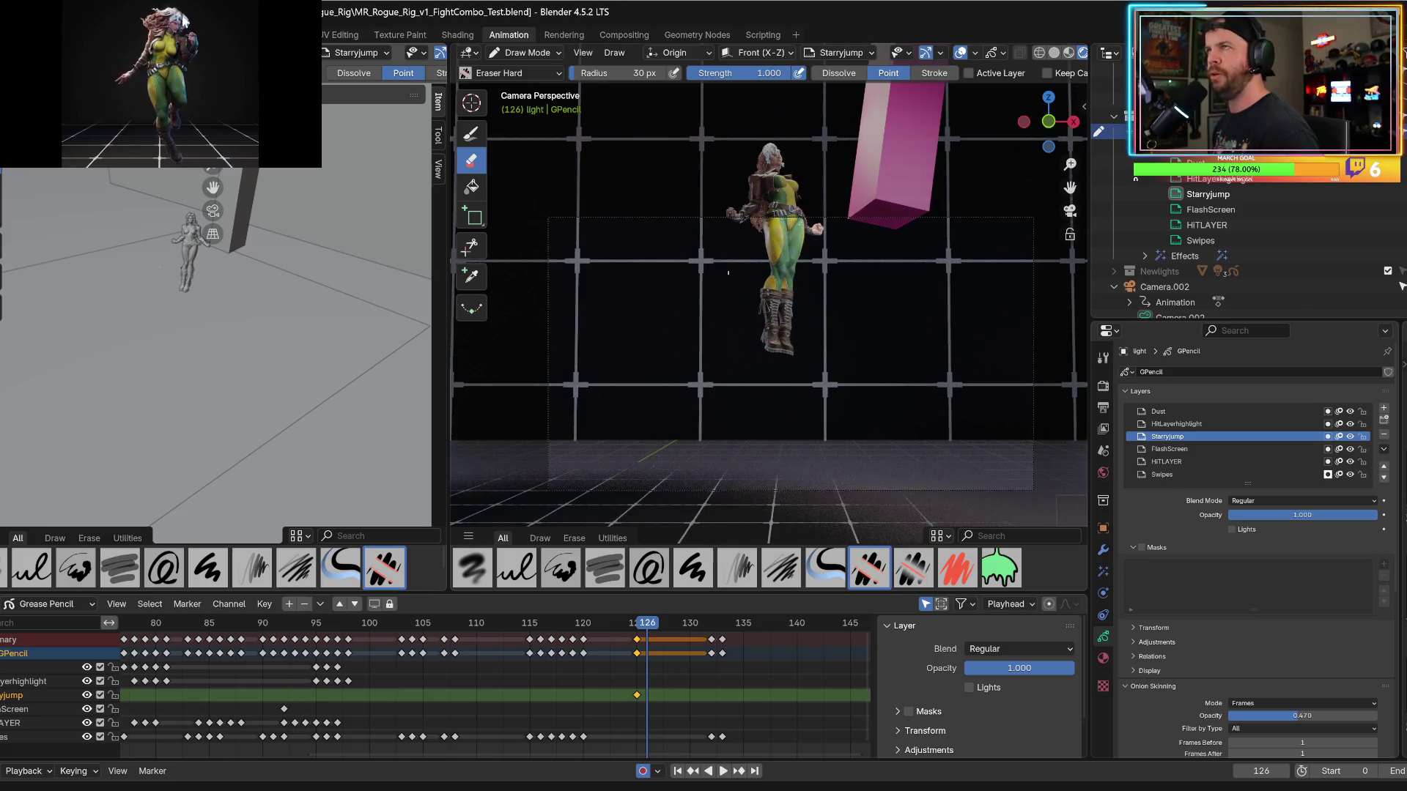
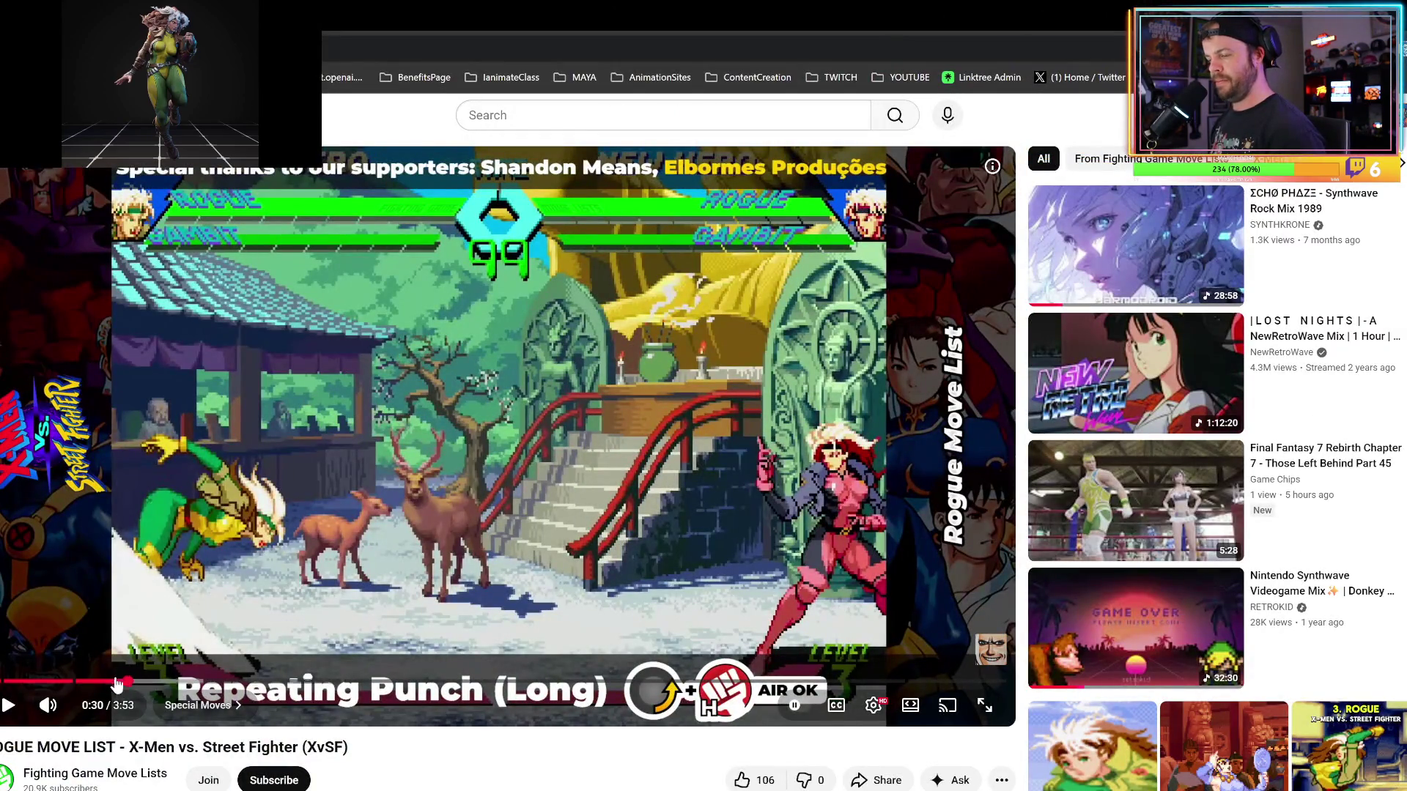
Rewind the Rogue move list video back past the 2 HIT combo to the Air Dash move.
drag(123, 683, 104, 683)
click(196, 584)
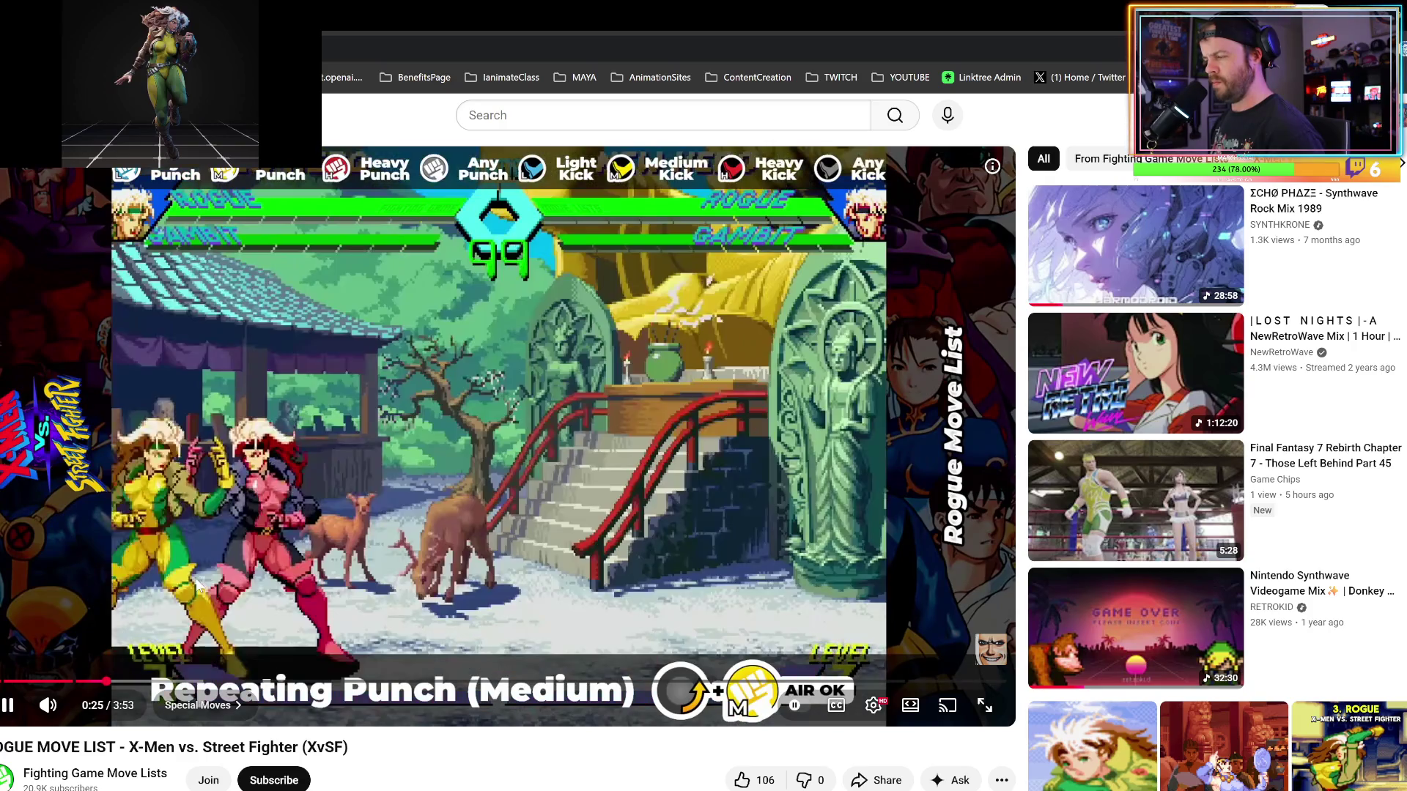
click(209, 583)
click(217, 581)
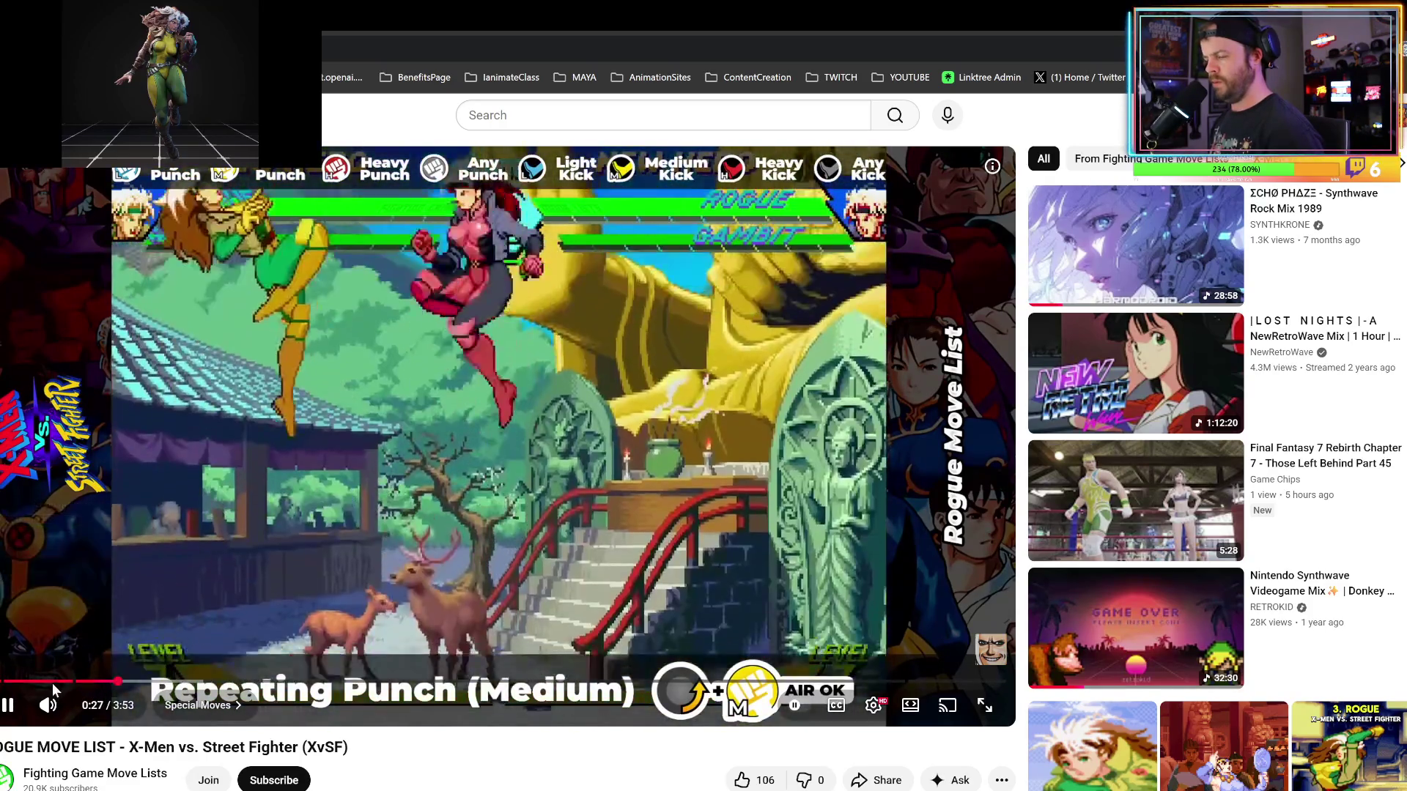
click(46, 683)
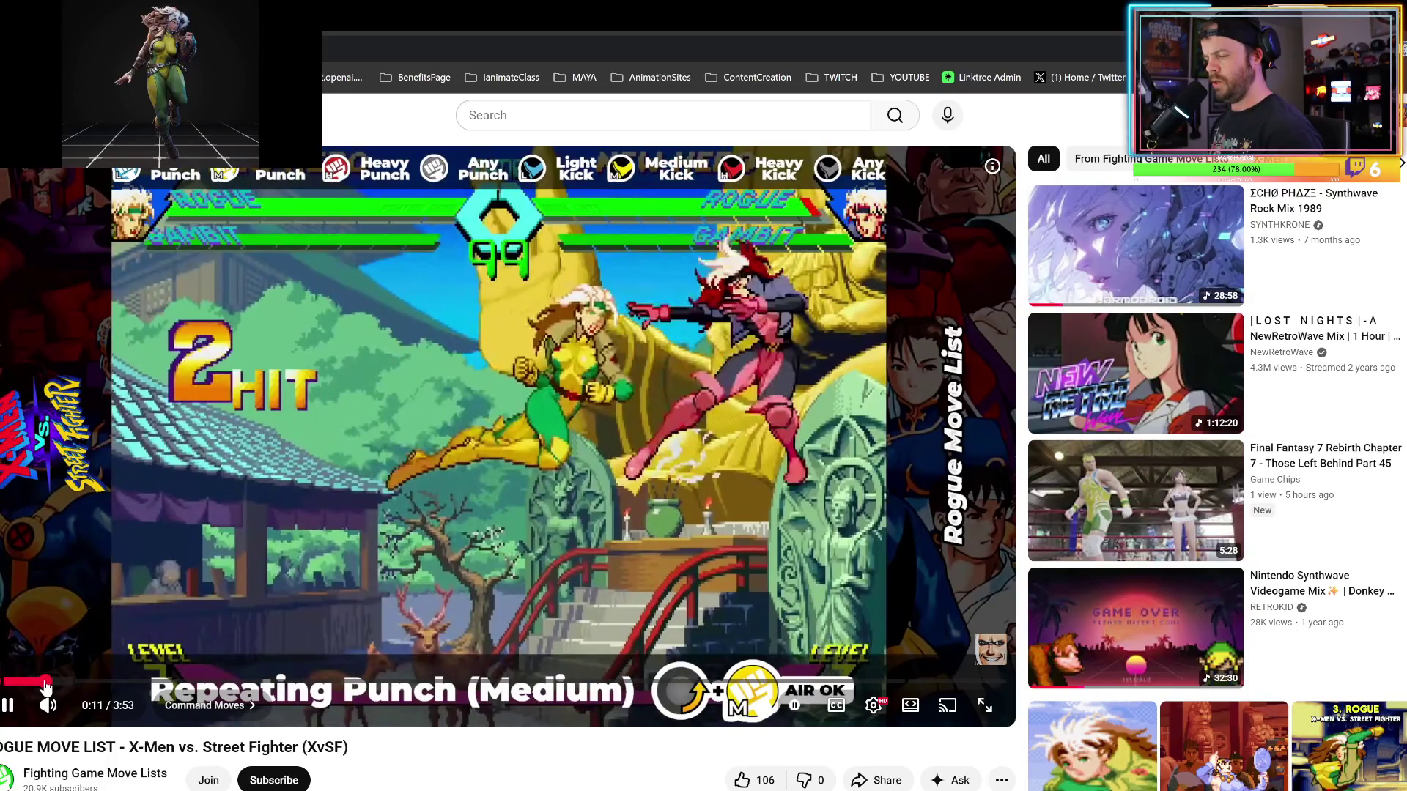
click(36, 683)
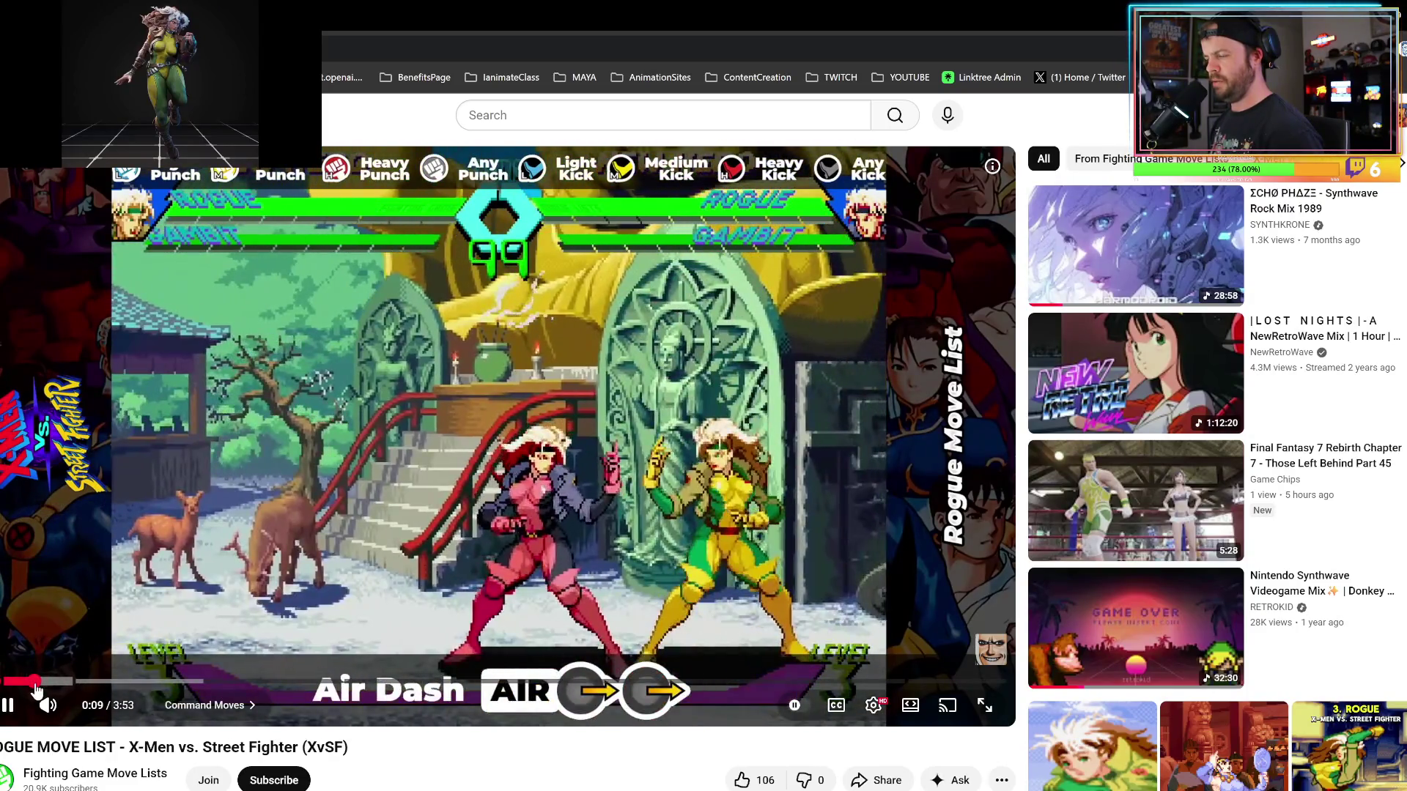
key(space)
key(space)
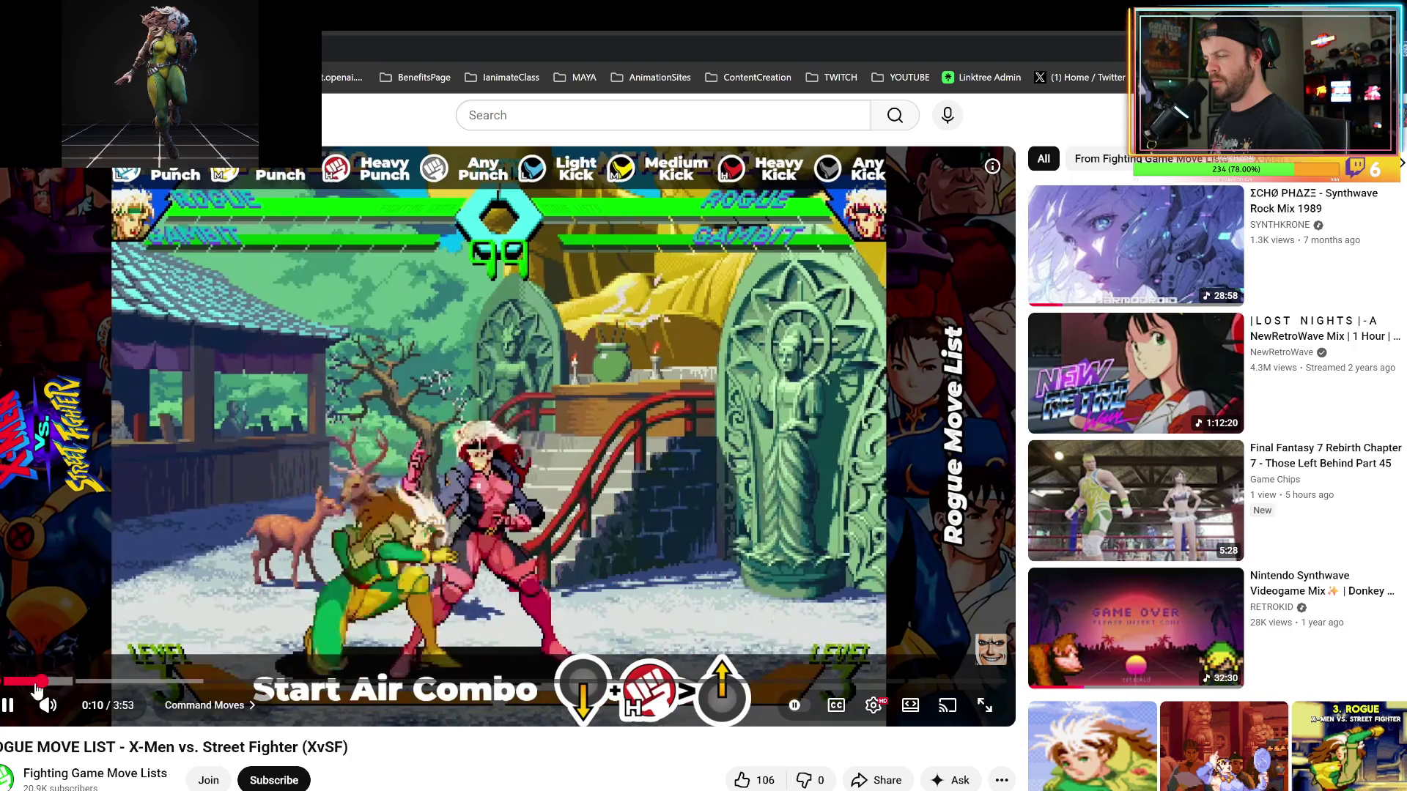
key(space)
key(space)
key(space)
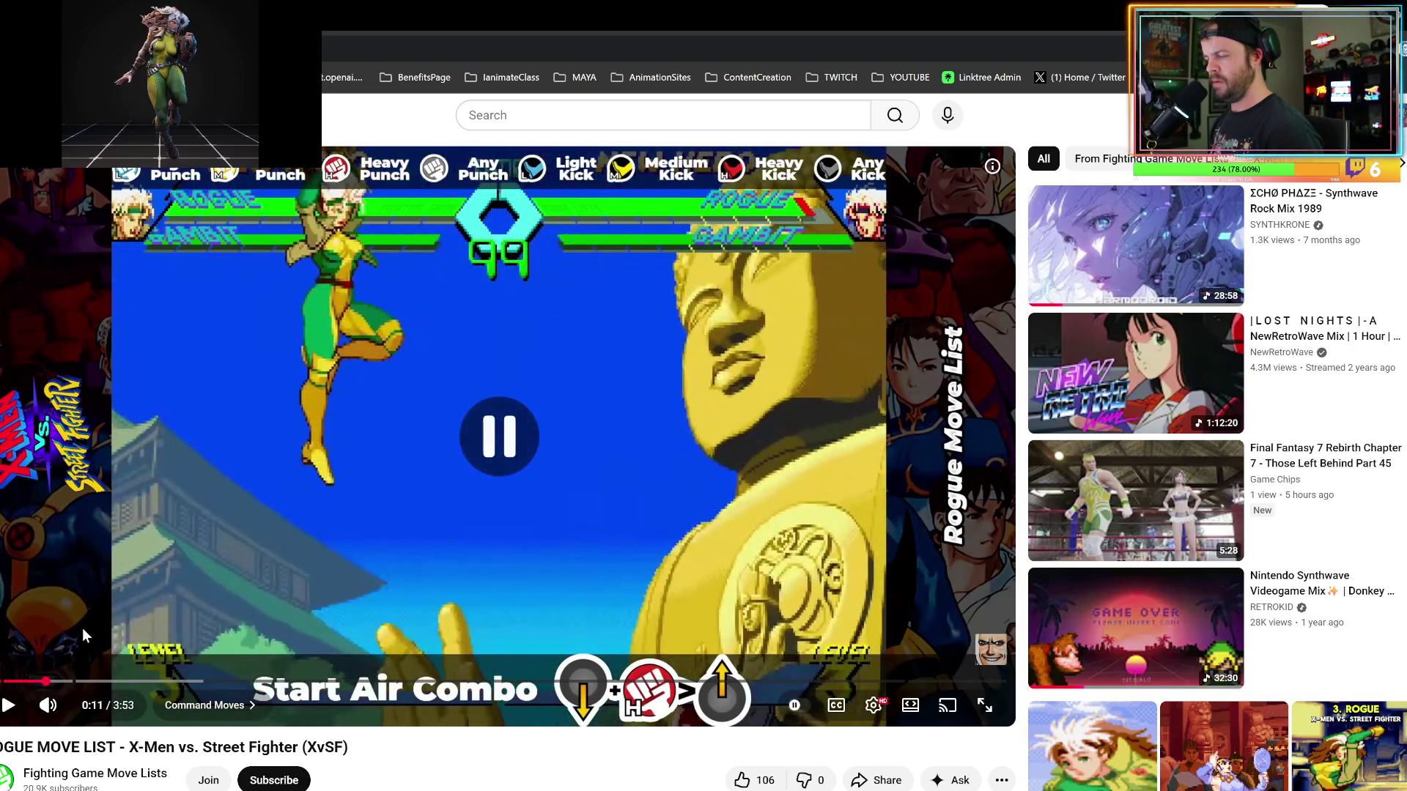
Step frame by frame through the Start Air Combo and leave the video paused on it.
key(period)
key(period)
key(period)
key(period)
key(period)
key(period)
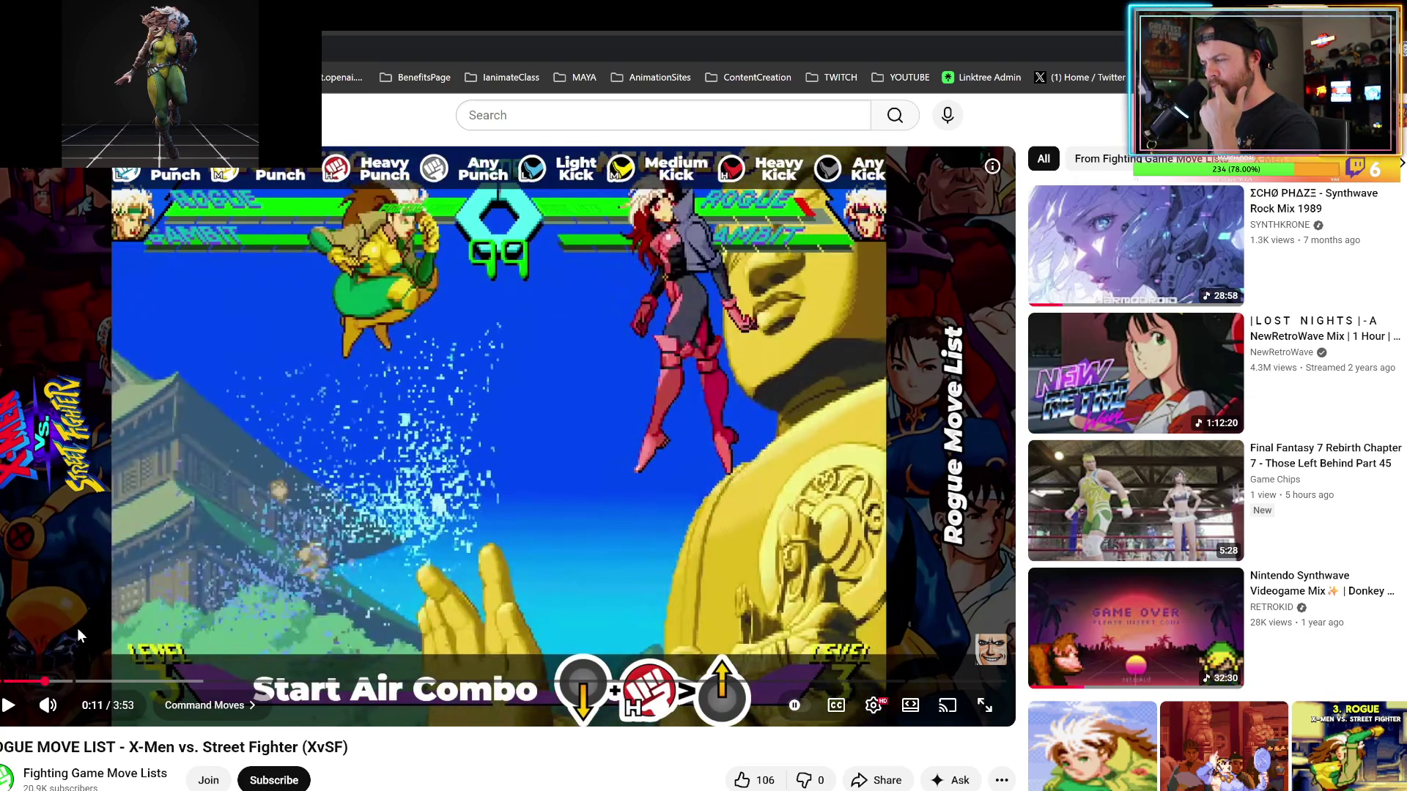
key(period)
key(period)
key(period)
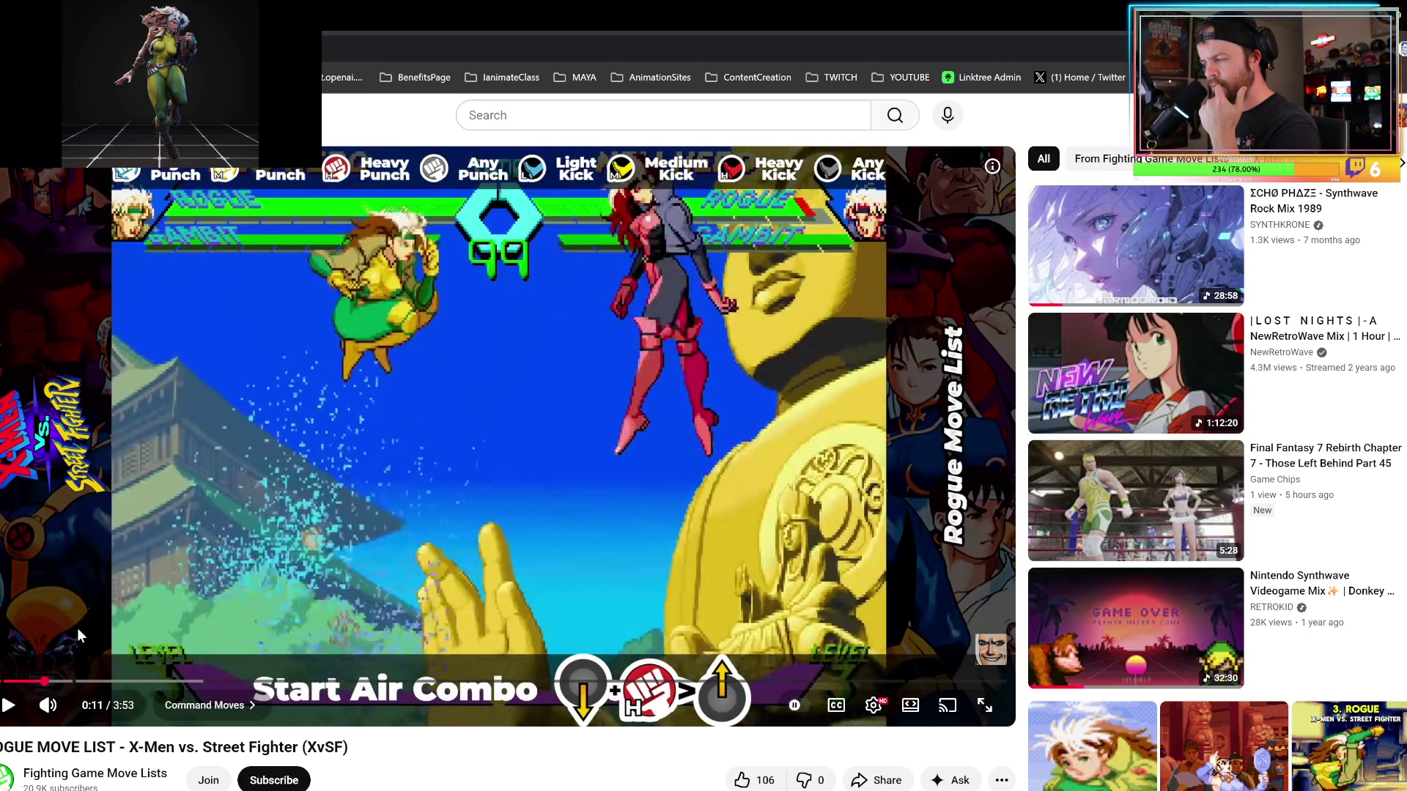
key(period)
key(period)
key(period)
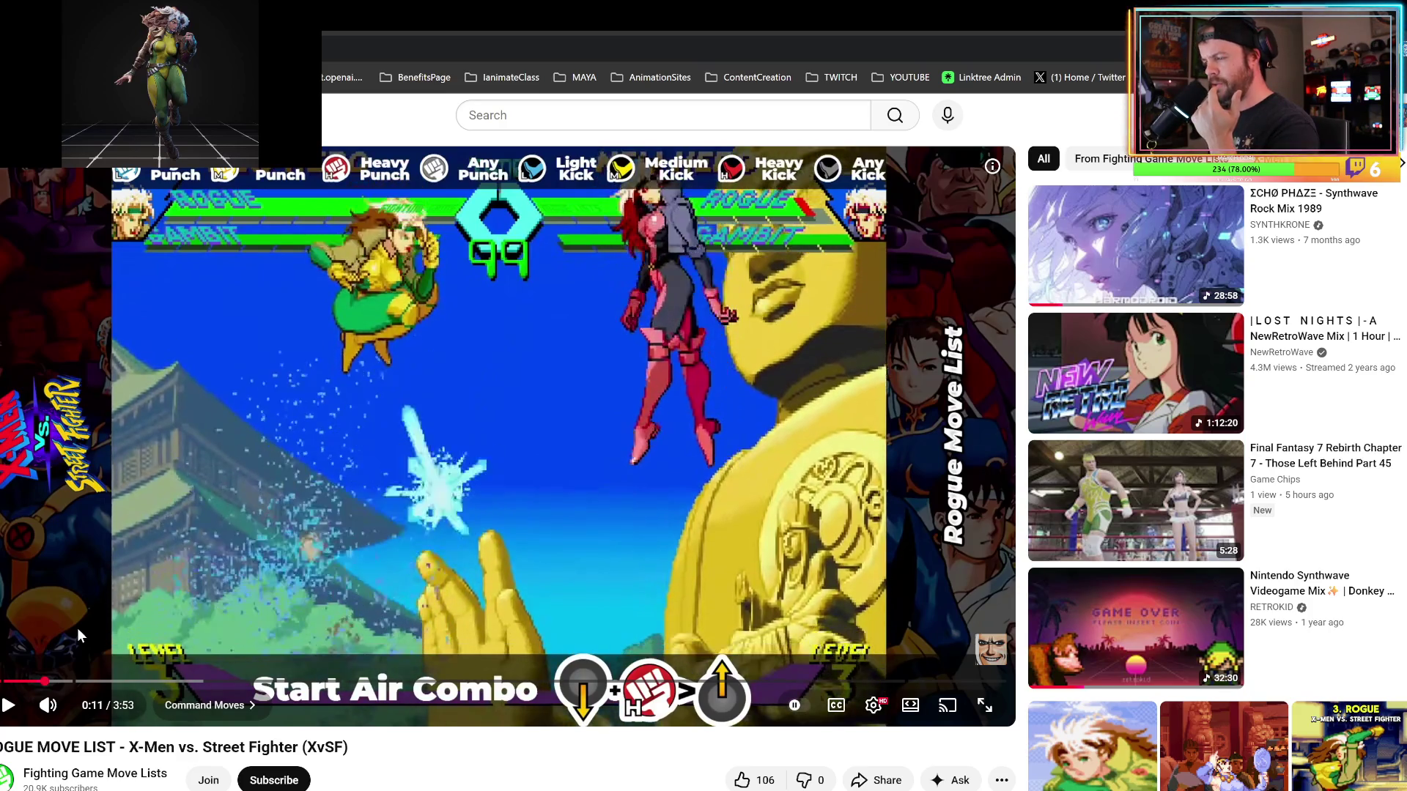
key(period)
key(period)
key(period)
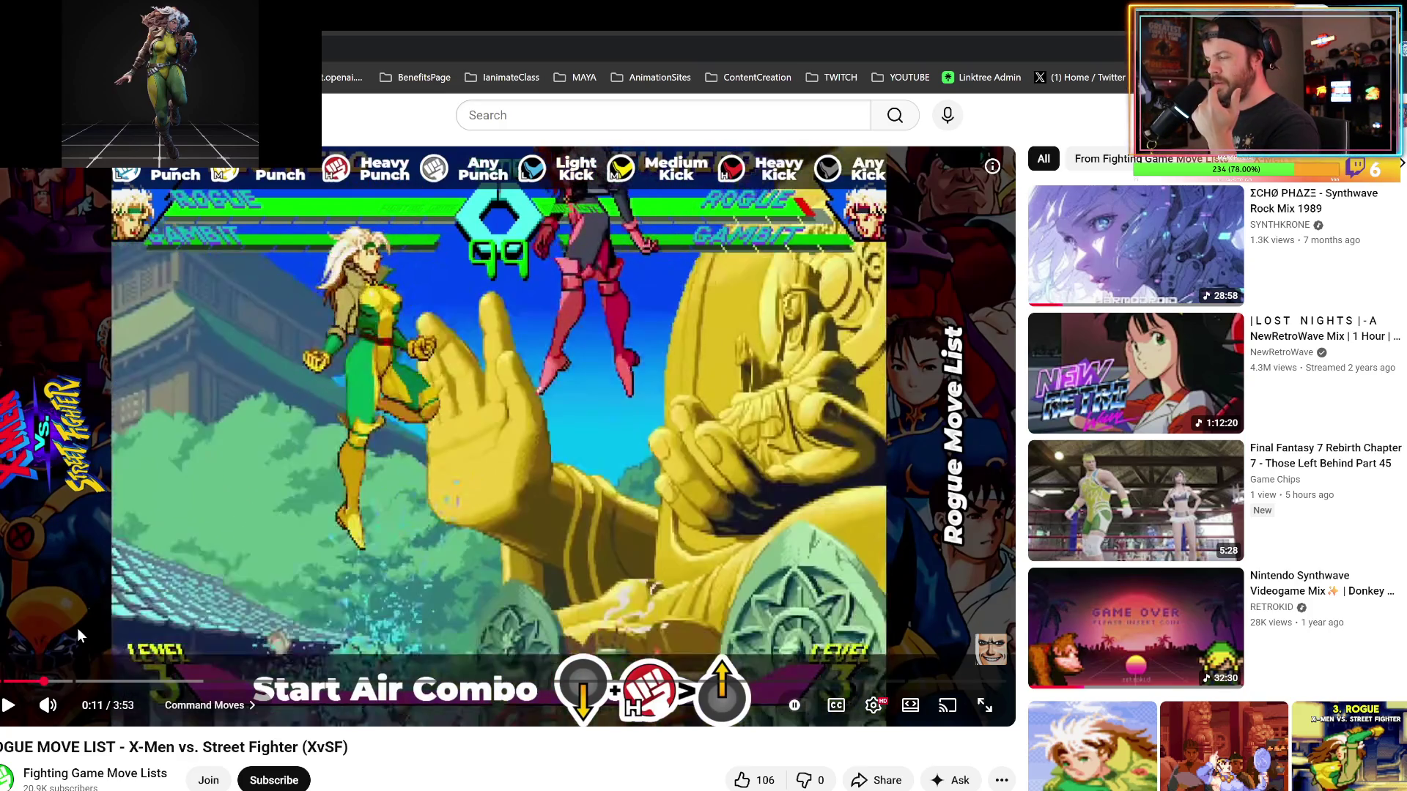
key(period)
key(period)
key(period)
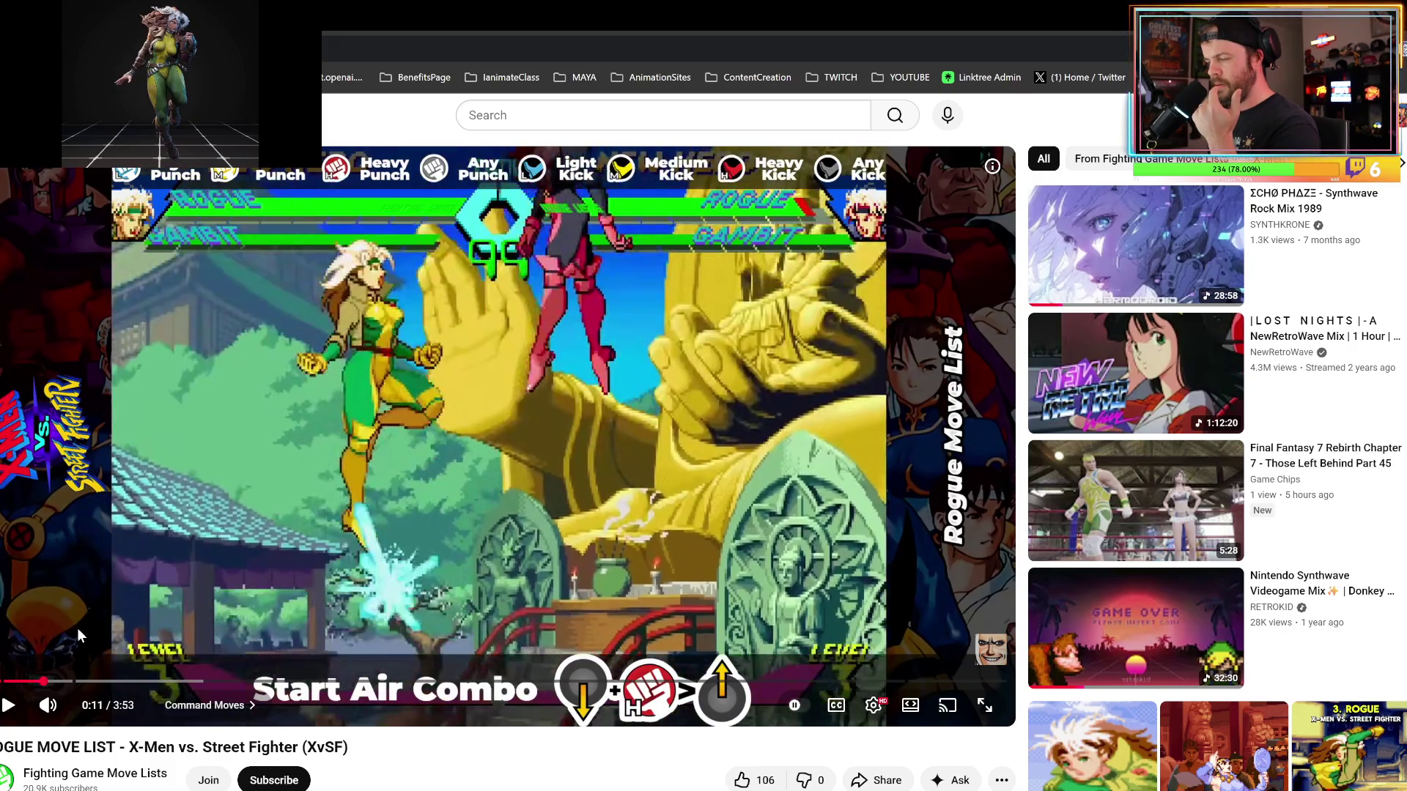
key(period)
key(period)
key(period)
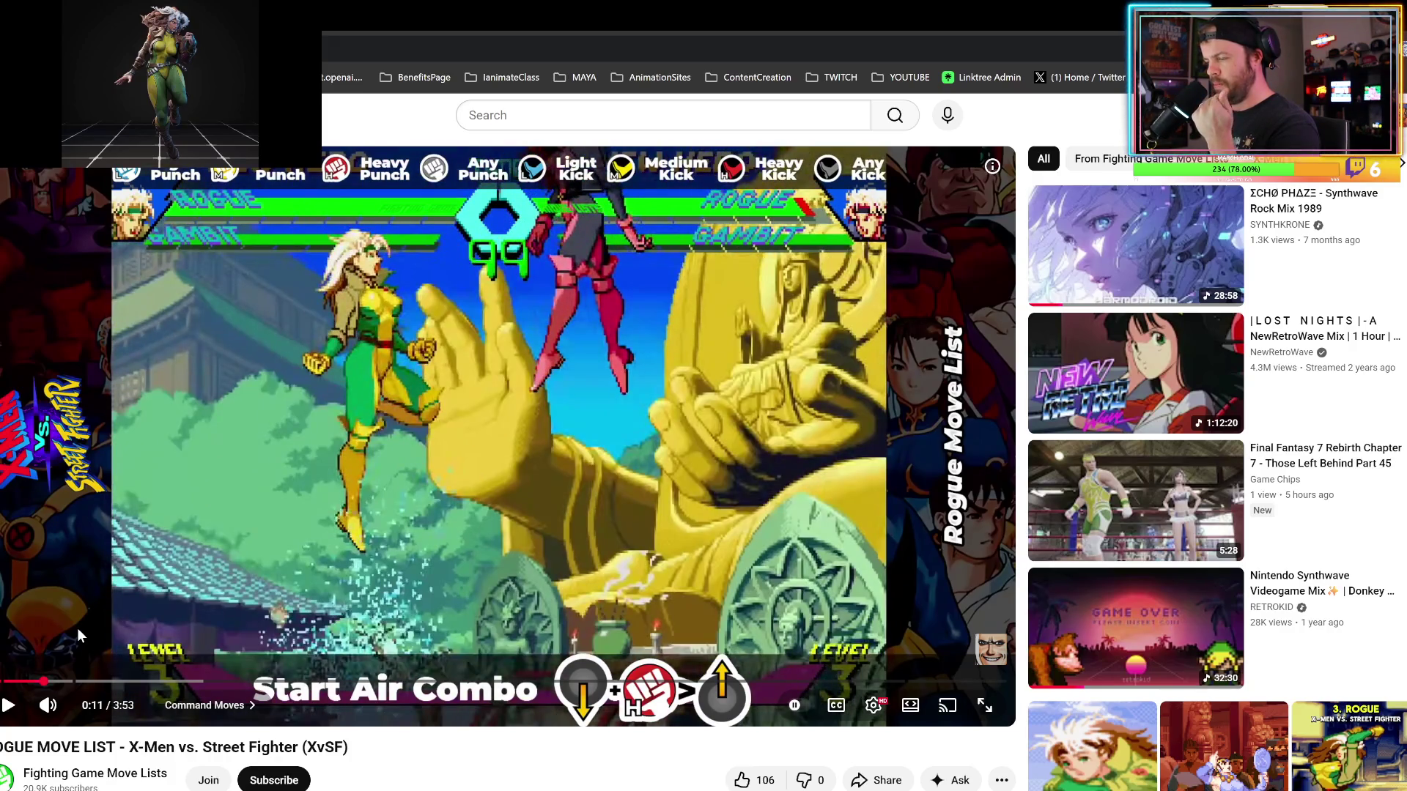
key(period)
key(period)
key(space)
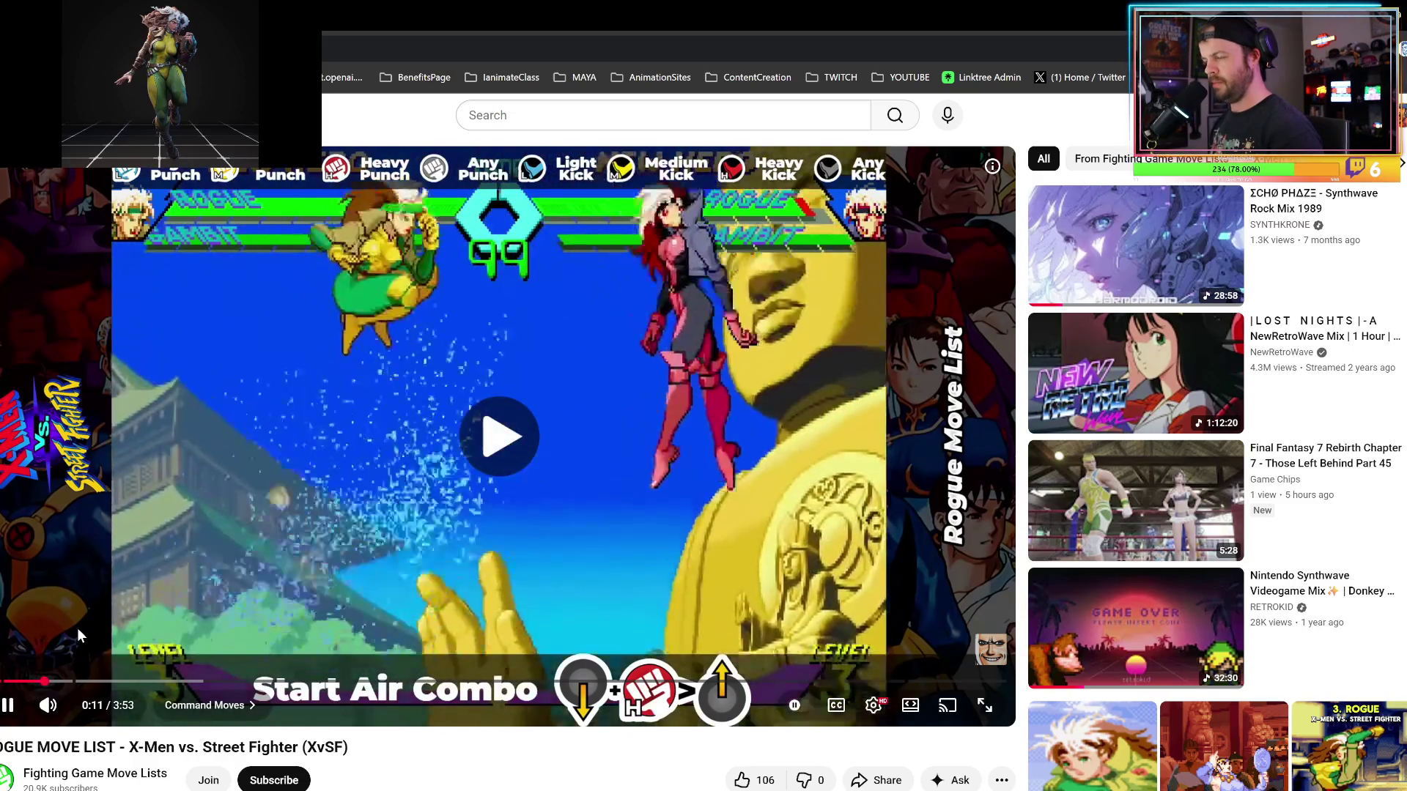
key(space)
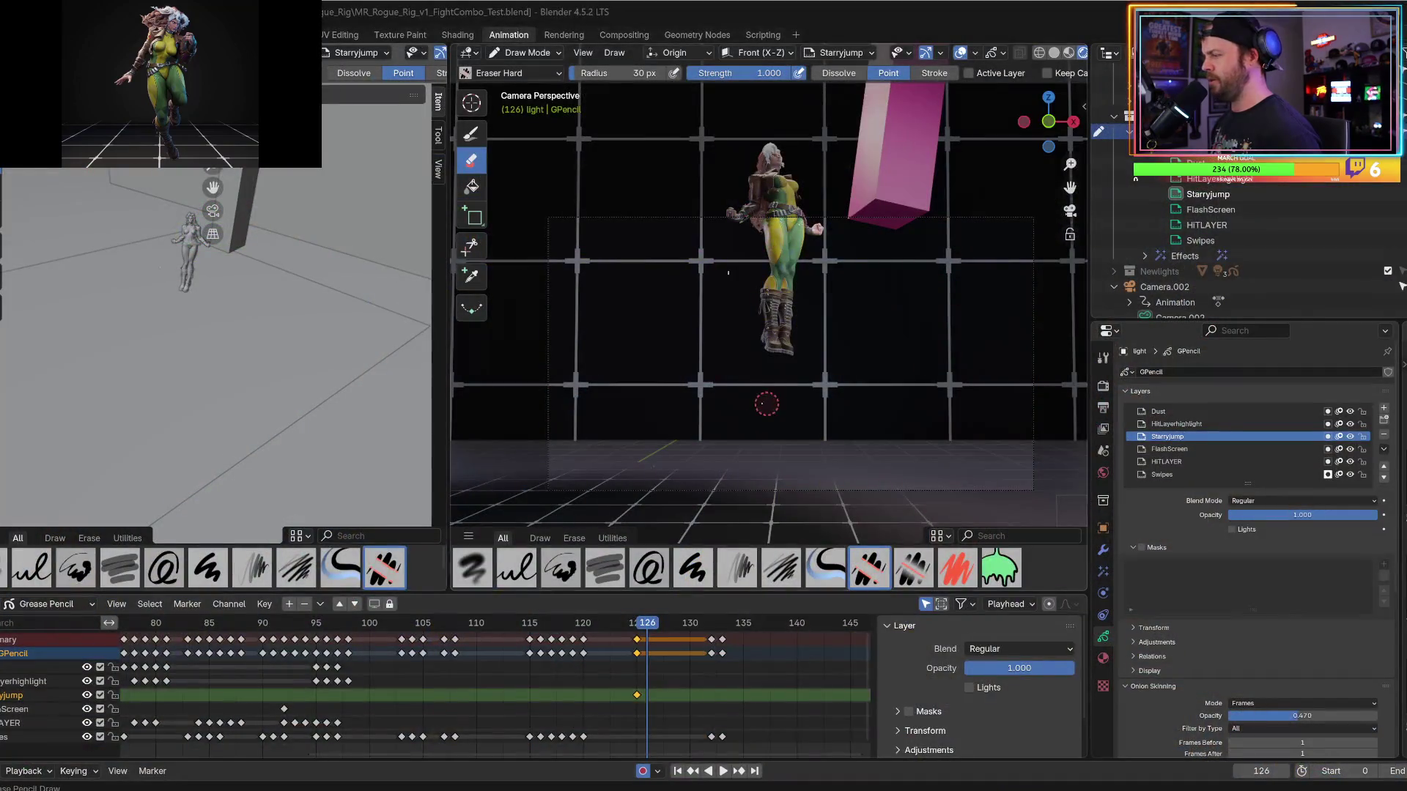
Save MR_Rogue_Rig_v1_FightCombo_Test.blend and replay the jump from about frame 118, stopping at 125.
click(667, 339)
key(ctrl+s)
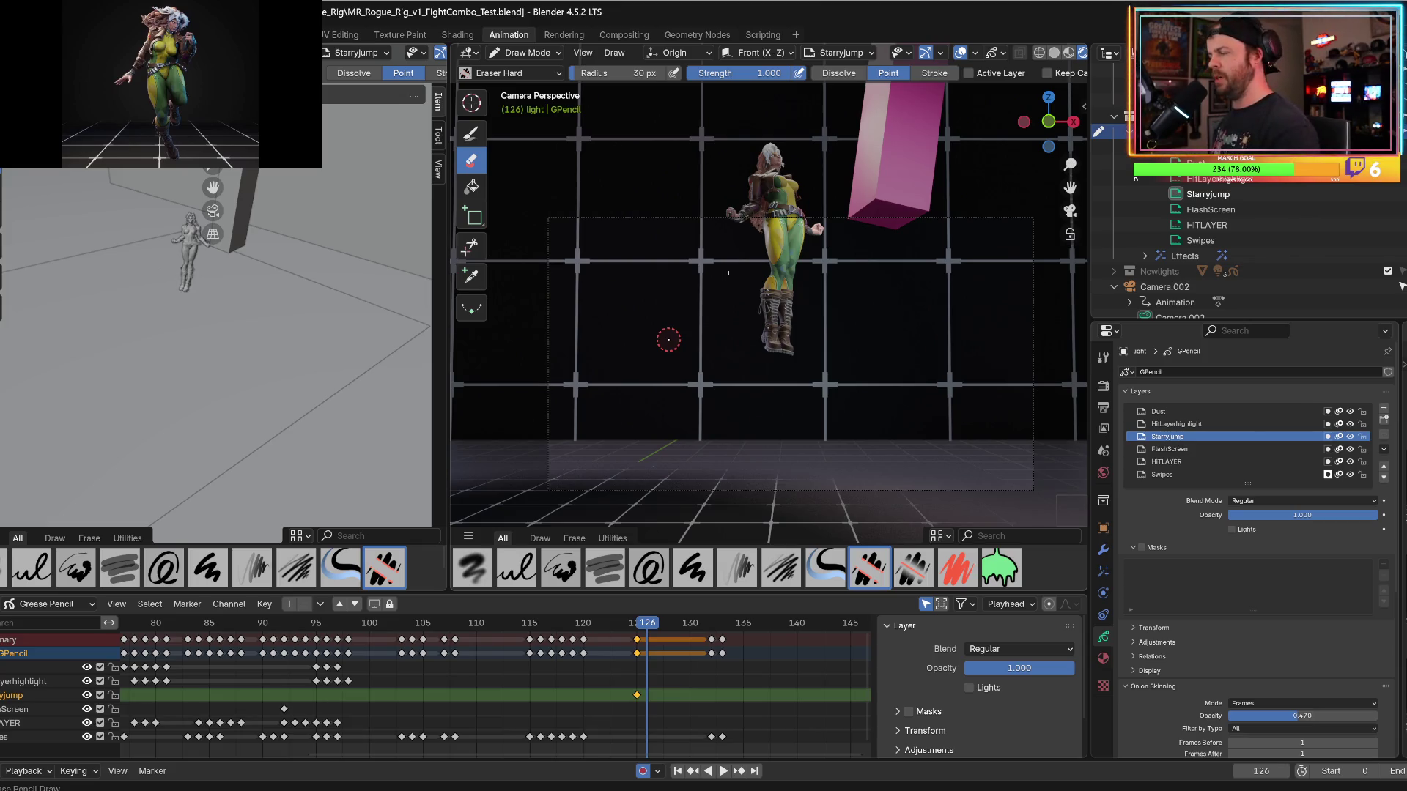
click(562, 621)
key(space)
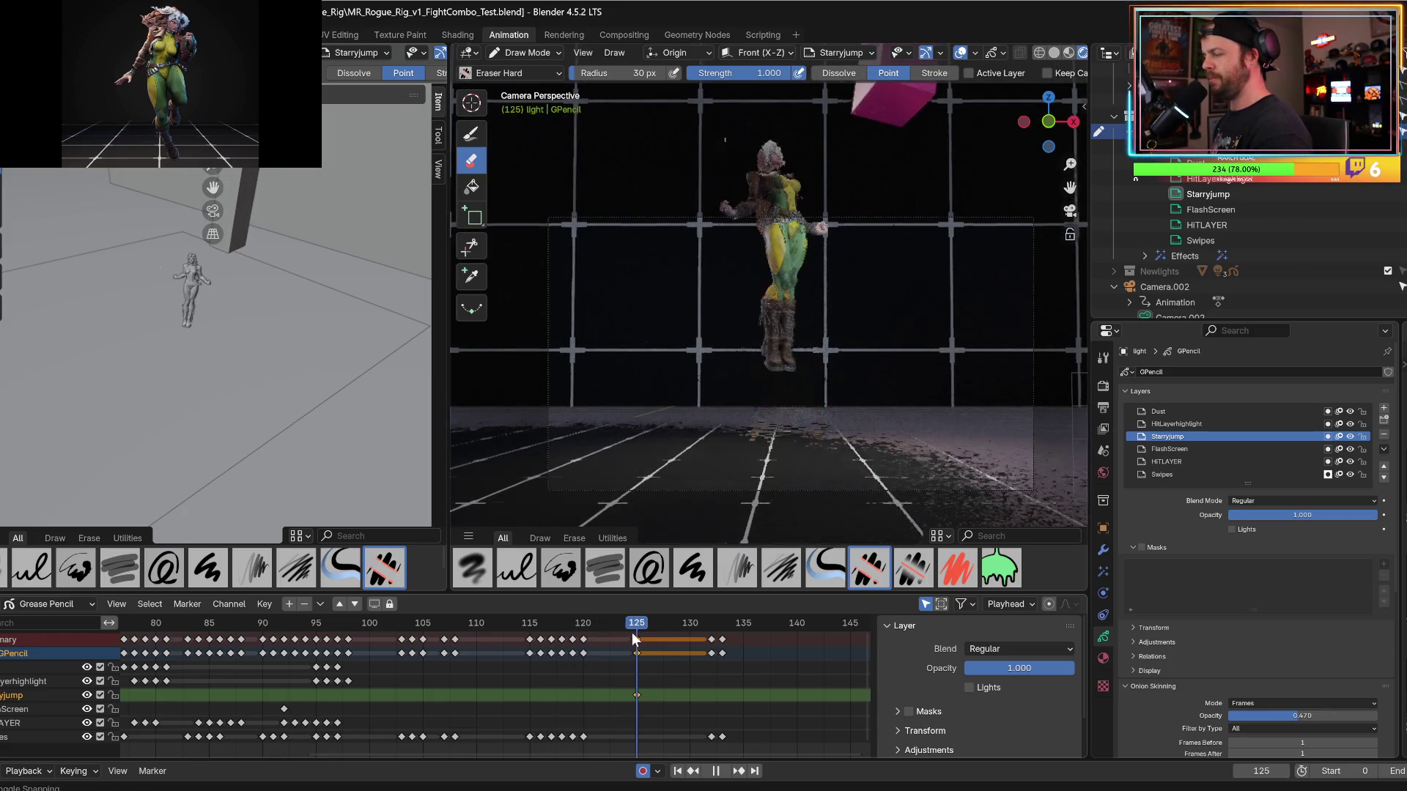
key(space)
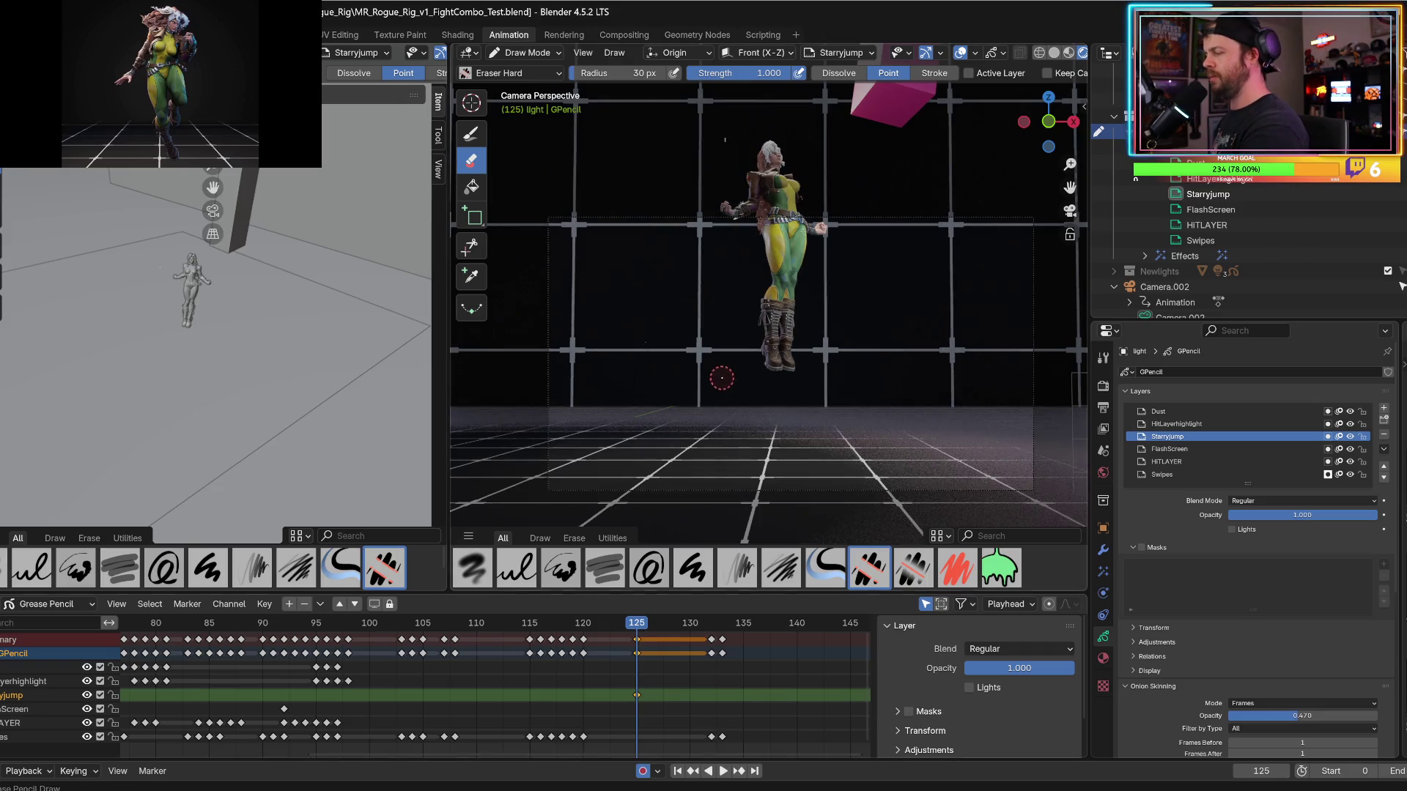
click(476, 134)
Draw four cyan vertical speed streaks beneath Rogue on frame 125.
drag(715, 375, 719, 495)
key(ctrl+z)
drag(726, 375, 727, 492)
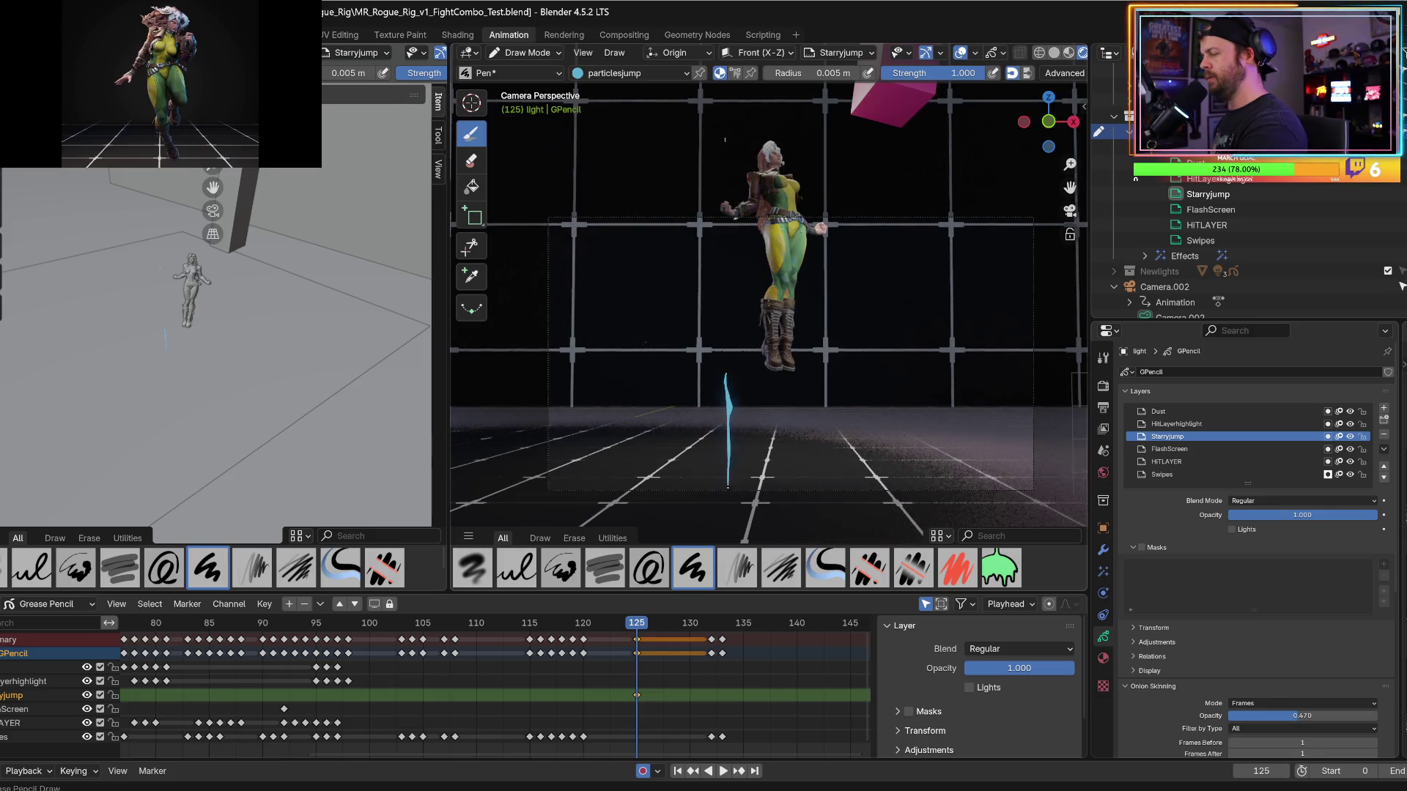
drag(818, 377, 822, 492)
drag(759, 412, 760, 492)
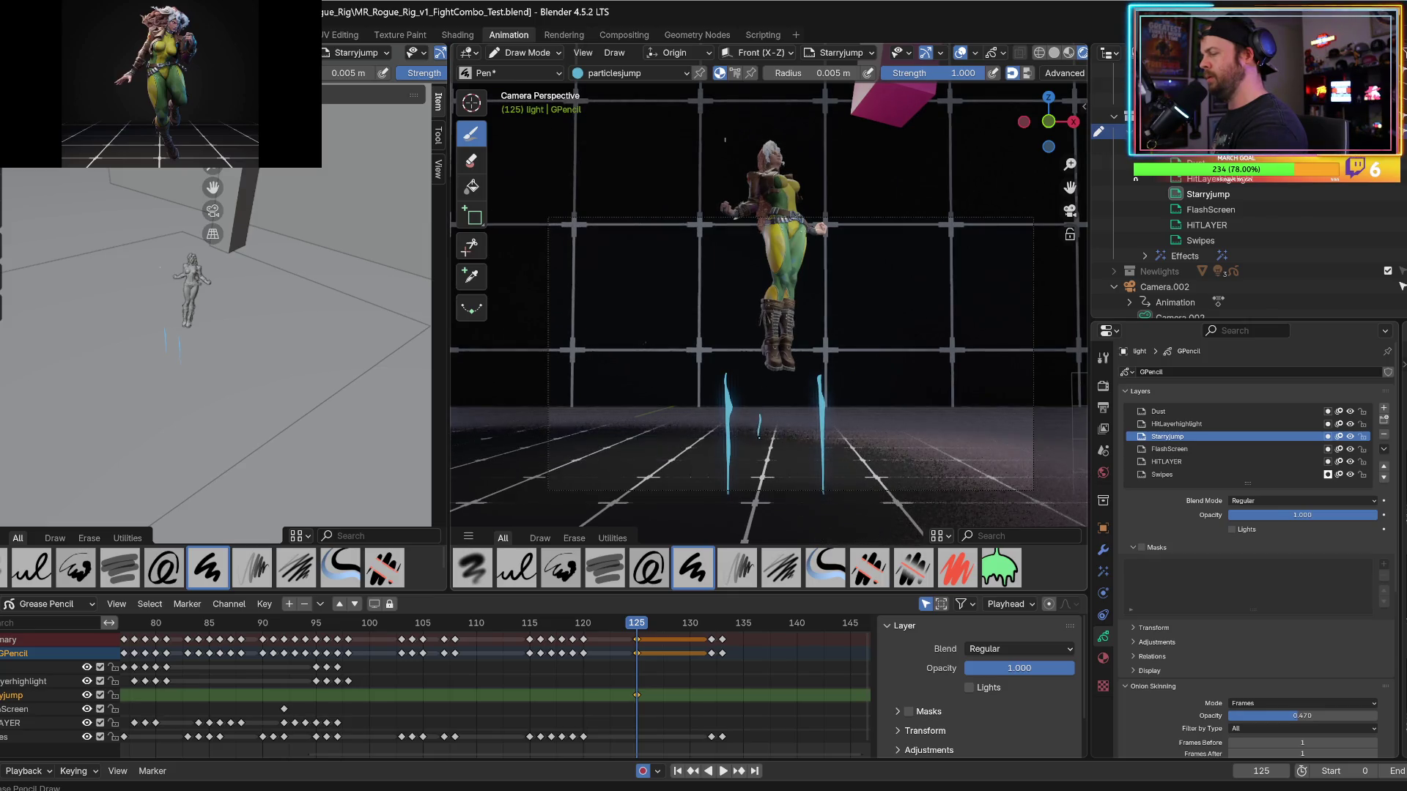
drag(786, 381, 787, 443)
Draw three more cyan streaks on frame 126 and play them back.
key(Left)
key(Right)
key(Left)
key(Right)
key(Right)
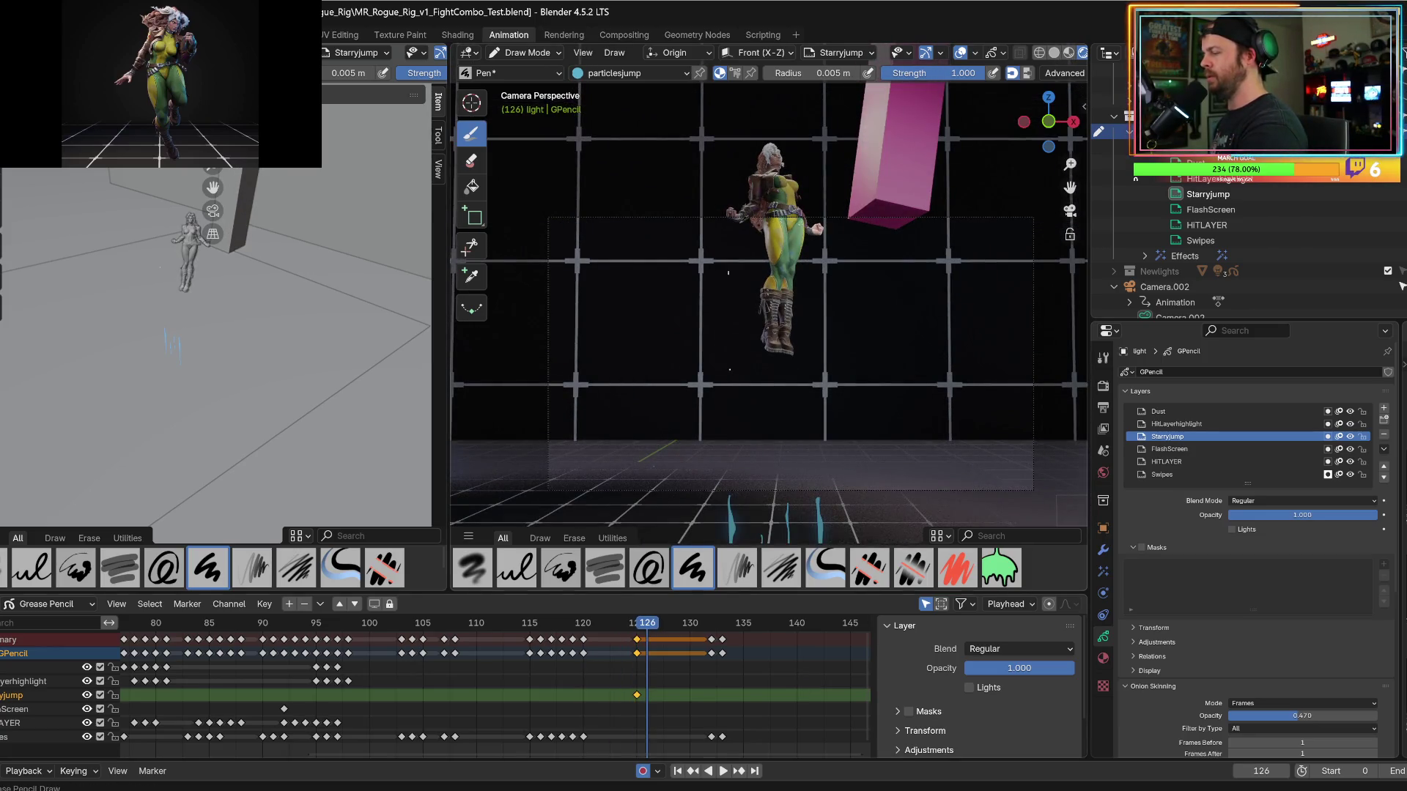
drag(730, 358, 734, 468)
drag(775, 370, 781, 513)
drag(806, 371, 817, 541)
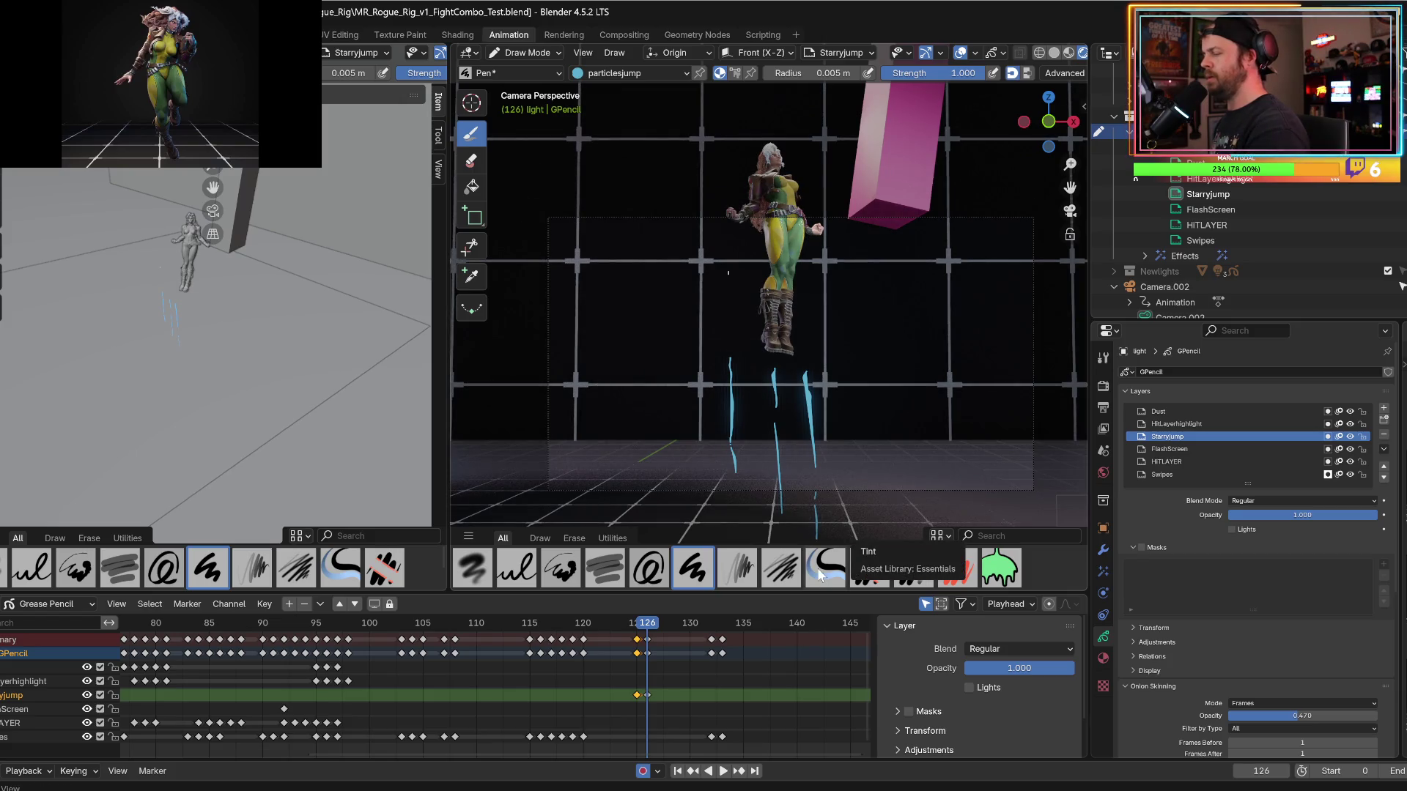
click(606, 620)
key(space)
Add a single cyan streak under Rogue on frame 127.
click(621, 629)
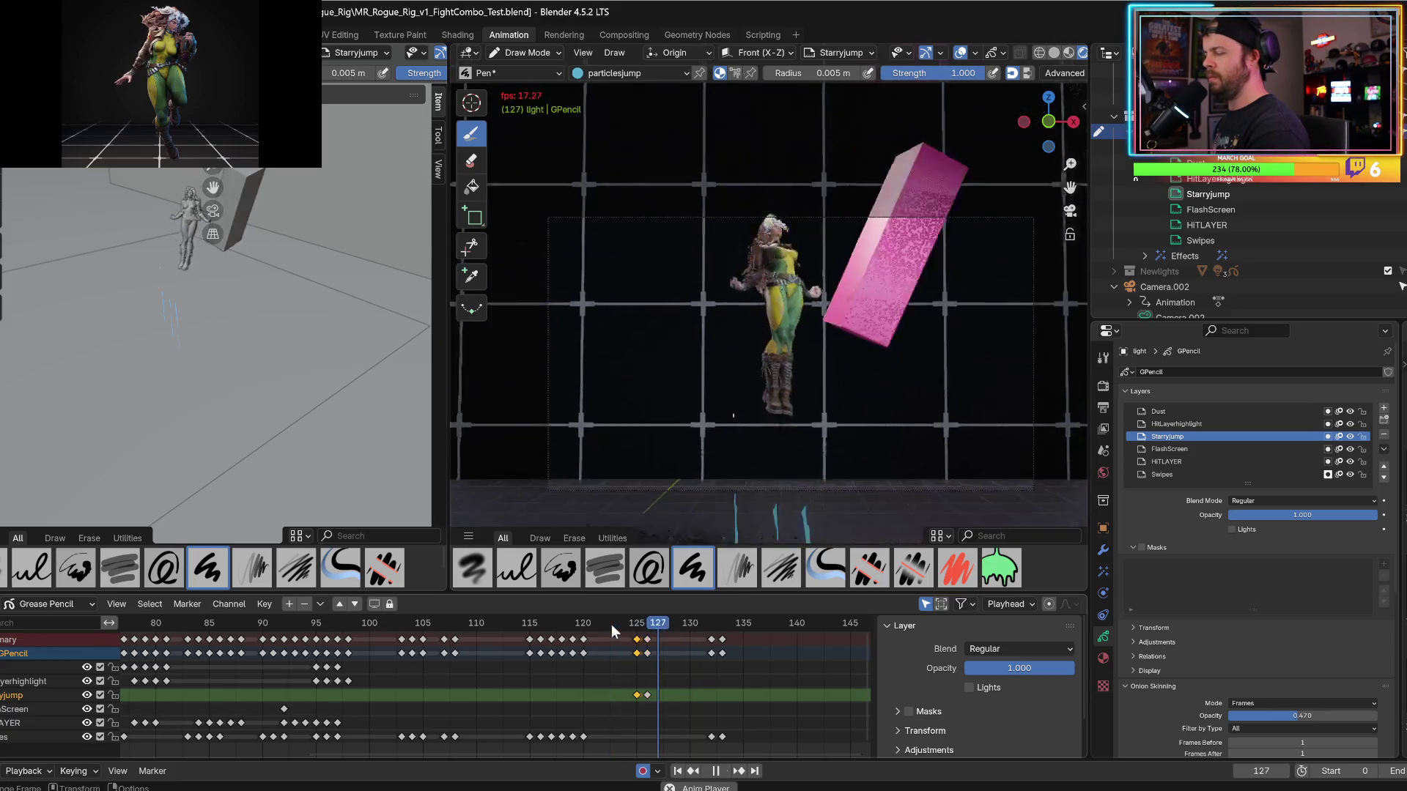
key(space)
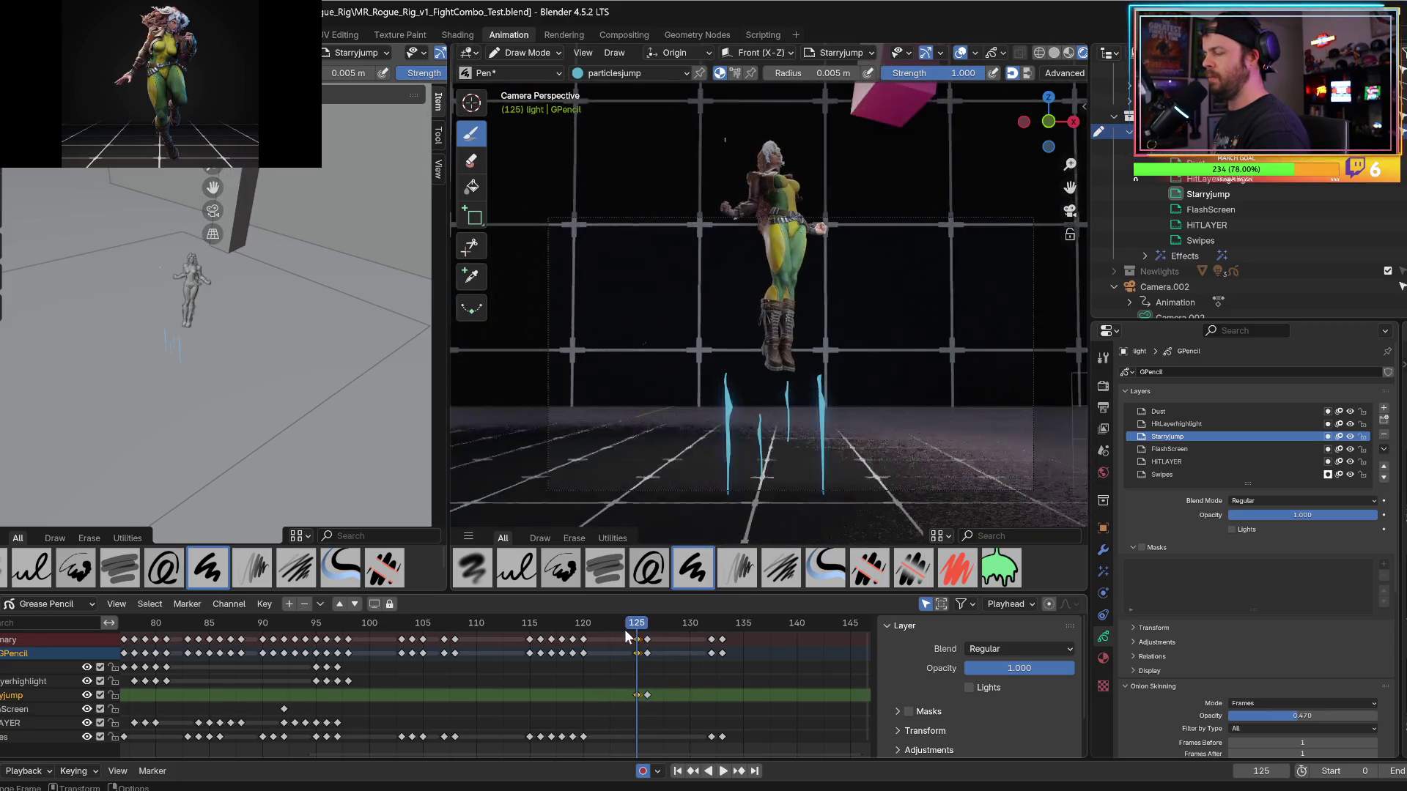
key(Up)
key(Up)
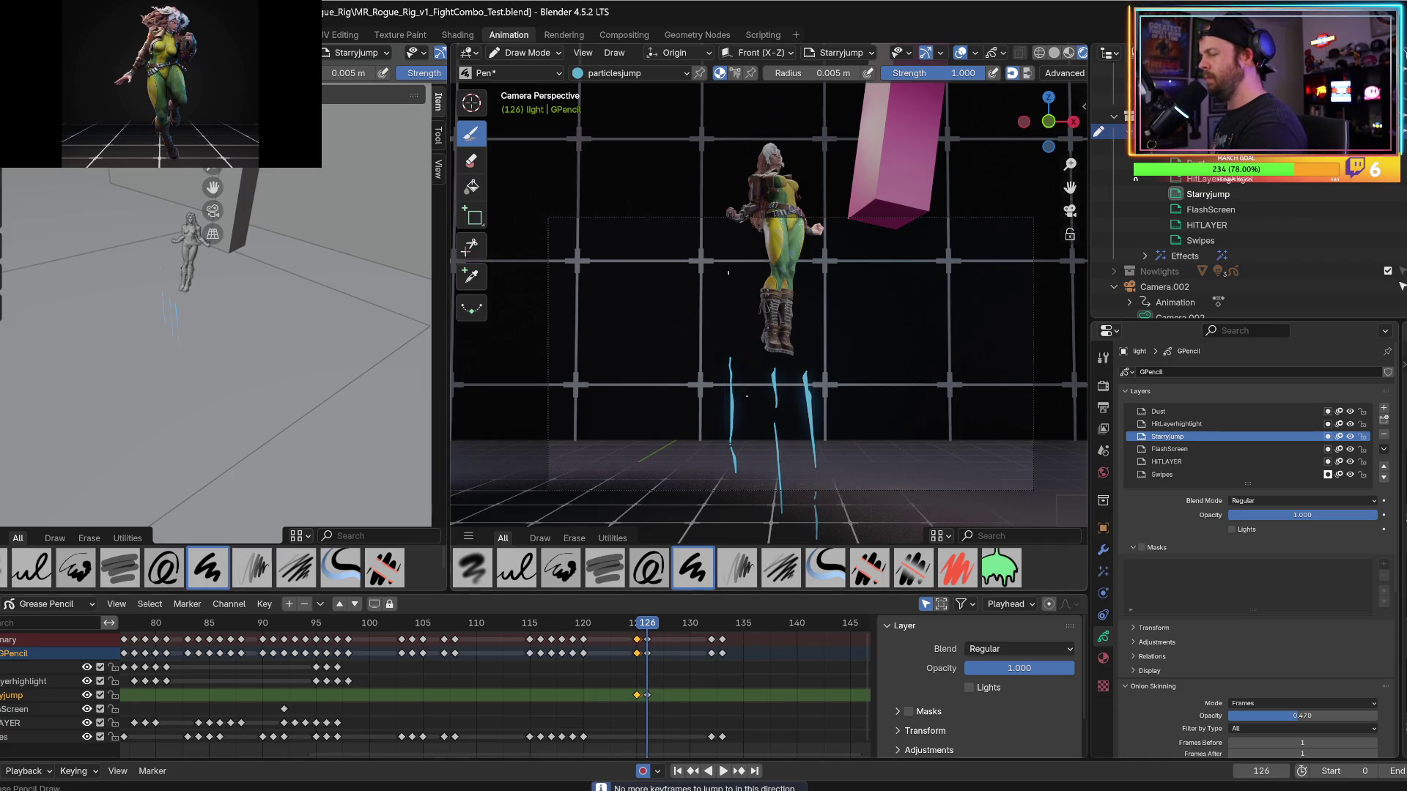
key(Right)
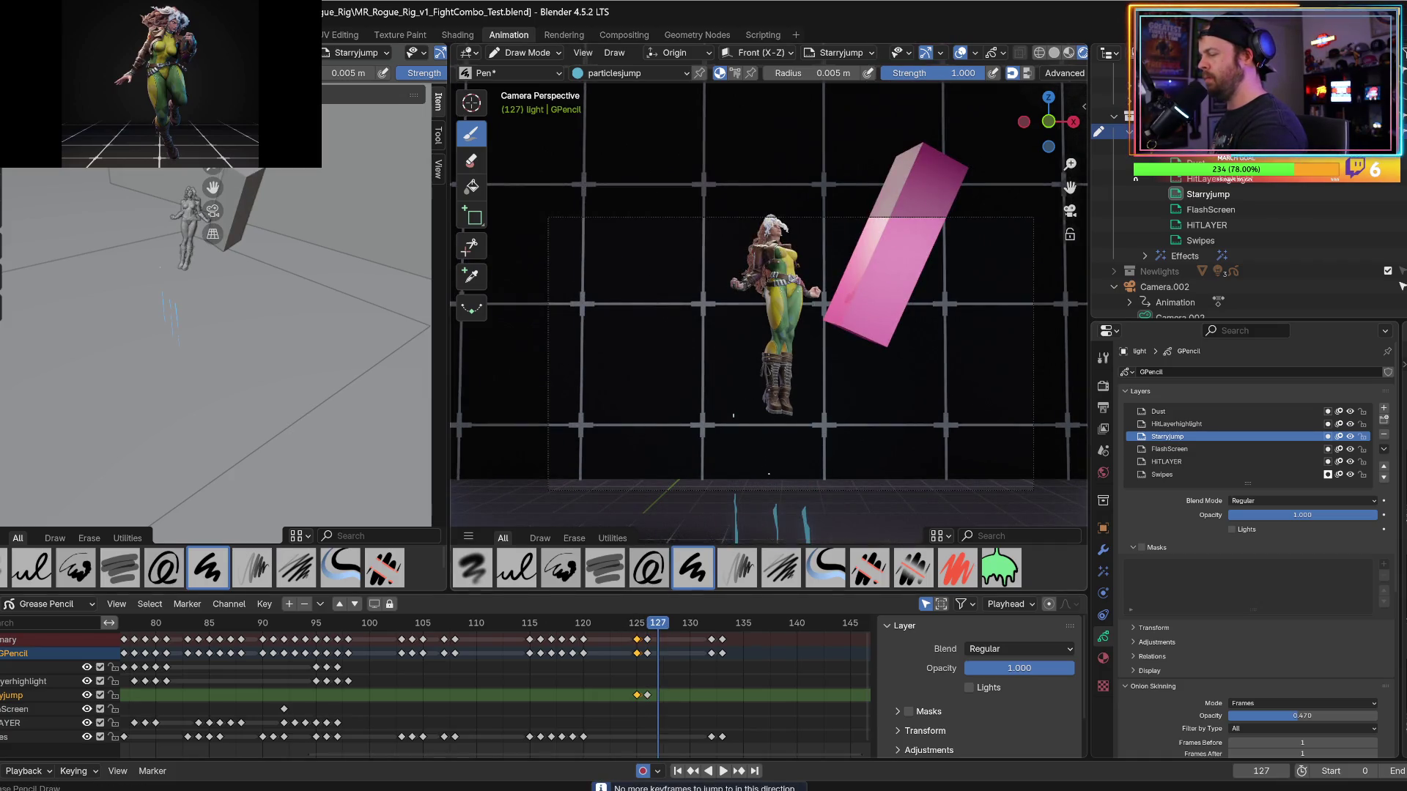
mouse_move(775, 459)
mouse_down()
mouse_move(777, 513)
mouse_move(746, 540)
mouse_up()
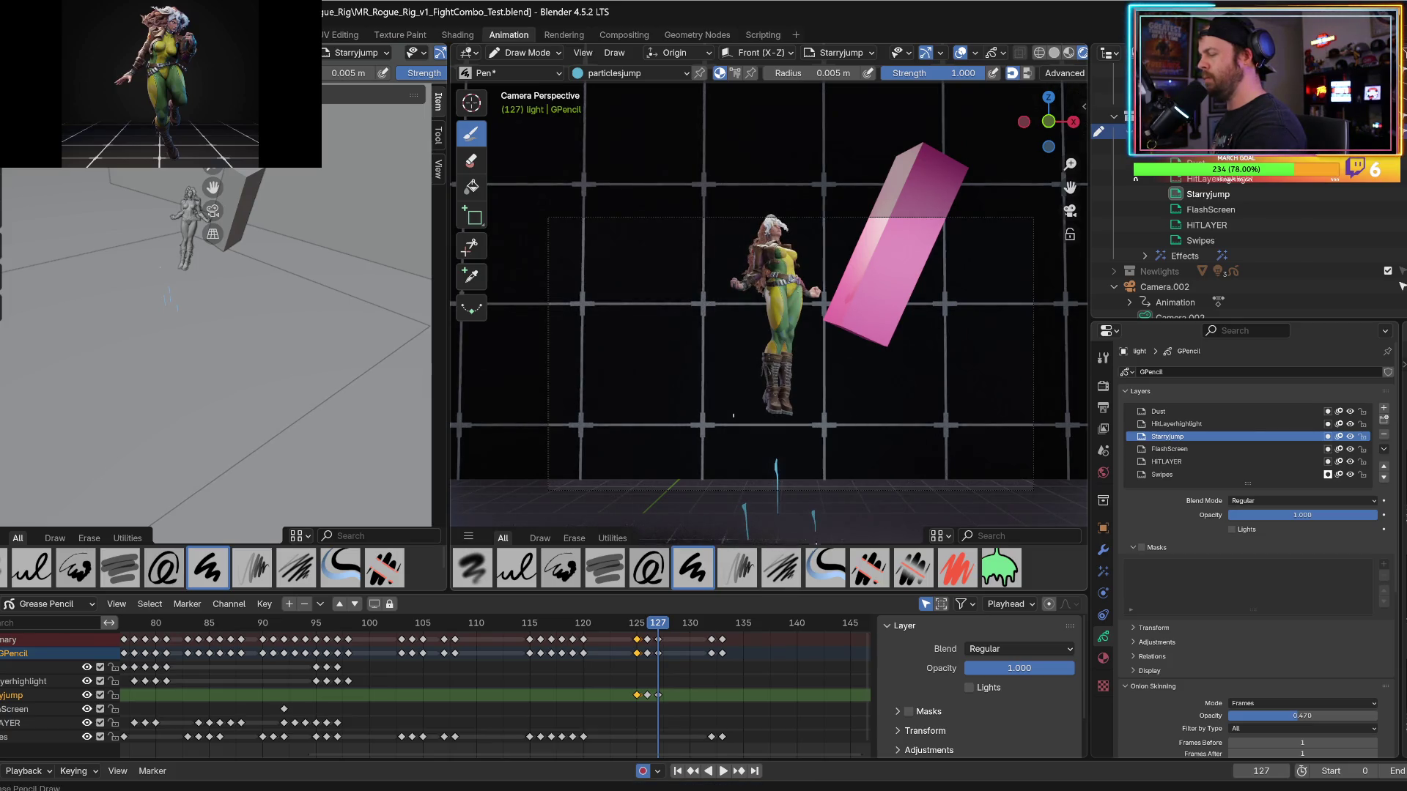
key(Right)
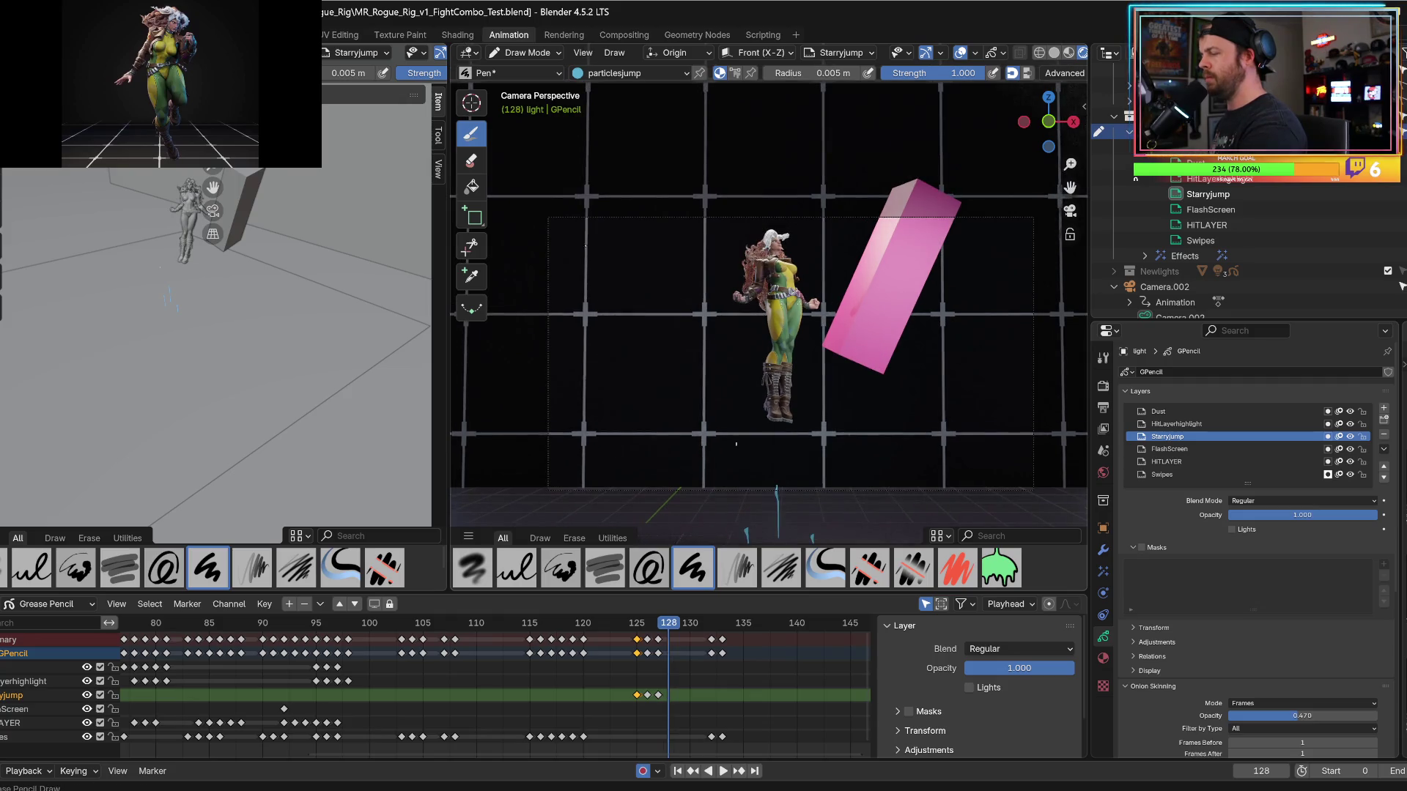
Replay the jump from frame 115 to review the streaks through frame 132.
key(space)
key(space)
key(space)
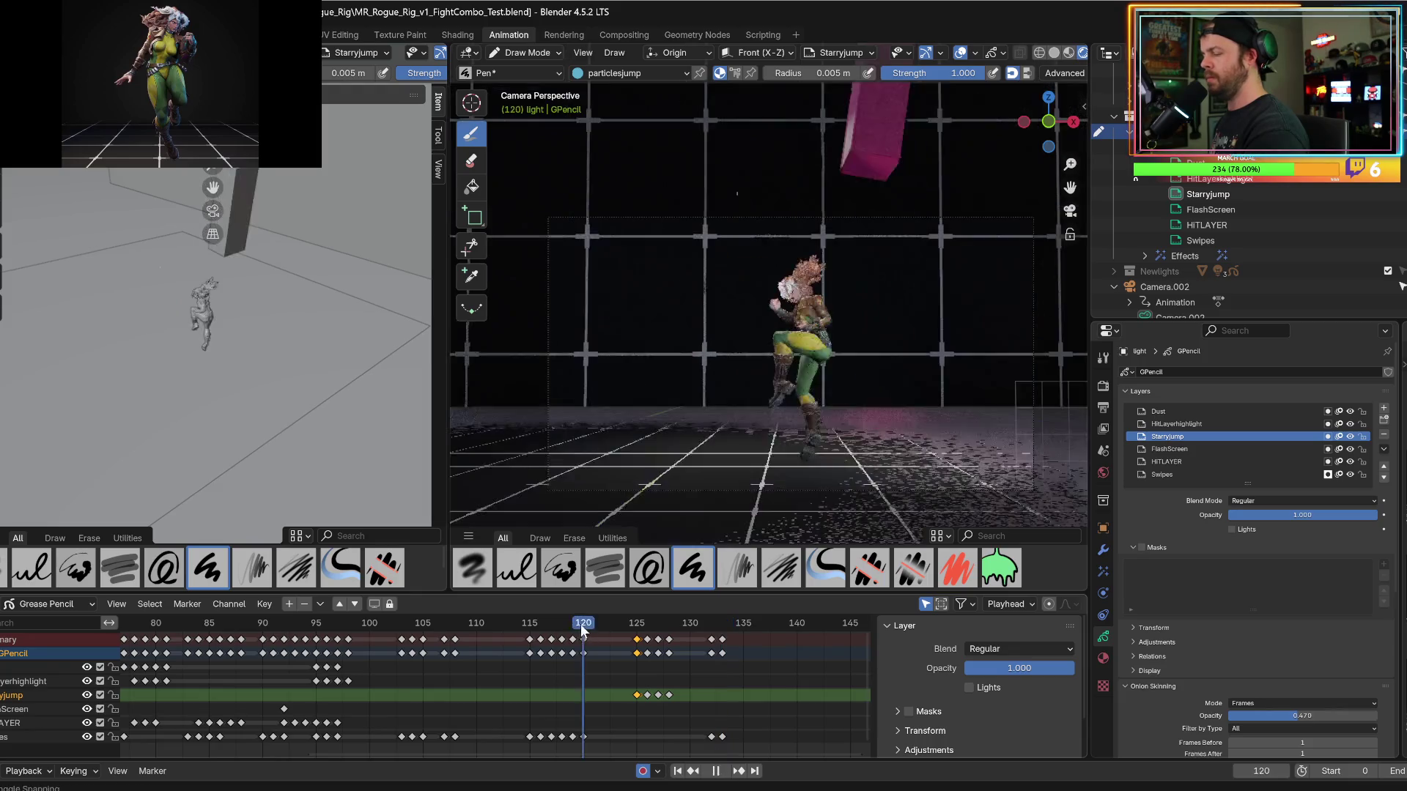
key(space)
click(530, 628)
key(space)
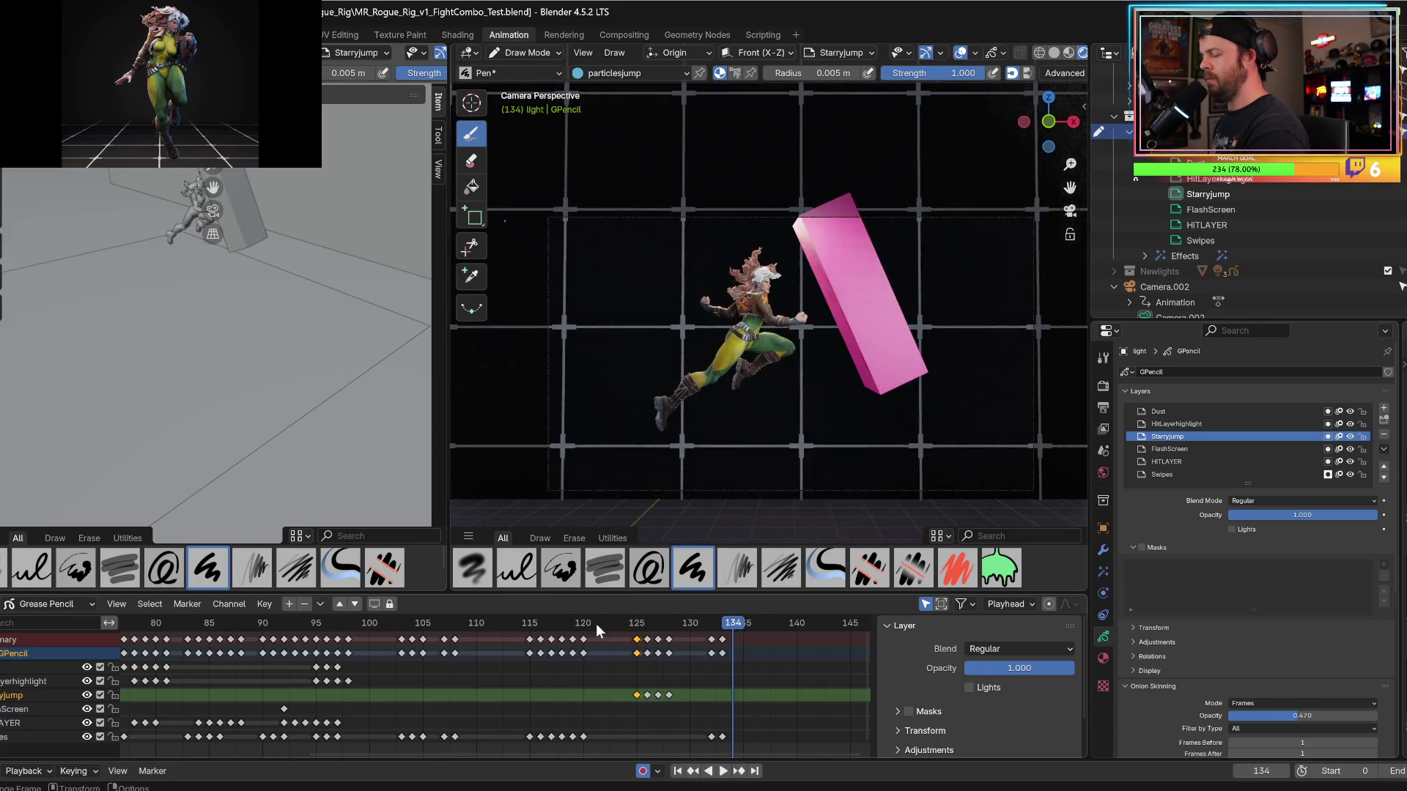
key(space)
click(663, 622)
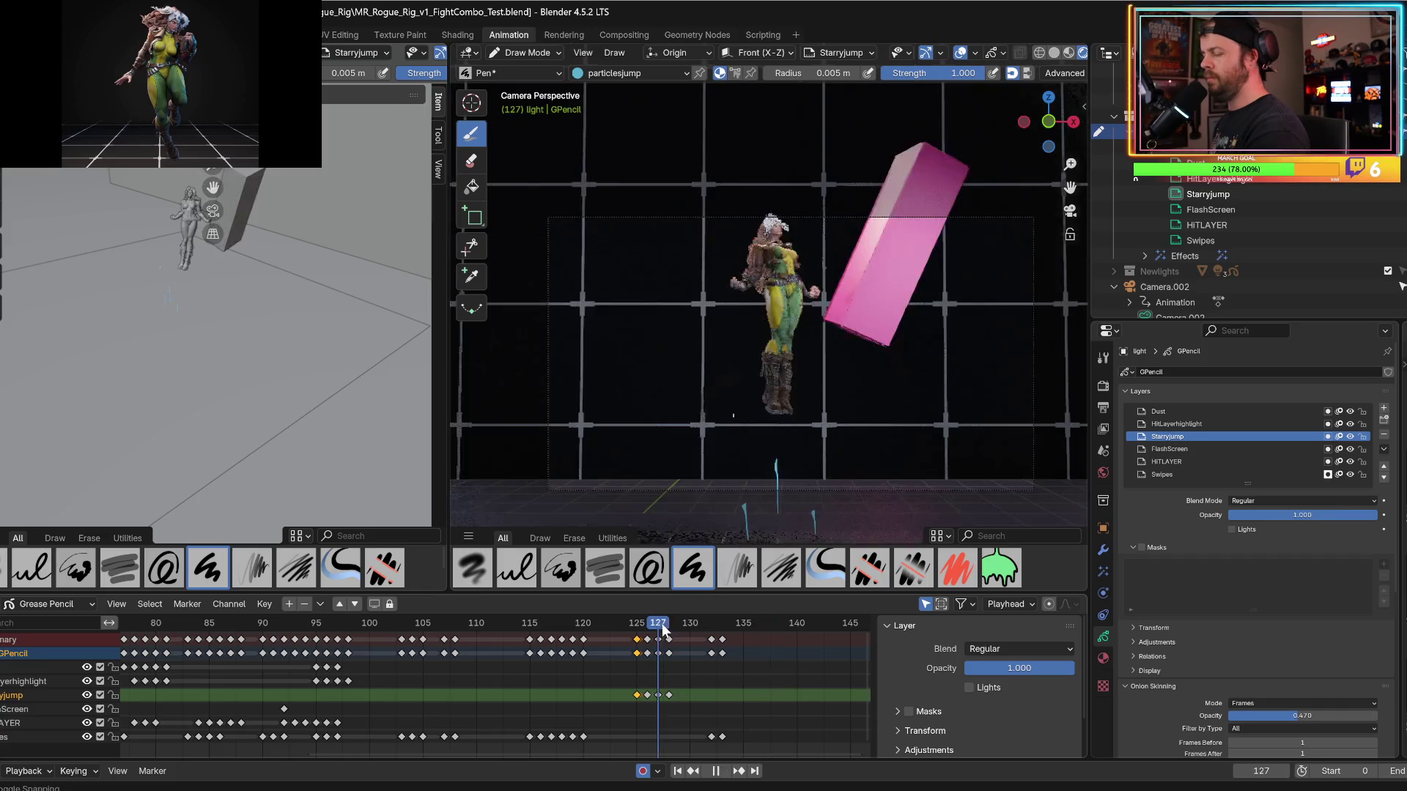
key(Right)
key(Right)
key(Right)
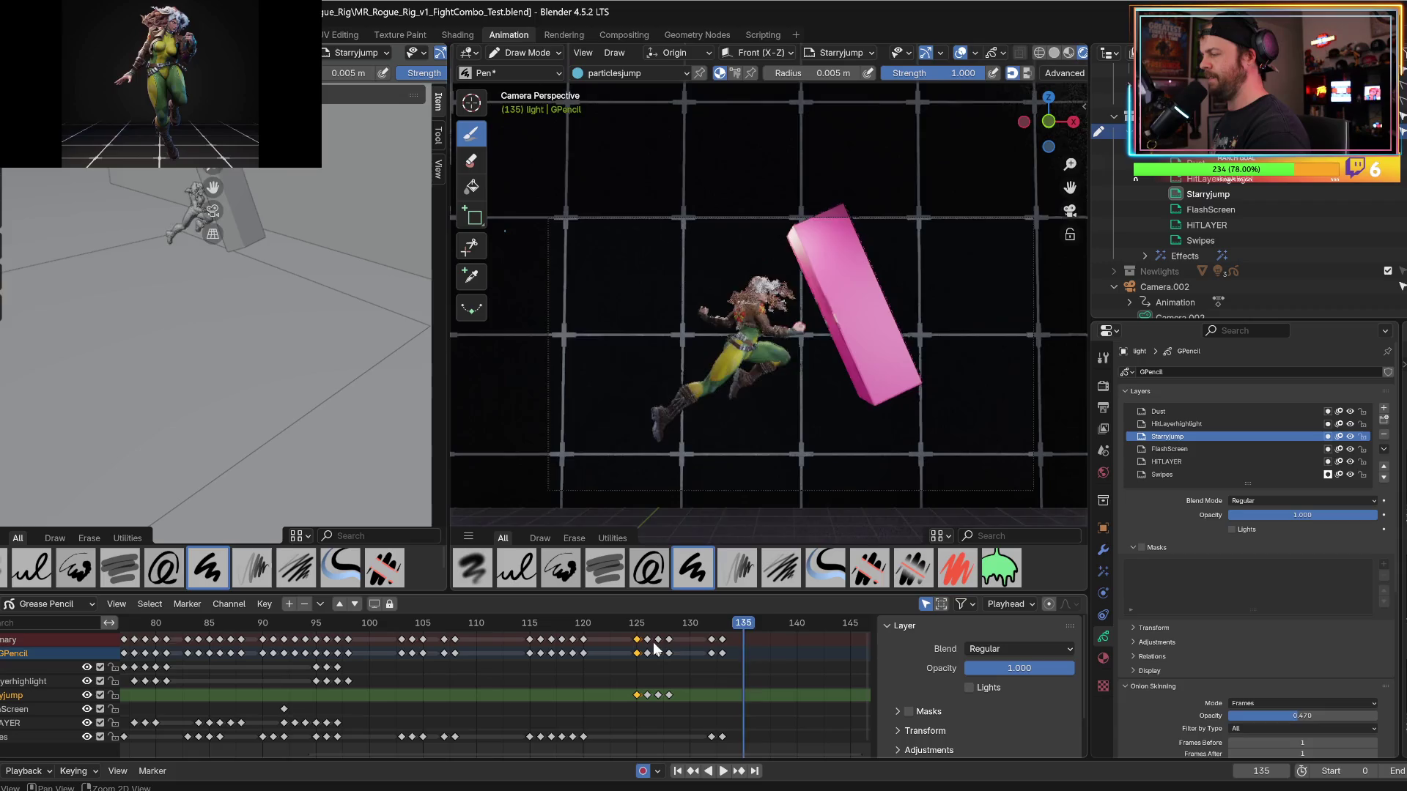
key(Escape)
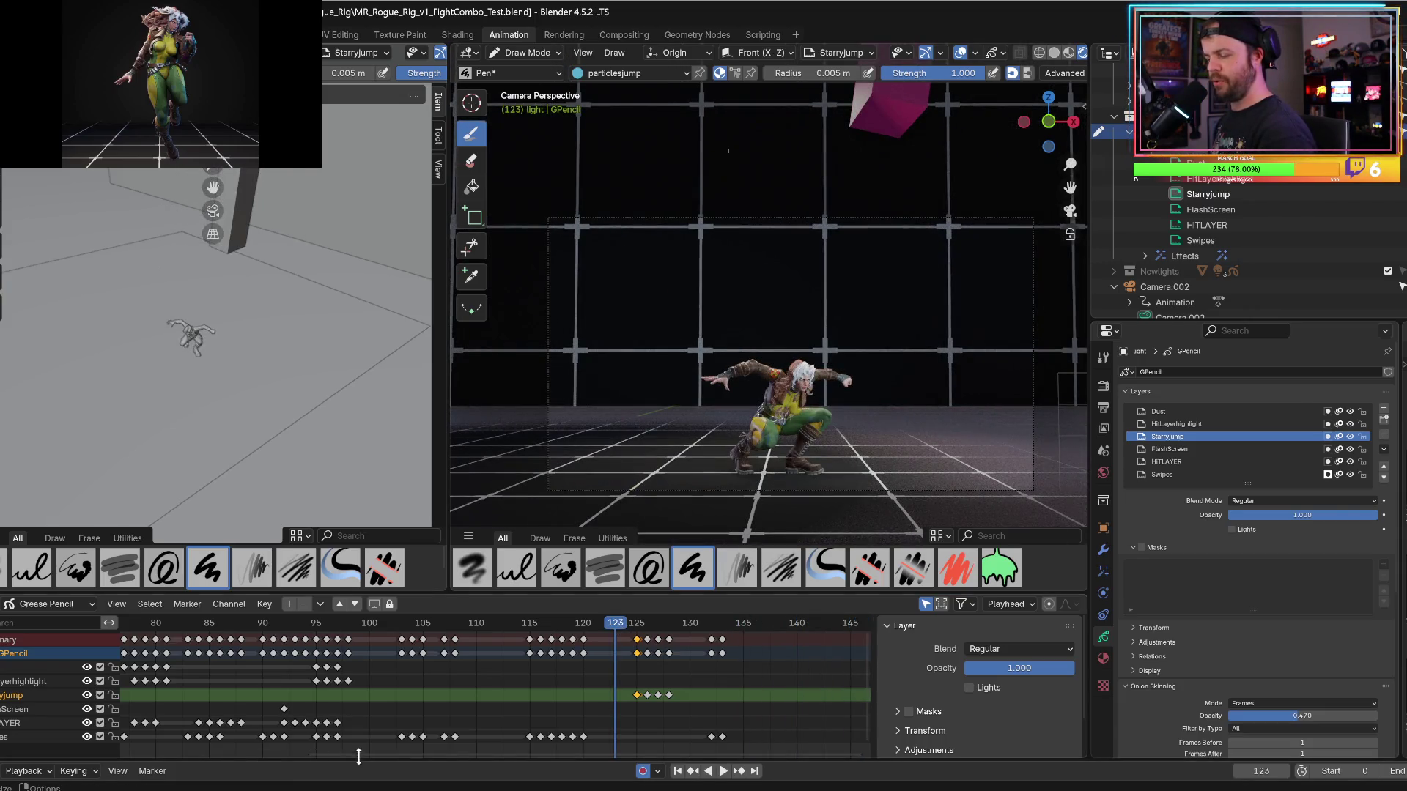
Scrub the dope sheet, replay up to the hit and settle on impact frame 132.
drag(368, 754, 553, 754)
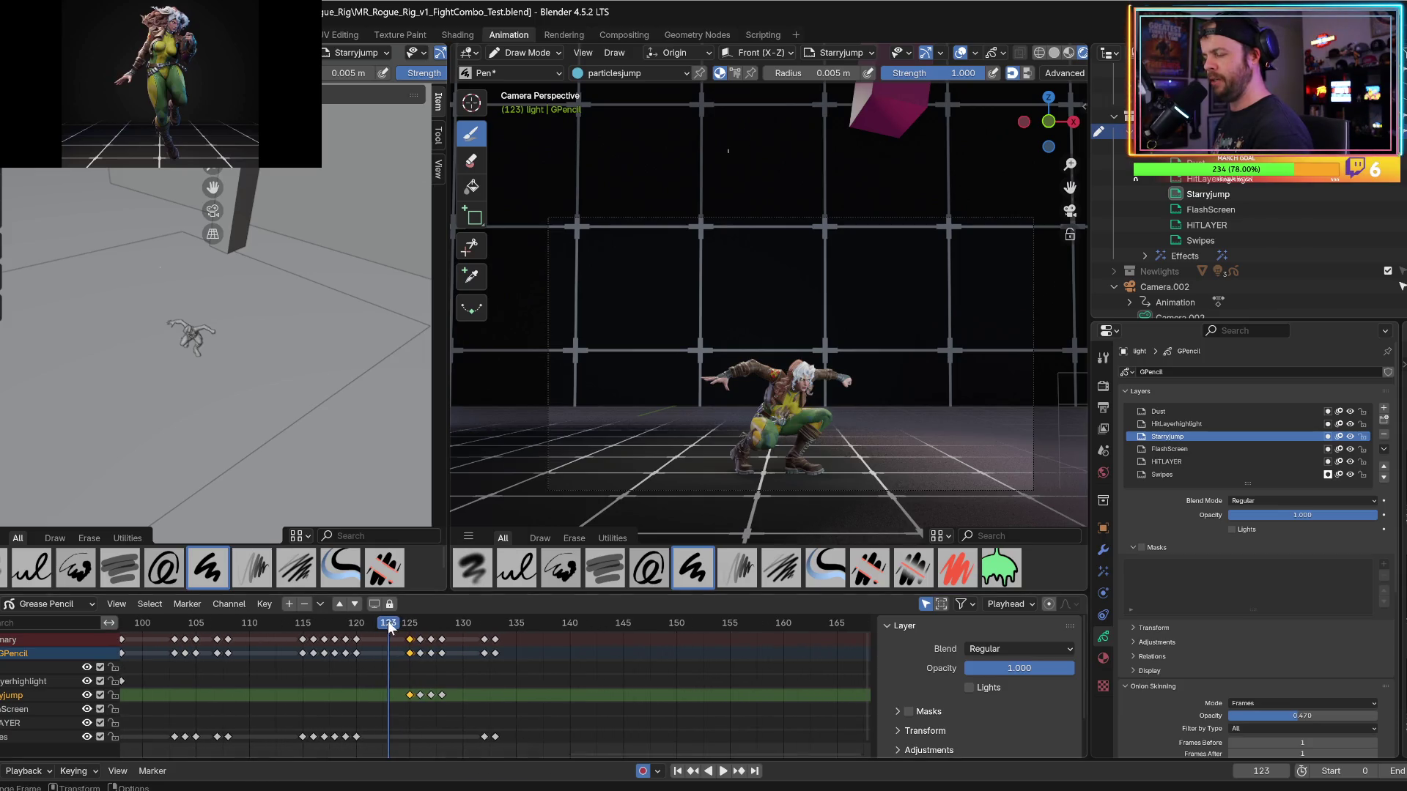
key(space)
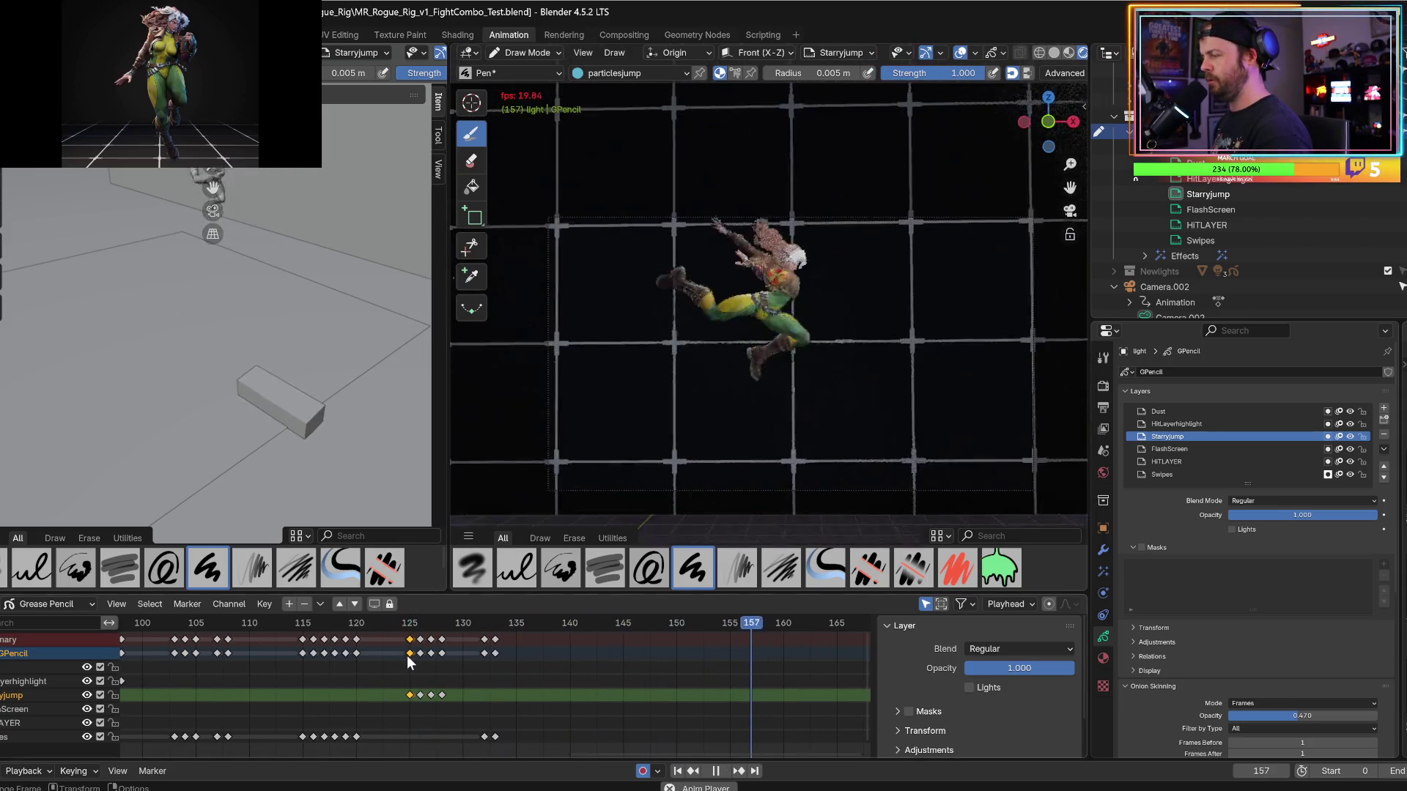
key(space)
key(space)
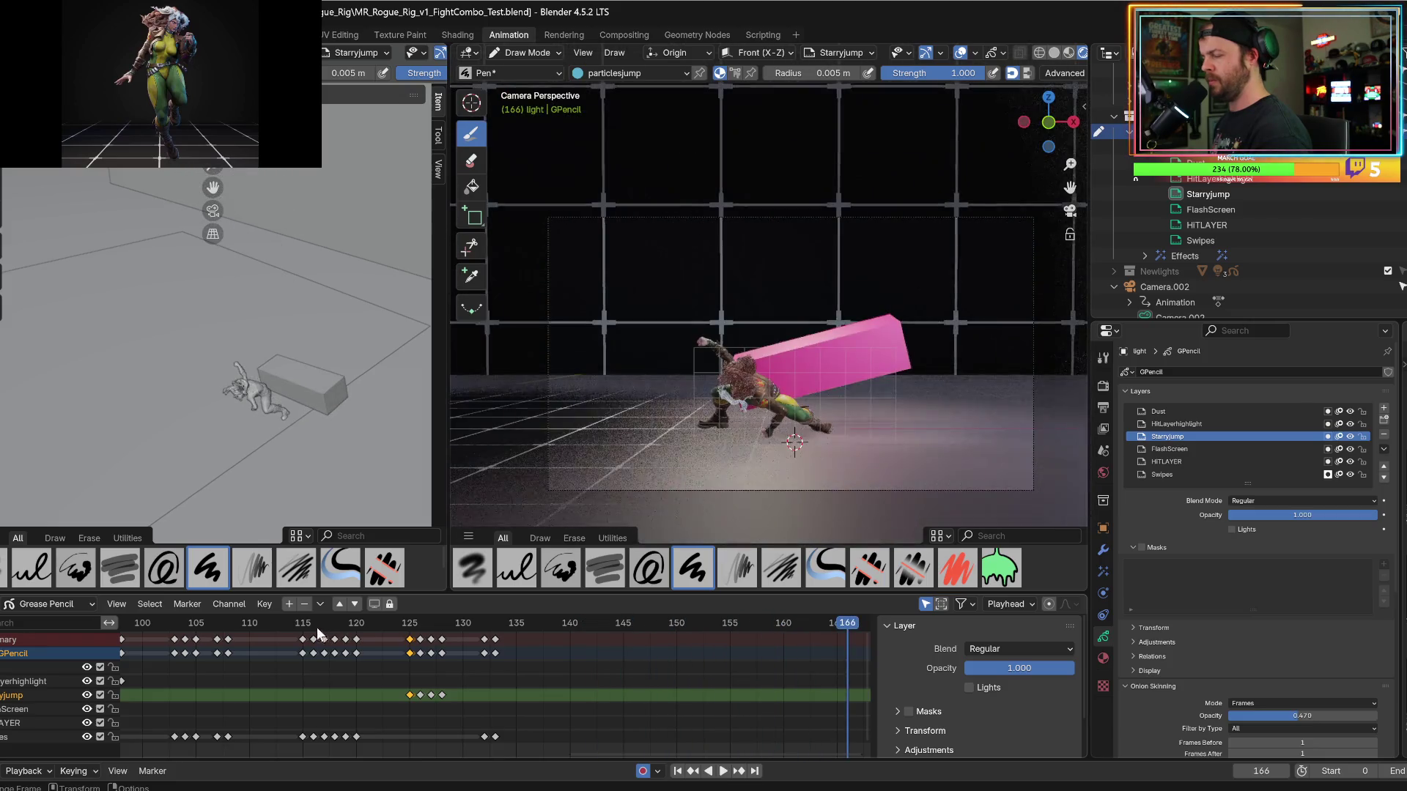
key(space)
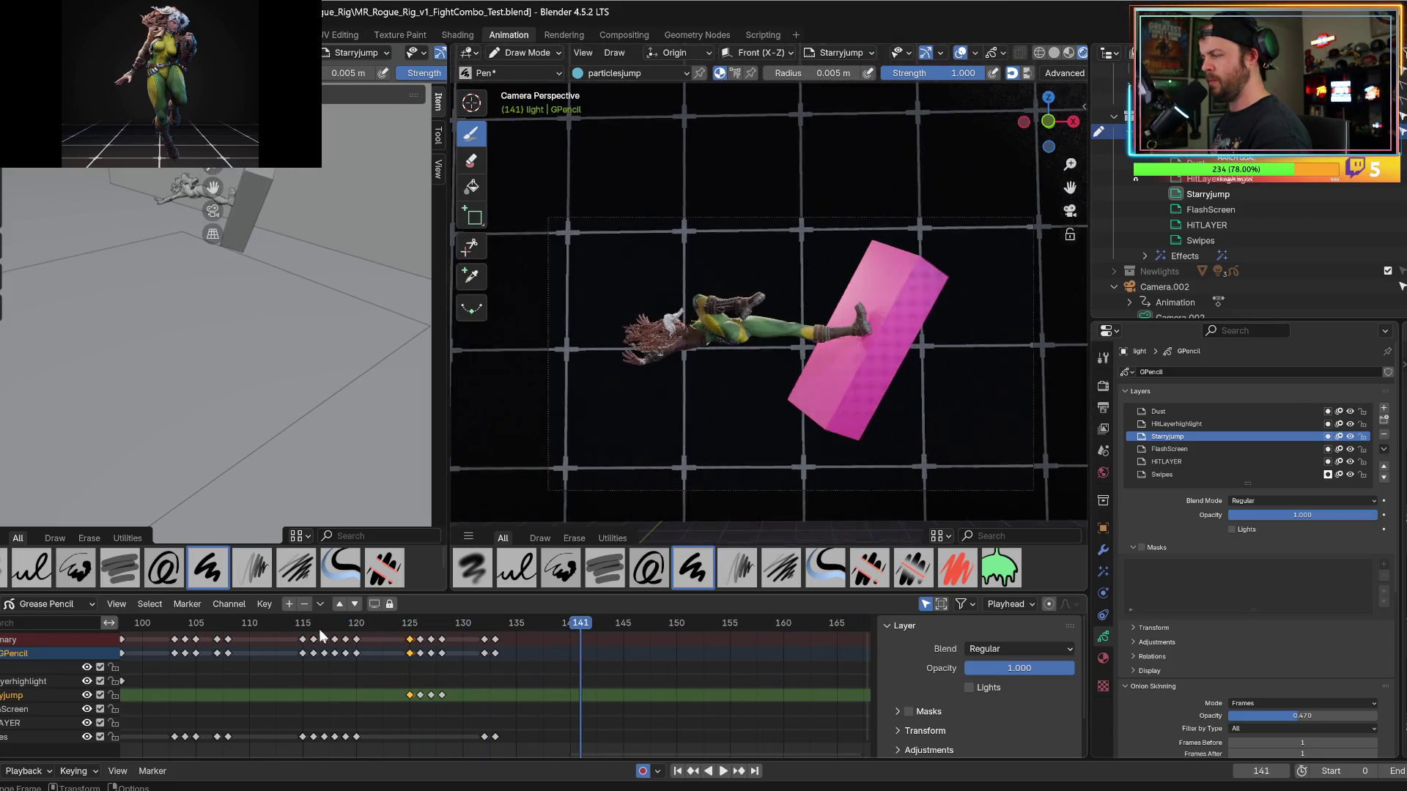
click(327, 627)
key(space)
key(space)
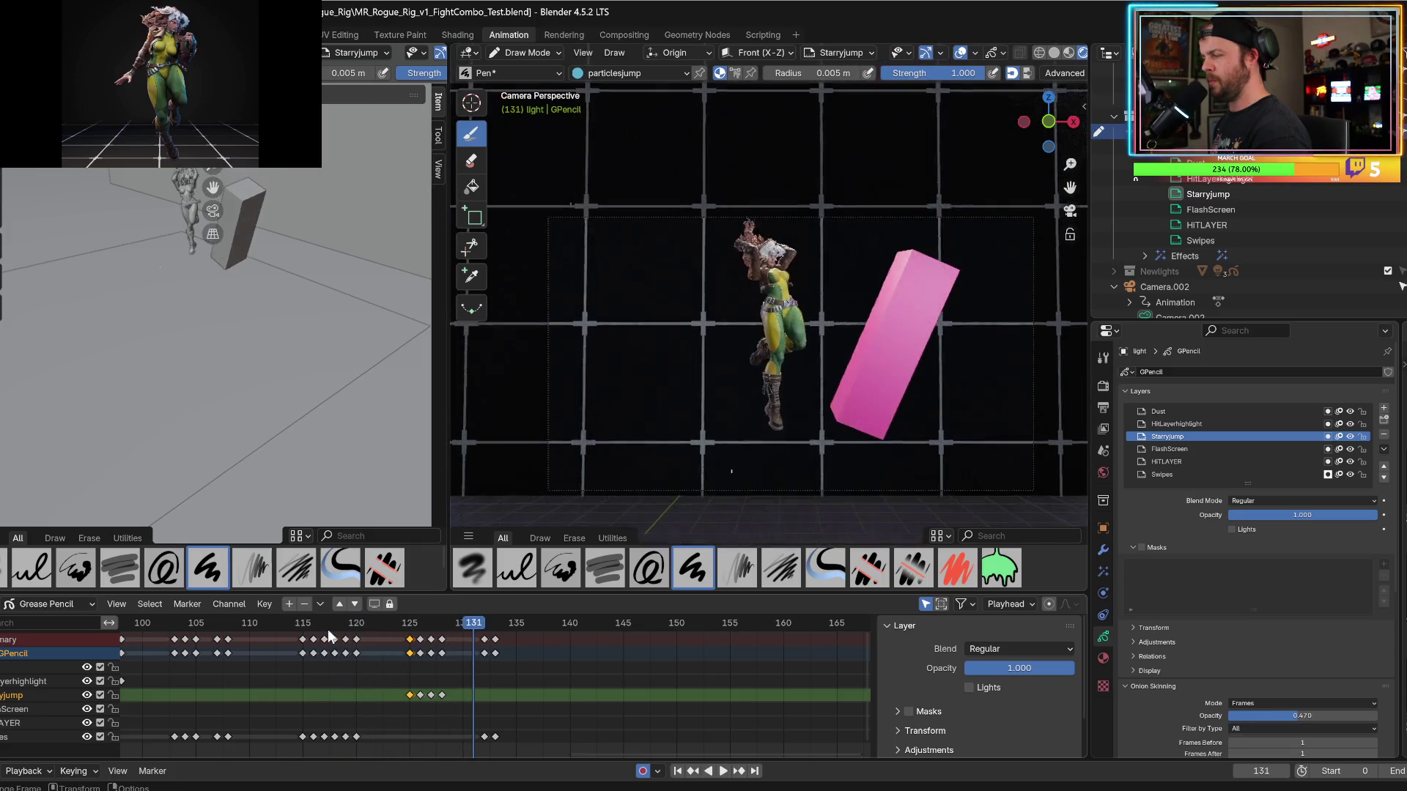
key(Right)
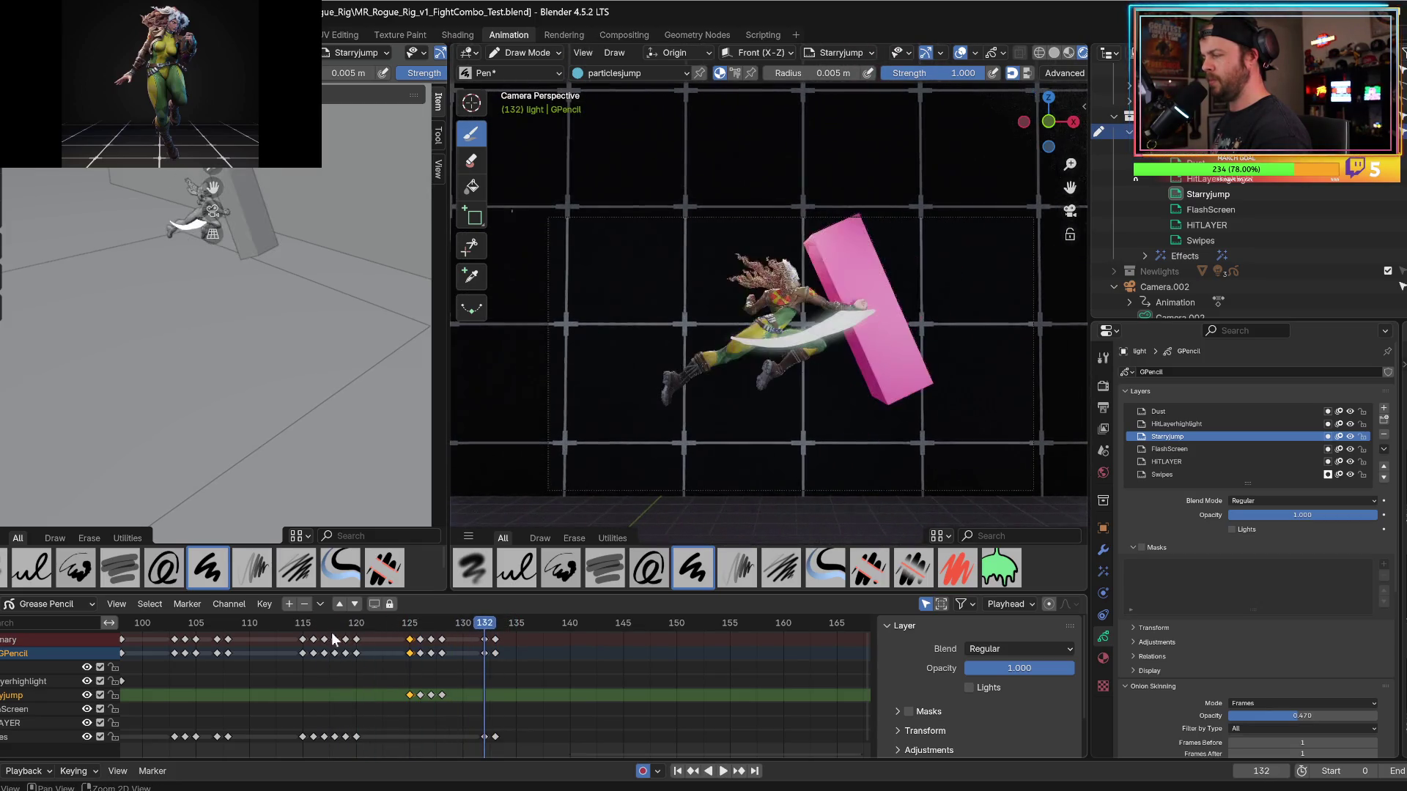
click(9, 724)
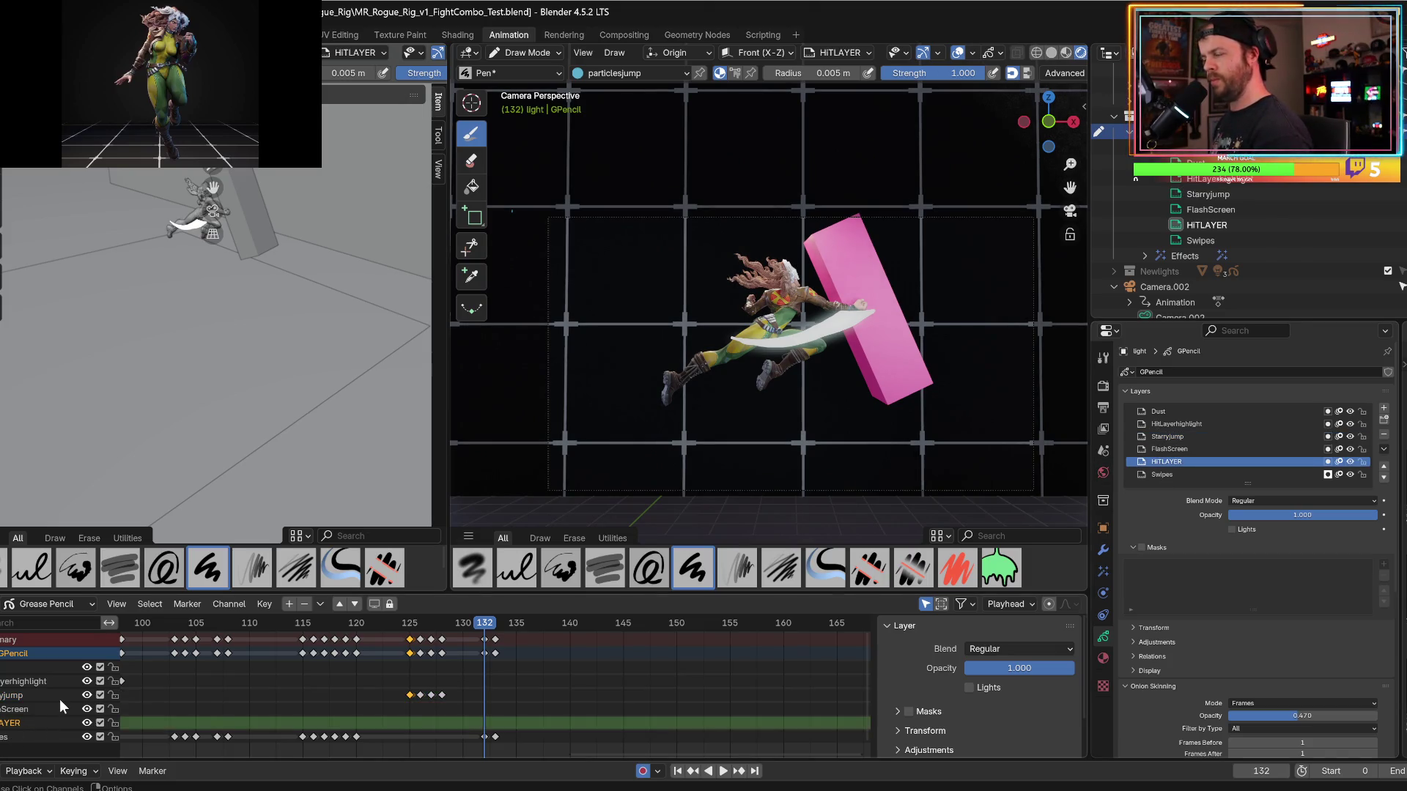
Using the HitColor material, draw a yellow impact star on the pink block at frame 132.
click(1103, 658)
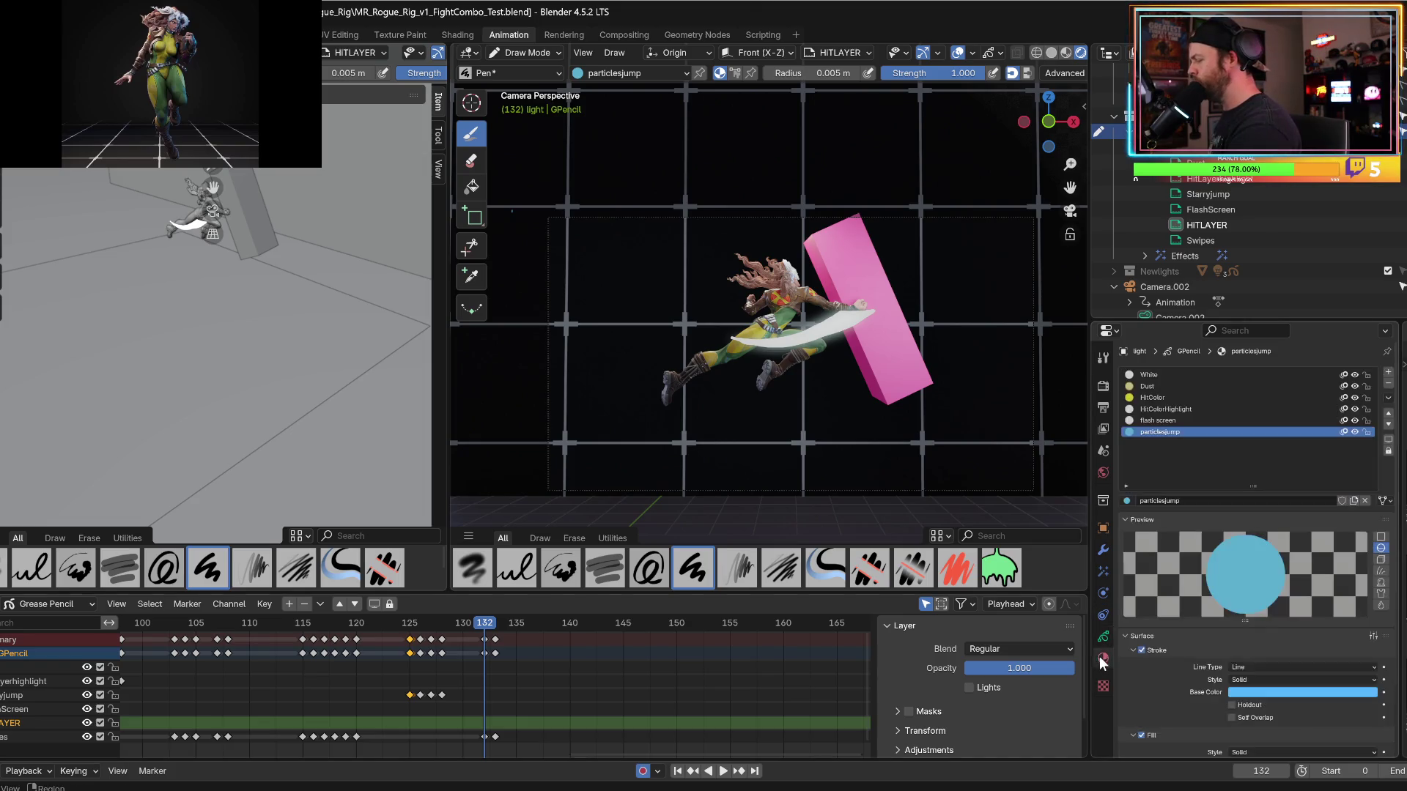
click(1151, 400)
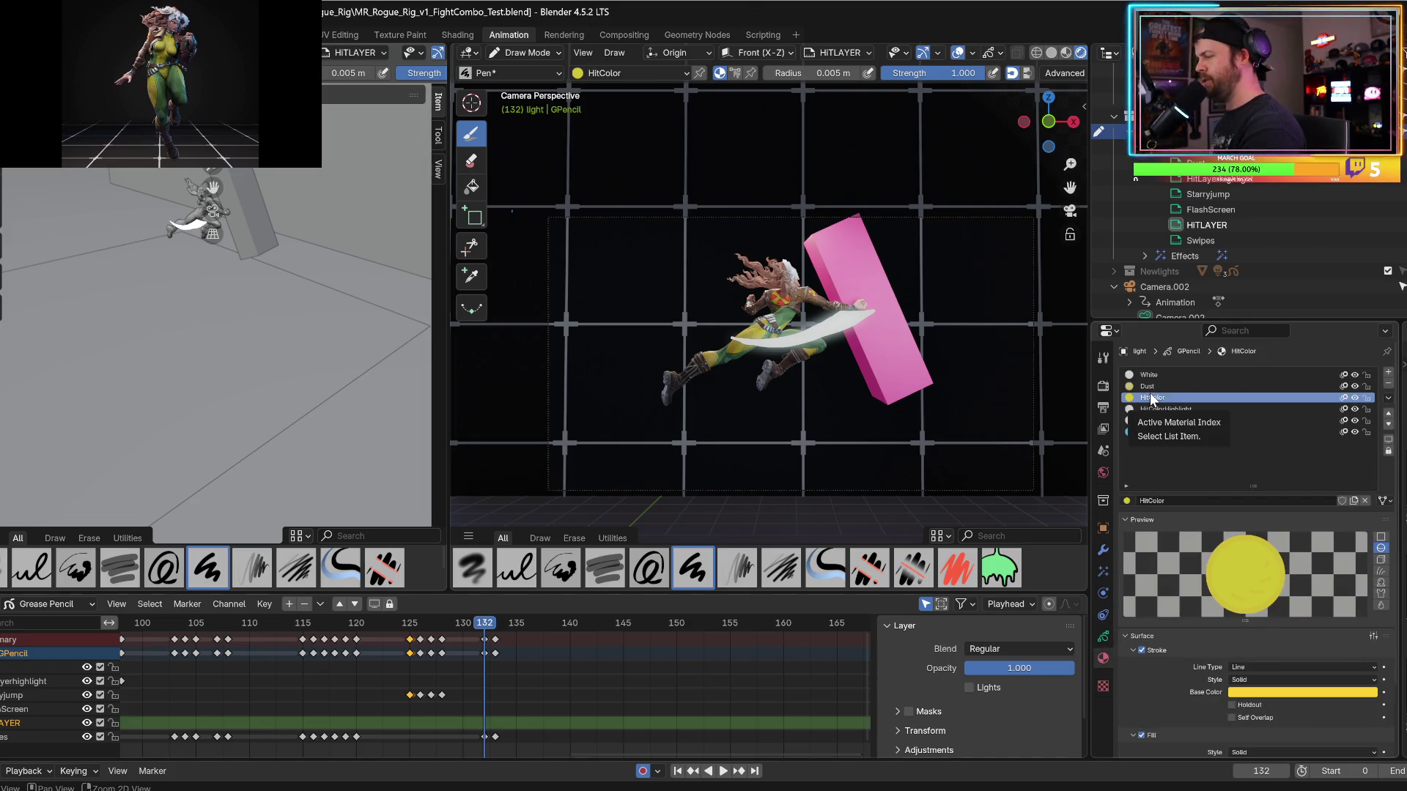
key(space)
key(Escape)
mouse_move(879, 243)
mouse_down()
mouse_move(870, 307)
mouse_move(835, 286)
mouse_up()
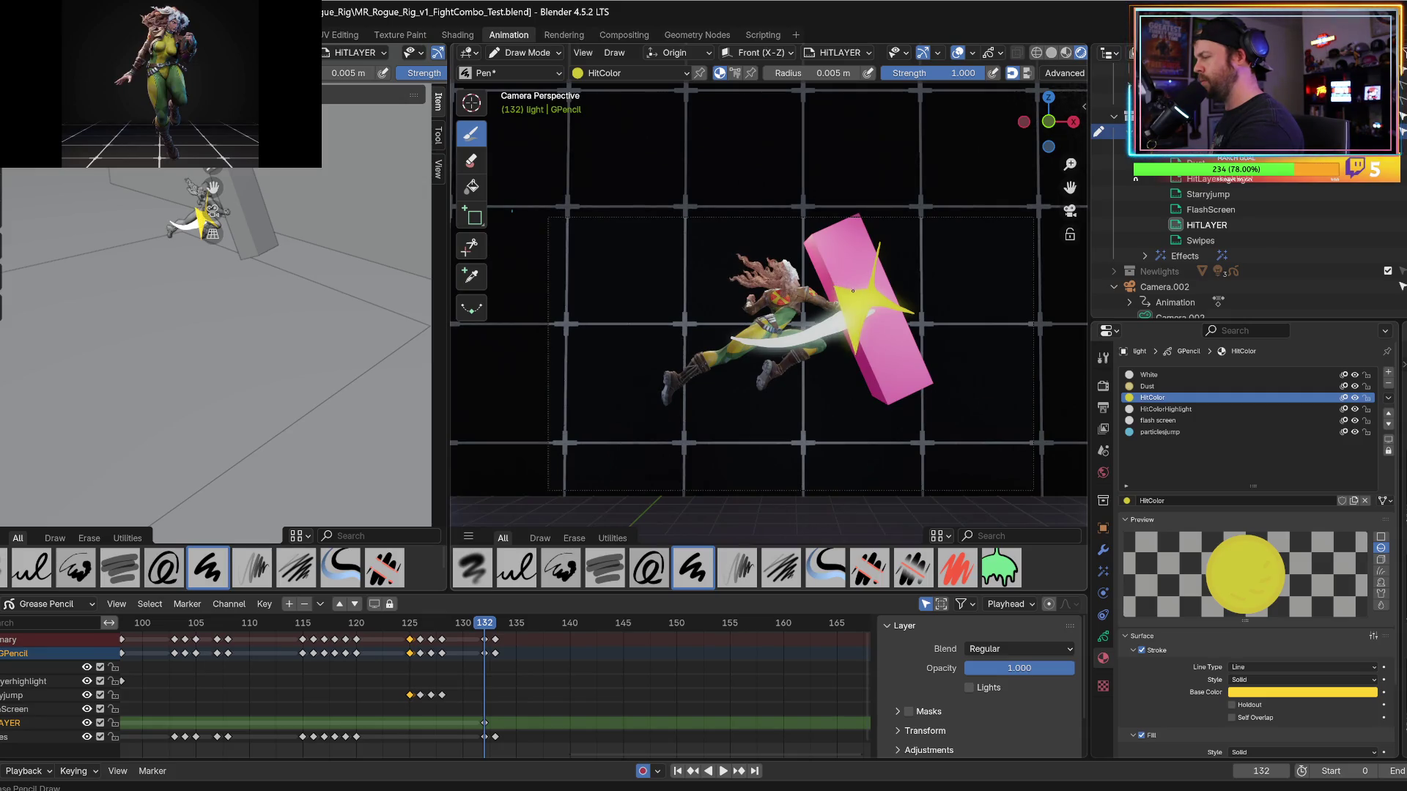
key(ctrl+z)
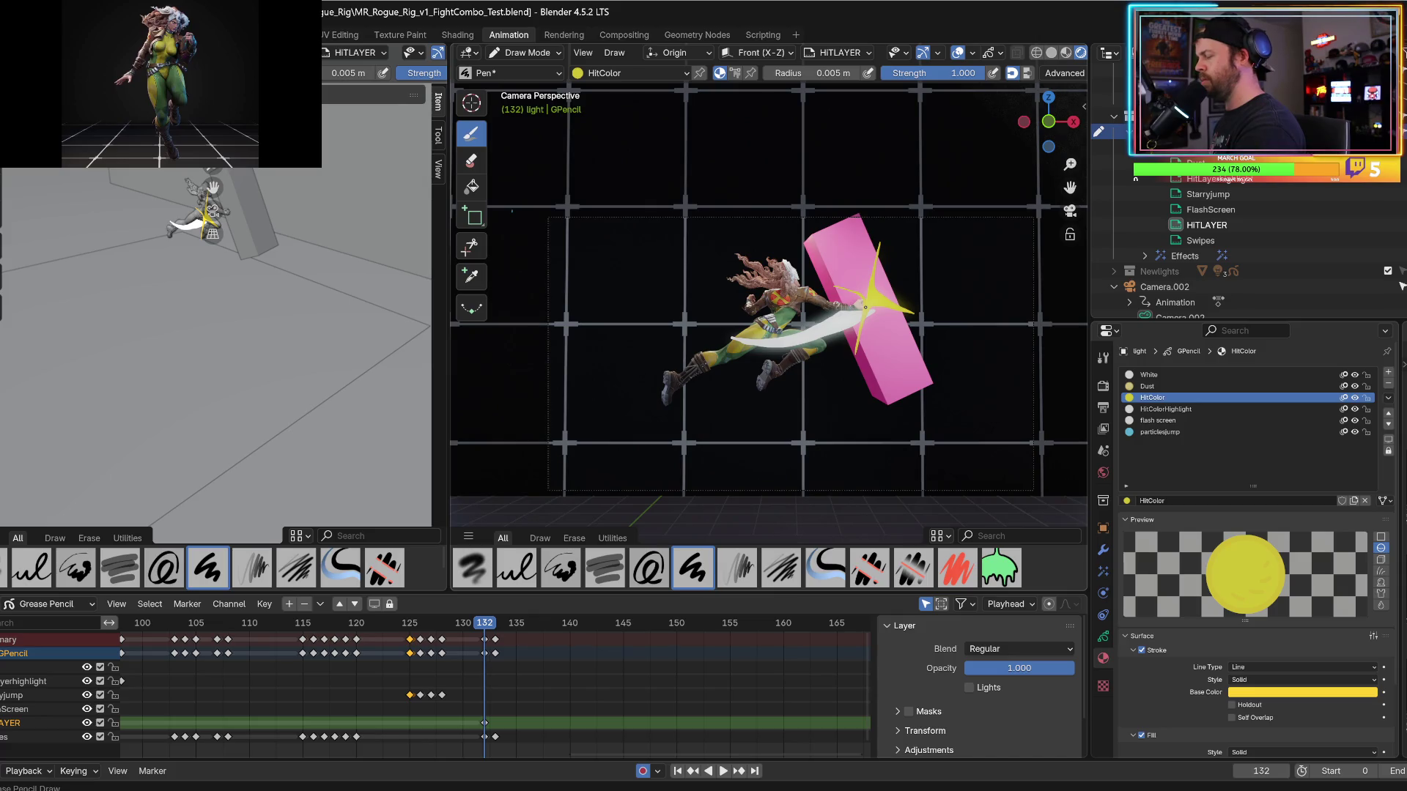
key(ctrl+z)
mouse_move(882, 247)
mouse_down()
mouse_move(880, 267)
mouse_move(822, 284)
mouse_up()
mouse_move(862, 336)
mouse_down()
mouse_move(883, 253)
mouse_move(919, 297)
mouse_move(890, 293)
mouse_up()
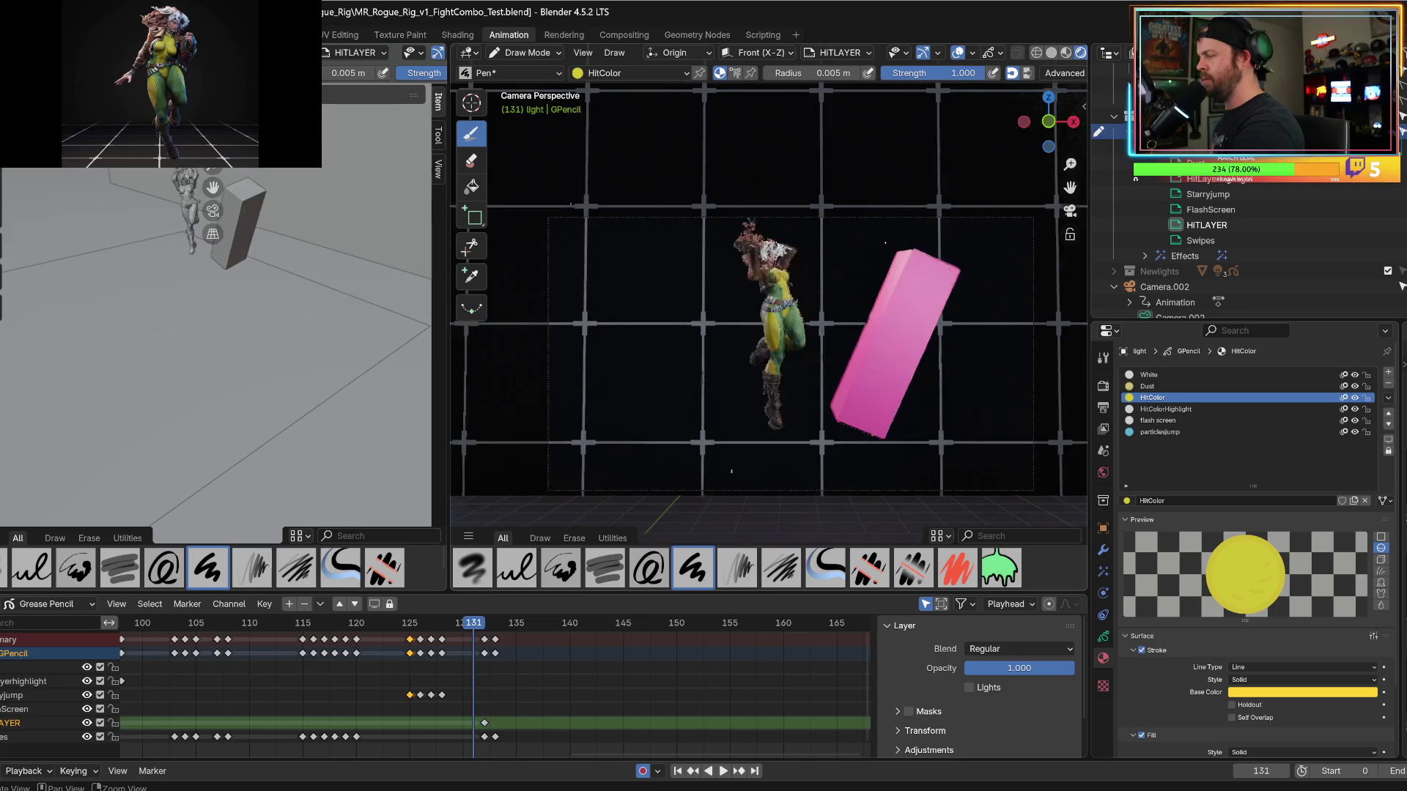
Try a filled yellow triangle on frame 133, then delete that frame's drawing keyframe.
key(Right)
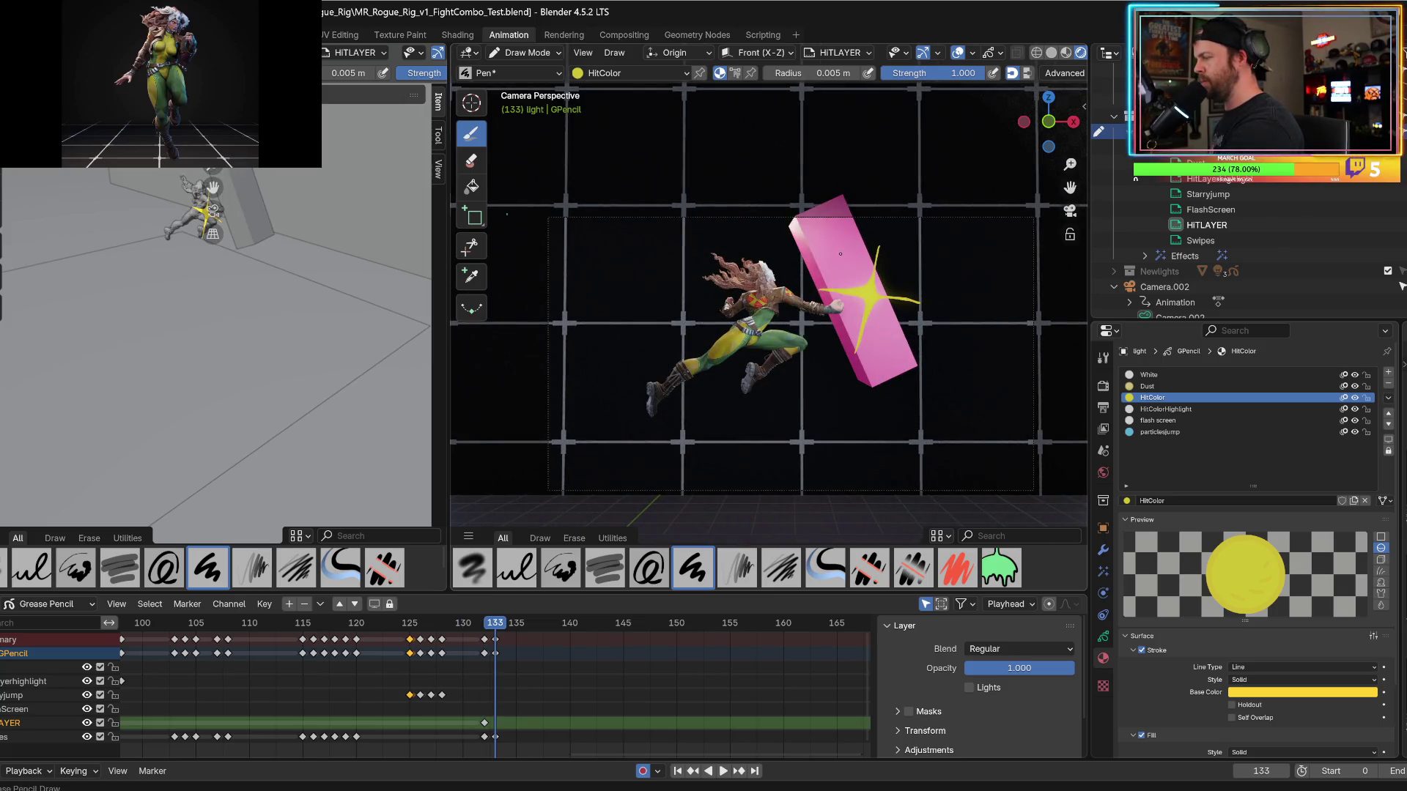
mouse_move(838, 243)
mouse_down()
mouse_move(854, 282)
mouse_move(813, 271)
mouse_move(848, 291)
mouse_move(835, 246)
mouse_move(803, 315)
mouse_move(852, 296)
mouse_up()
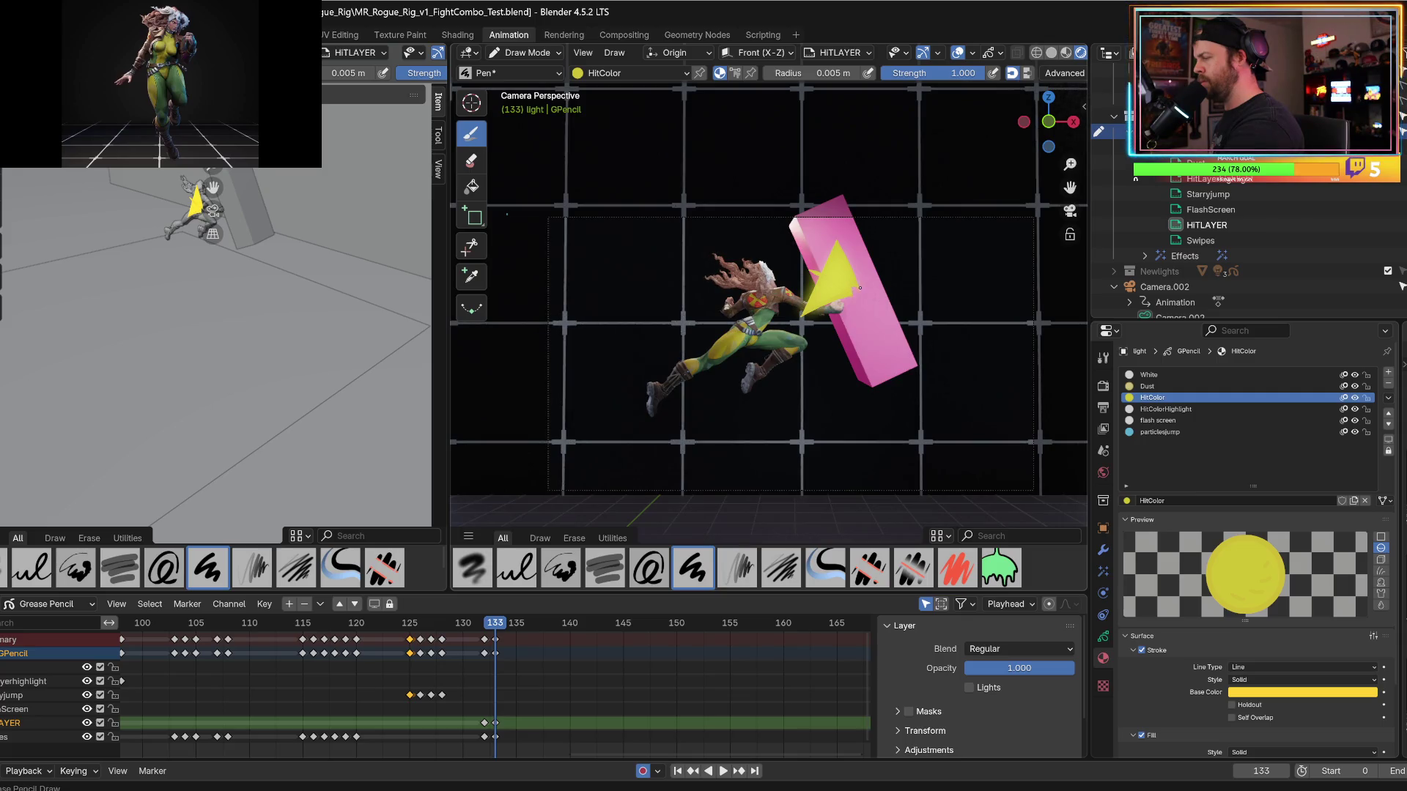
key(ctrl+z)
key(ctrl+shift+z)
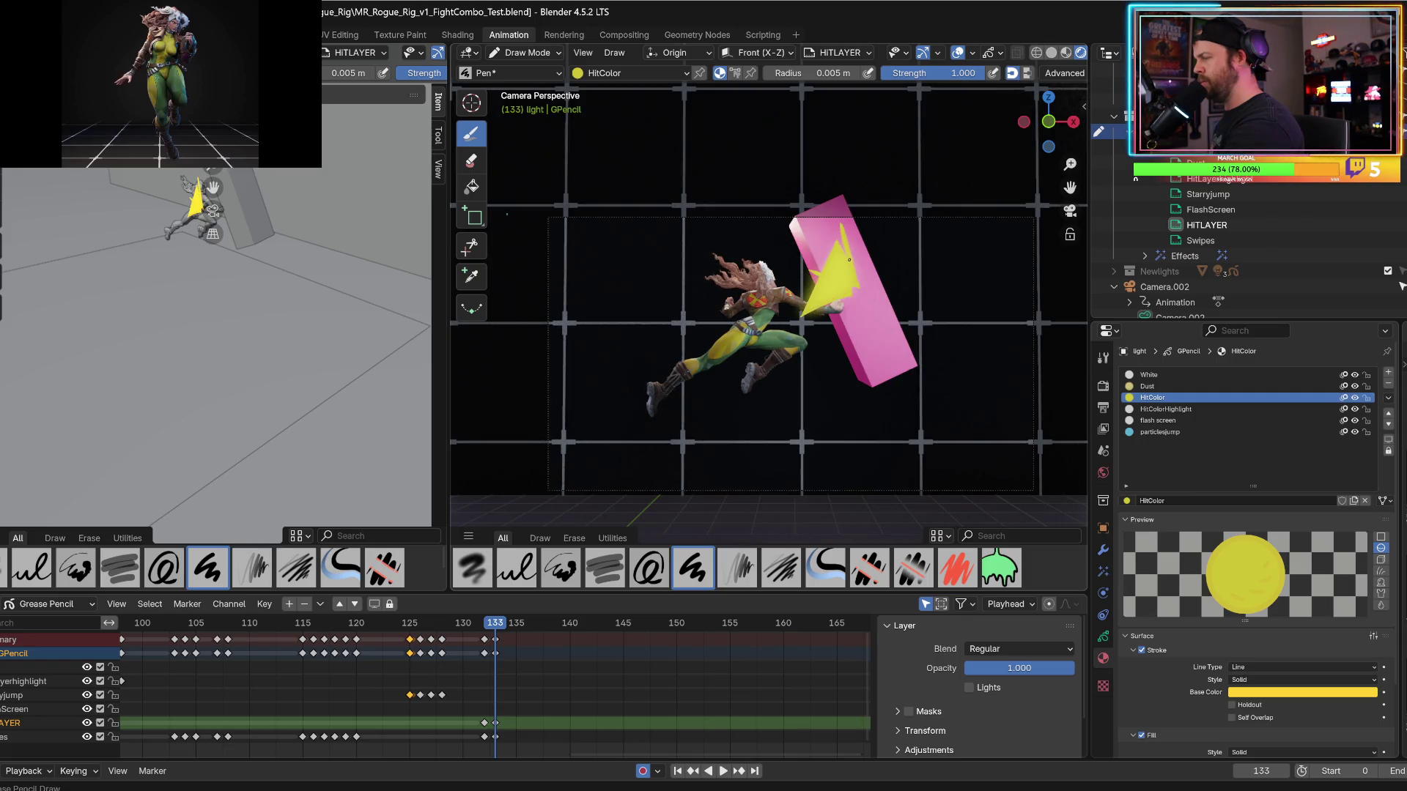
key(ctrl+z)
key(ctrl+shift+z)
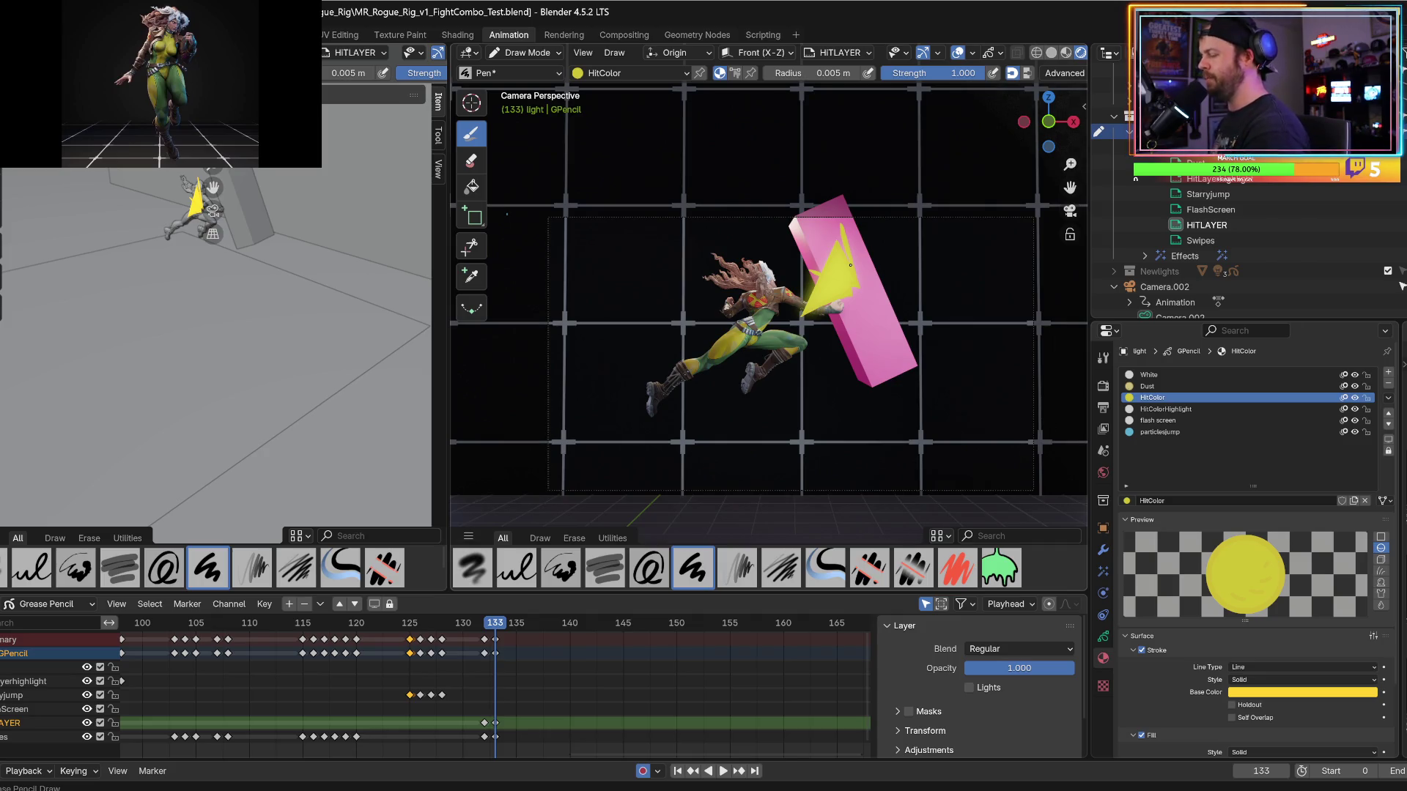
click(496, 729)
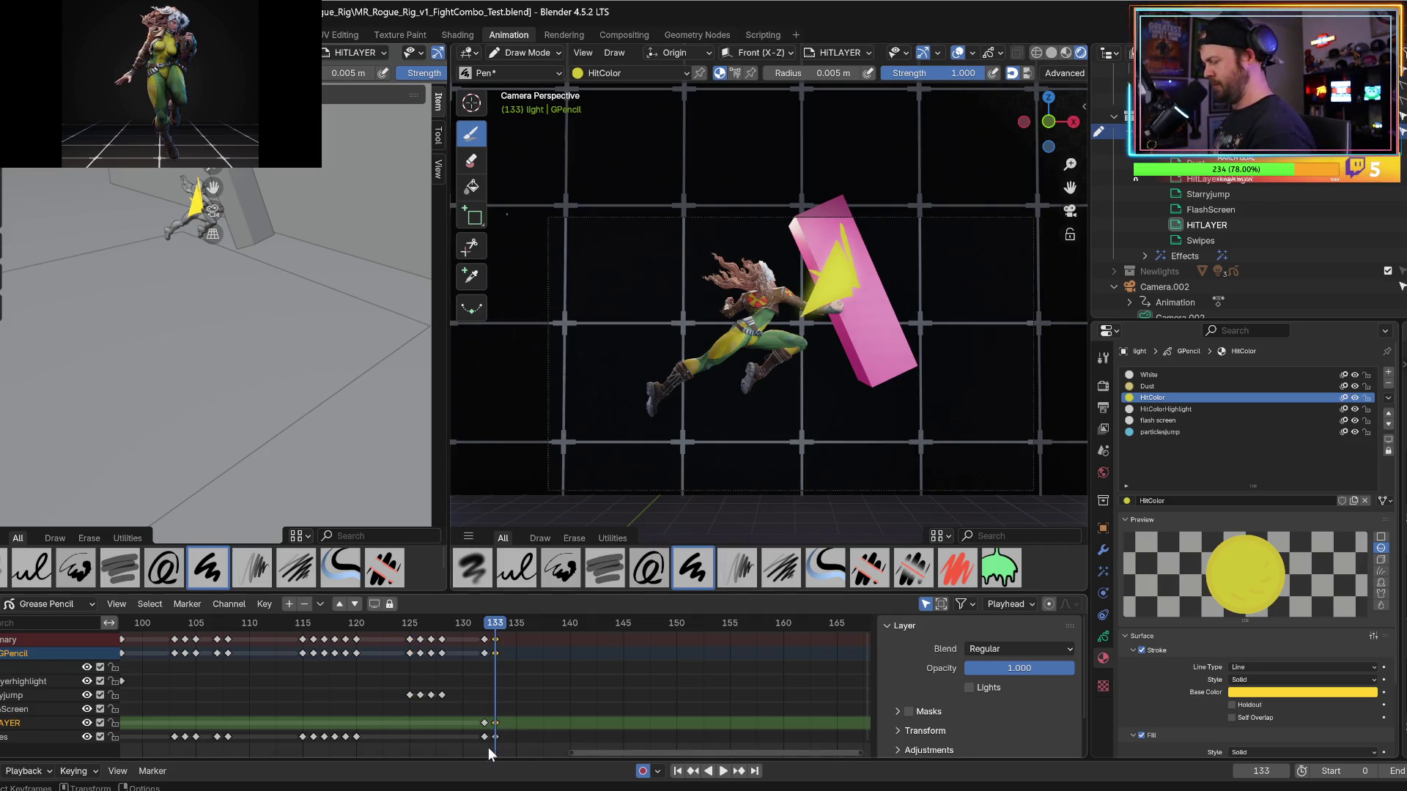
key(Delete)
click(1067, 54)
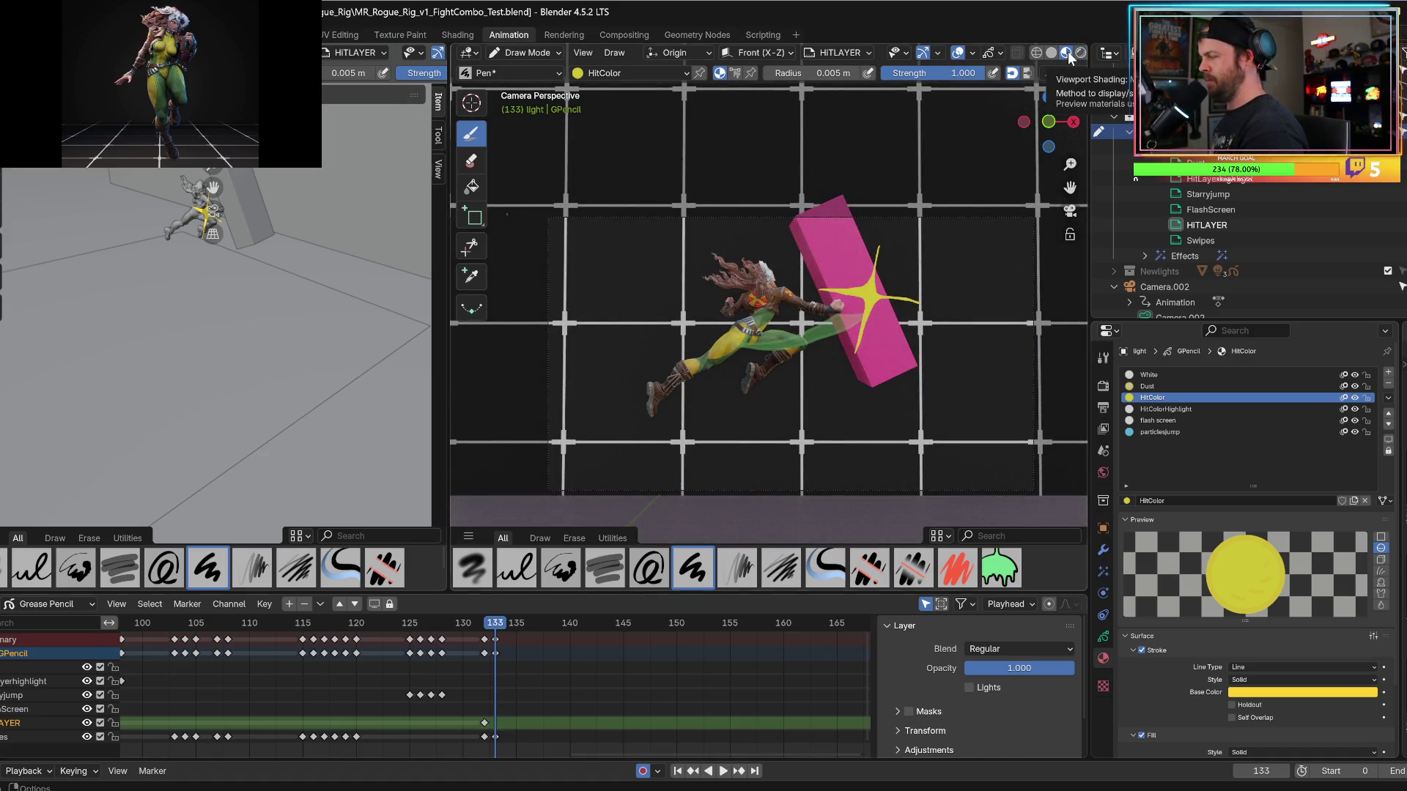
Draw a yellow wedge burst with spikes reaching right on the block at frame 133.
key(Right)
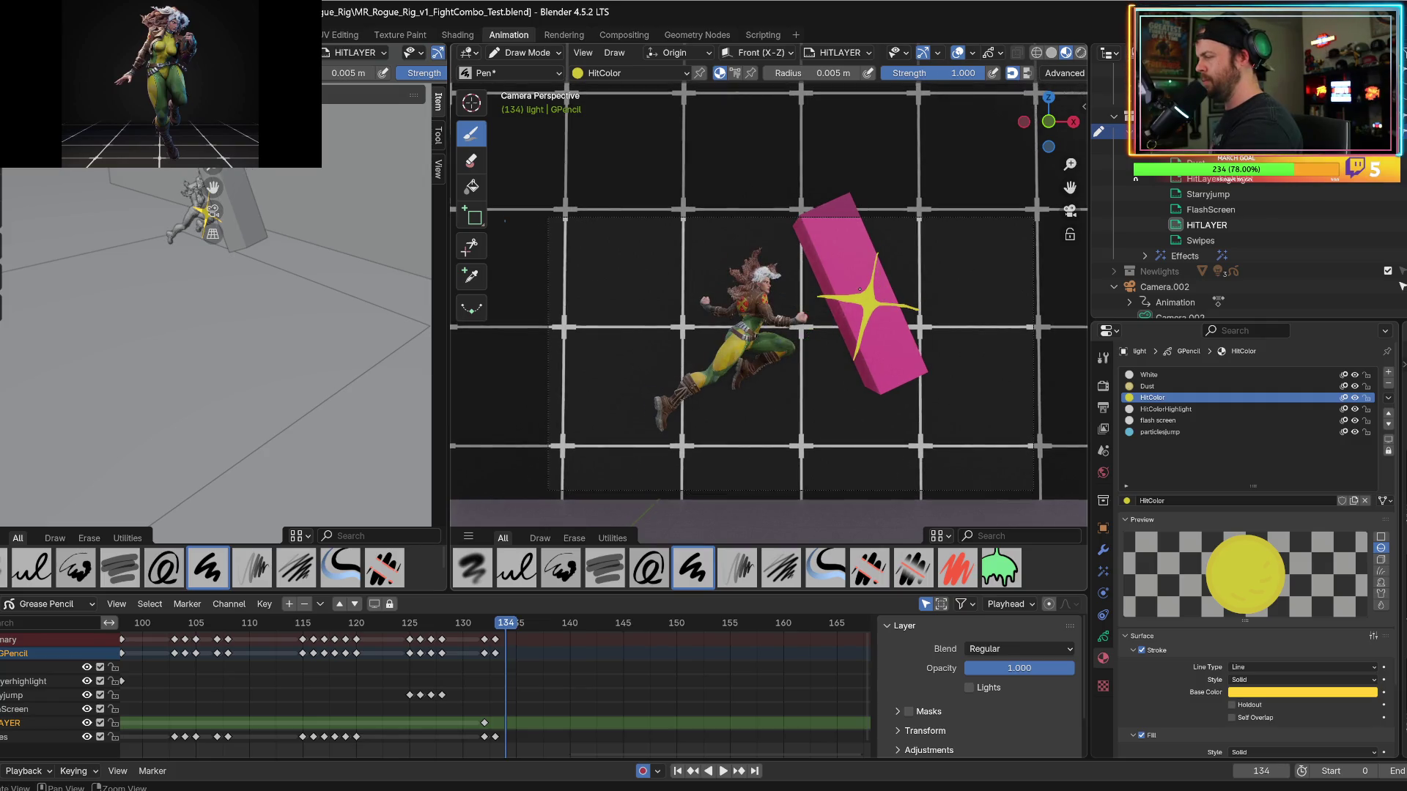
drag(853, 294, 859, 275)
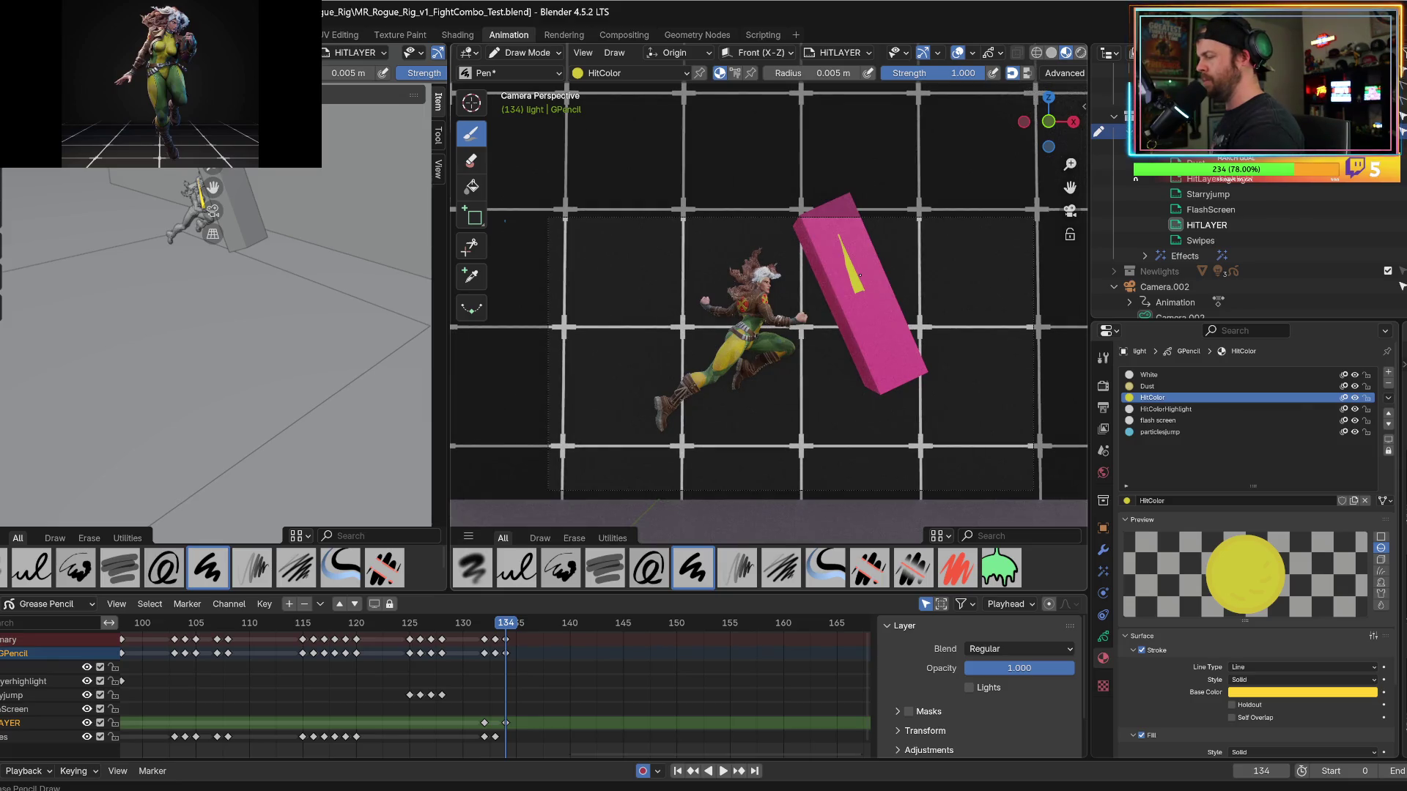
key(ctrl+z)
key(ctrl+z)
key(ctrl+z)
key(Left)
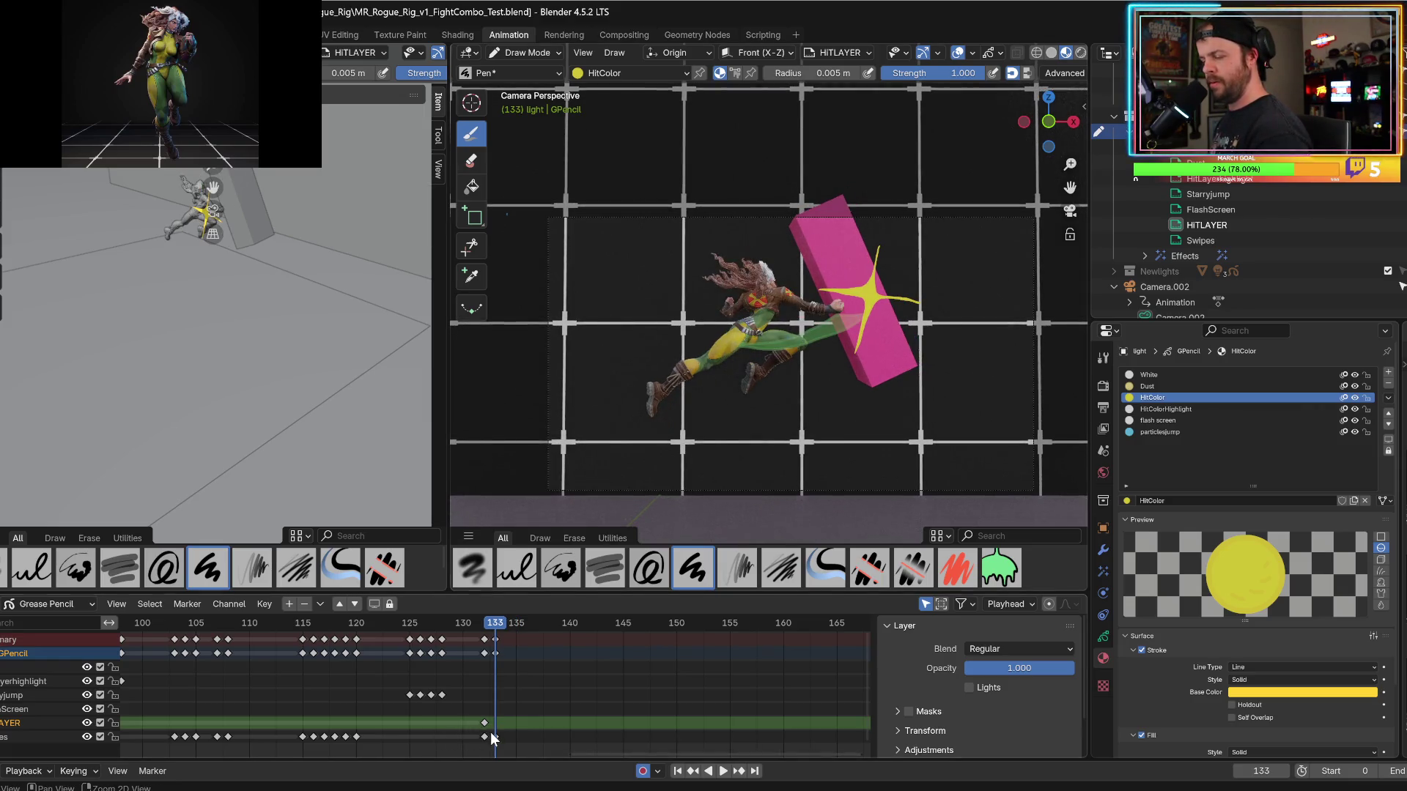
key(Left)
key(Right)
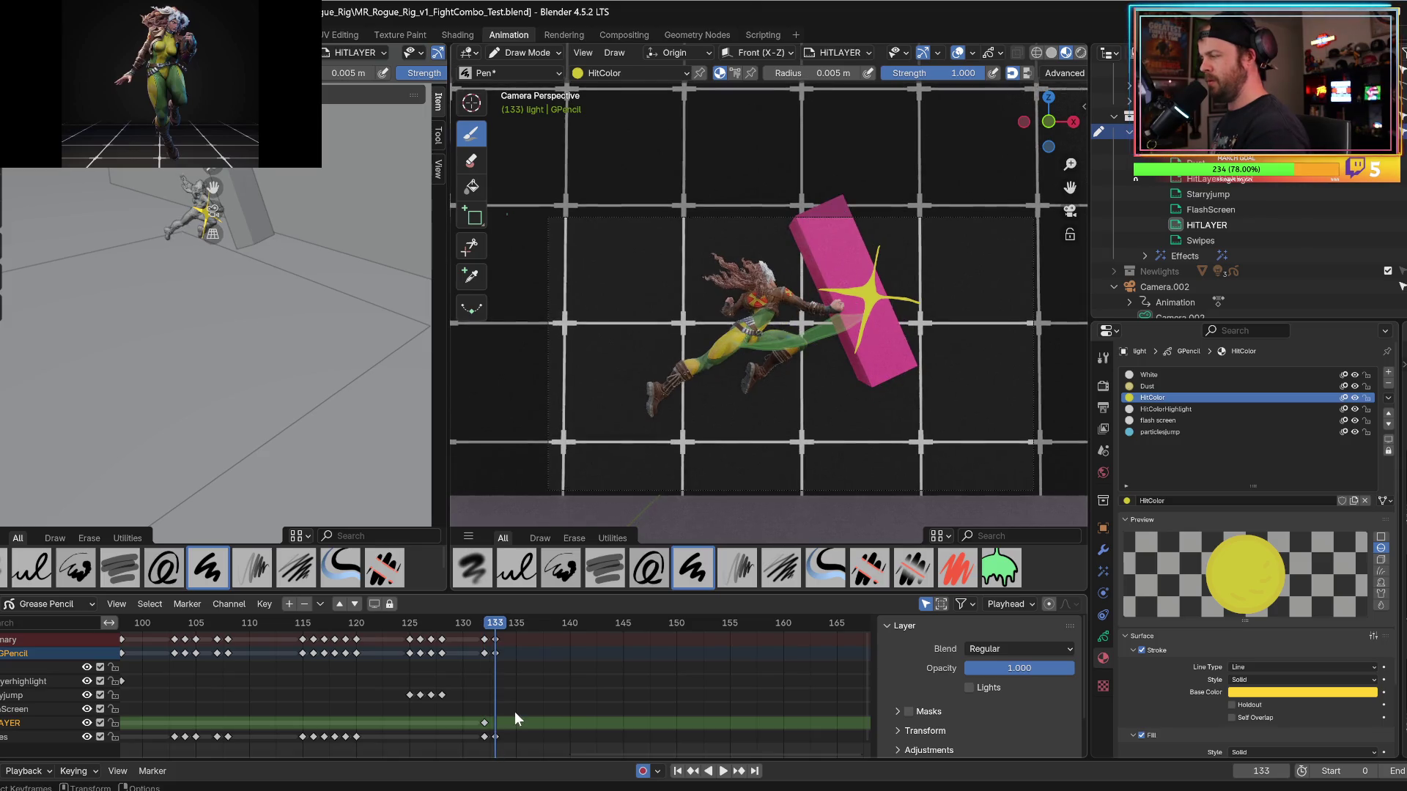
mouse_move(839, 236)
mouse_down()
mouse_move(866, 288)
mouse_move(853, 250)
mouse_move(869, 229)
mouse_move(875, 301)
mouse_move(811, 265)
mouse_up()
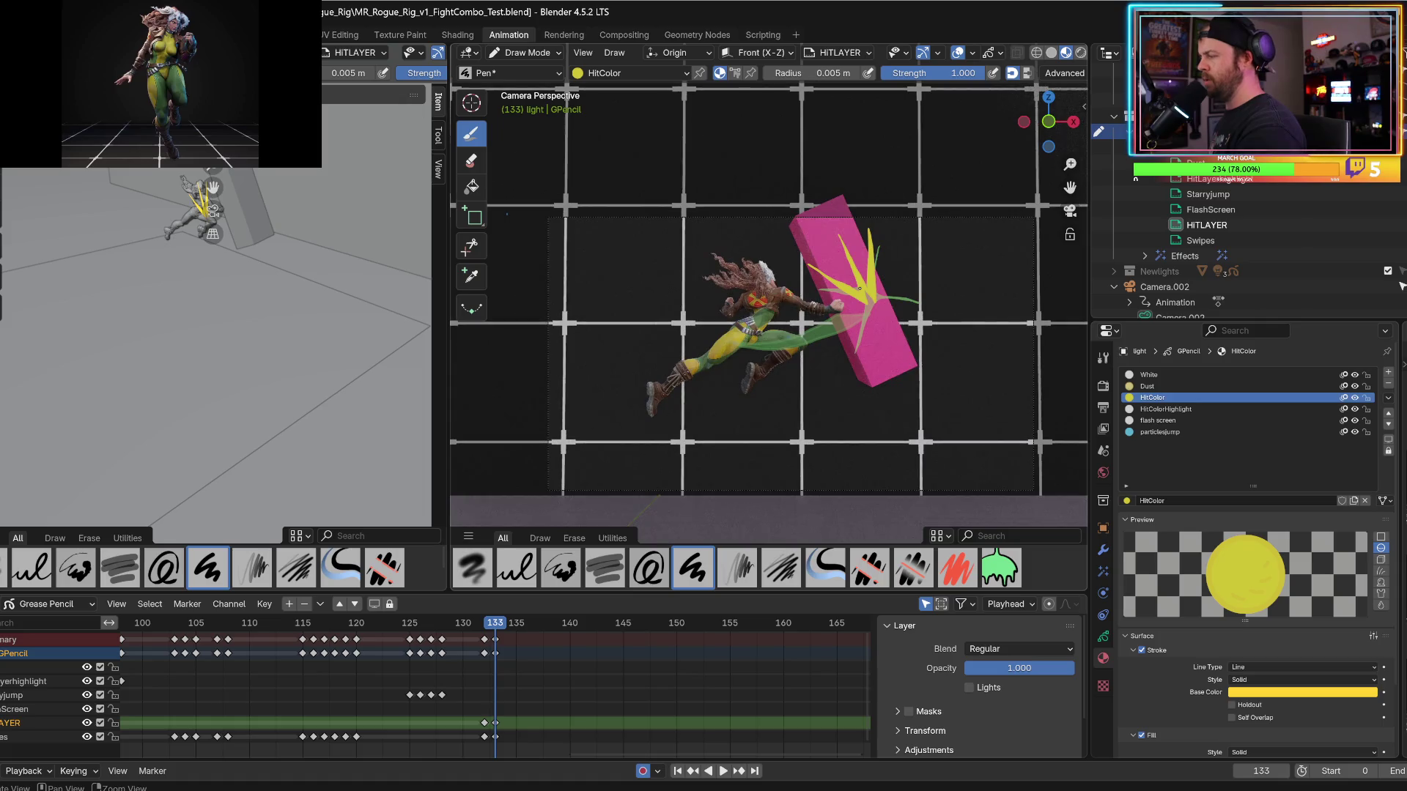
mouse_move(870, 311)
mouse_down()
mouse_move(870, 369)
mouse_move(907, 368)
mouse_up()
drag(872, 319, 934, 325)
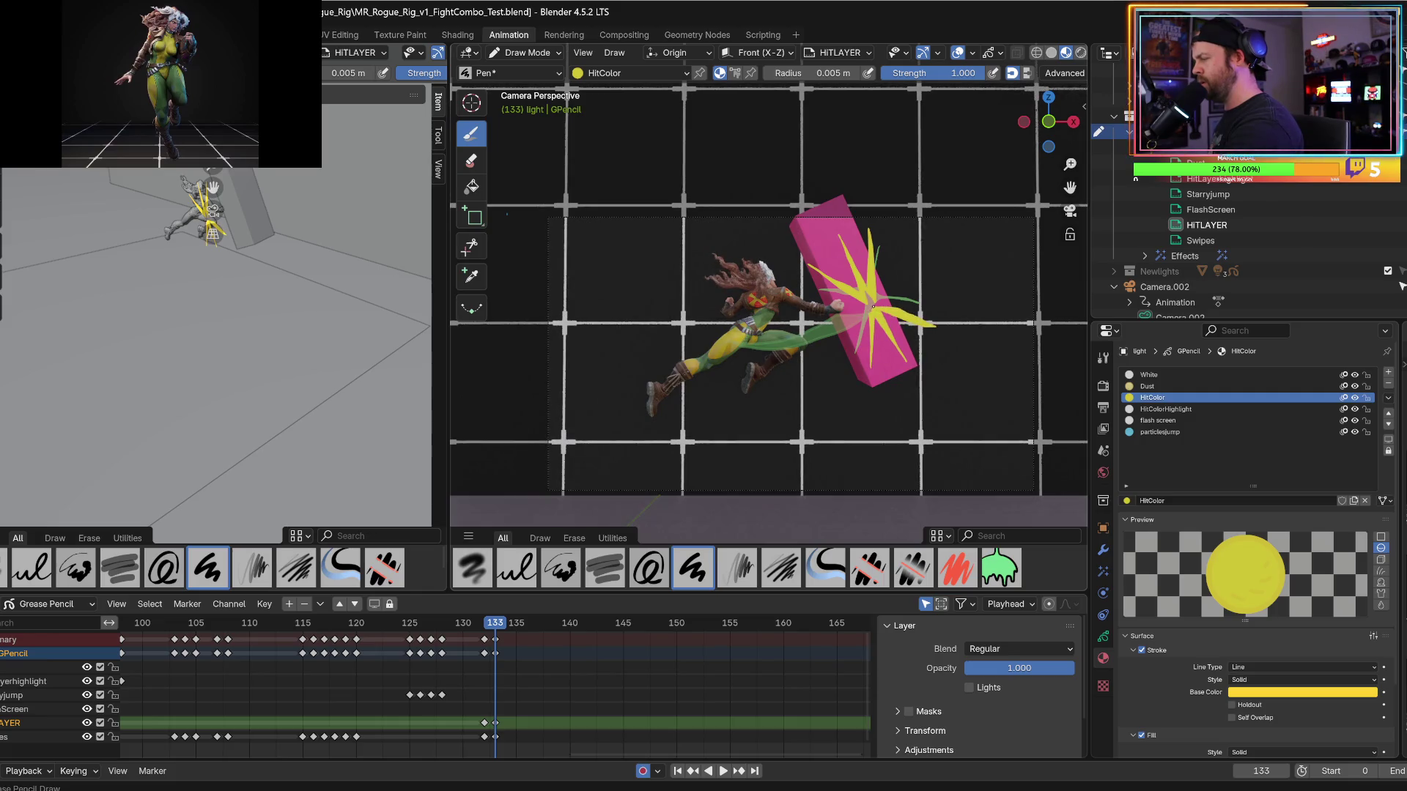
key(ctrl+z)
key(ctrl+shift+z)
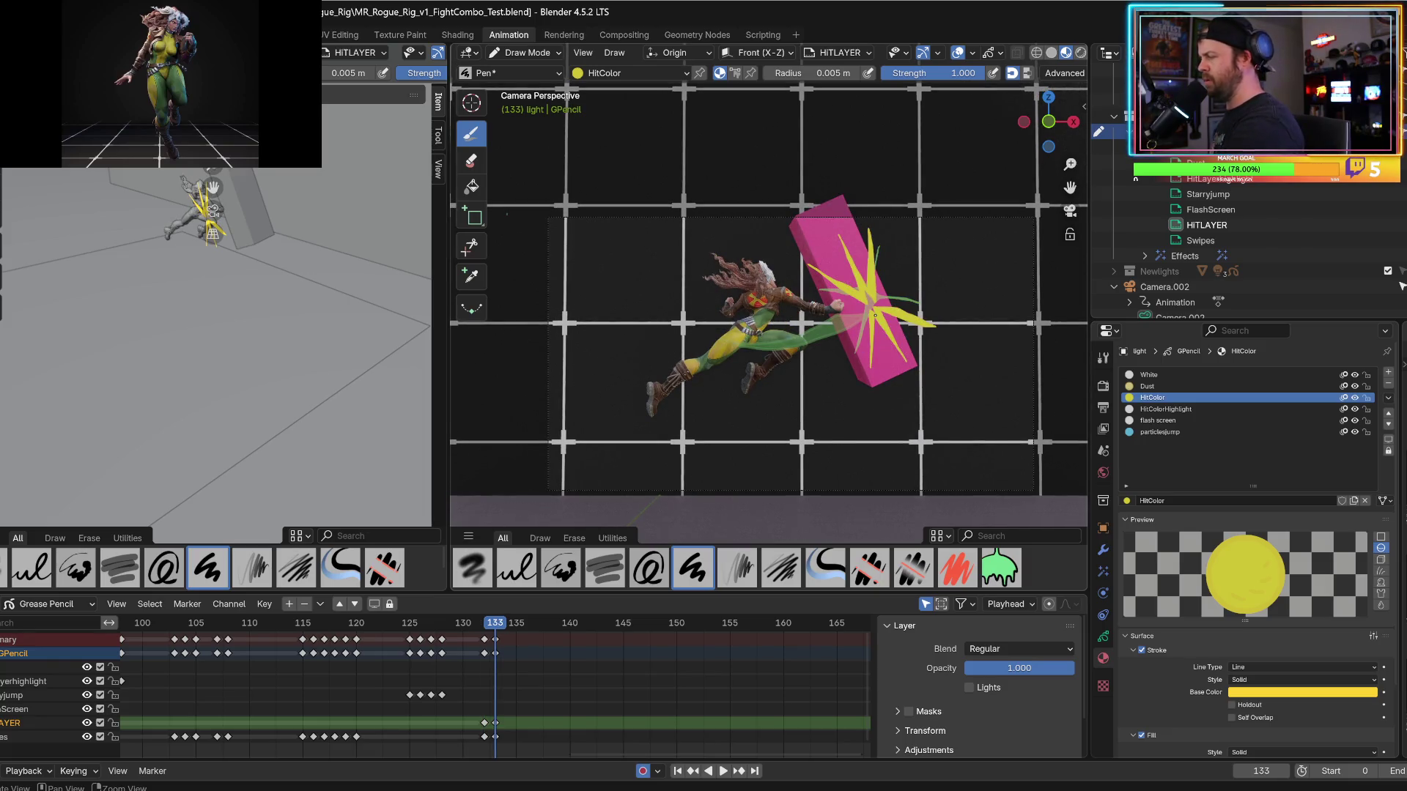
Draw a thin trailing yellow stroke on frame 134.
key(Right)
drag(855, 225, 862, 267)
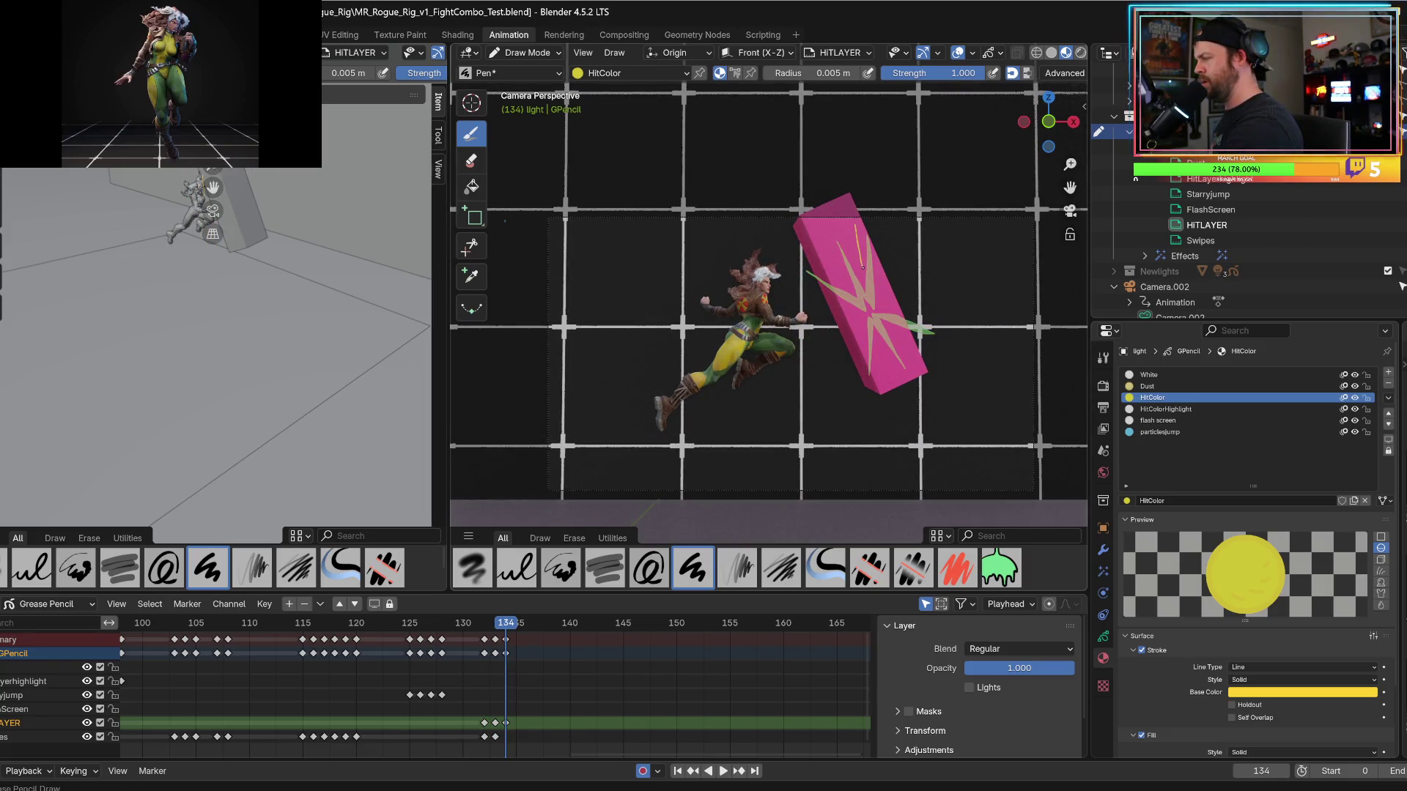
key(Left)
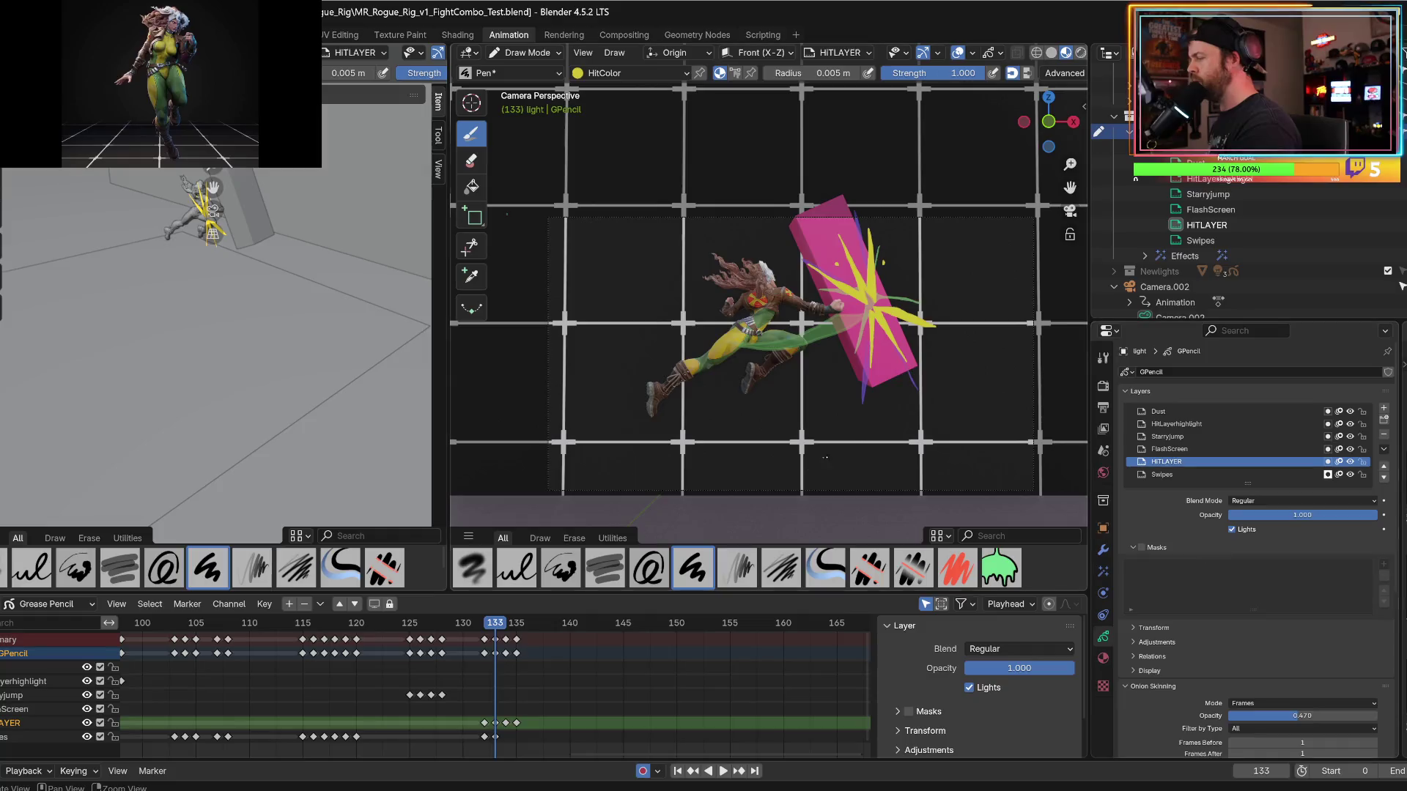
In rendered shading, add a small yellow spark beside the block on frame 134.
click(1080, 53)
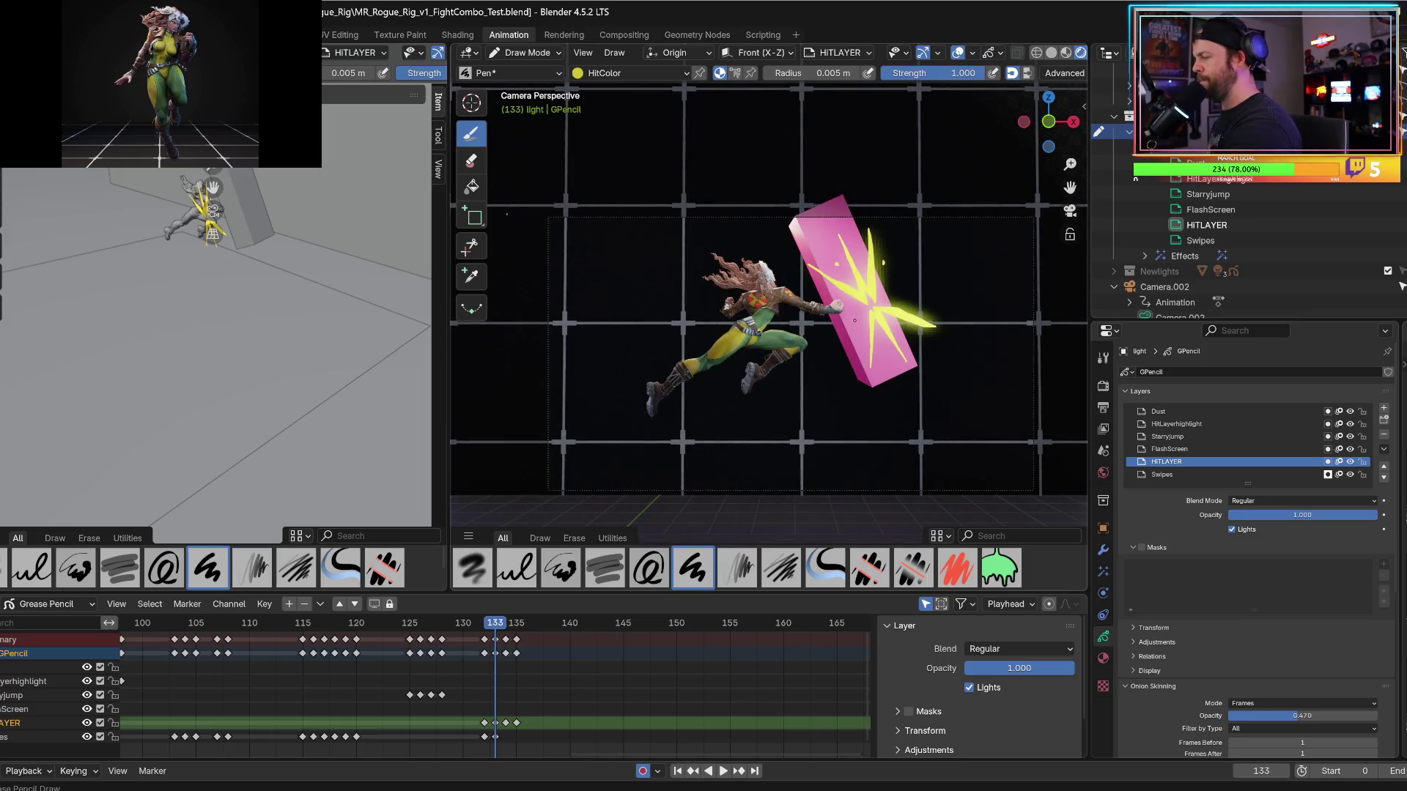
key(Left)
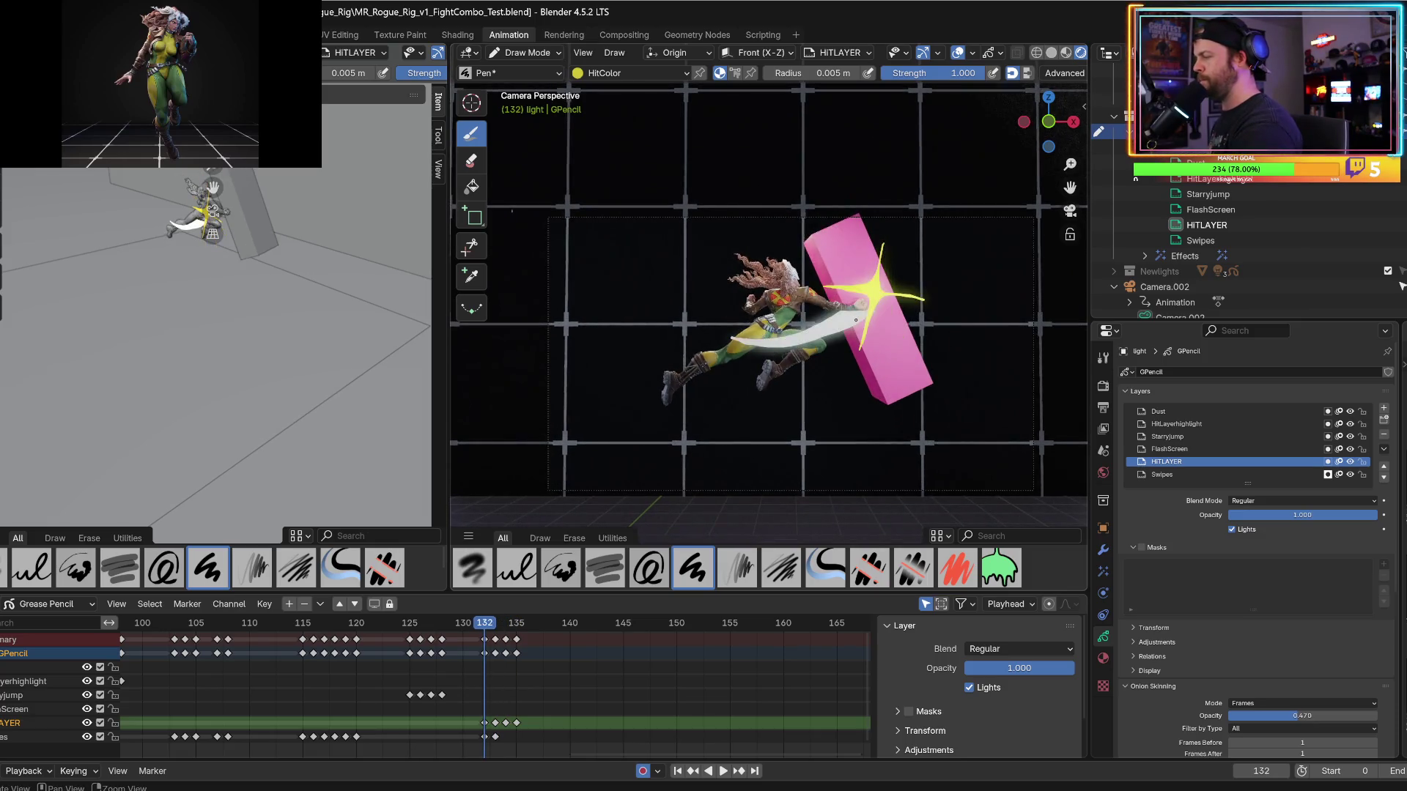
key(Right)
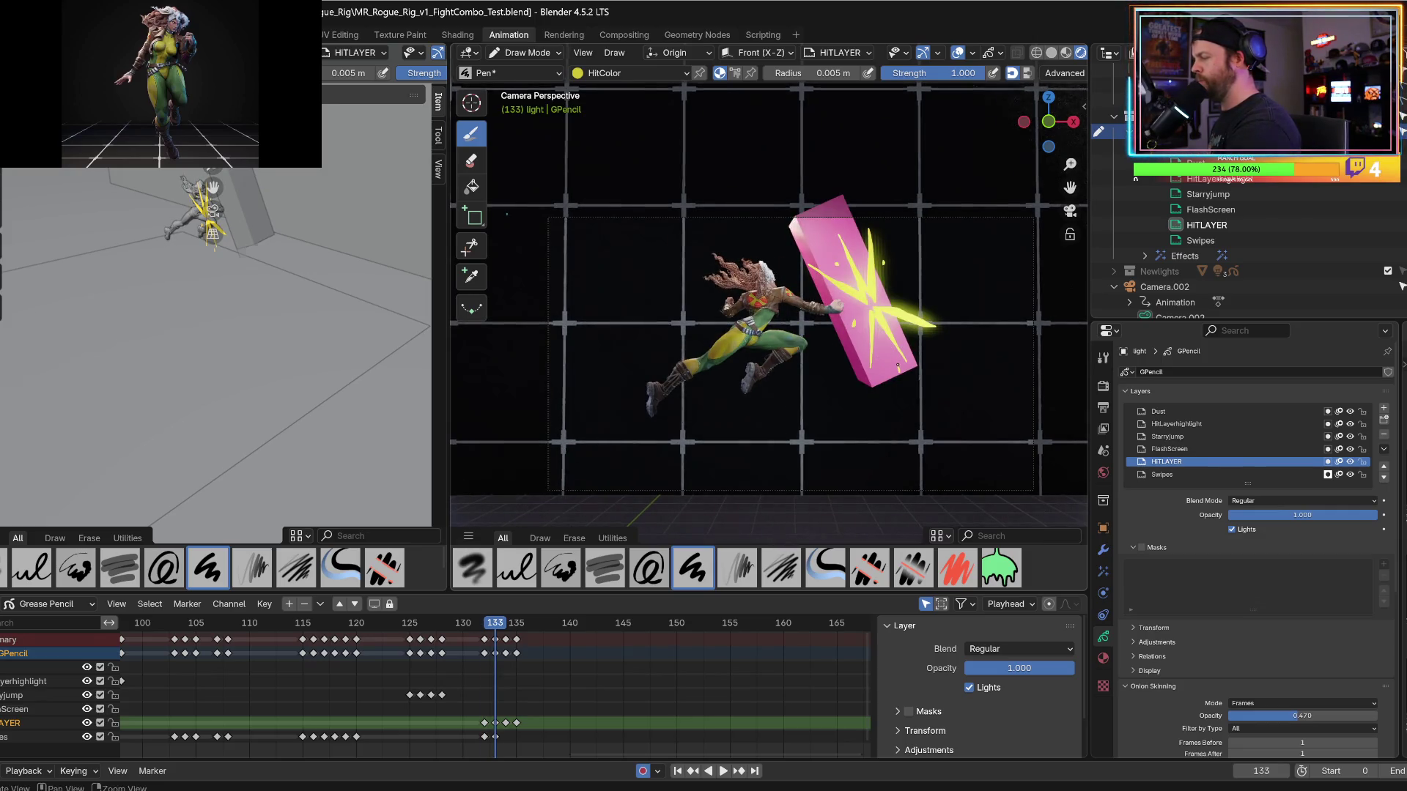
key(Right)
key(Right)
key(Left)
key(Right)
key(Left)
click(834, 360)
key(Right)
key(Left)
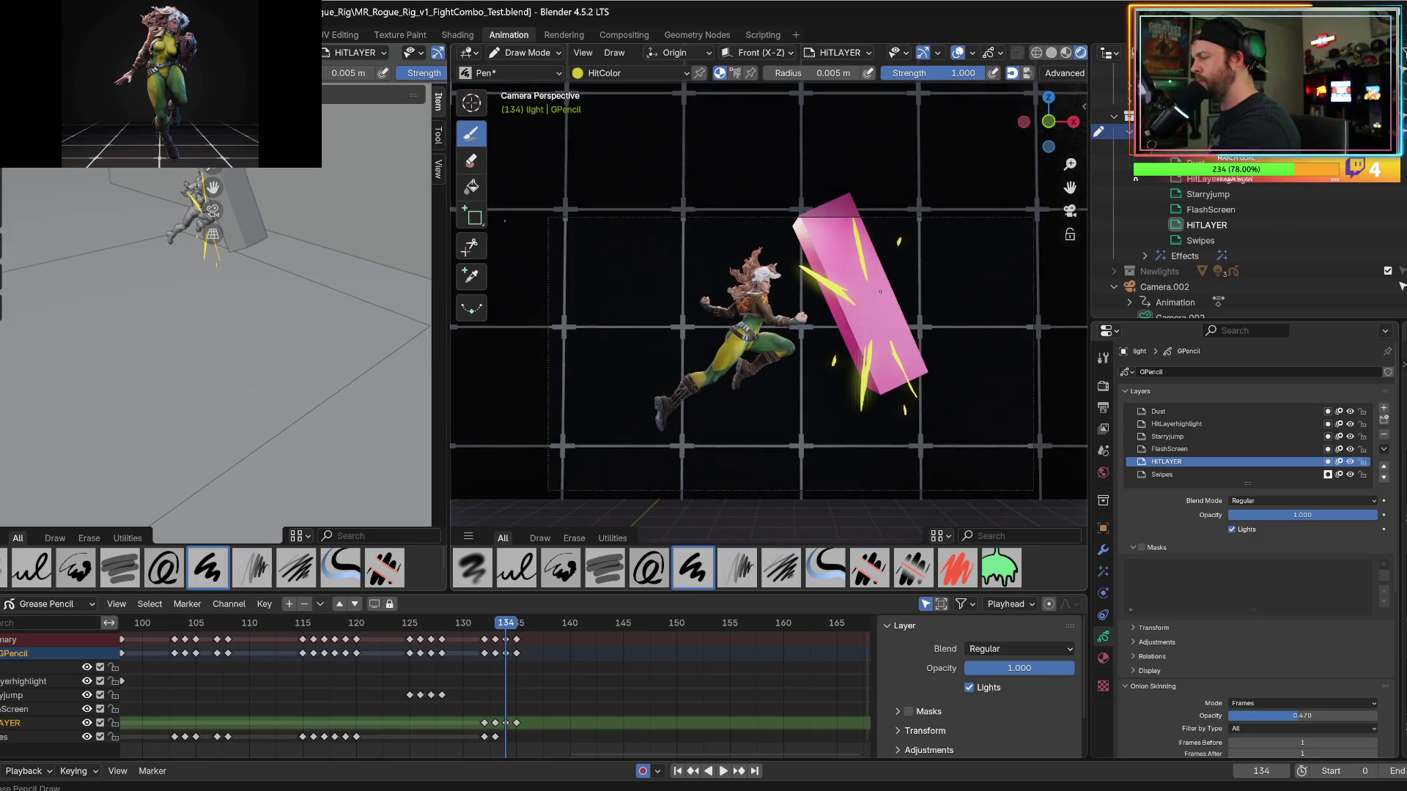
key(Right)
key(Left)
key(Left)
Add a short yellow spark below the pink block on frame 135.
key(Right)
key(Right)
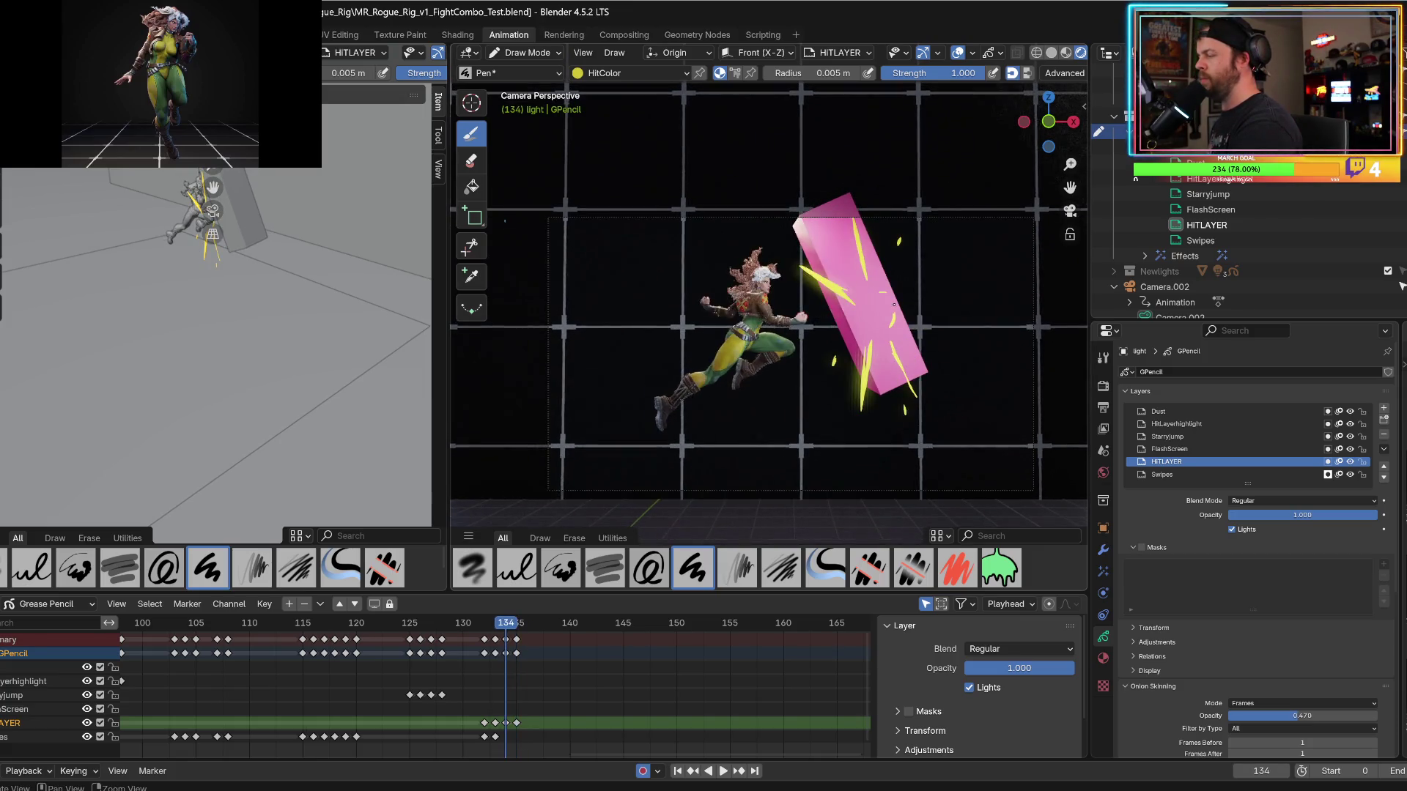
key(Left)
key(Right)
key(Left)
key(Right)
drag(859, 423, 854, 441)
key(Left)
key(Left)
key(Right)
key(Right)
Insert a blank keyframe at frame 136 to end the sparks, and save the file.
key(Right)
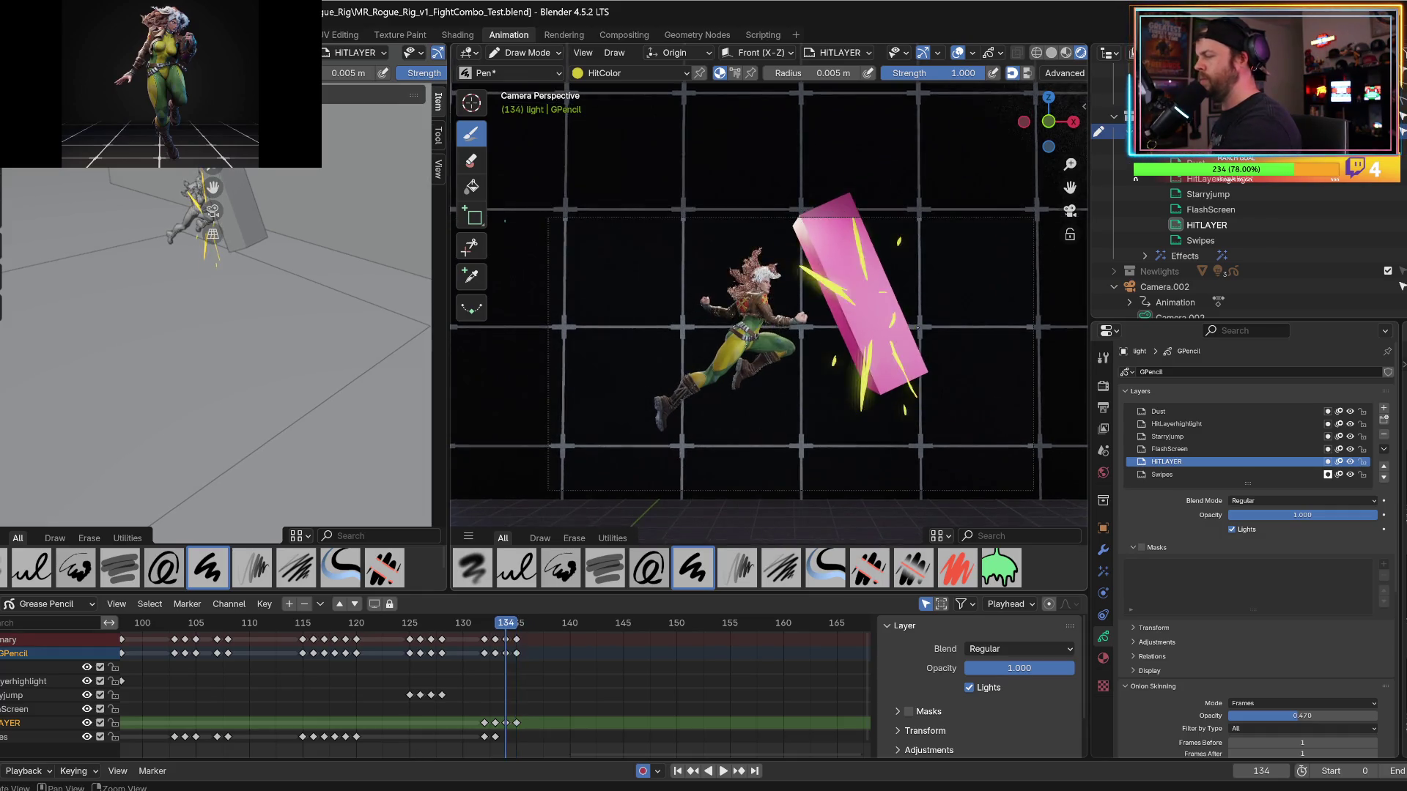
key(Left)
key(Right)
click(734, 184)
key(Left)
key(Left)
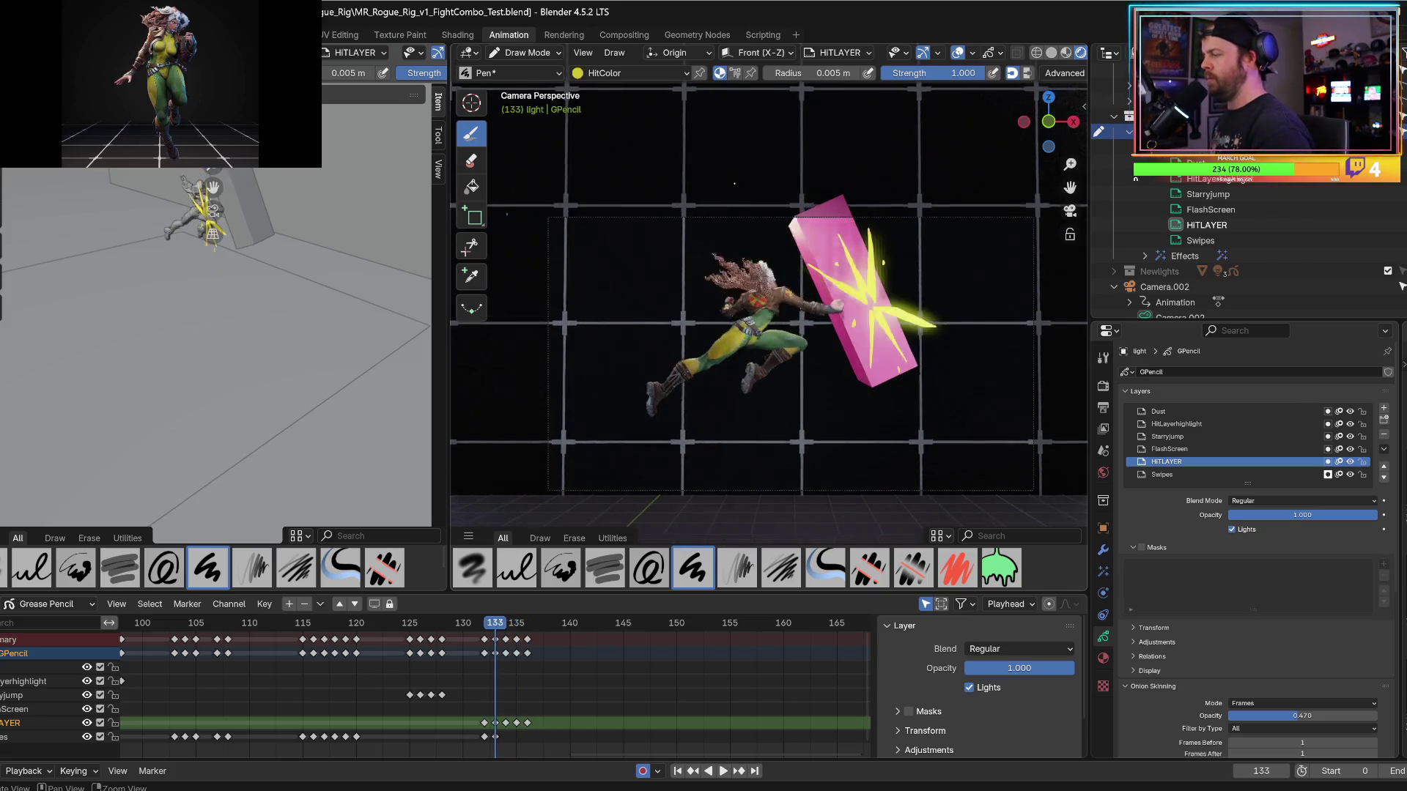
key(Right)
key(ctrl+s)
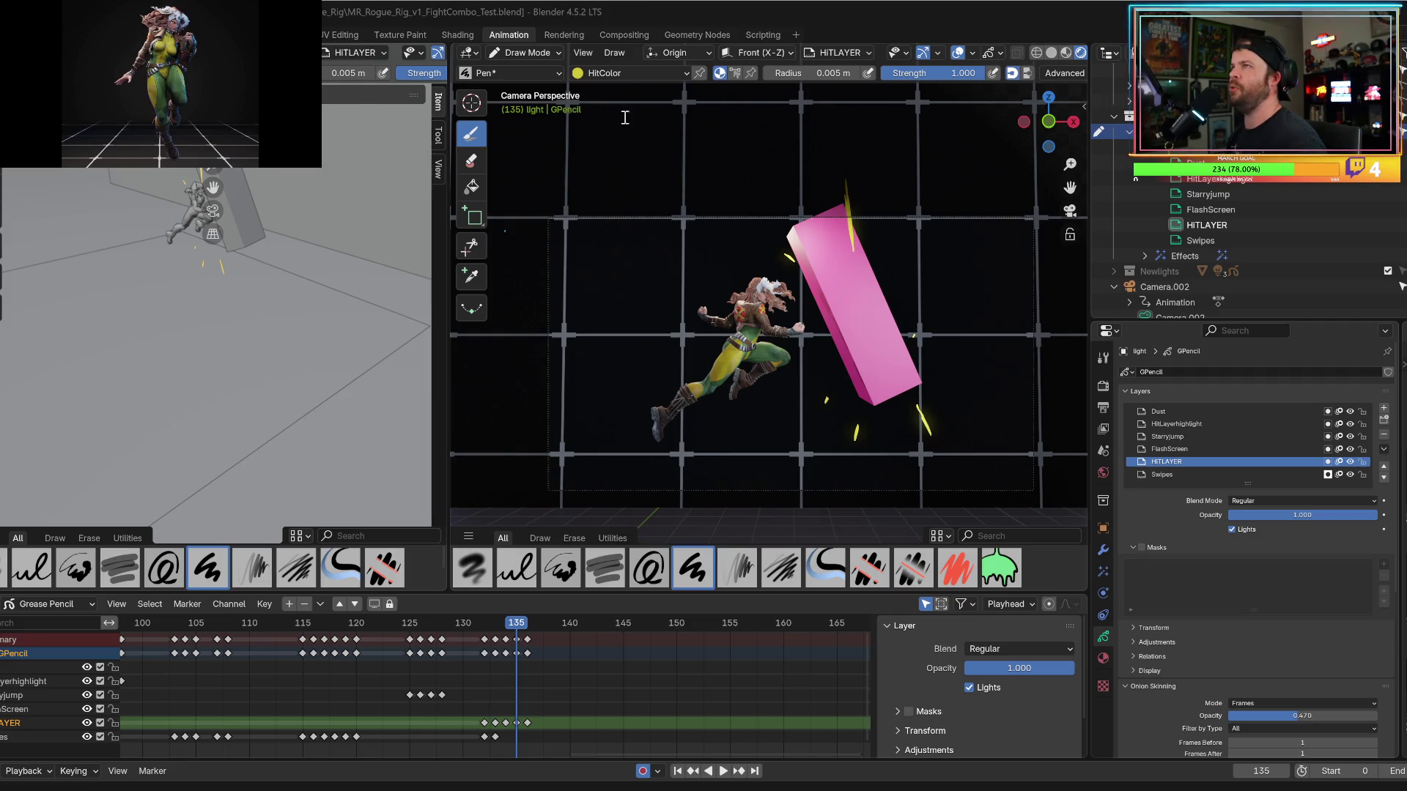
double_click(713, 235)
scroll(1077, 489, down, 3)
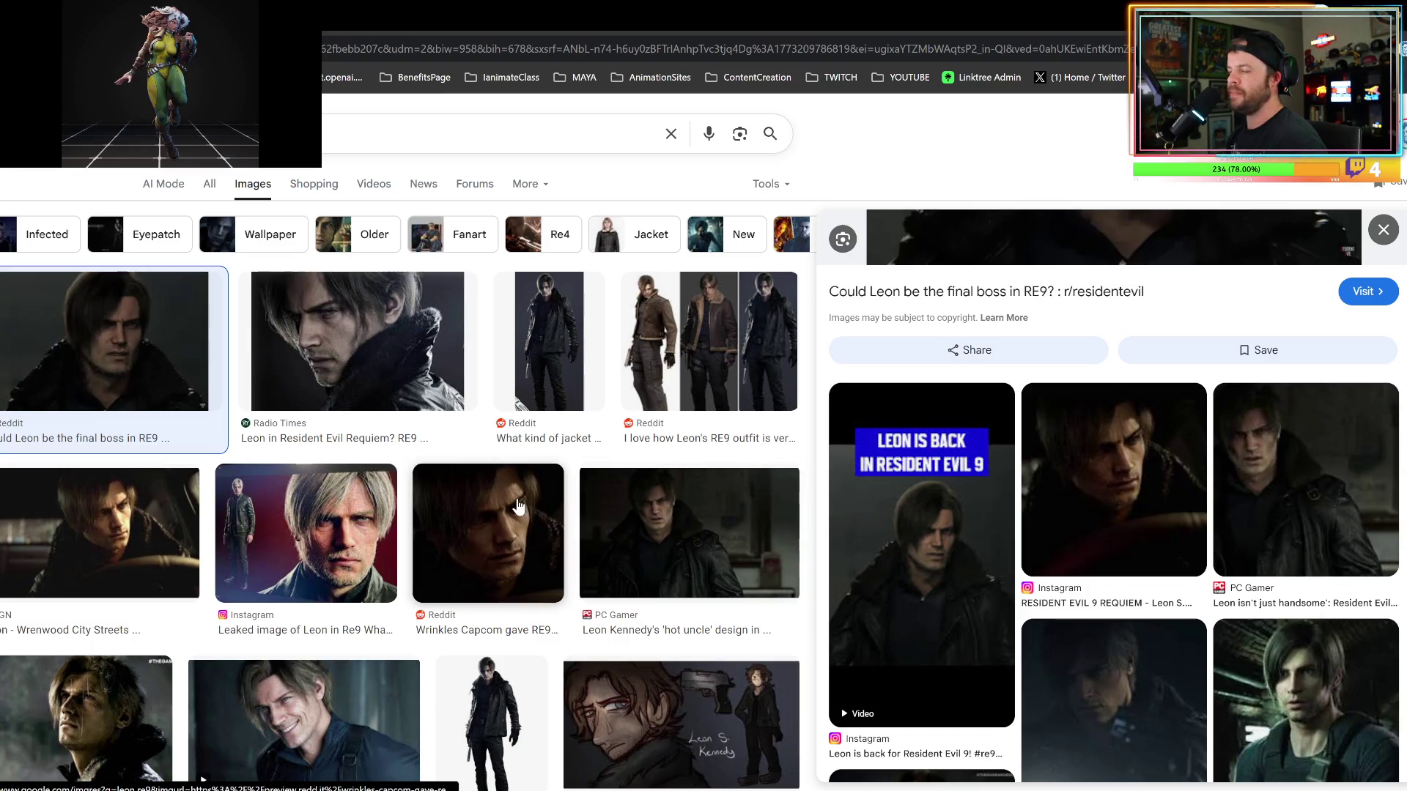
click(409, 368)
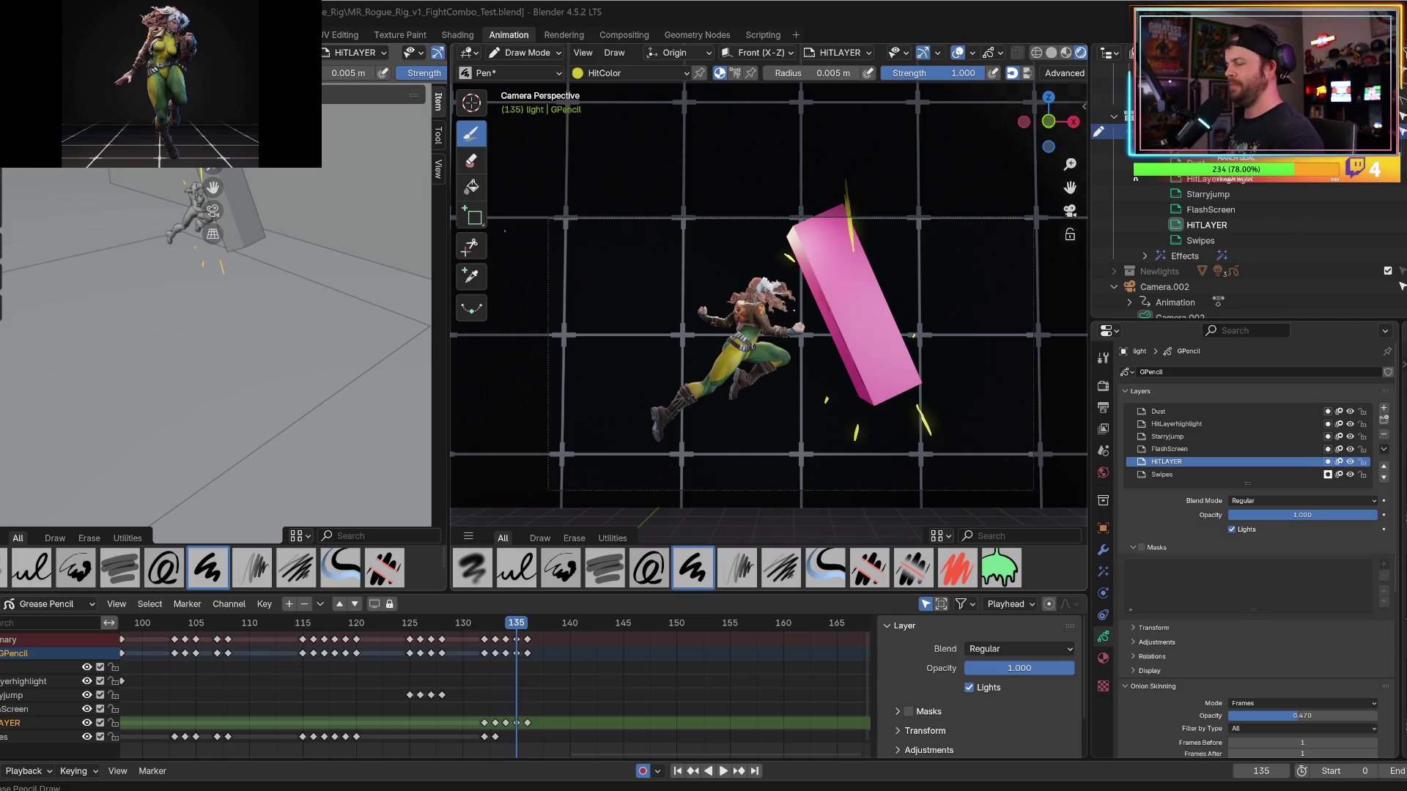
click(463, 622)
key(space)
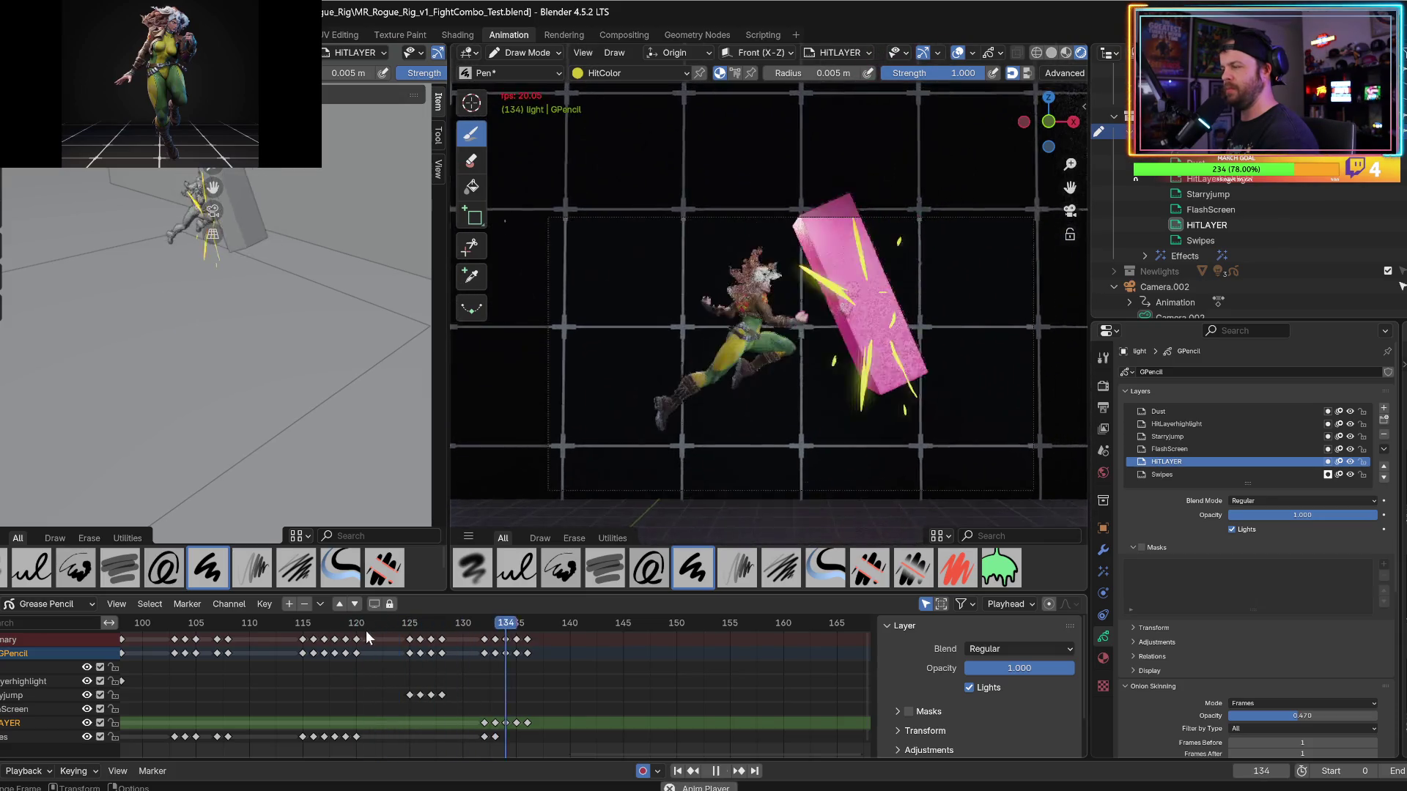
key(space)
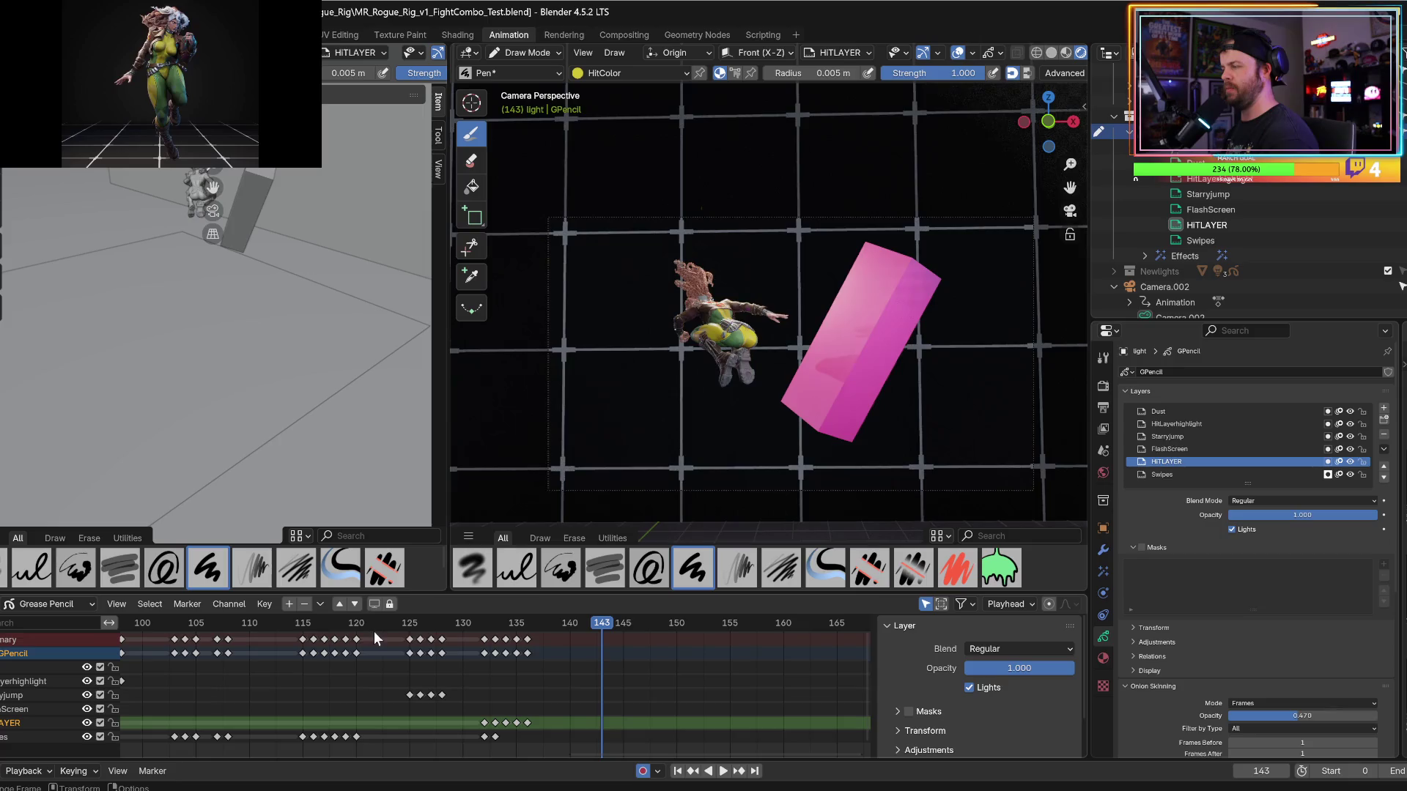
key(space)
key(space)
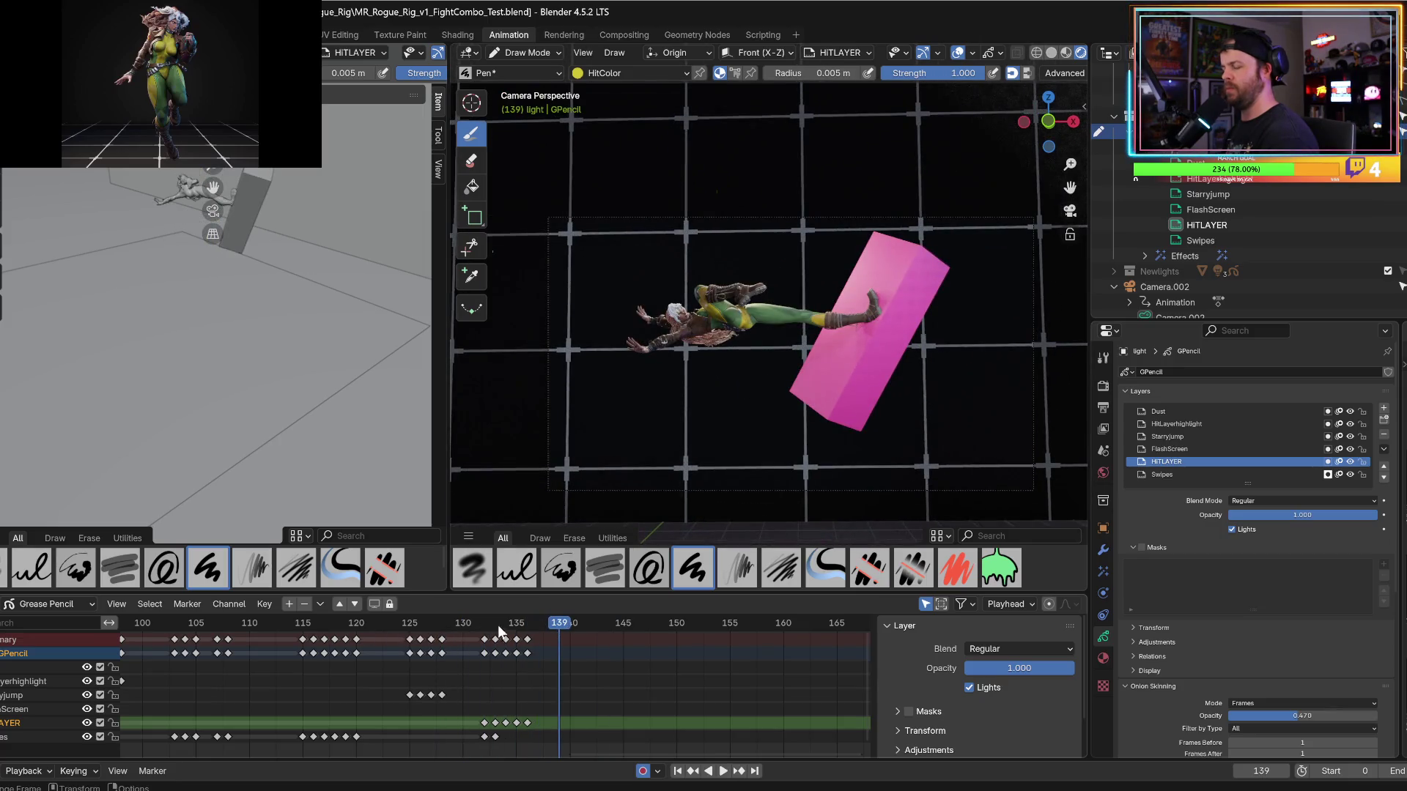
key(space)
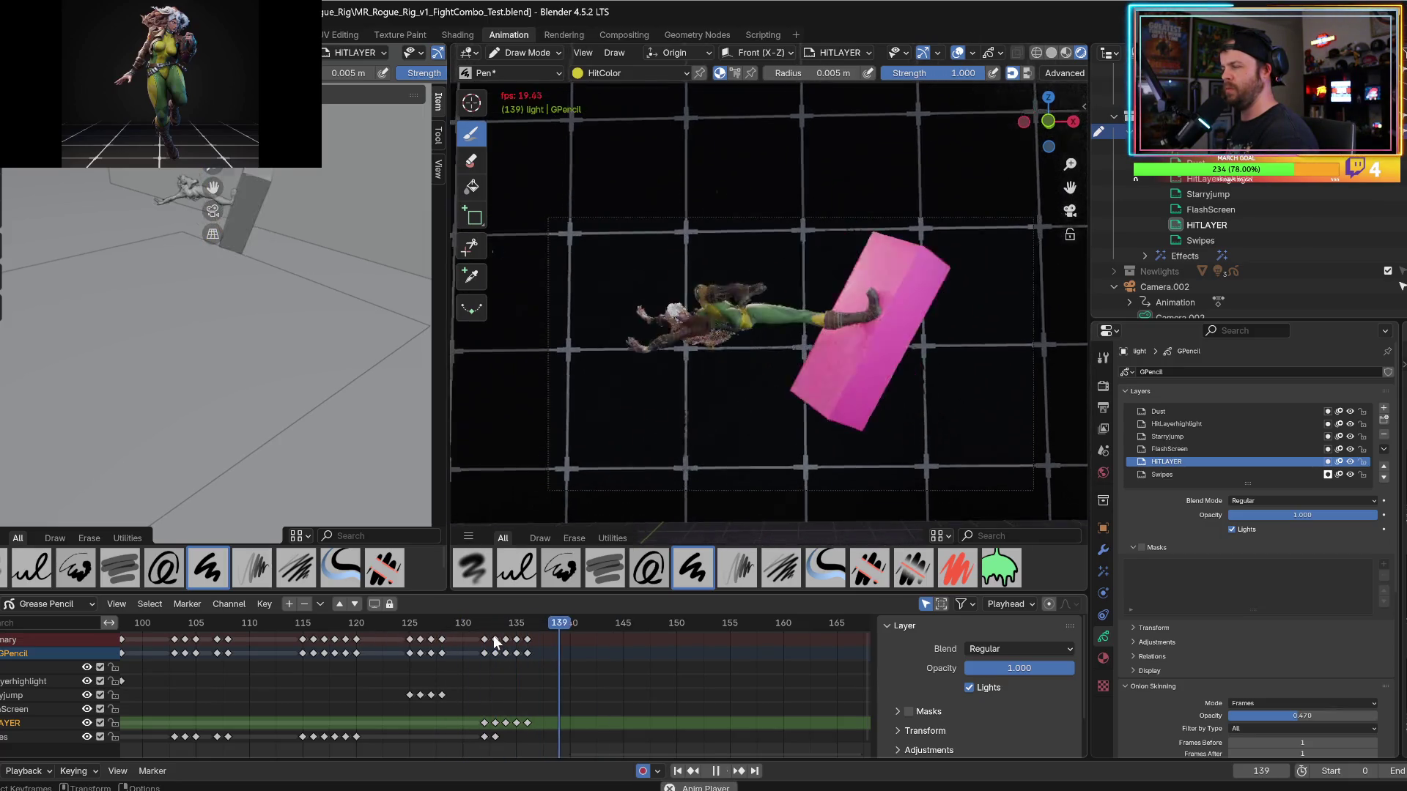
key(space)
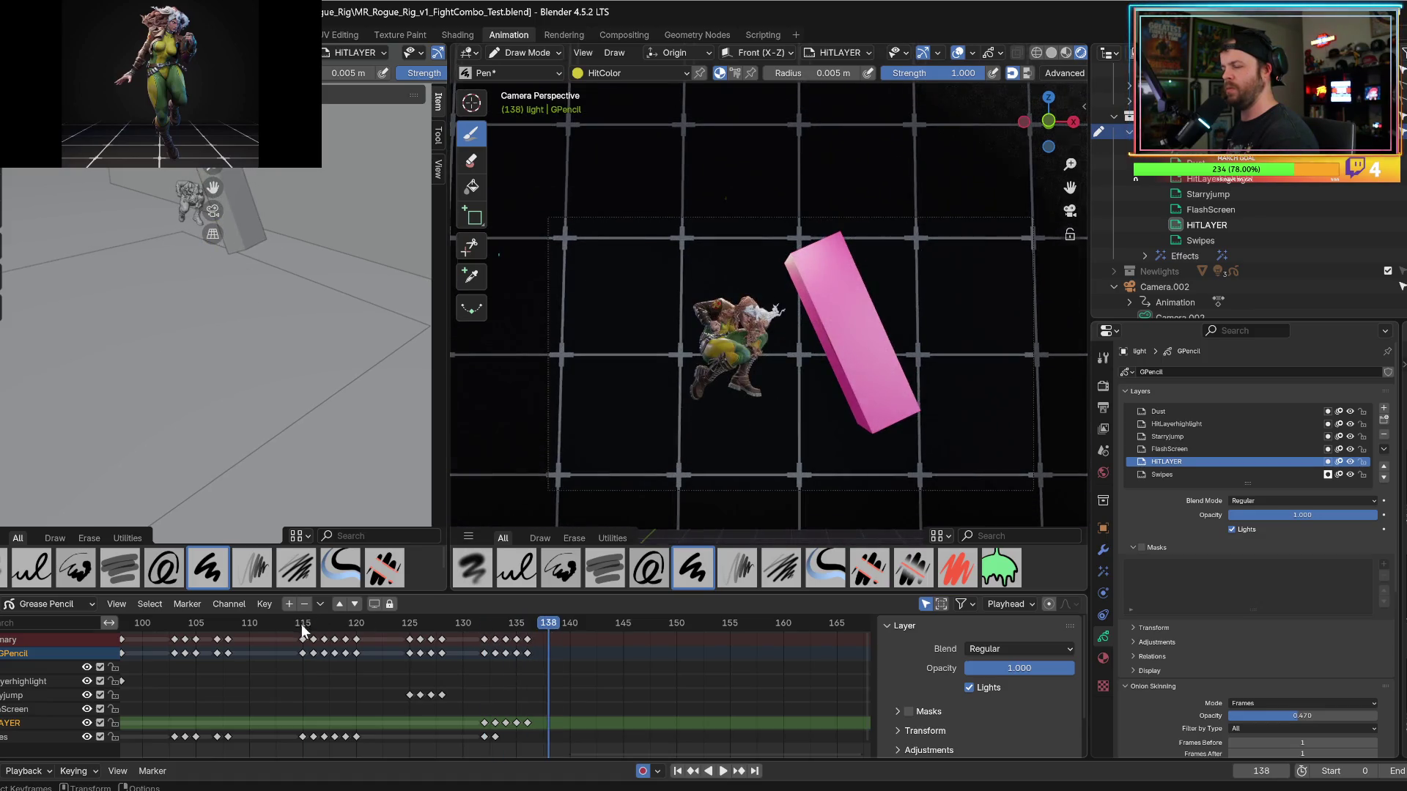
key(space)
key(space)
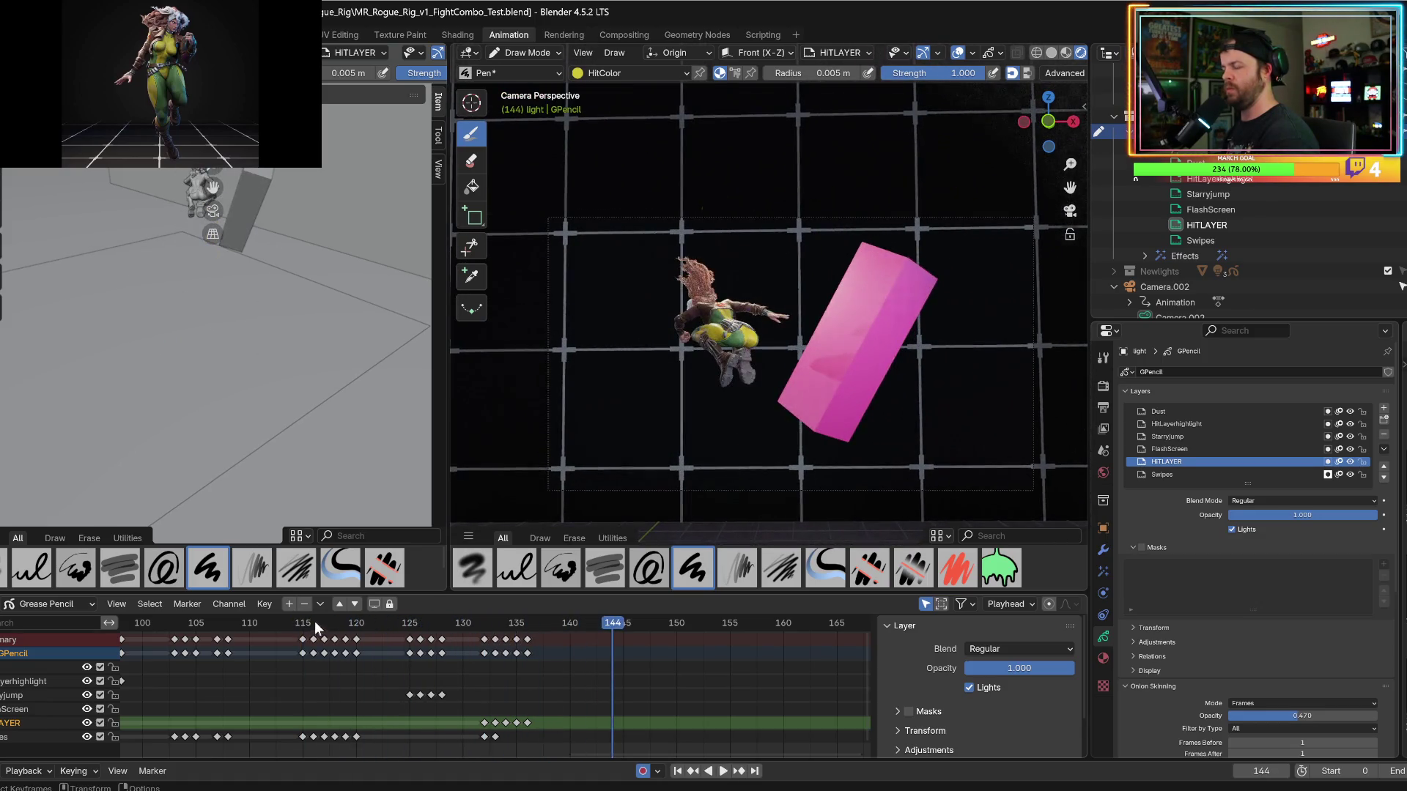
click(299, 632)
key(space)
key(space)
key(Right)
key(Right)
key(Right)
key(Left)
key(Left)
key(Left)
key(Right)
key(Right)
key(Right)
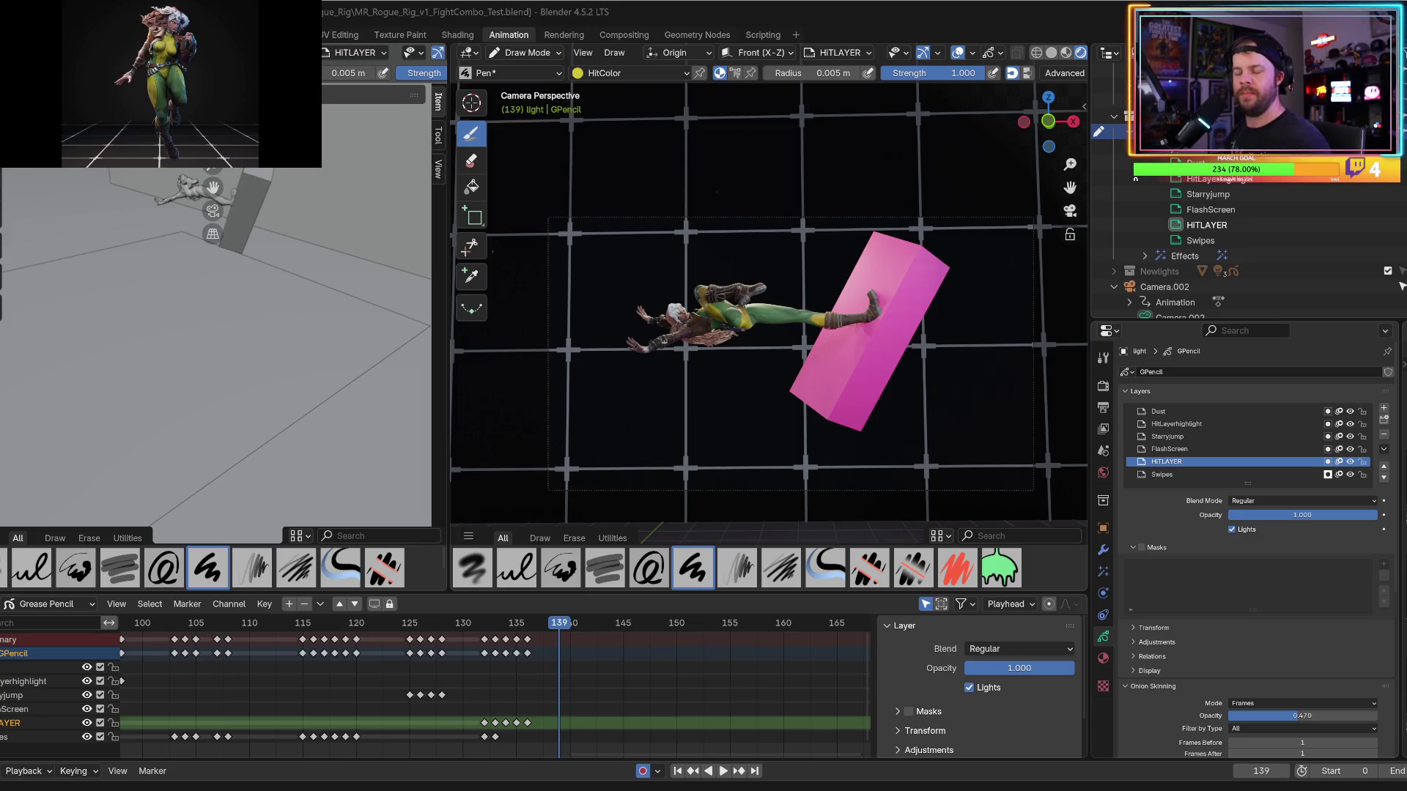
mouse_move(498, 623)
mouse_down()
mouse_move(476, 623)
mouse_move(477, 648)
mouse_move(435, 639)
mouse_up()
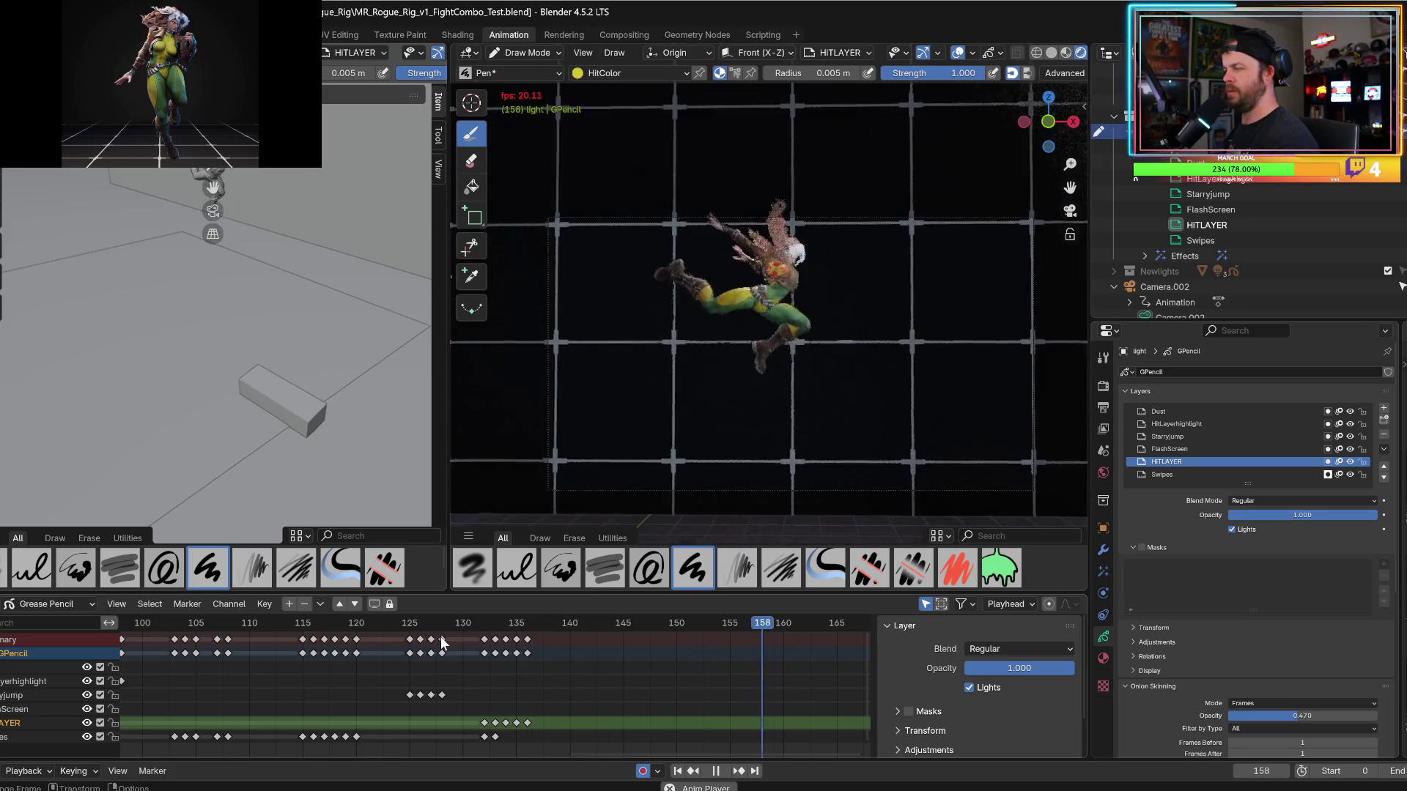
Erase the tip of the yellow streak right of the burst on frame 133.
key(space)
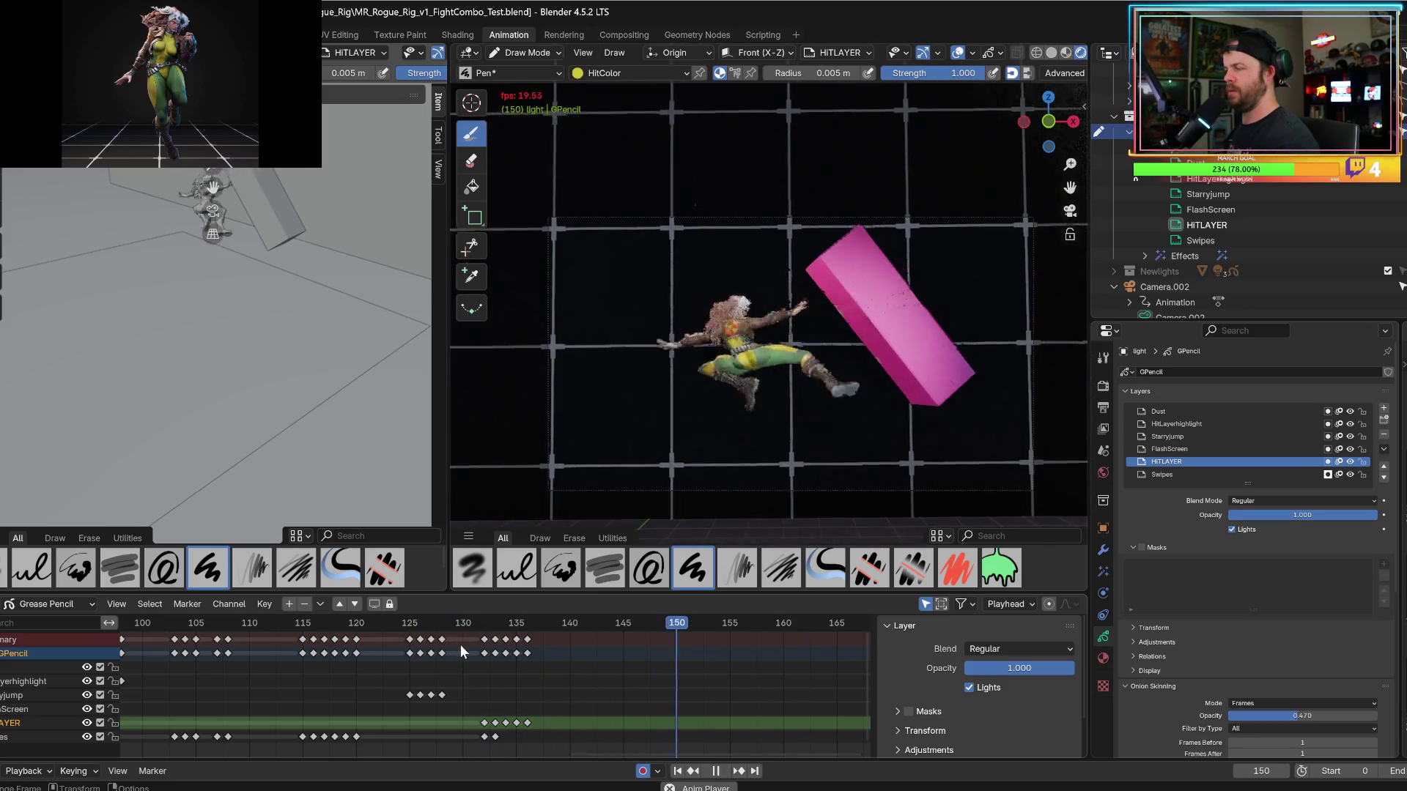
key(space)
key(Left)
key(Left)
key(Left)
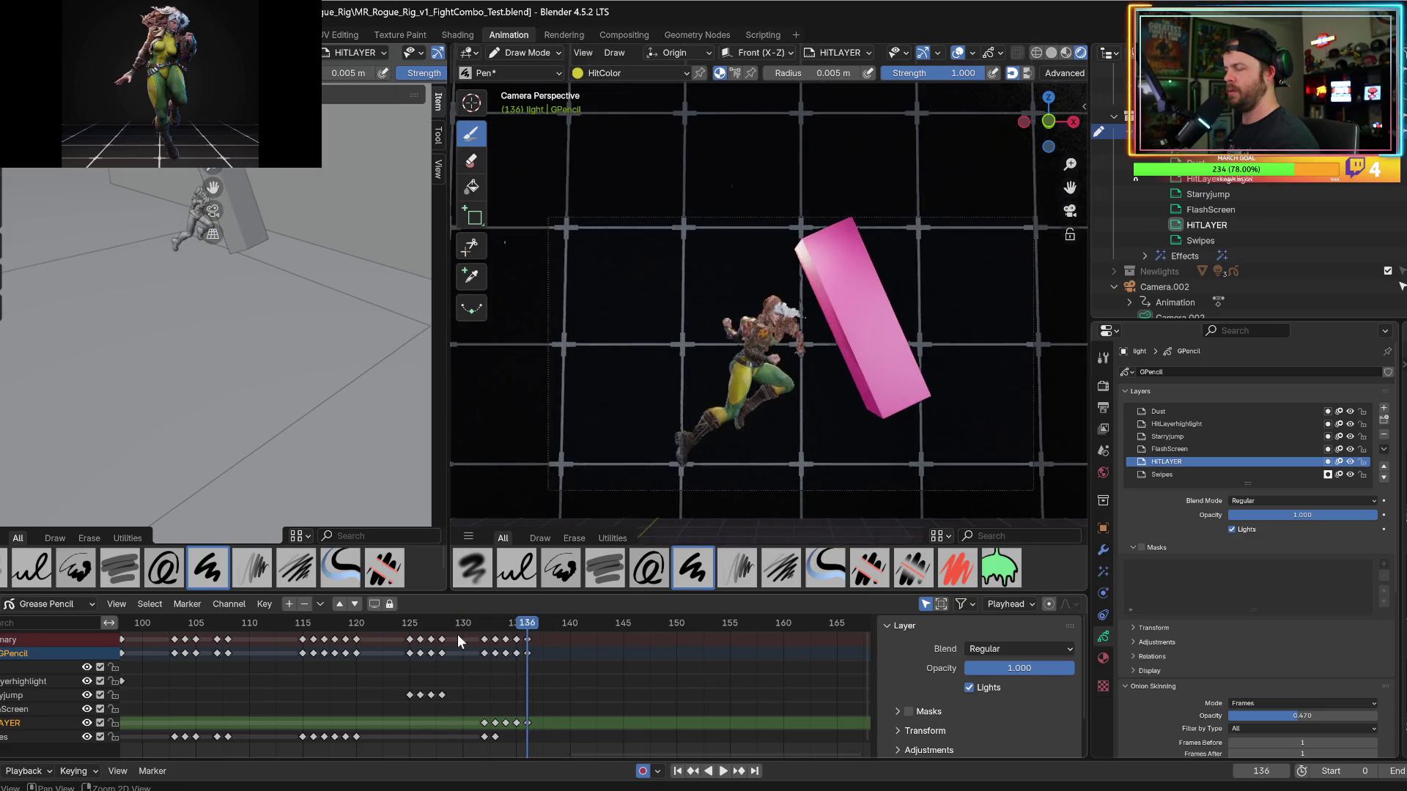
key(Right)
key(Left)
key(Right)
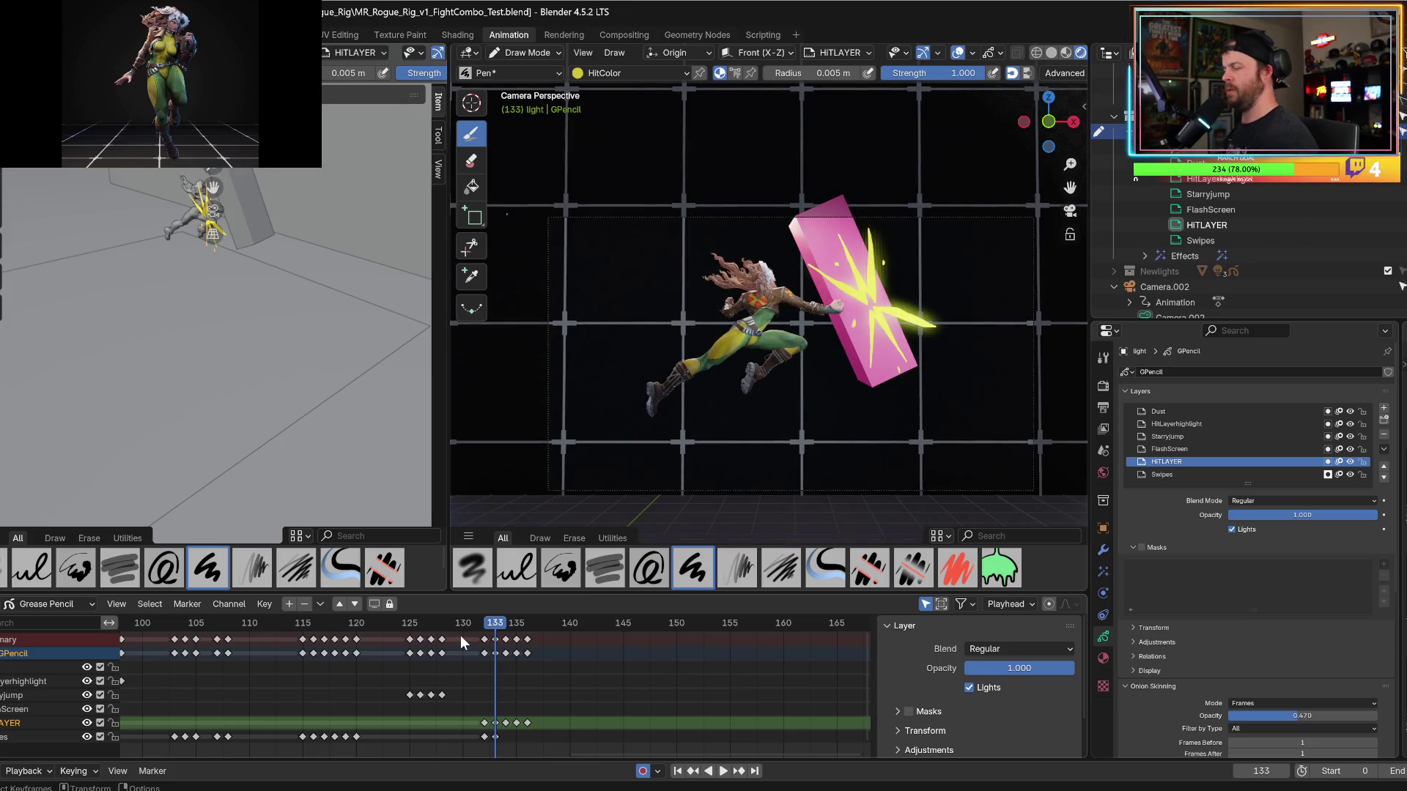
click(472, 161)
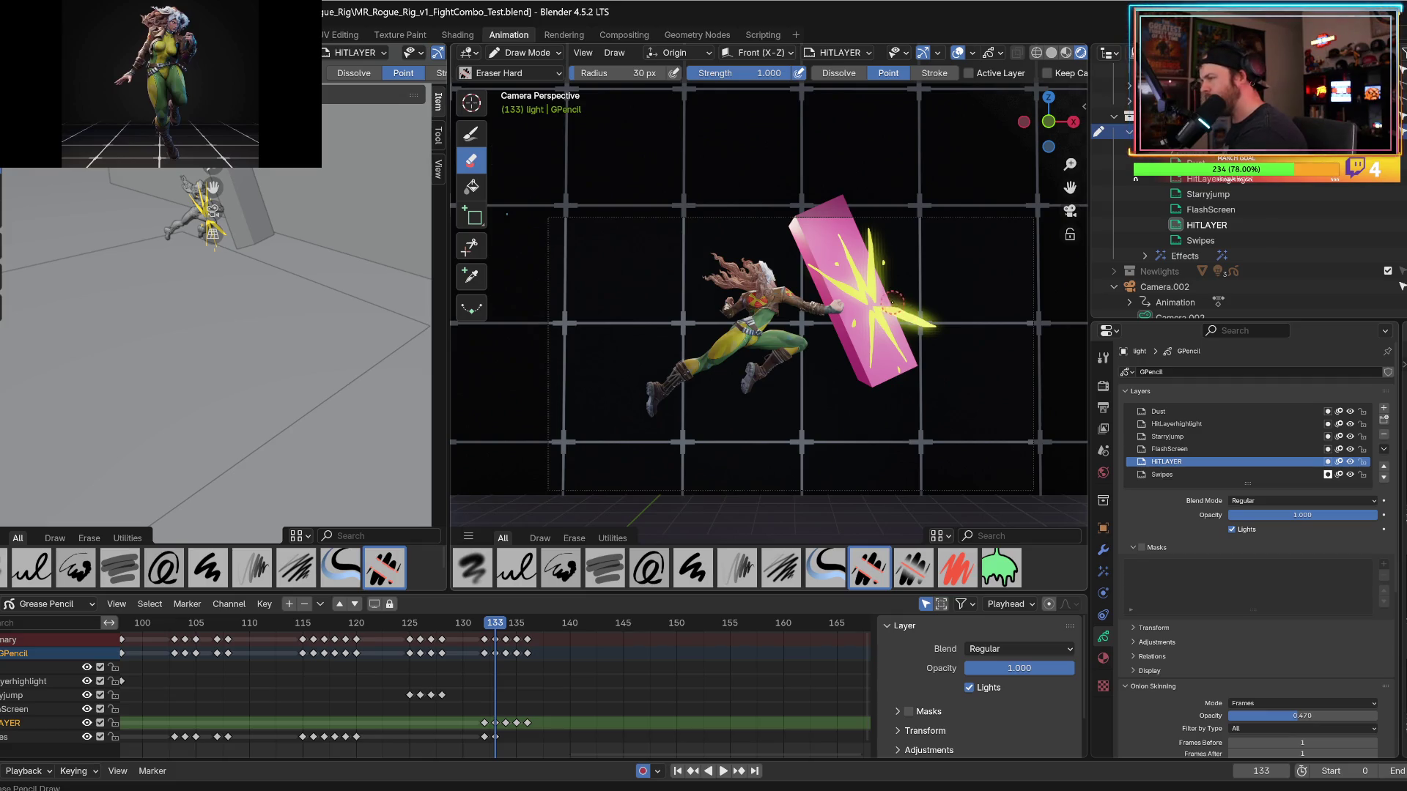
drag(893, 301, 921, 307)
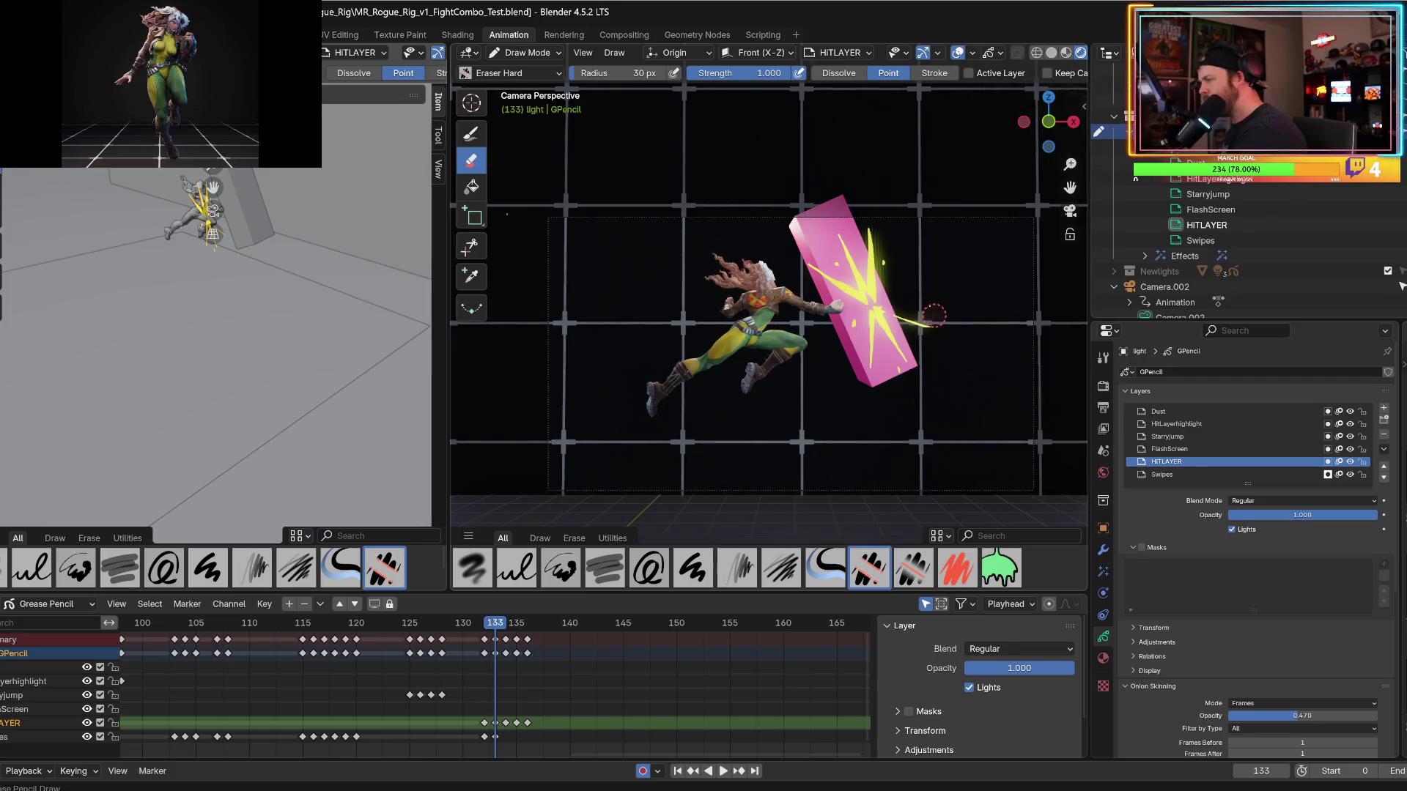
On the Swipes layer, try erasing part of the burst on the block, then undo it.
key(shift+ctrl+space)
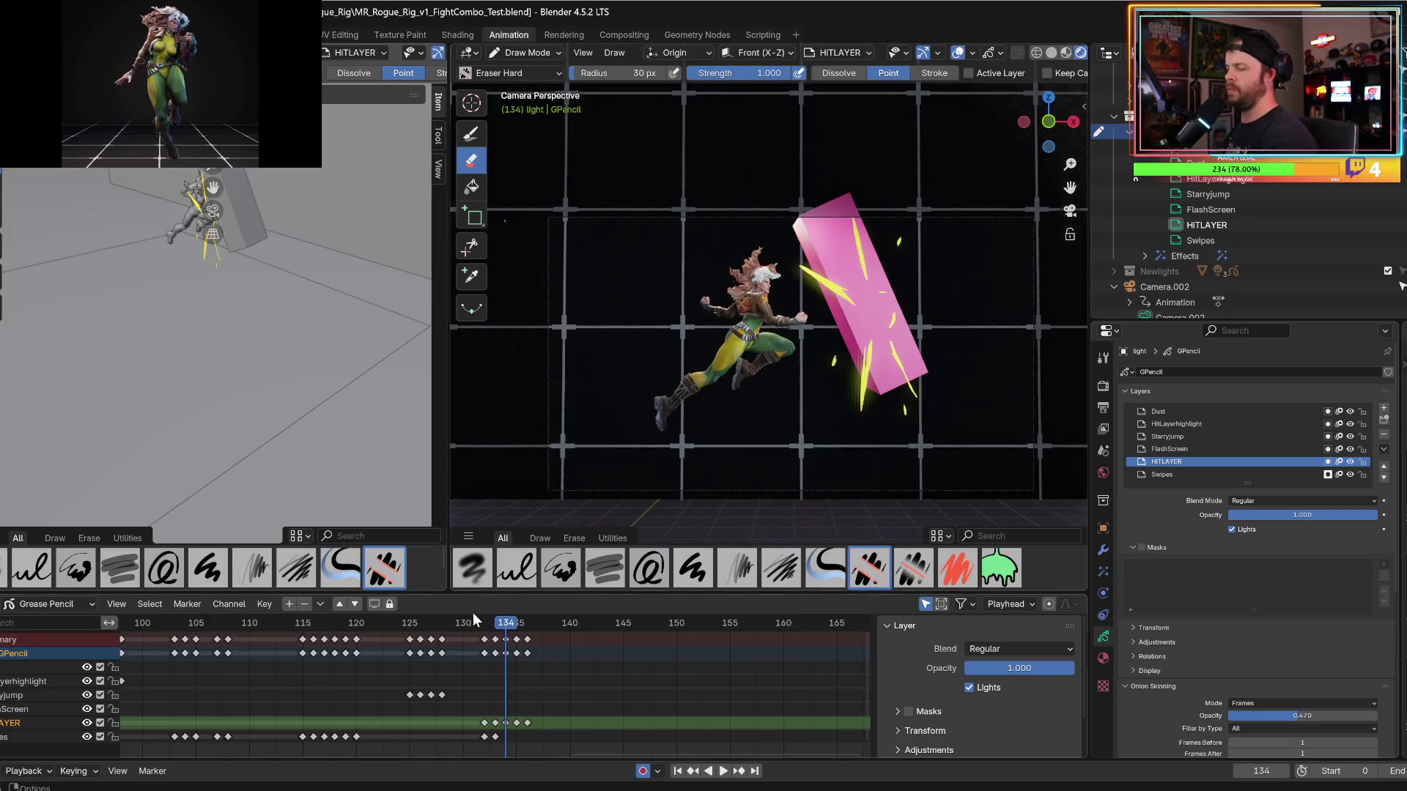
key(space)
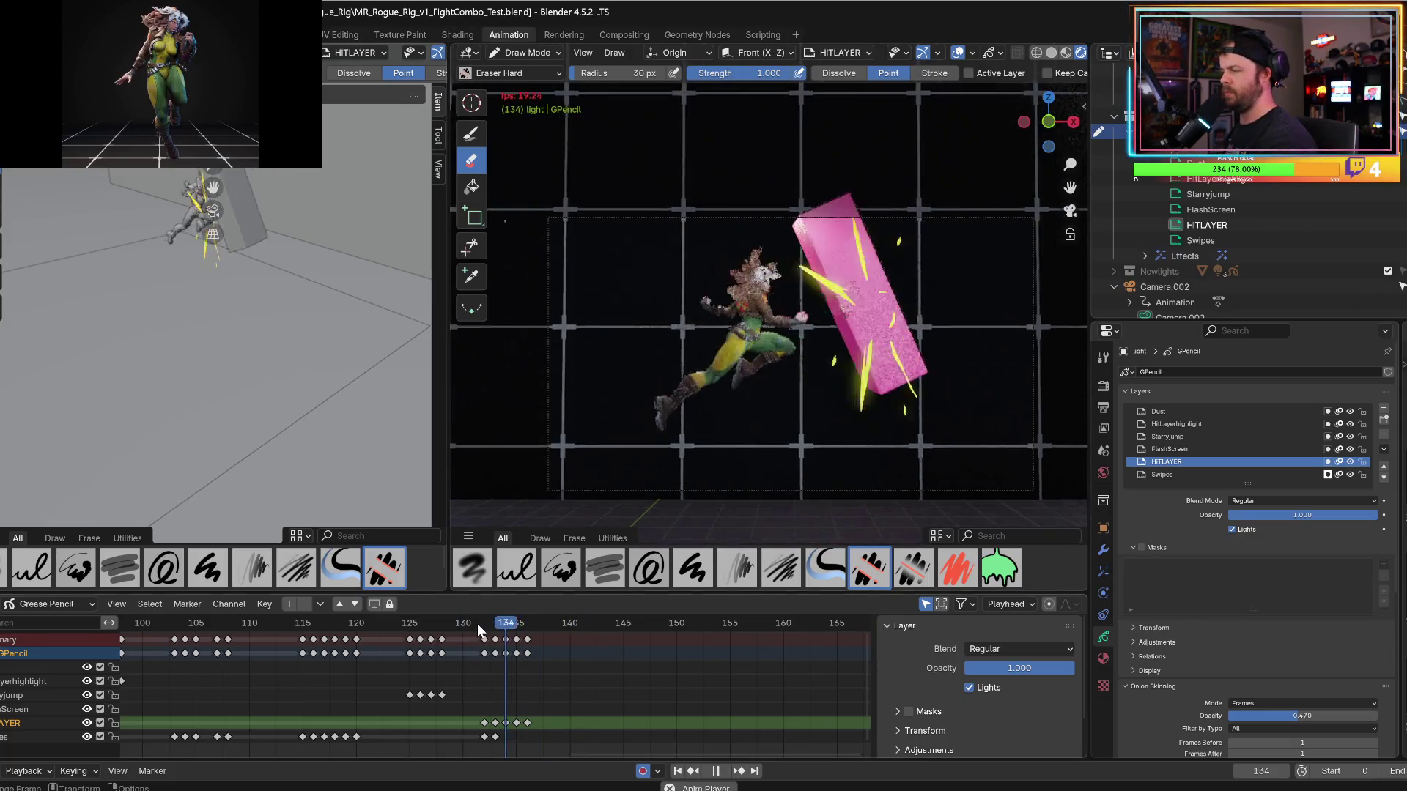
click(476, 624)
key(Right)
key(Right)
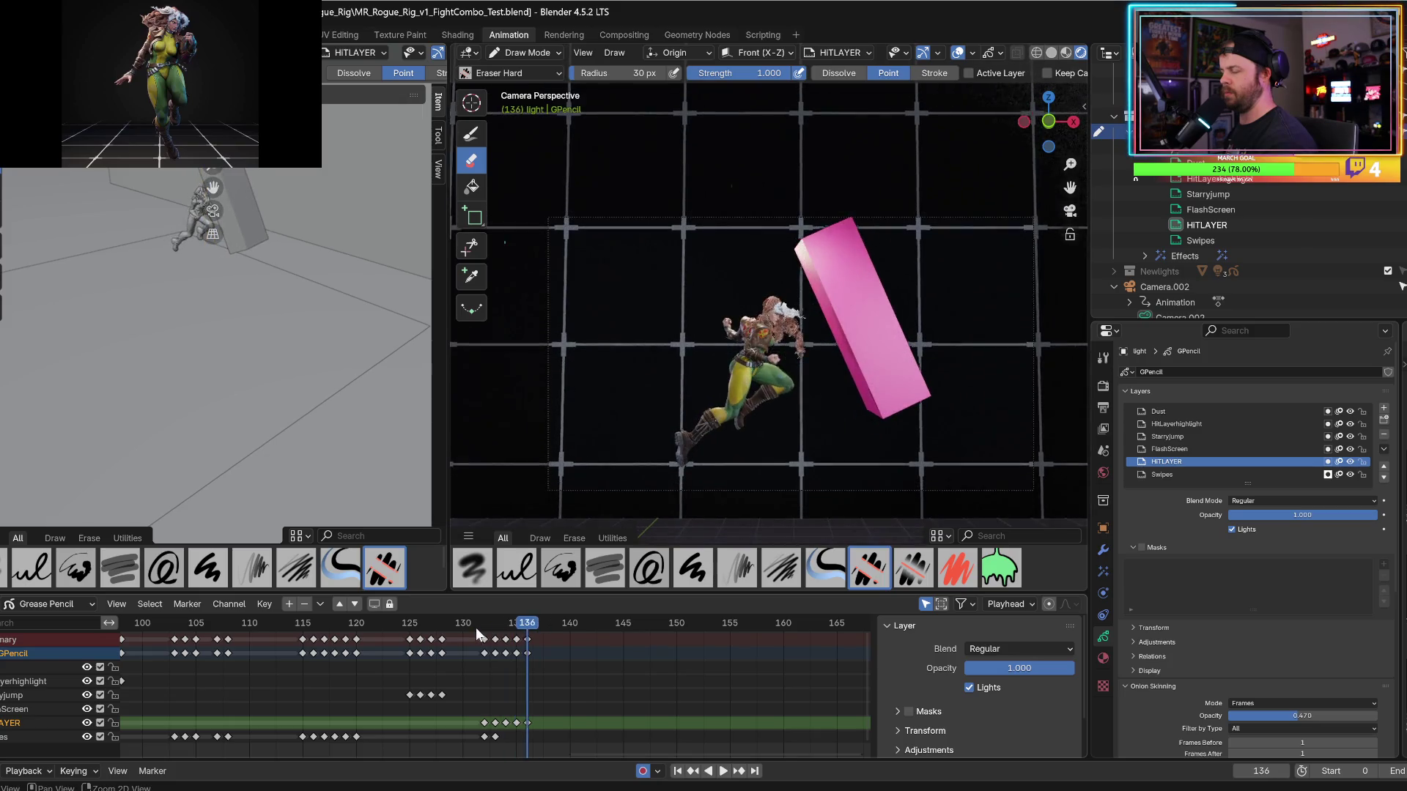
key(Right)
key(Left)
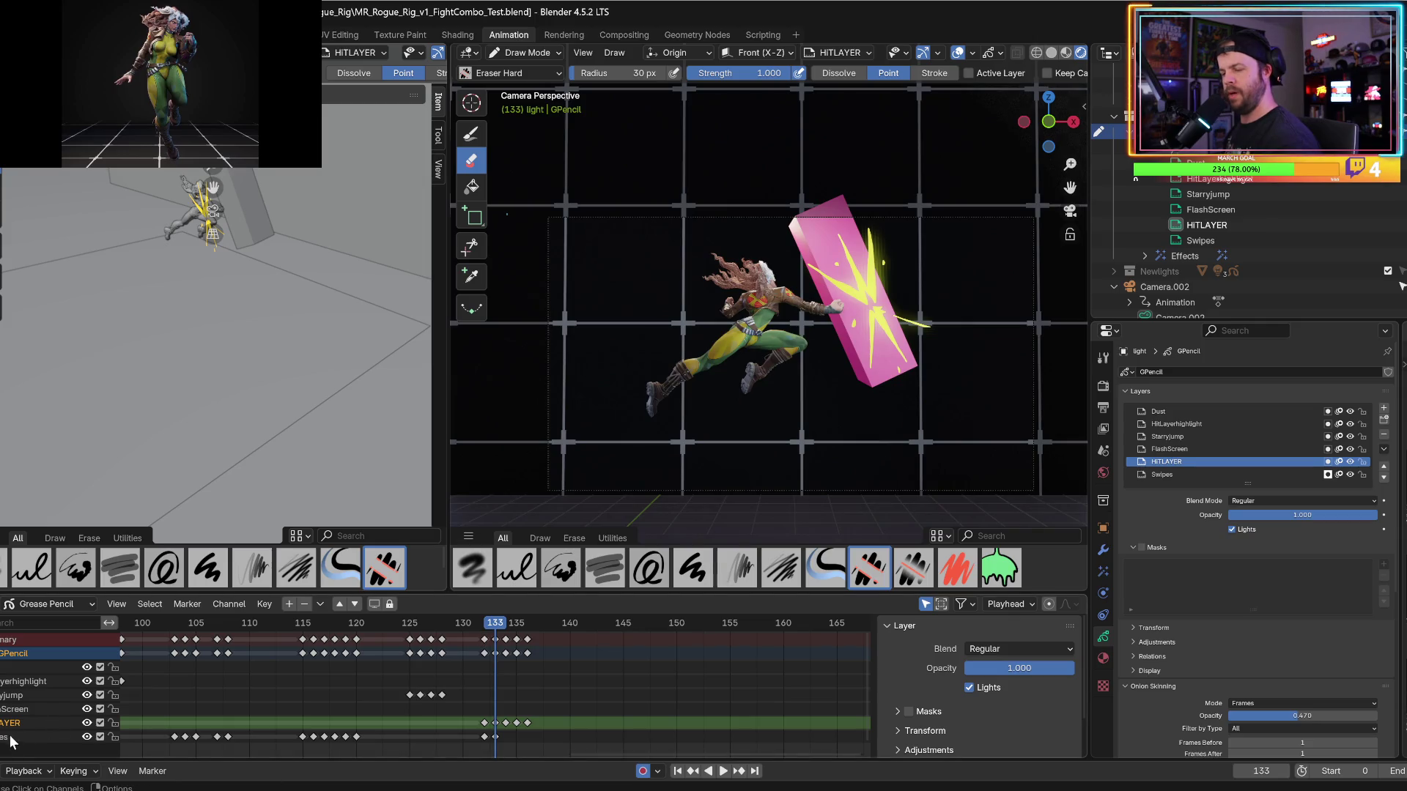
click(10, 737)
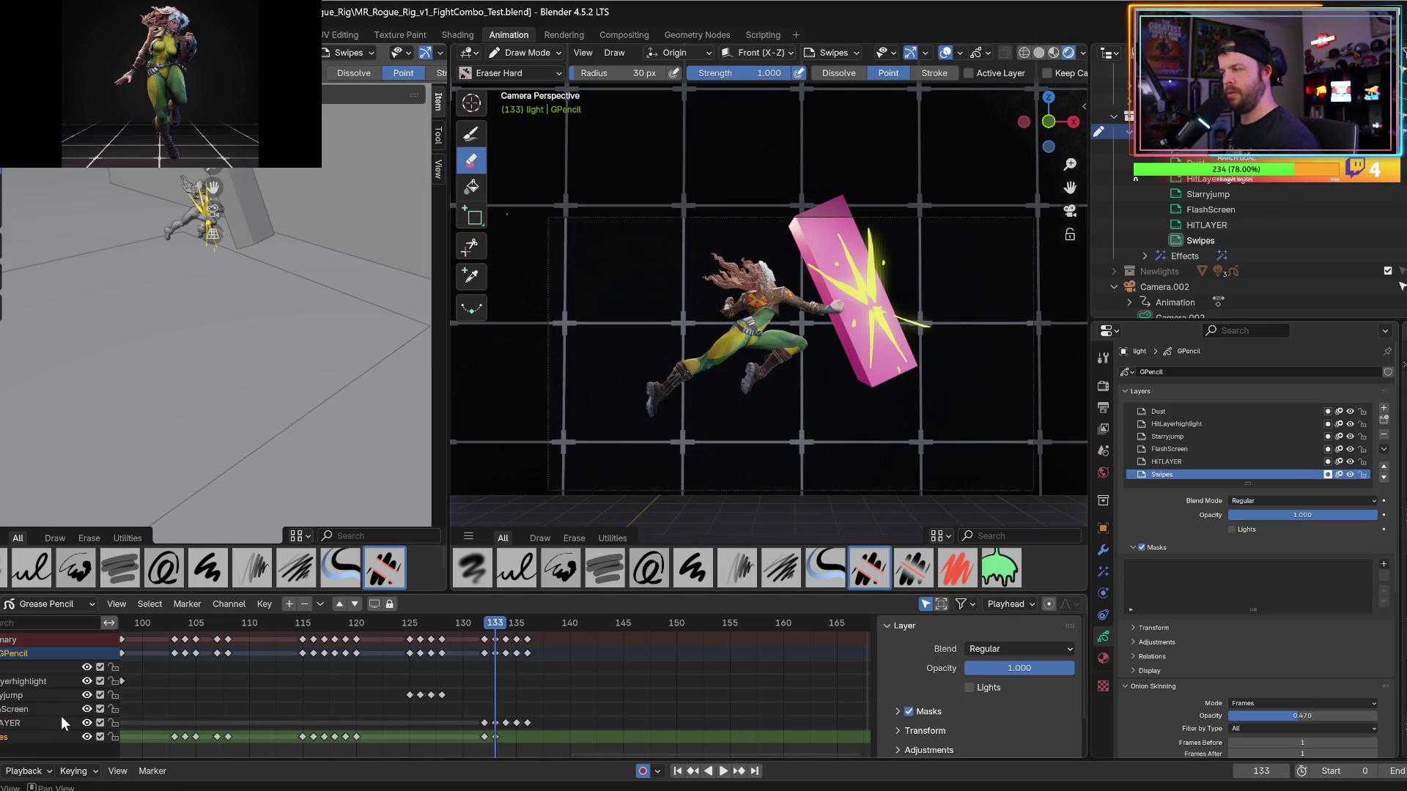
drag(862, 287, 872, 328)
key(ctrl+z)
Undo the yellow glow blob on the block and make White the active drawing material.
click(471, 134)
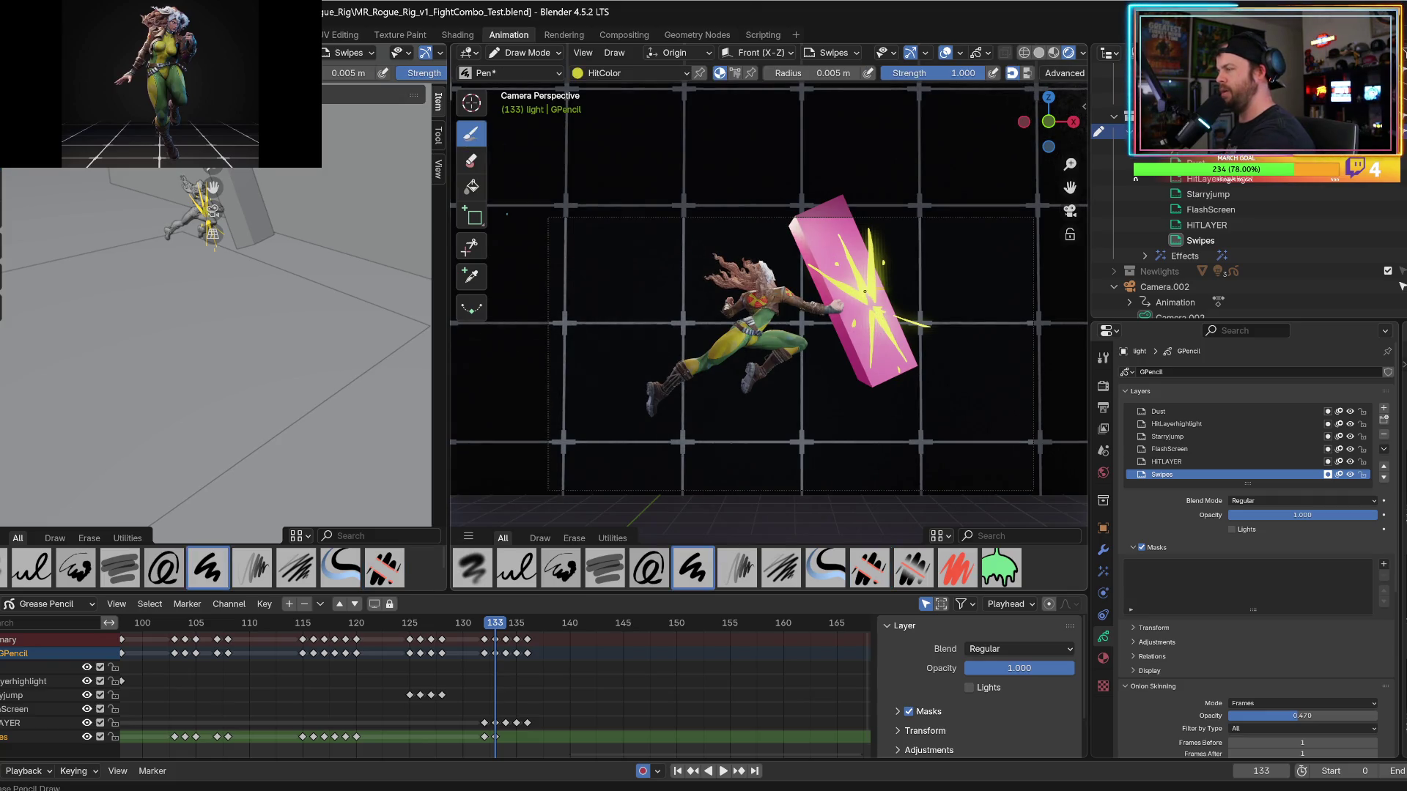
key(ctrl+z)
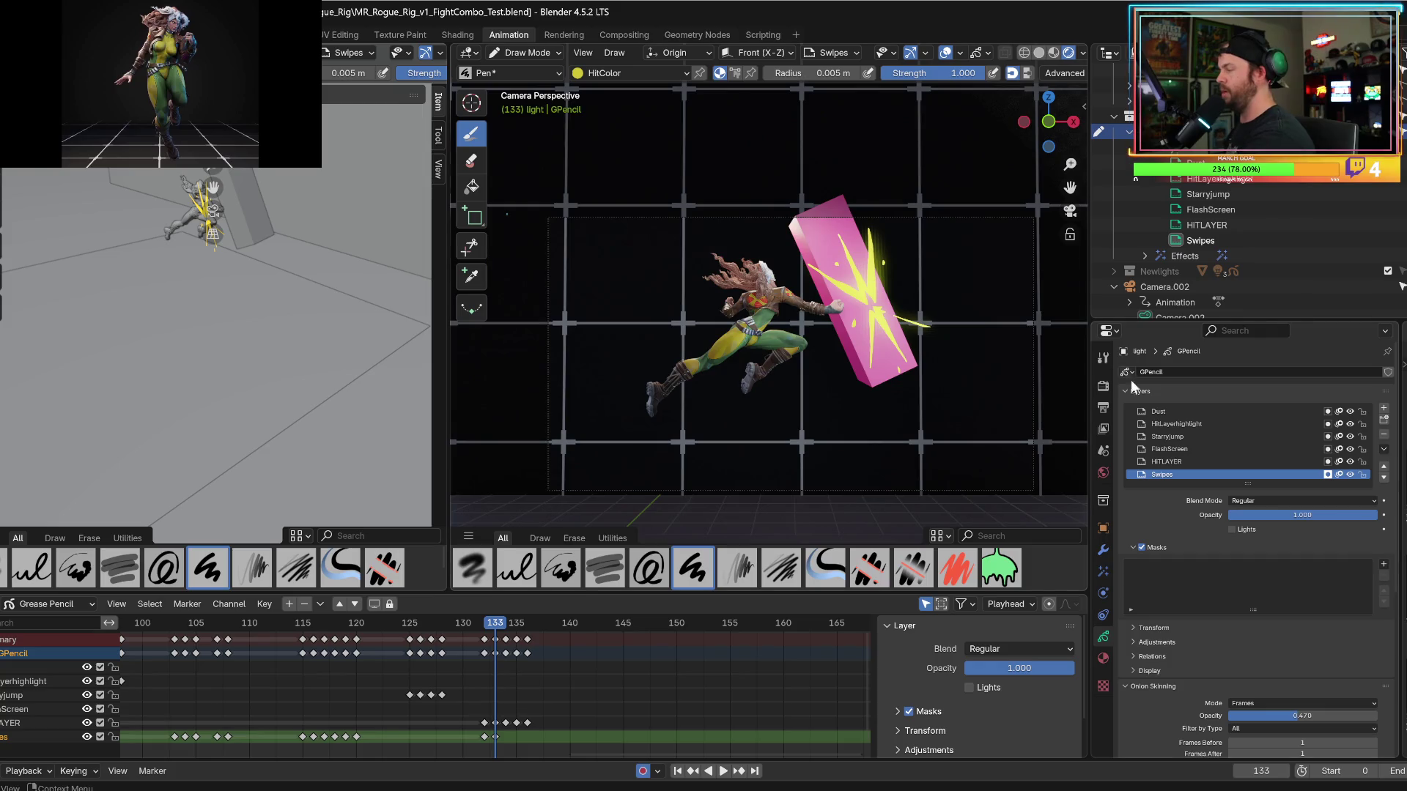
click(1102, 658)
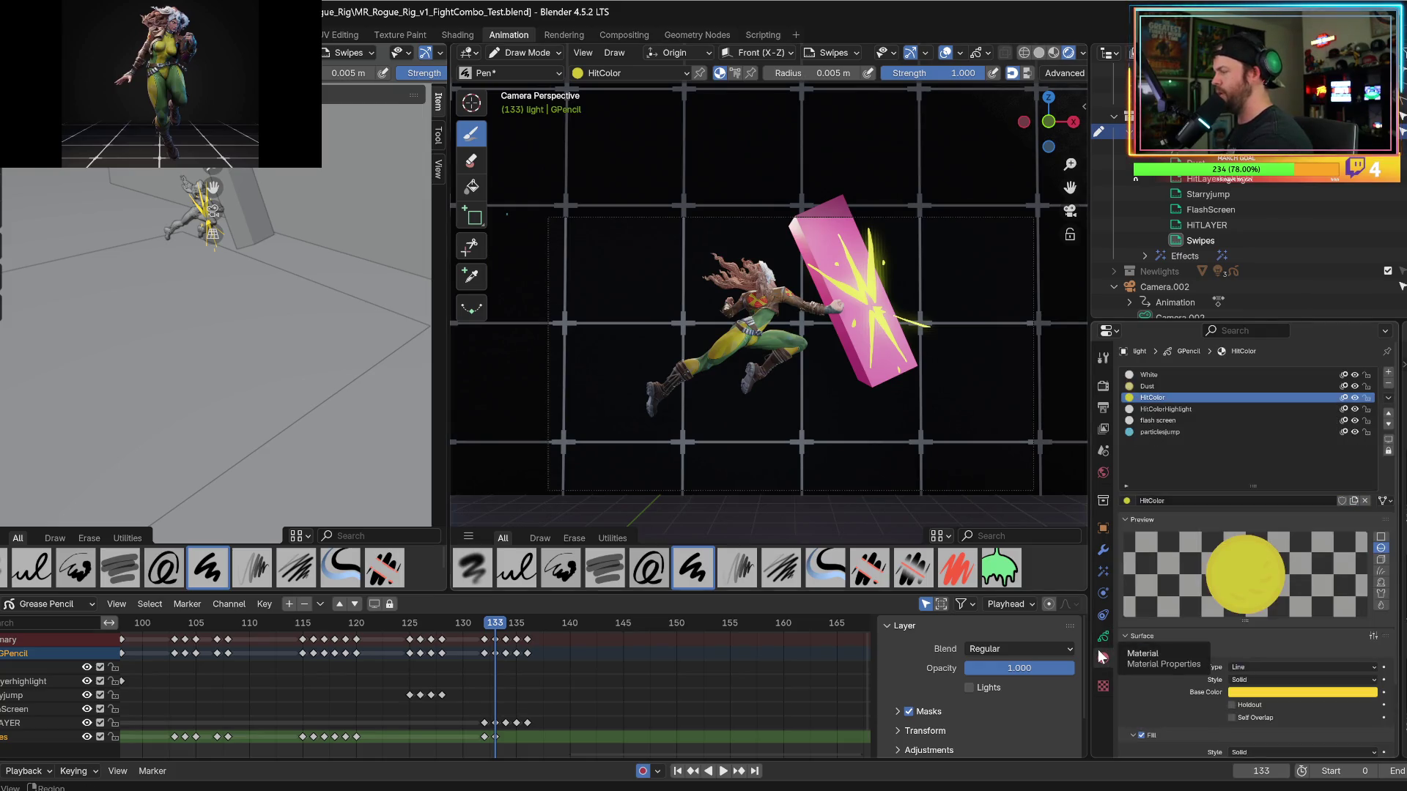
click(1143, 409)
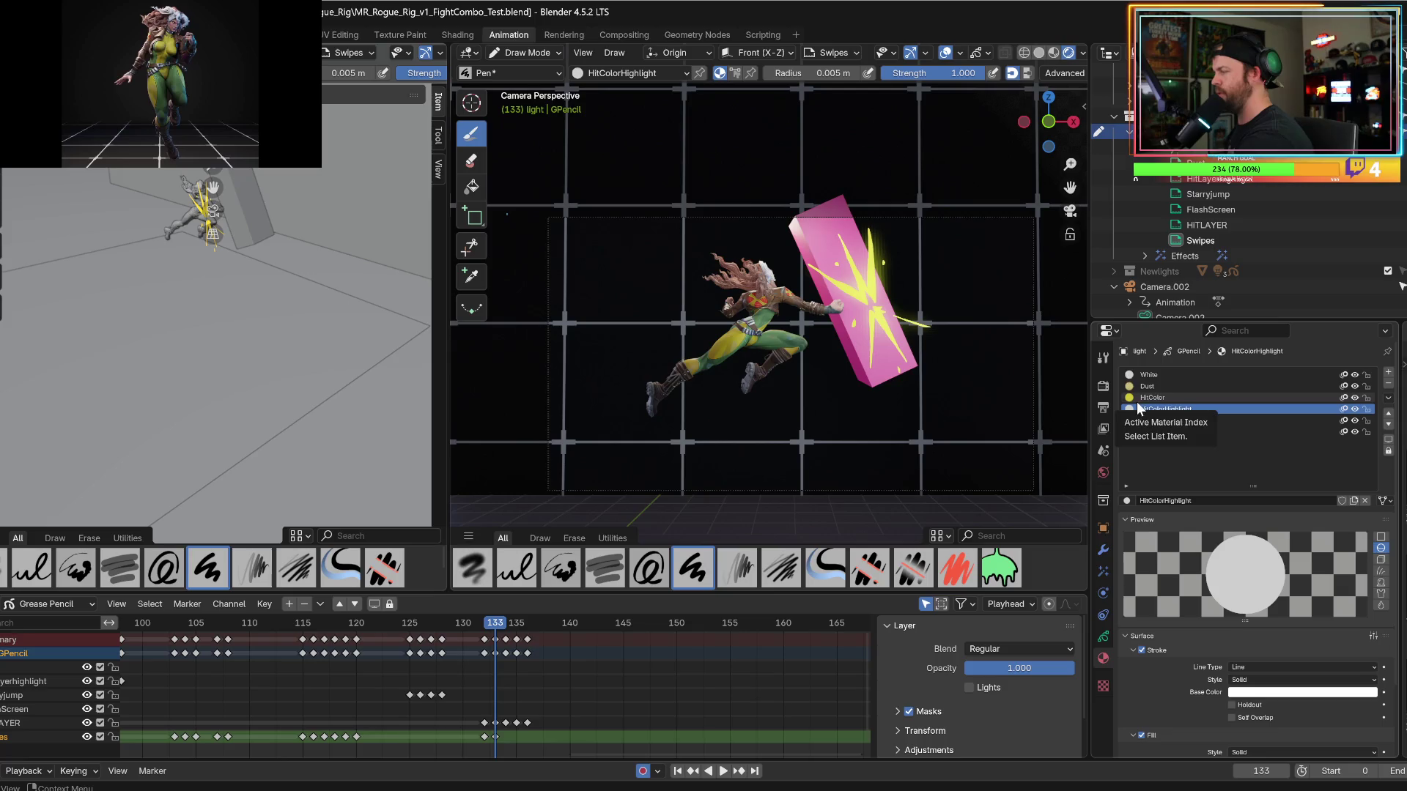
click(1143, 377)
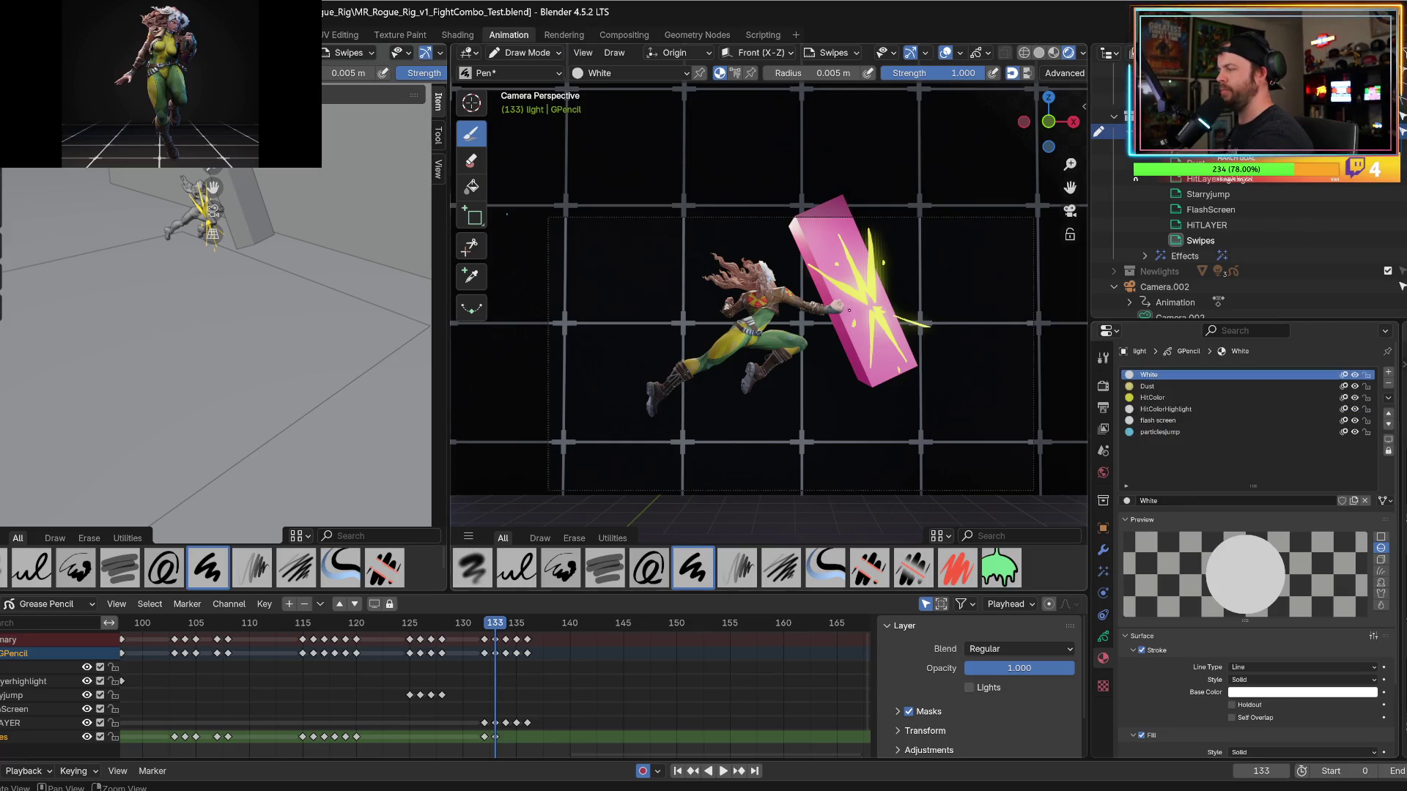
Try and undo a white test stroke, then disable Fill on the White material and show the layer settings.
drag(557, 337, 850, 299)
key(ctrl+z)
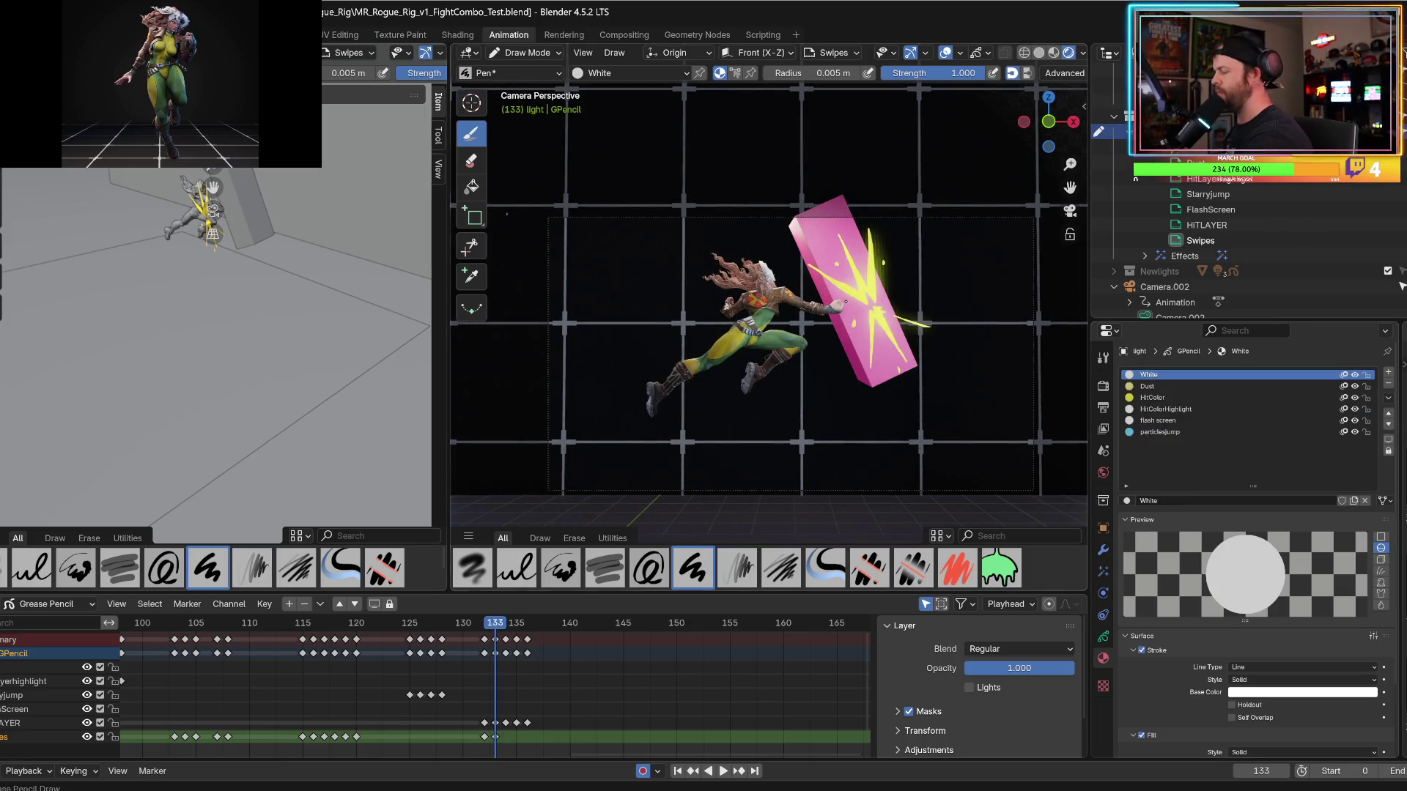
click(1140, 734)
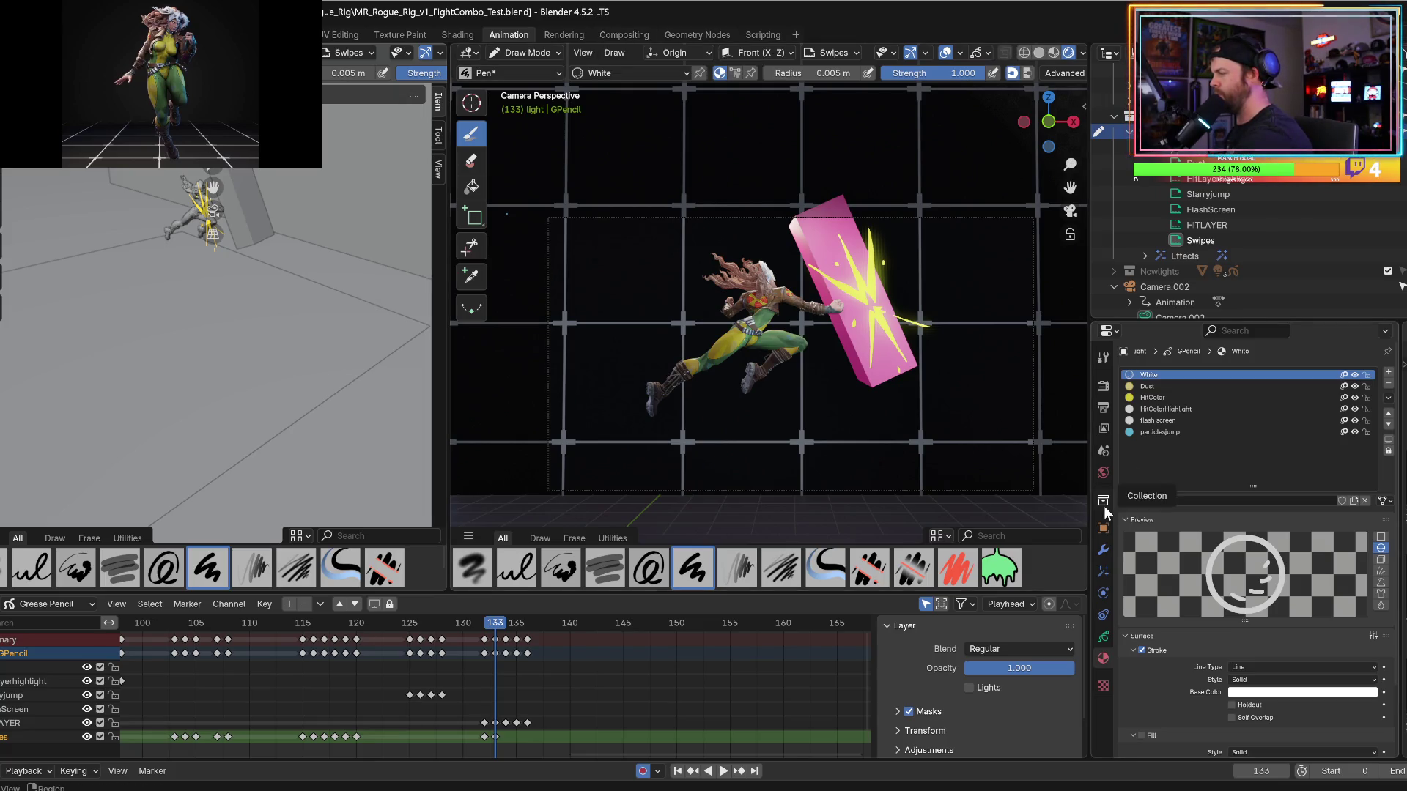
click(1103, 638)
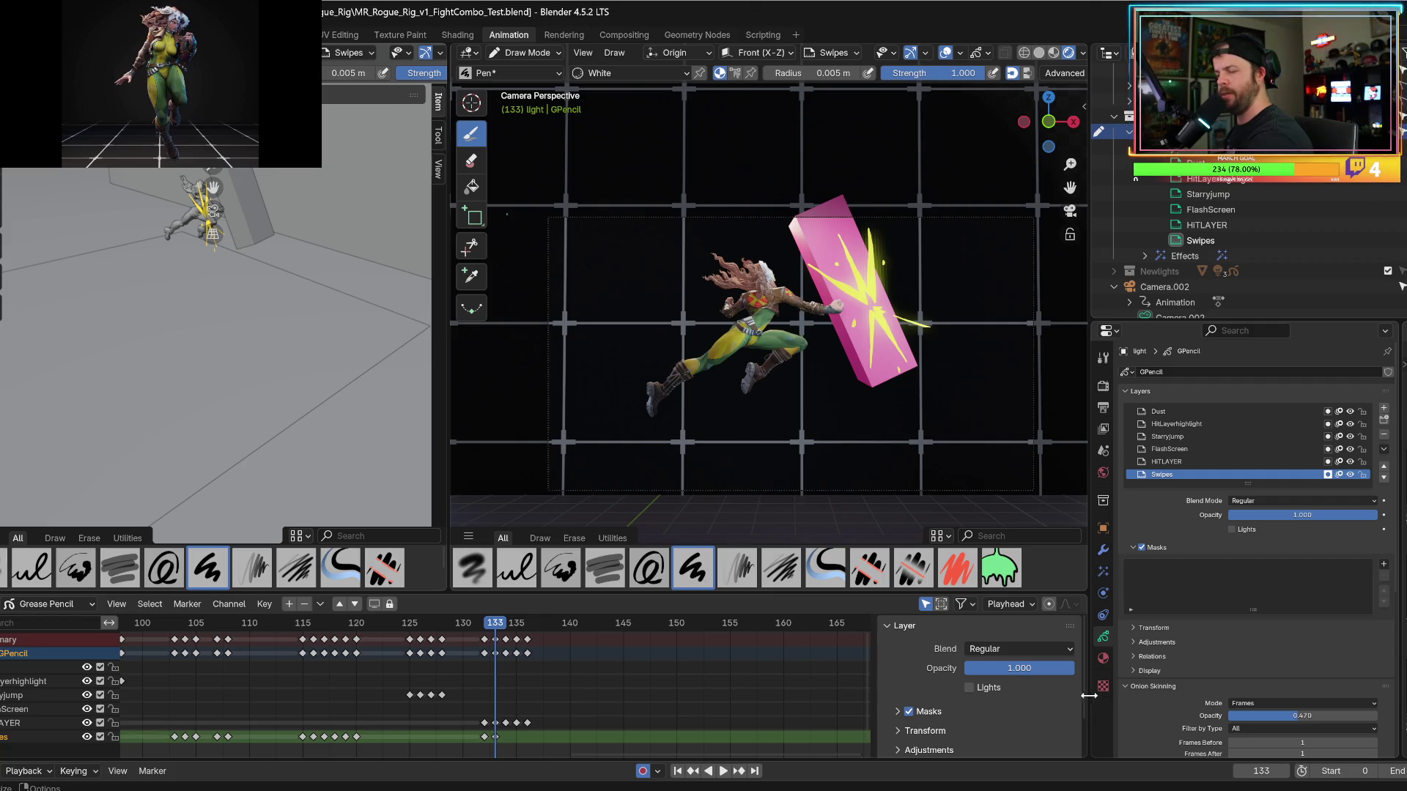
Enable Lights on the Swipes layer and try a white curved stroke across the block.
click(1231, 529)
drag(842, 333, 886, 309)
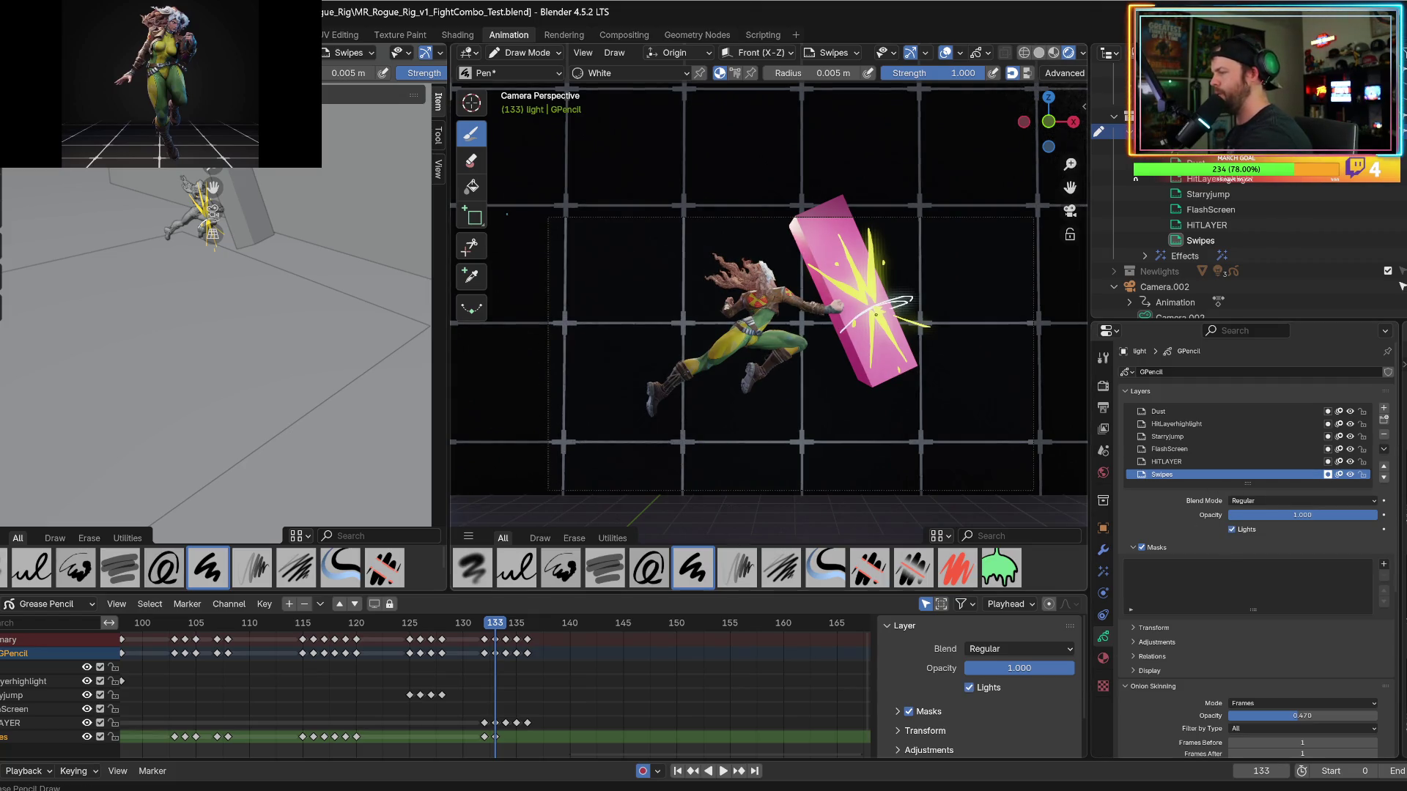
key(ctrl+z)
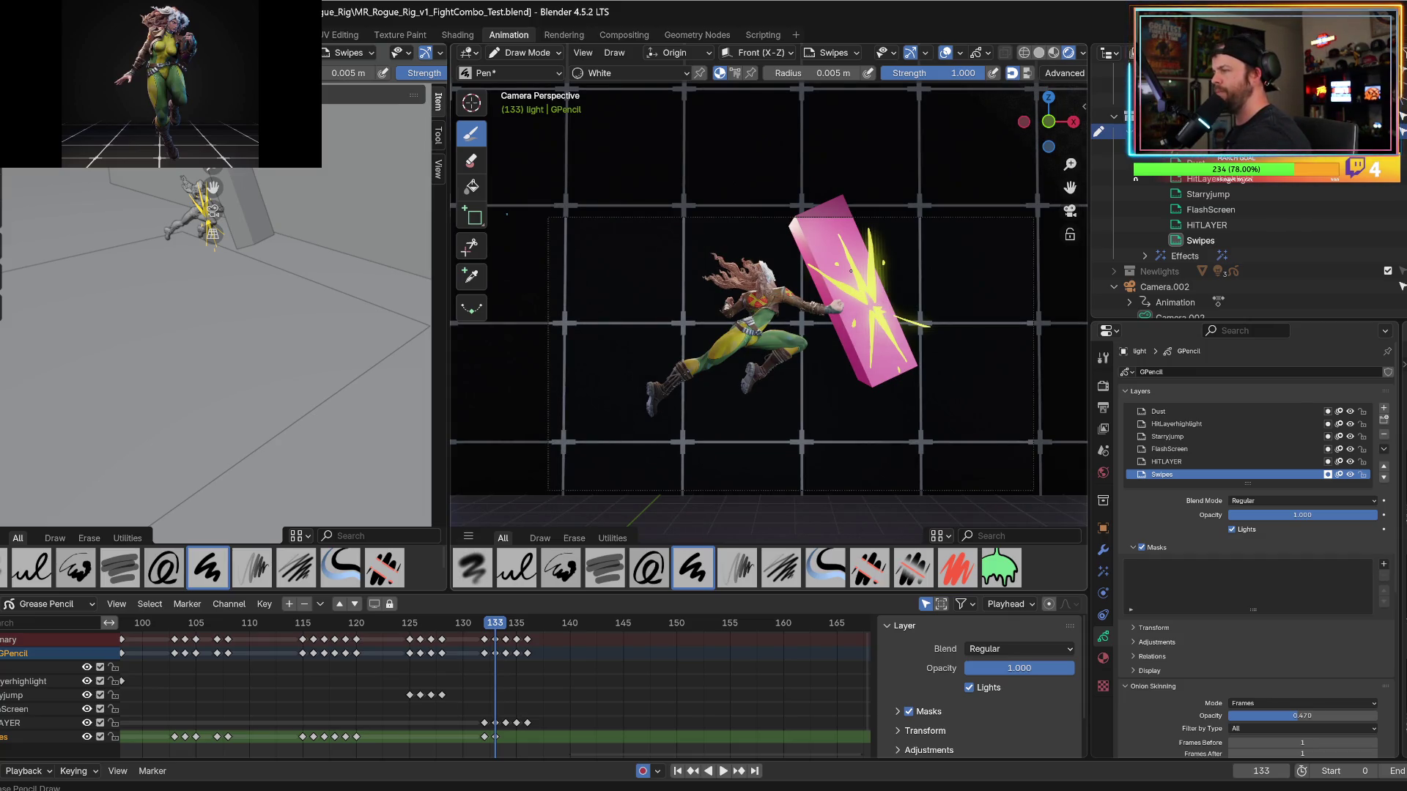
Set the brush radius to 0.01 m and try thin white arcs across the yellow burst.
click(826, 72)
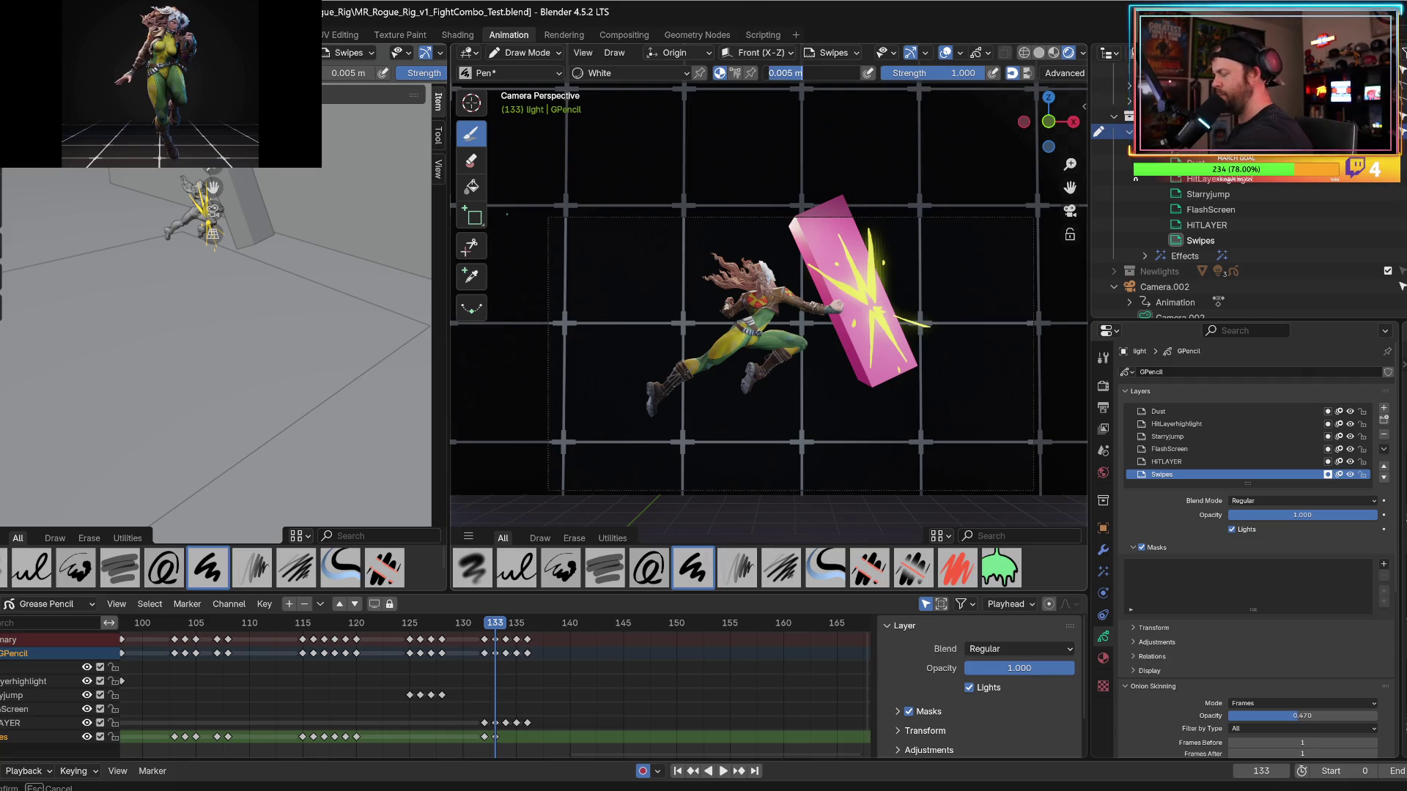
text(0.01)
key(Return)
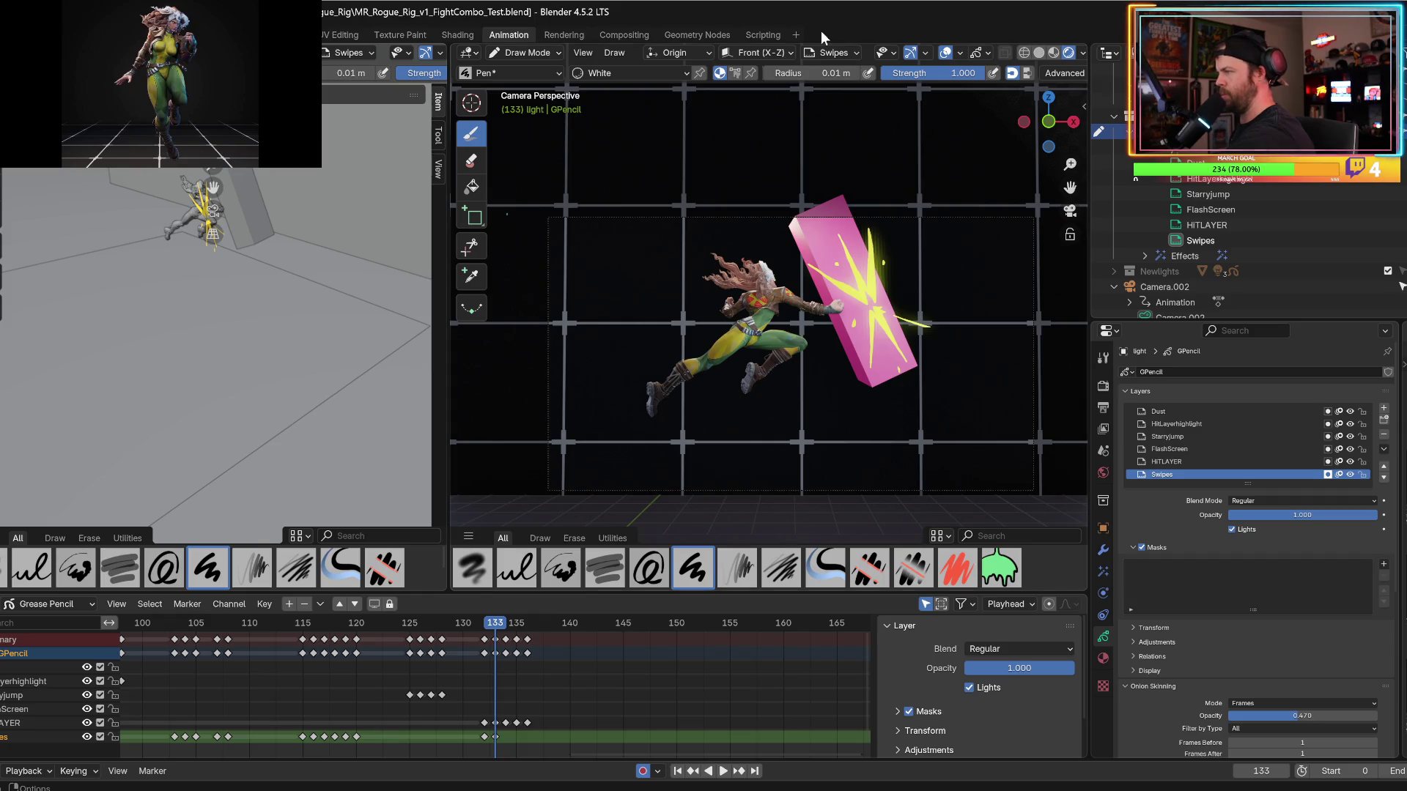
drag(841, 280, 879, 268)
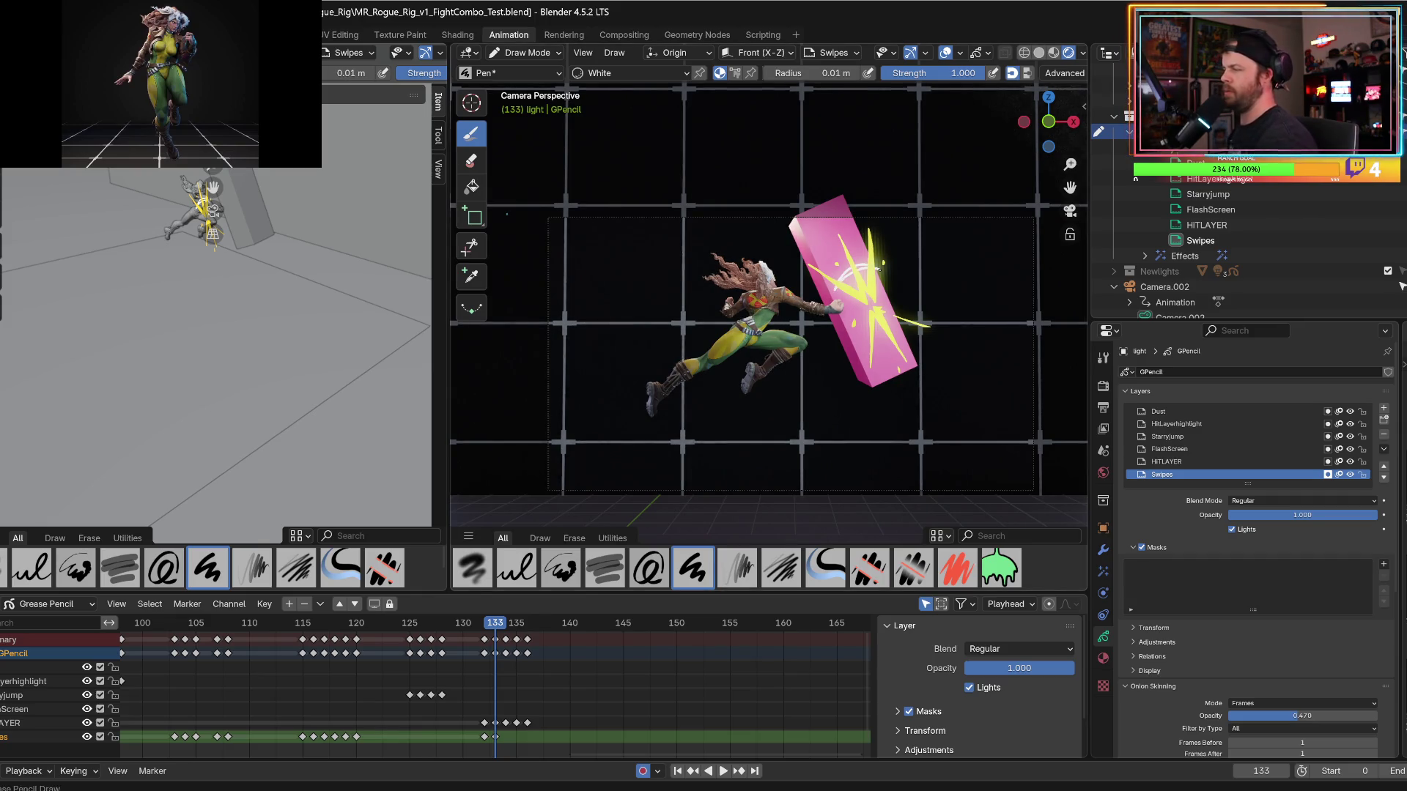
key(ctrl+z)
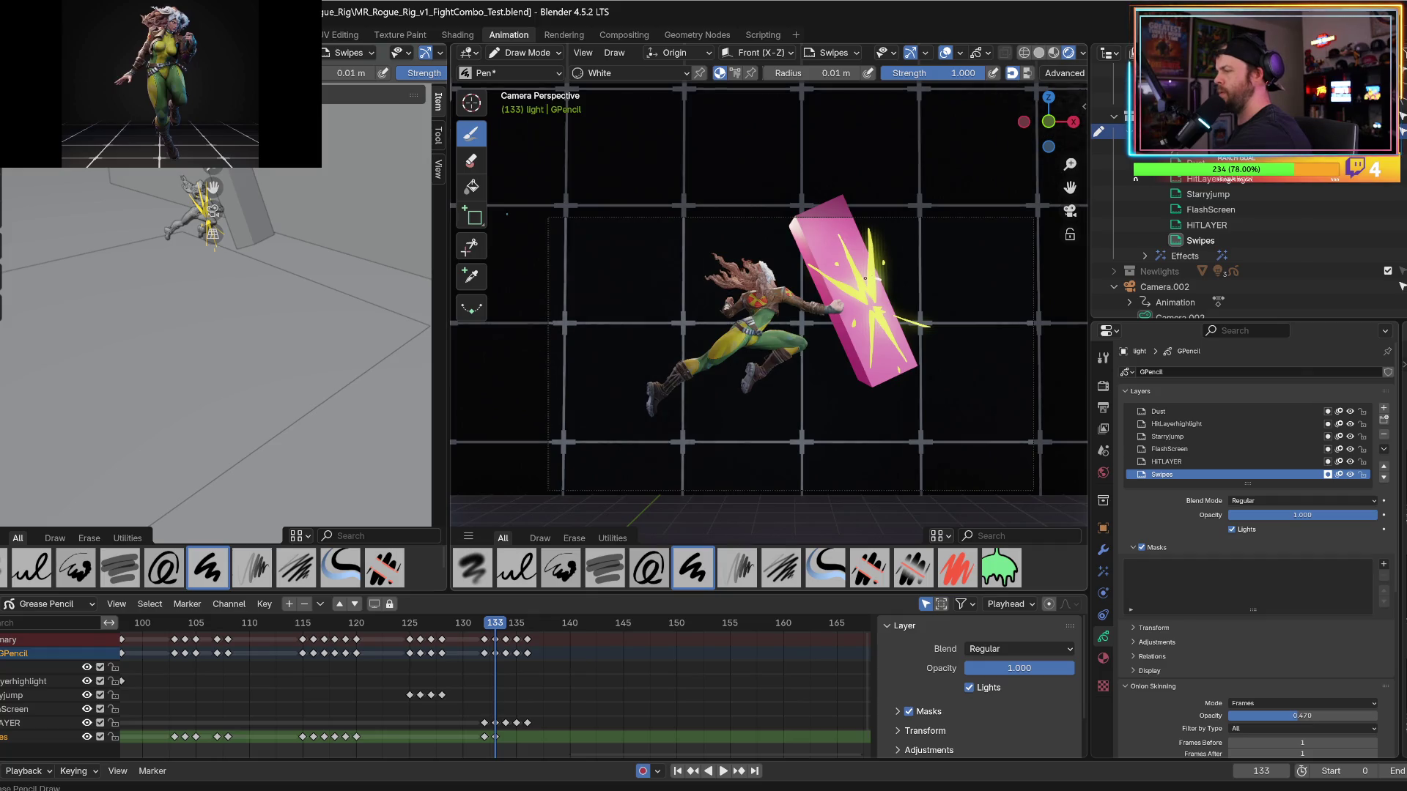
mouse_move(867, 289)
mouse_down()
mouse_move(896, 292)
mouse_move(869, 336)
mouse_move(896, 322)
mouse_move(860, 327)
mouse_up()
key(ctrl+z)
key(ctrl+z)
key(ctrl+z)
key(ctrl+z)
Step between neighbouring frames and keyframes to review the impact.
key(Left)
key(Right)
key(Down)
key(Up)
key(Up)
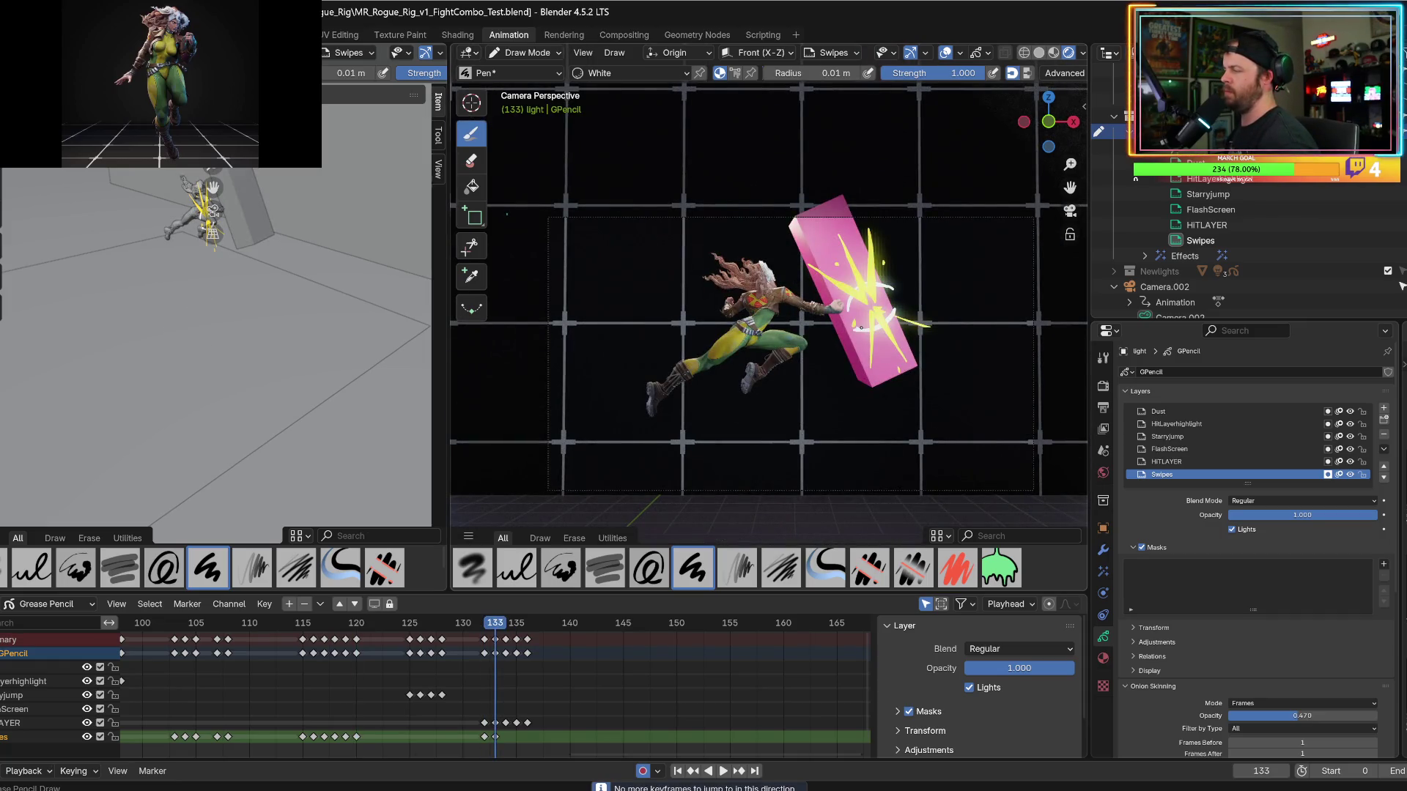
On frame 134, remove the white arc and draw a tiny mark on the block.
key(Right)
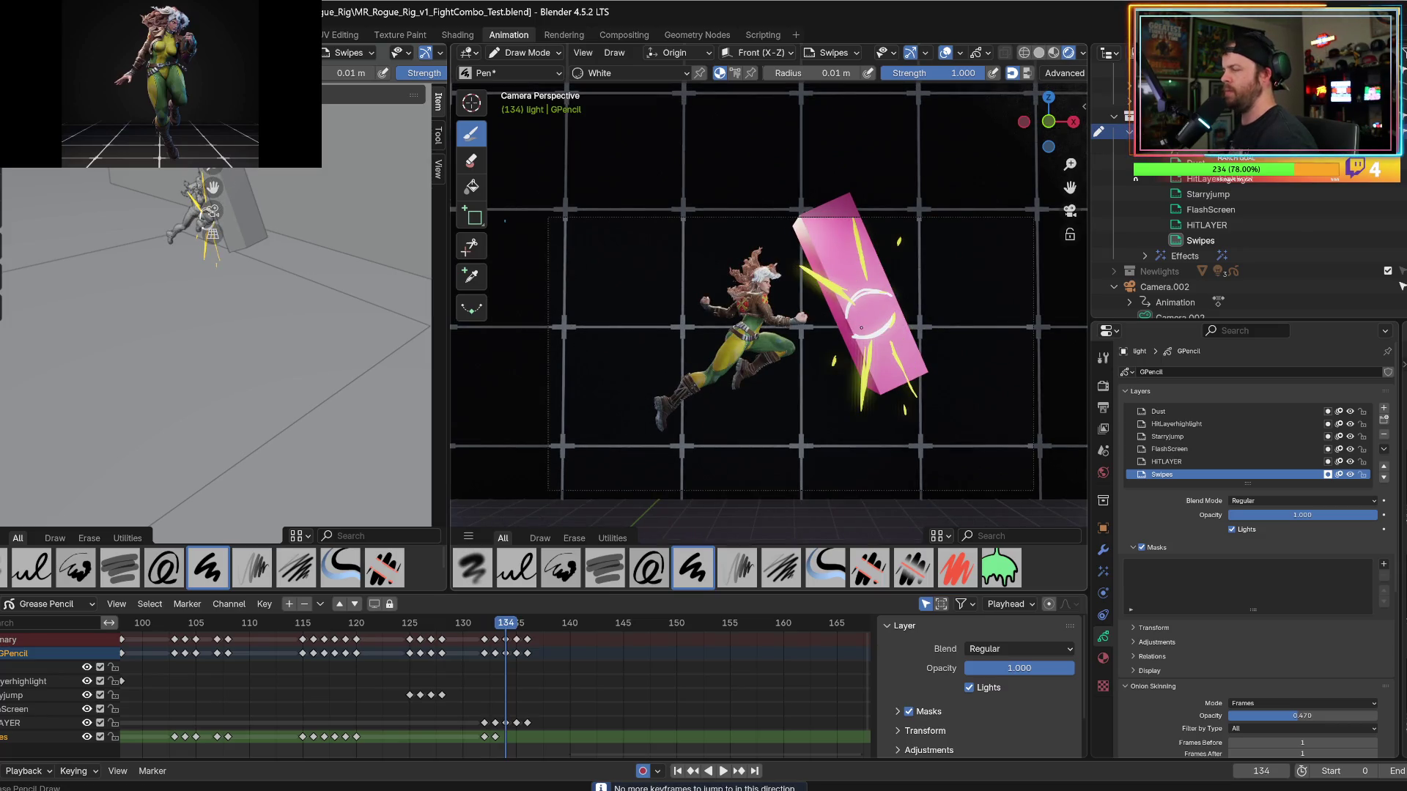
key(ctrl+z)
key(Left)
key(Right)
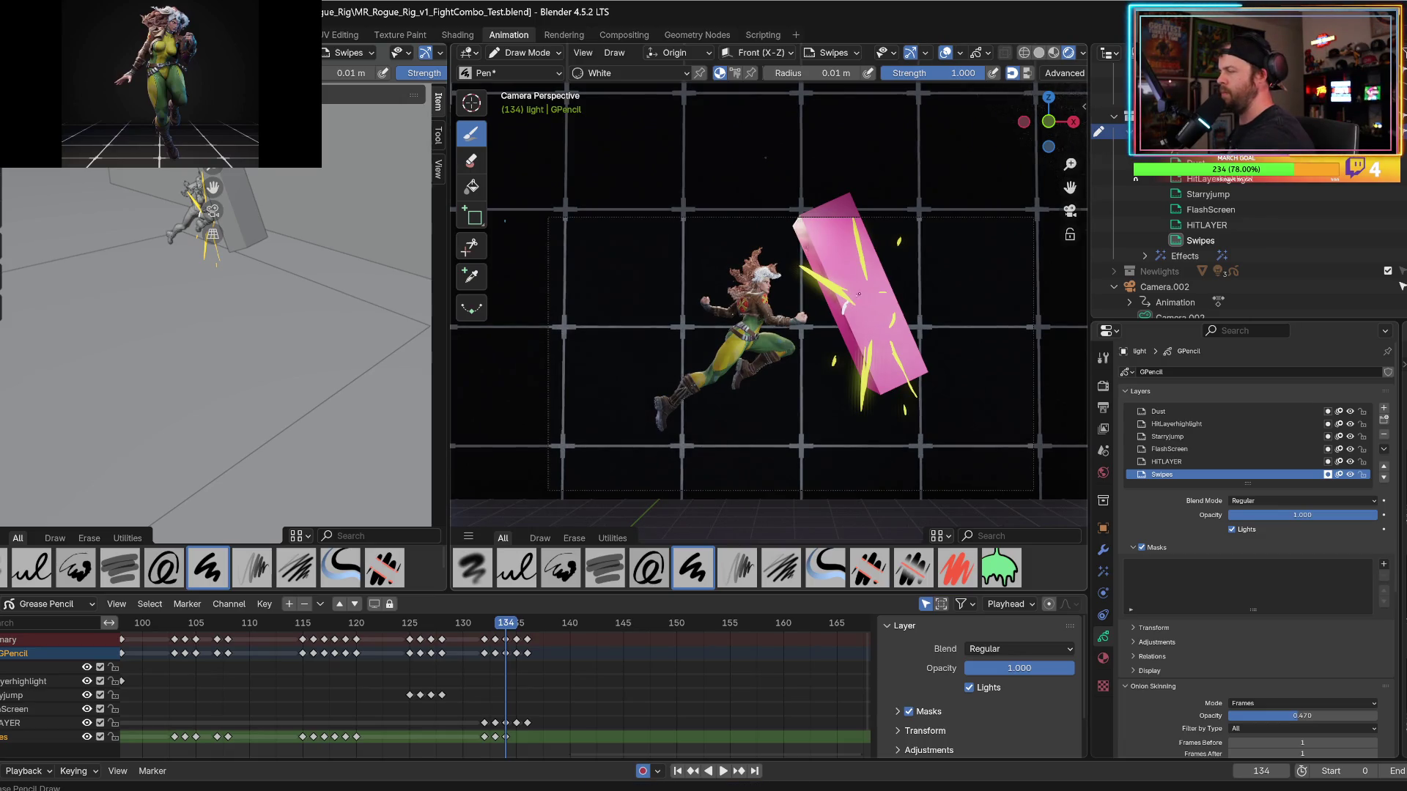
drag(883, 287, 891, 291)
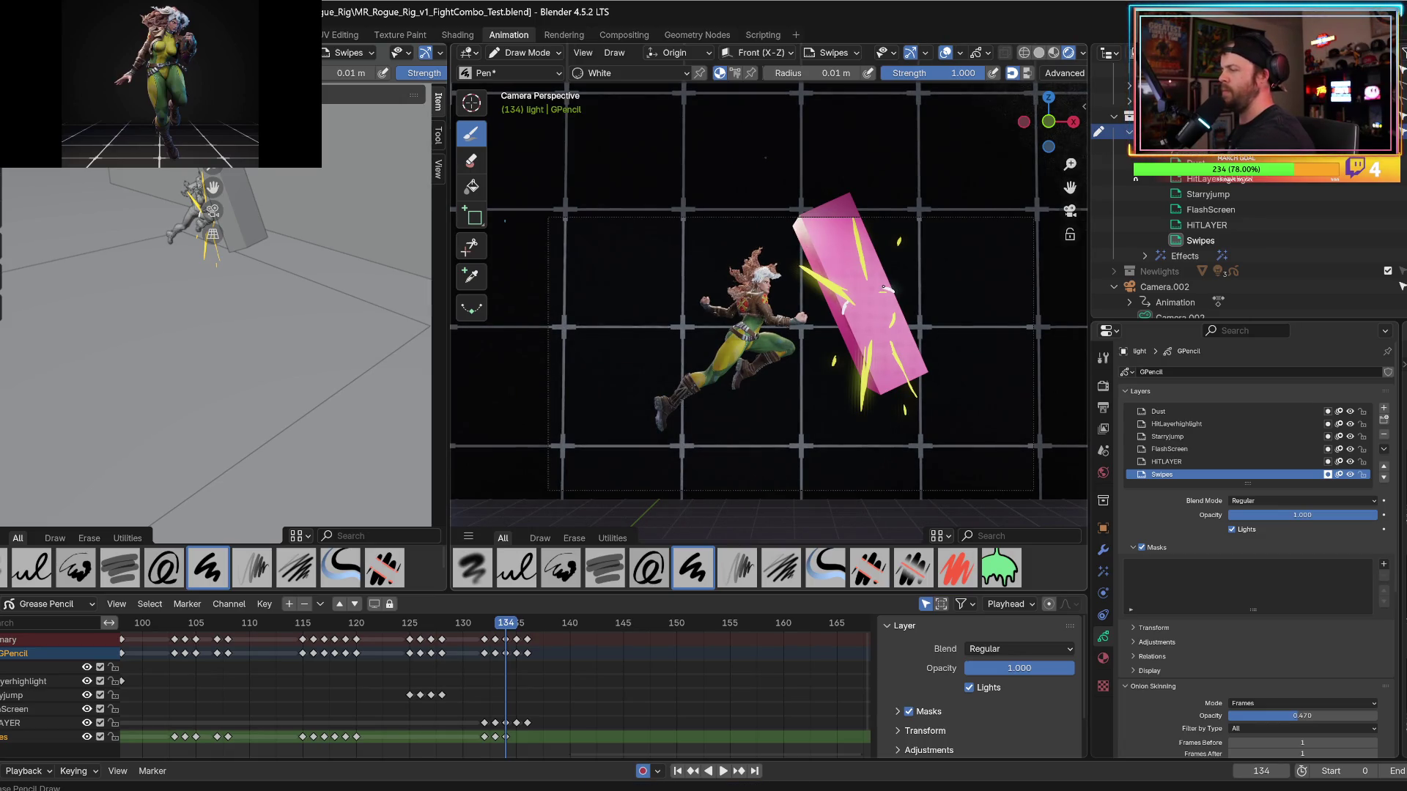
key(Left)
key(Right)
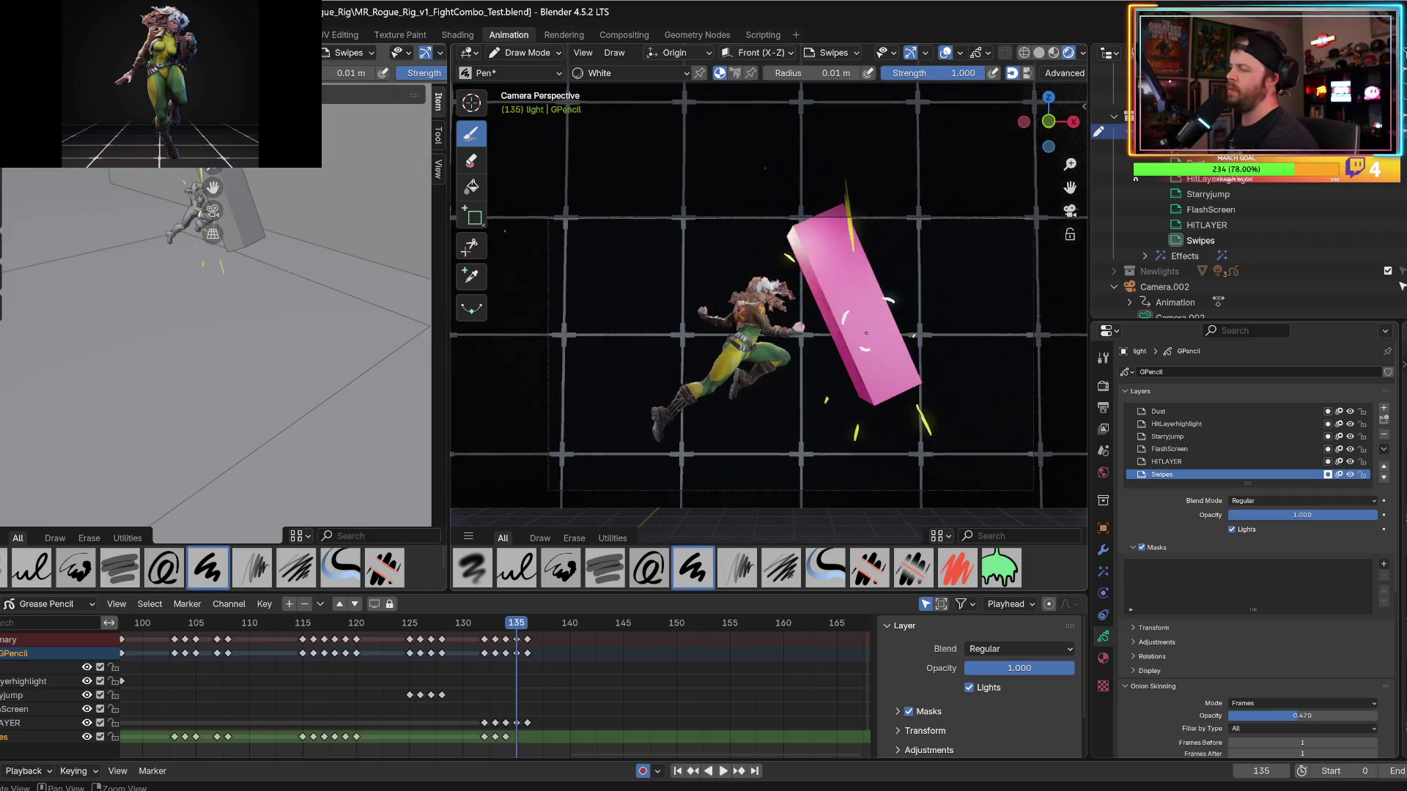
Play back the hit from frame 132, then return to impact frame 133.
key(Left)
key(Left)
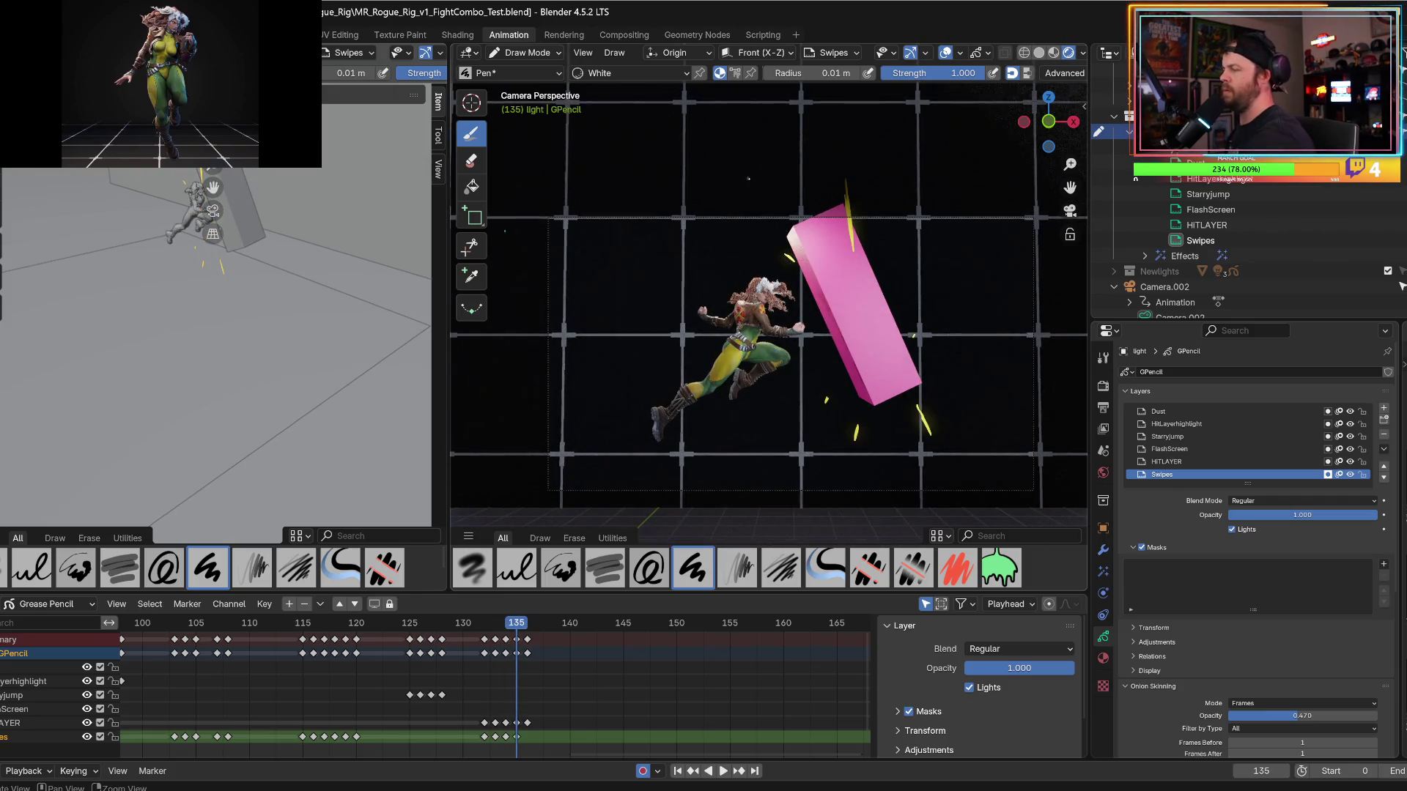
key(space)
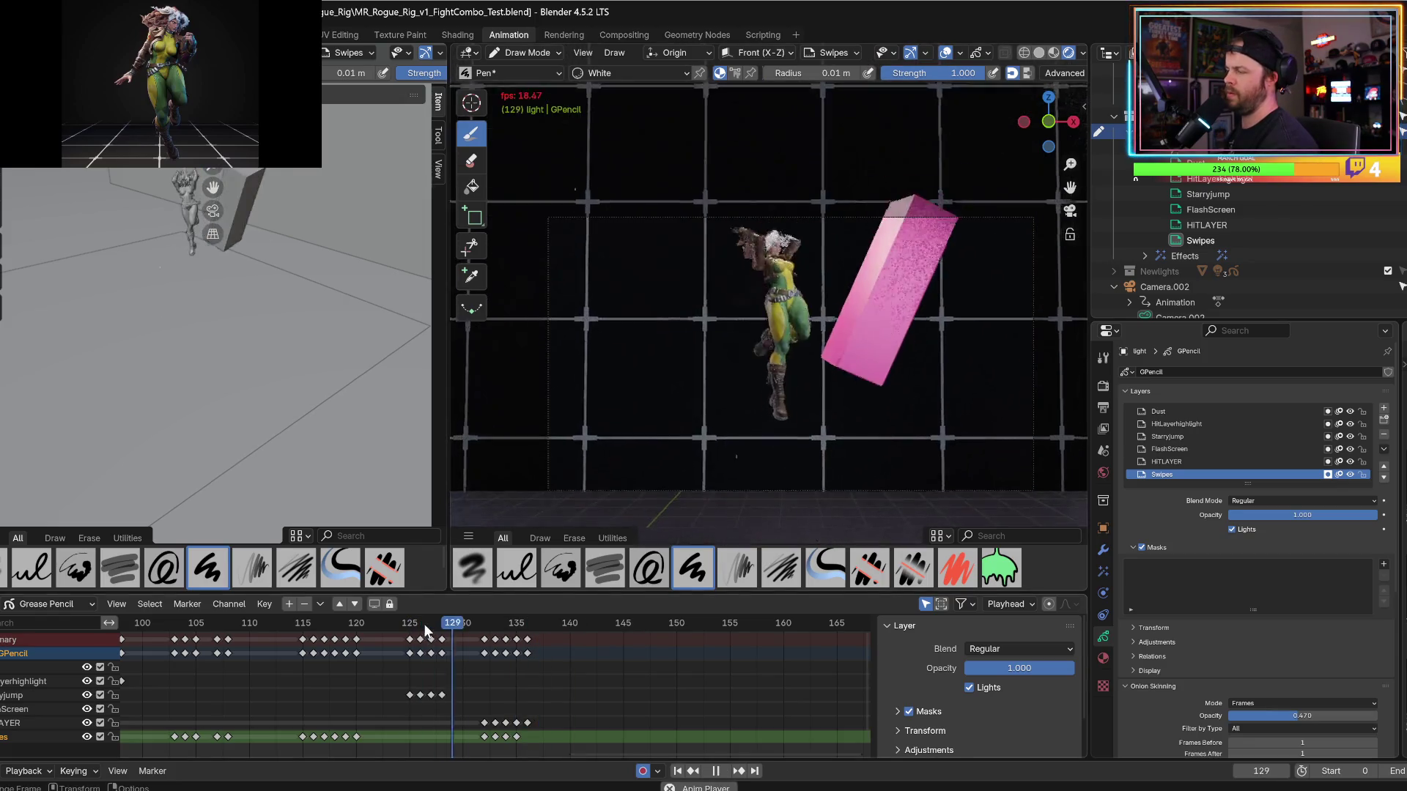
key(space)
key(Left)
key(Right)
key(Left)
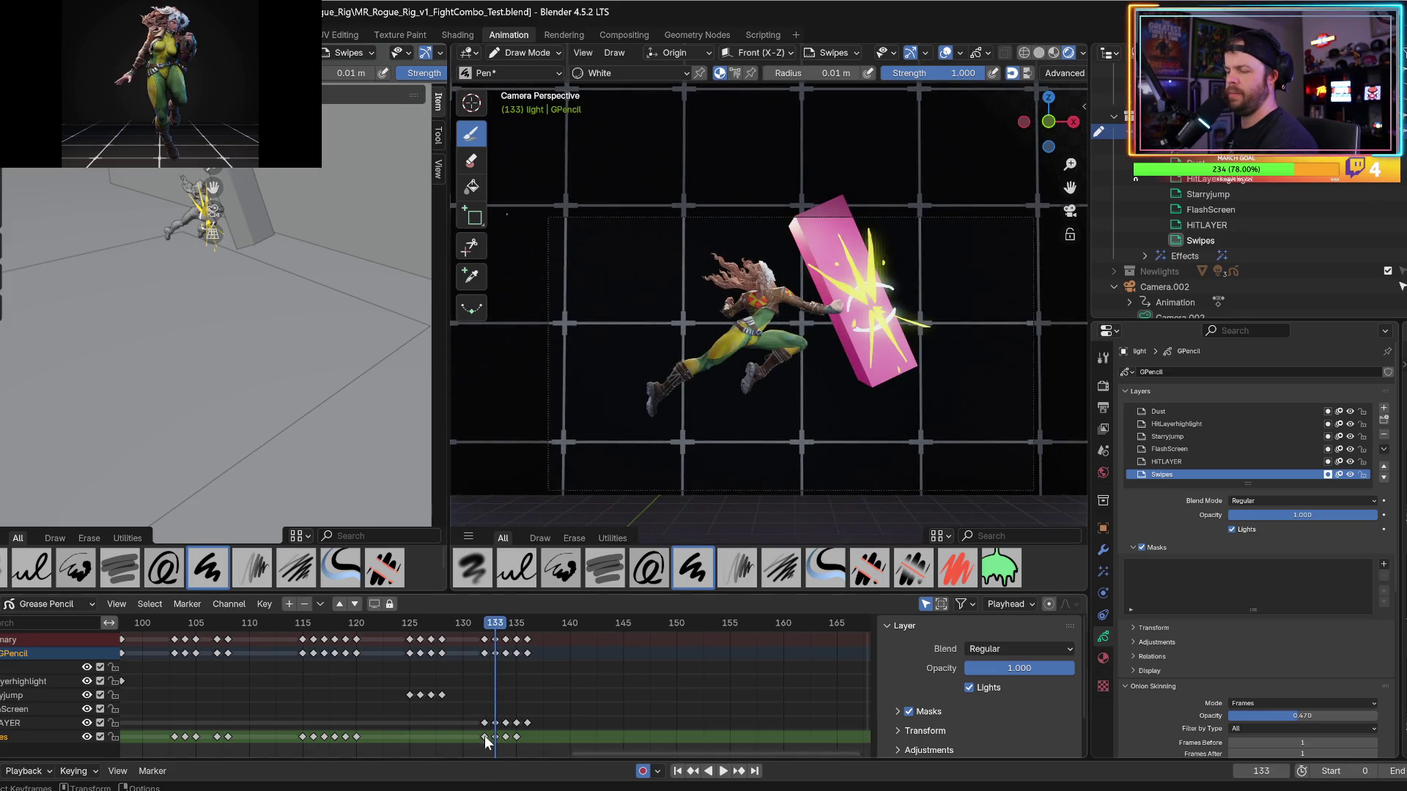
Key all channels at frame 133, move the Swipes key to 134, delete later keys, and scrub.
key(i)
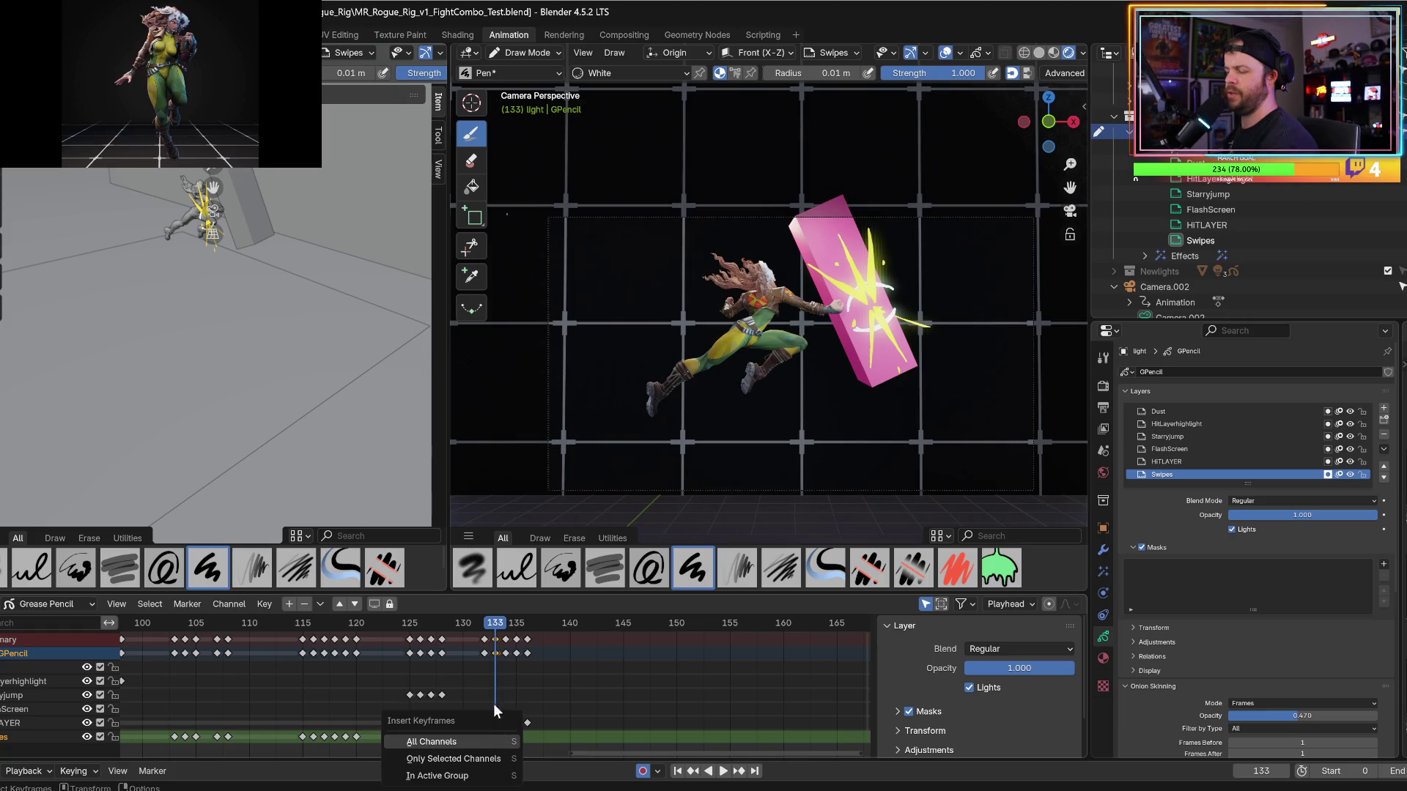
click(495, 737)
drag(496, 736, 506, 739)
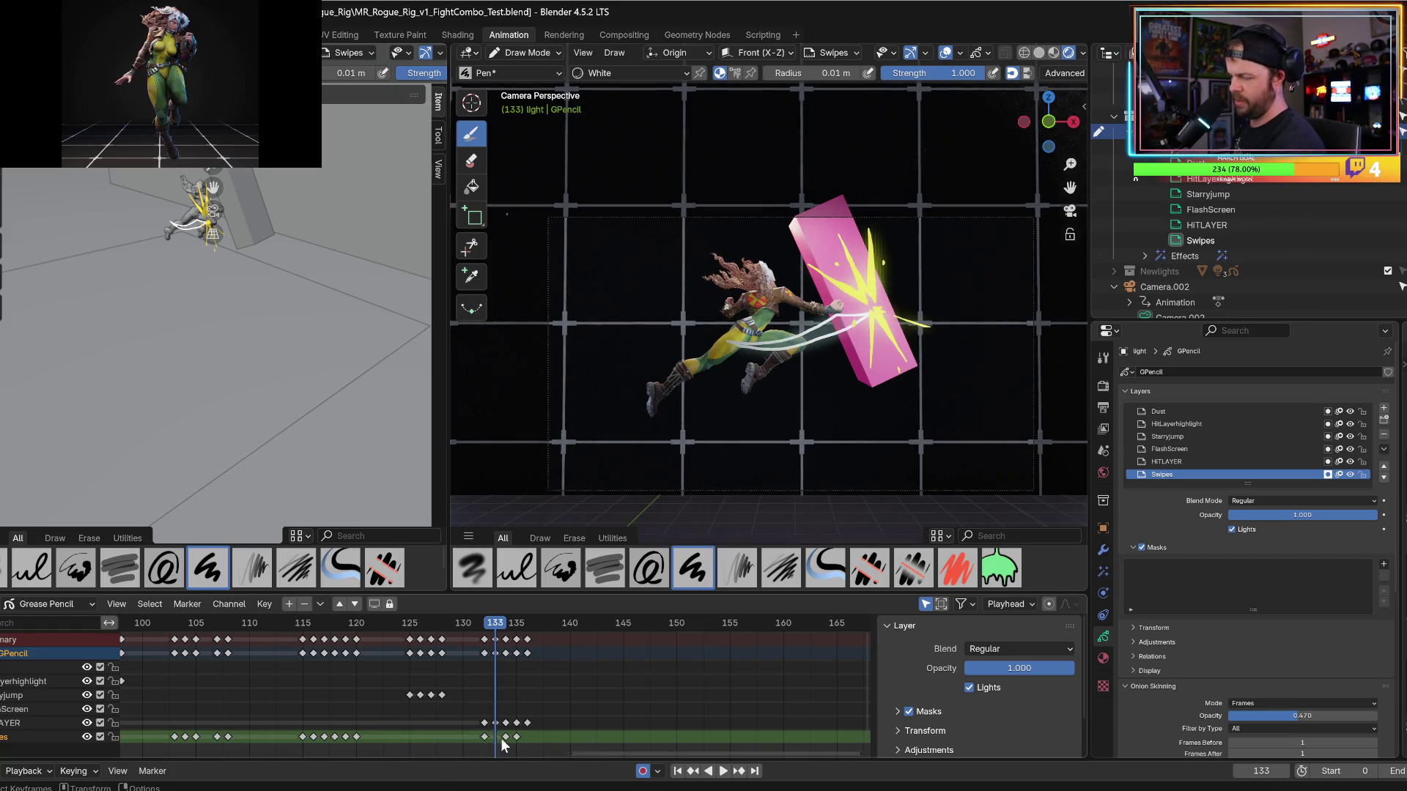
key(Delete)
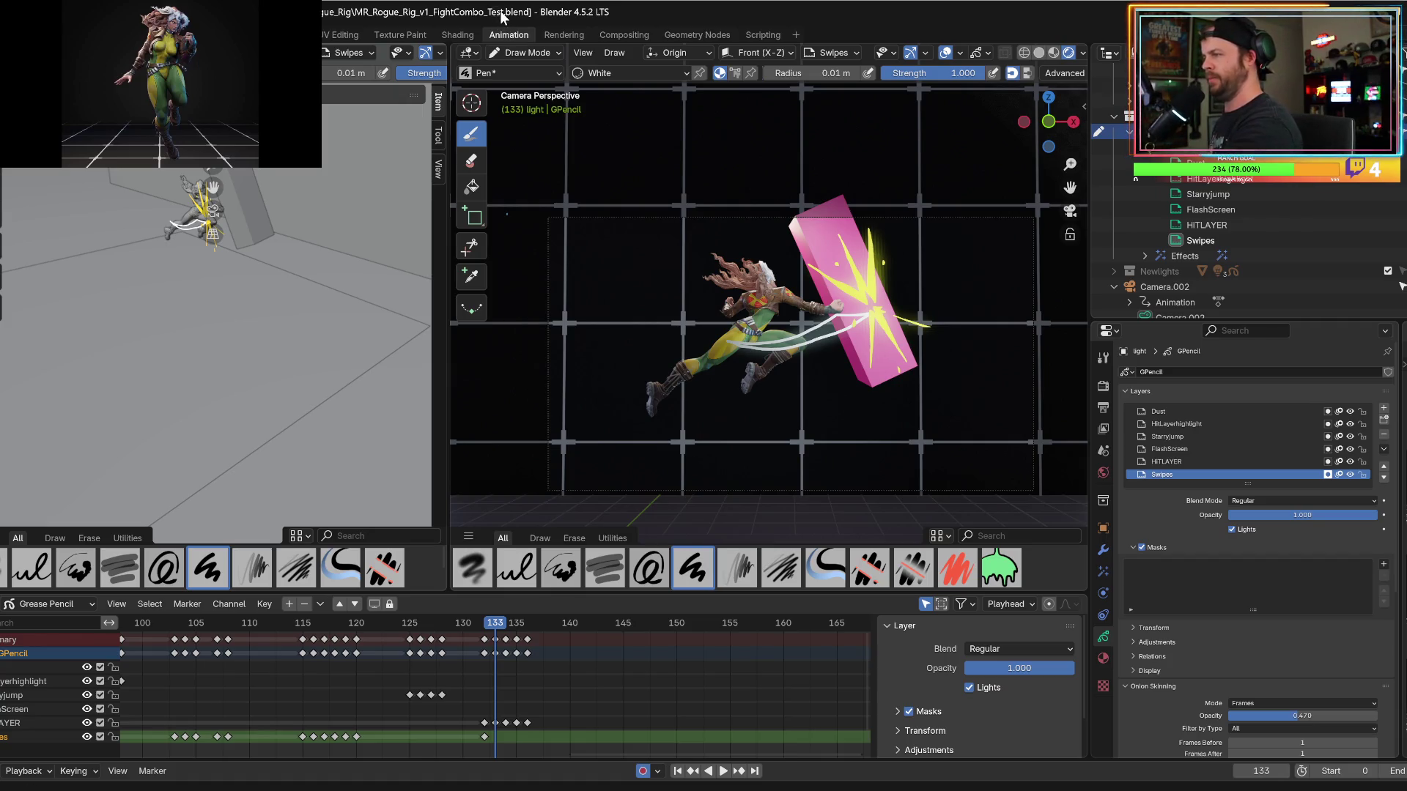
mouse_move(484, 639)
mouse_down()
mouse_move(518, 638)
mouse_move(490, 638)
mouse_up()
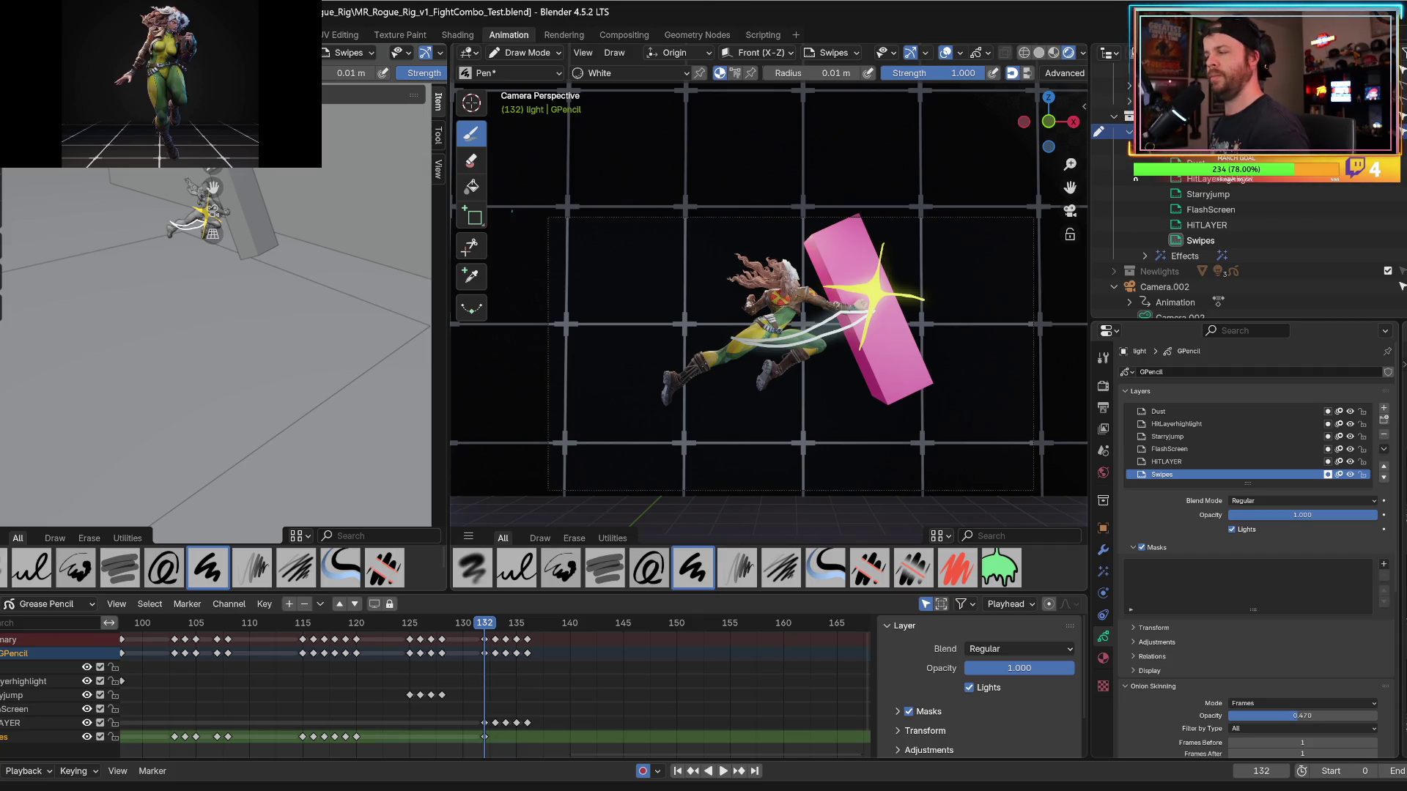
Play back the impact from the frame before 133, stopping at frame 135.
key(space)
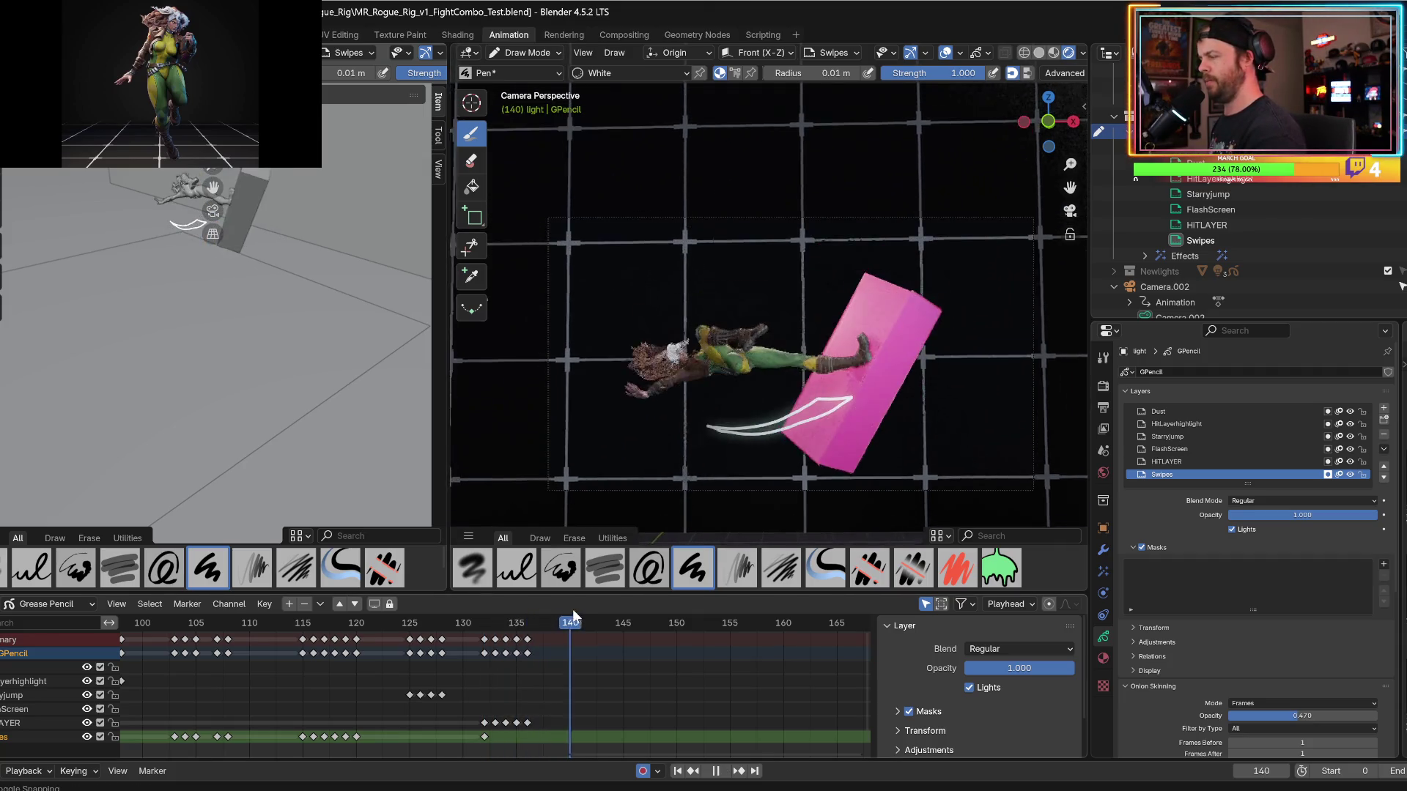
key(Escape)
click(479, 666)
key(Right)
key(Right)
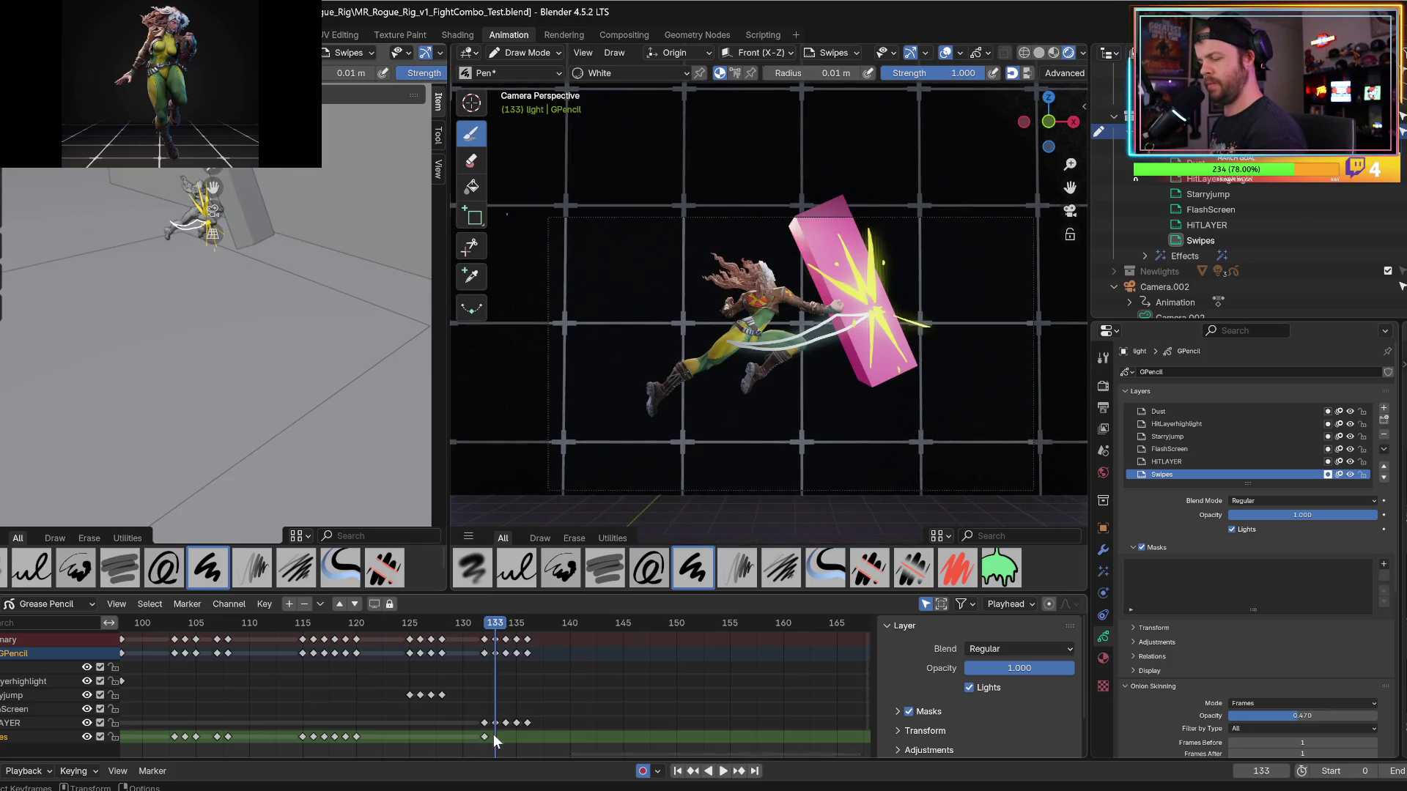
key(space)
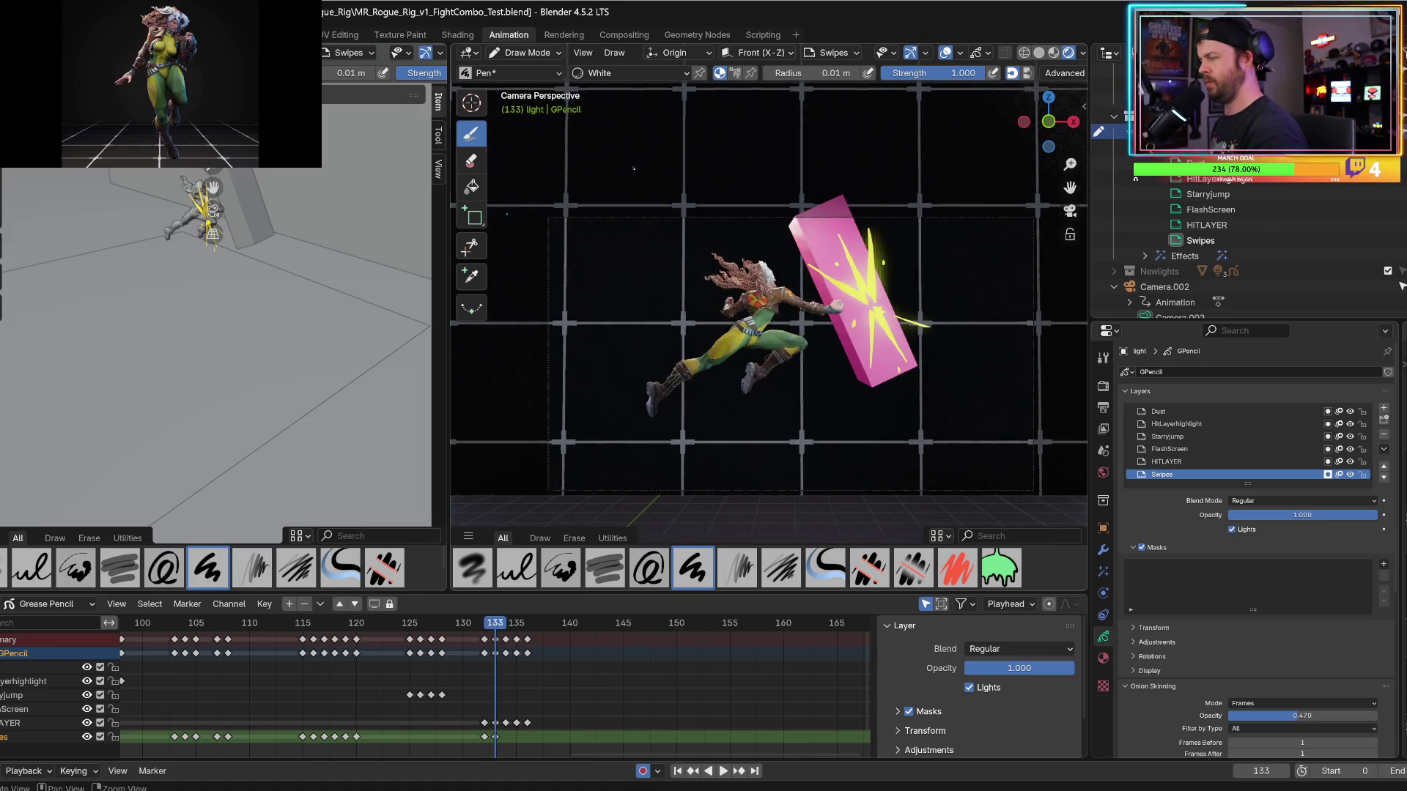
key(space)
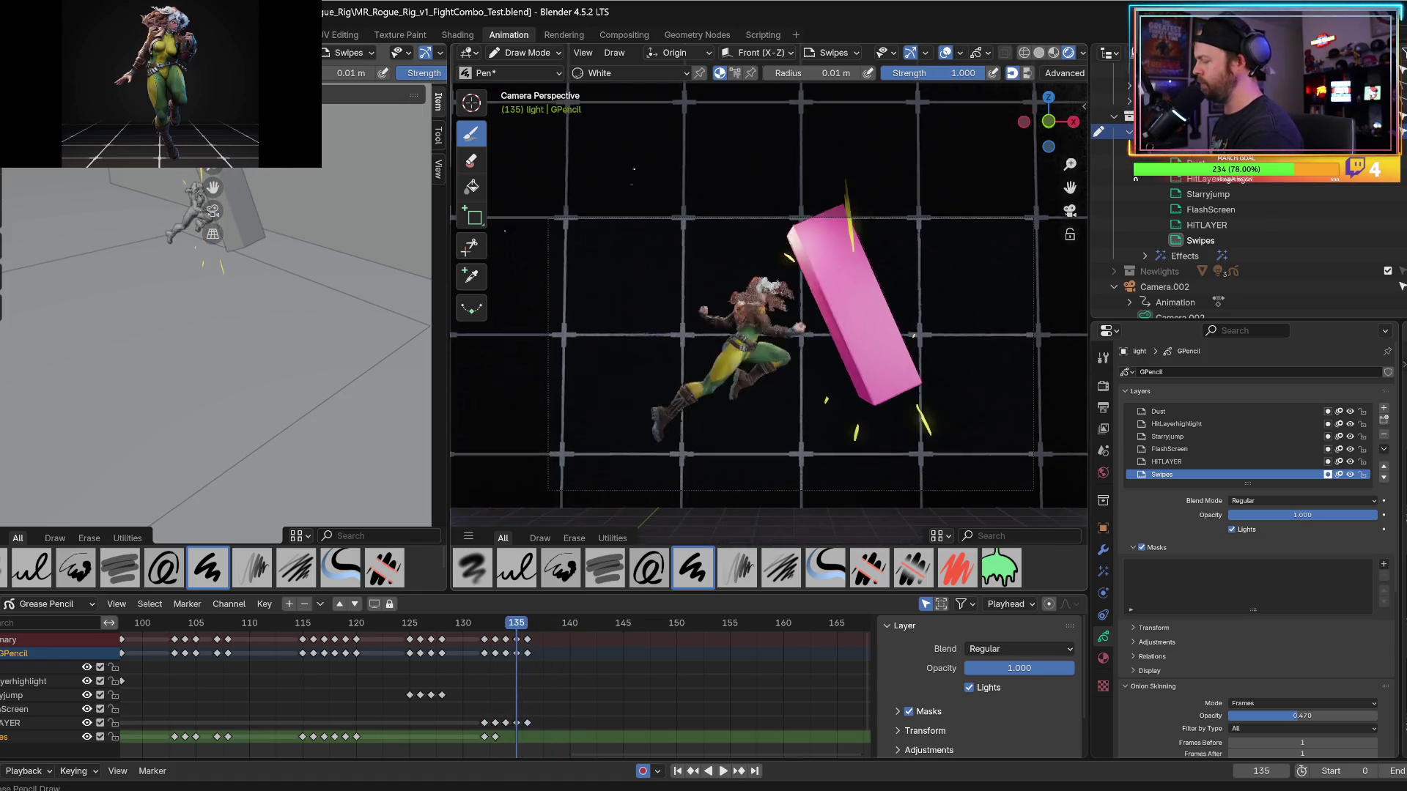
Re-enable Fill on the White material and replay the animation leading into the hit.
click(1104, 659)
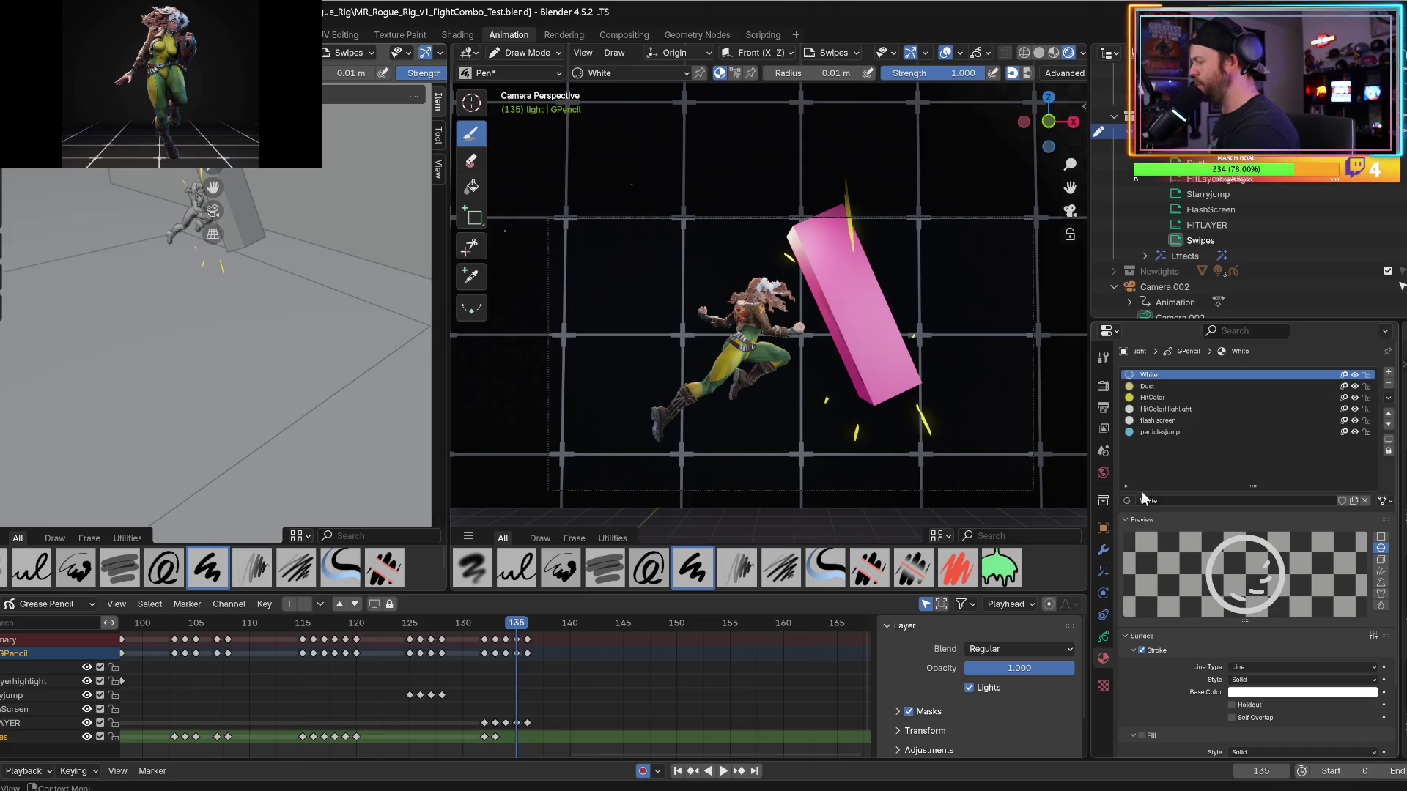
click(1134, 735)
click(1141, 733)
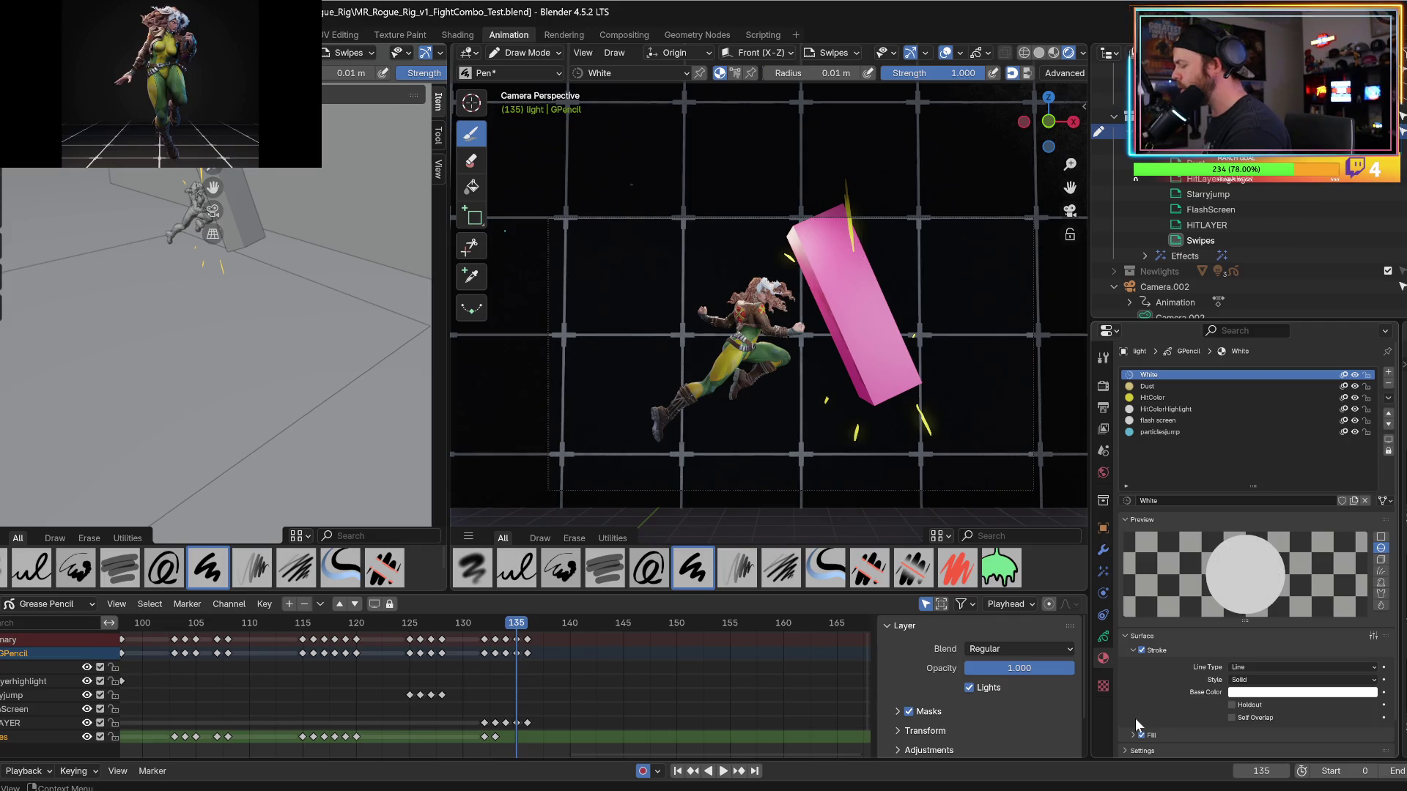
click(464, 623)
key(space)
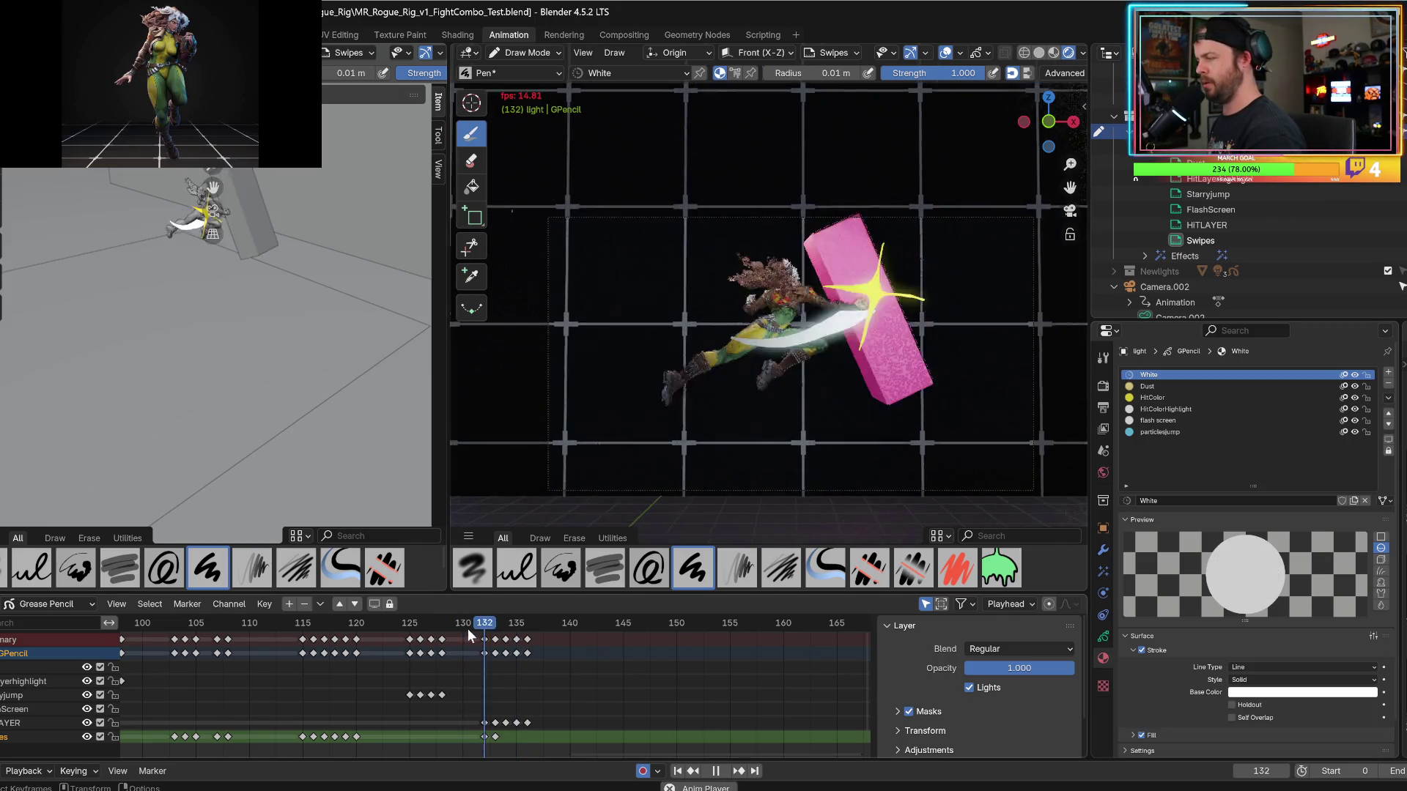
Stop playback at frame 139 and save the blend file.
key(space)
alt+scroll(473, 634, down, 5)
alt+scroll(473, 633, up, 5)
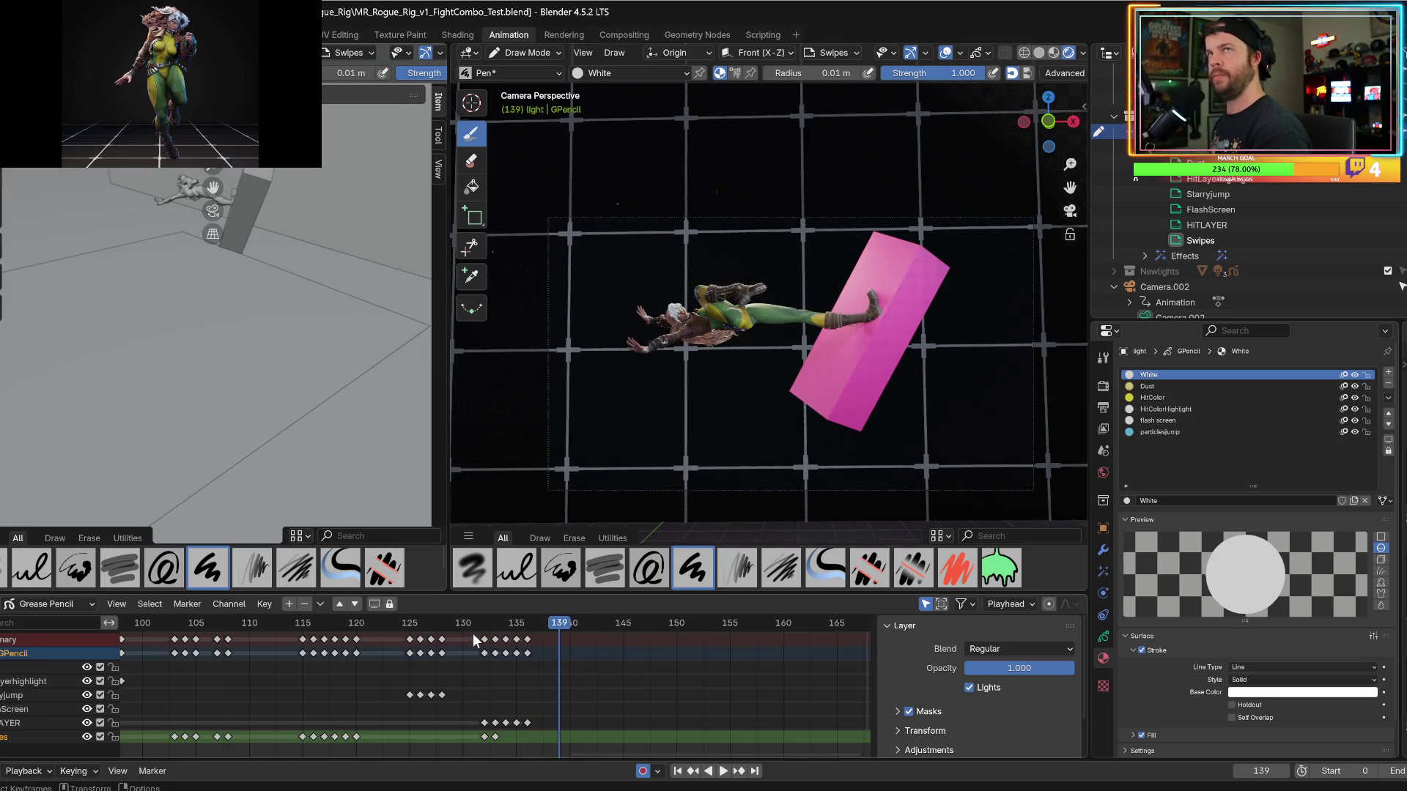
key(ctrl+s)
Draw a fan of white spark rays from the junction on the pink block at frame 139.
drag(862, 282, 837, 229)
drag(858, 282, 809, 239)
drag(859, 283, 785, 260)
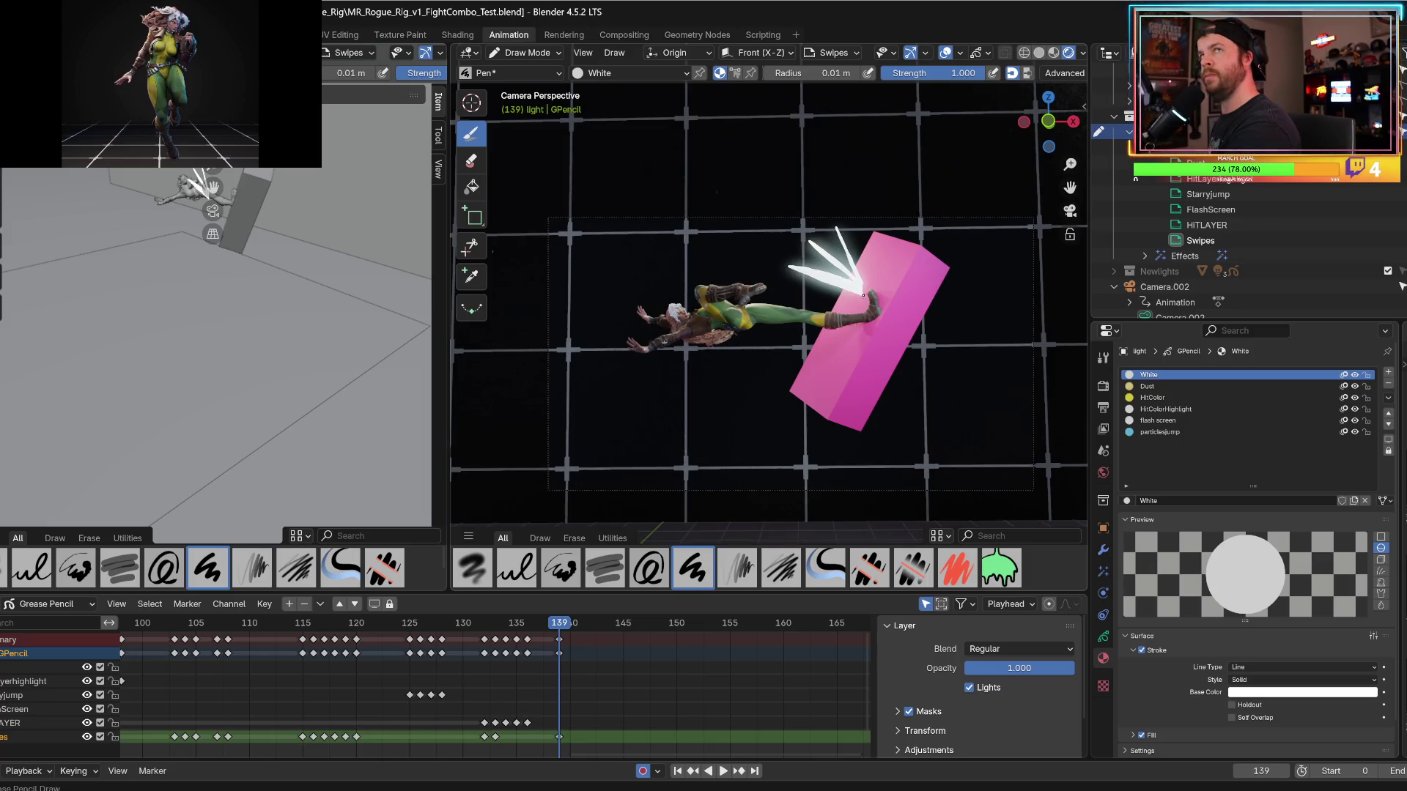
drag(866, 290, 845, 232)
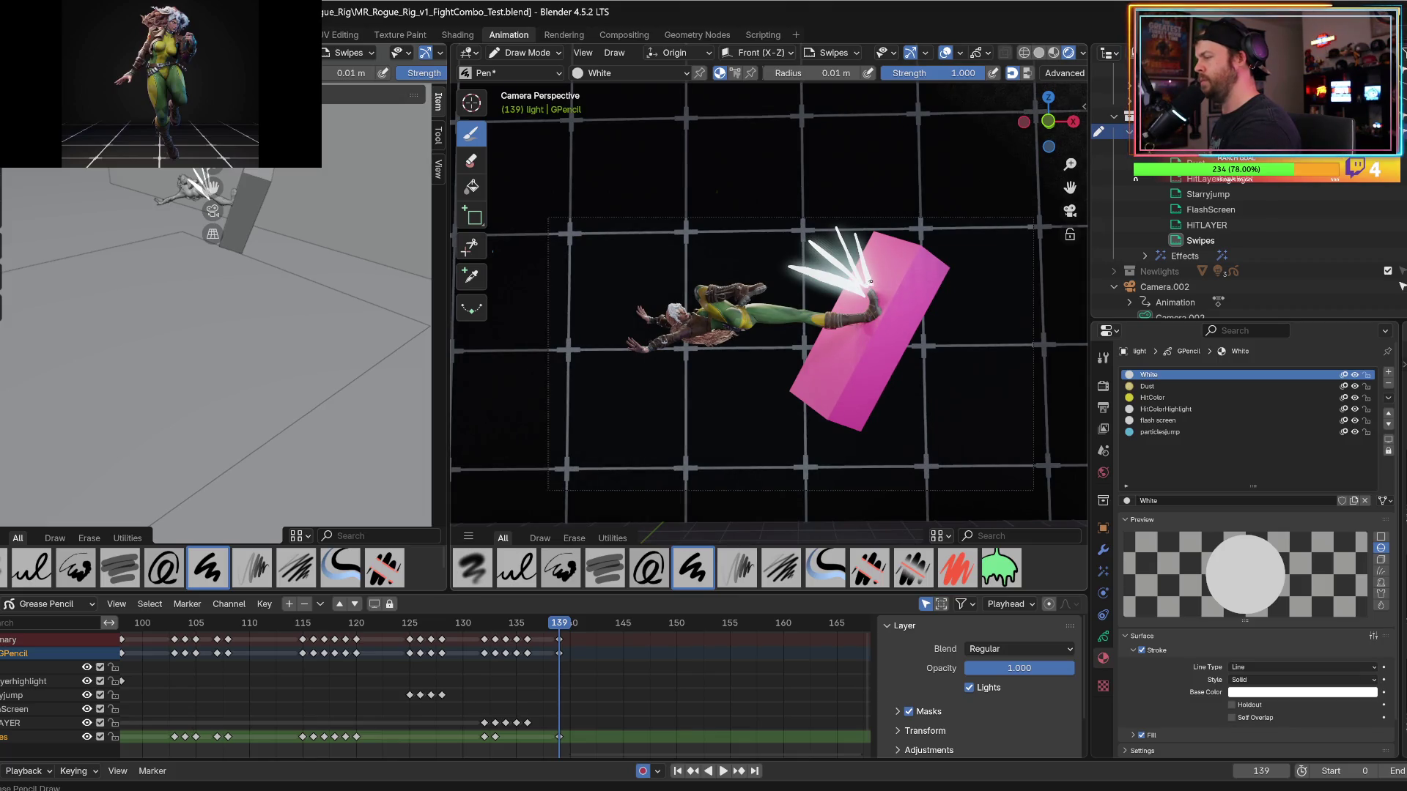
mouse_move(850, 300)
mouse_down()
mouse_move(890, 307)
mouse_move(864, 281)
mouse_move(869, 312)
mouse_move(891, 304)
mouse_move(875, 286)
mouse_up()
key(ctrl+z)
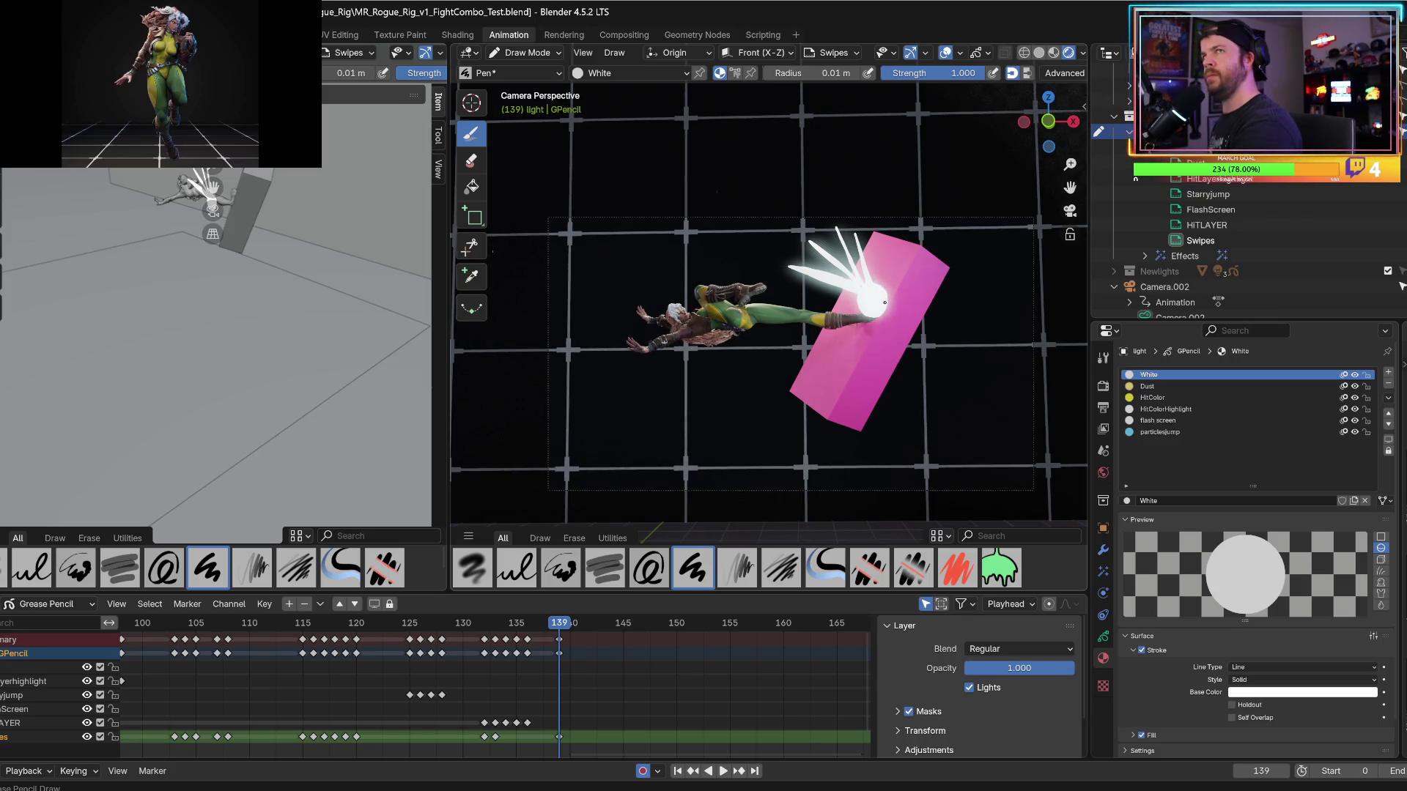
mouse_move(857, 314)
mouse_down()
mouse_move(848, 381)
mouse_move(870, 321)
mouse_move(875, 372)
mouse_up()
mouse_move(881, 288)
mouse_down()
mouse_move(964, 276)
mouse_move(950, 327)
mouse_up()
Compare neighbouring frames, settle on frame 140, and draw its first thin white slash.
key(Left)
key(Right)
key(Left)
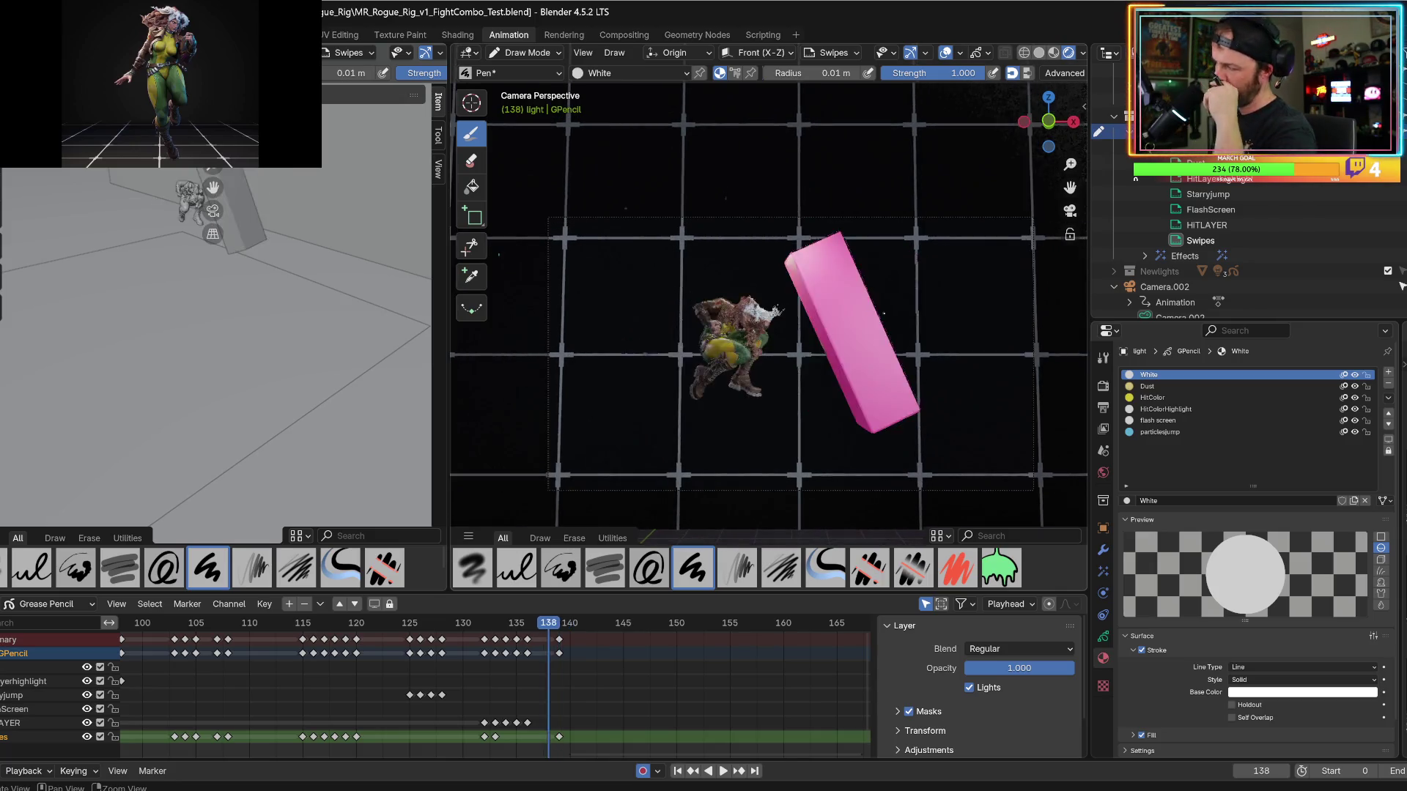
key(Right)
key(Right)
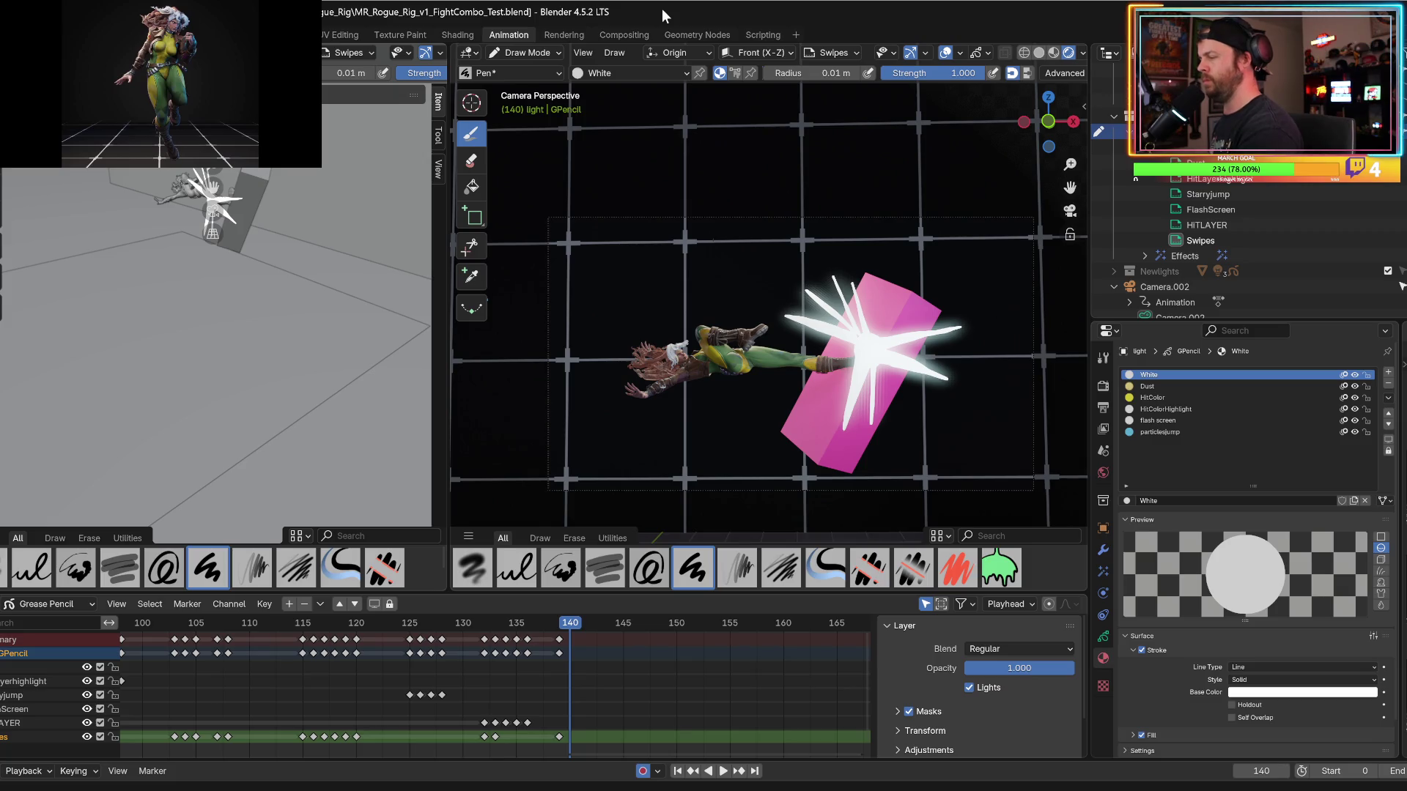
click(555, 629)
drag(551, 634, 570, 635)
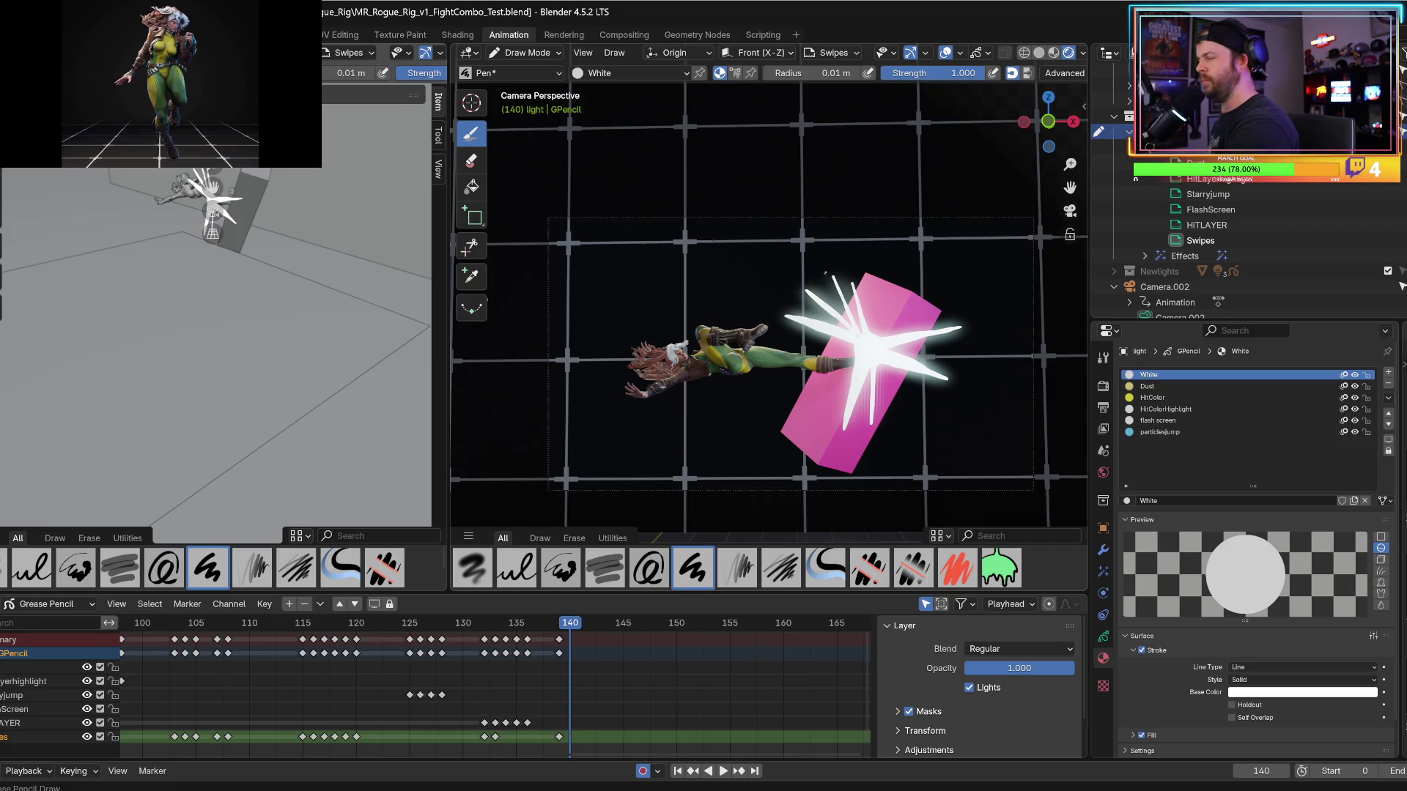
mouse_move(827, 274)
mouse_down()
mouse_move(807, 222)
mouse_move(837, 278)
mouse_up()
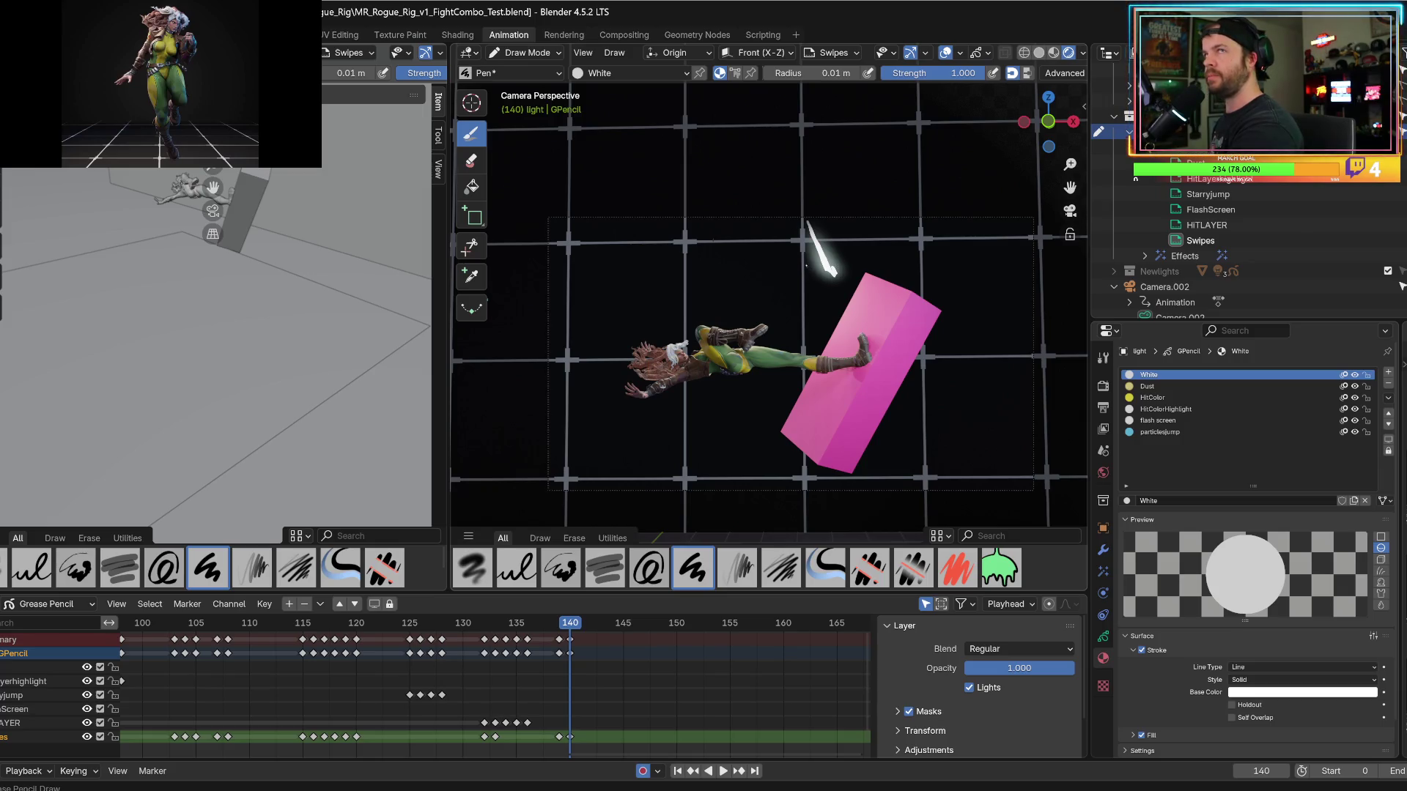
Draw tapered white slashes across the character's body, legs, and the pink box.
drag(794, 258, 823, 296)
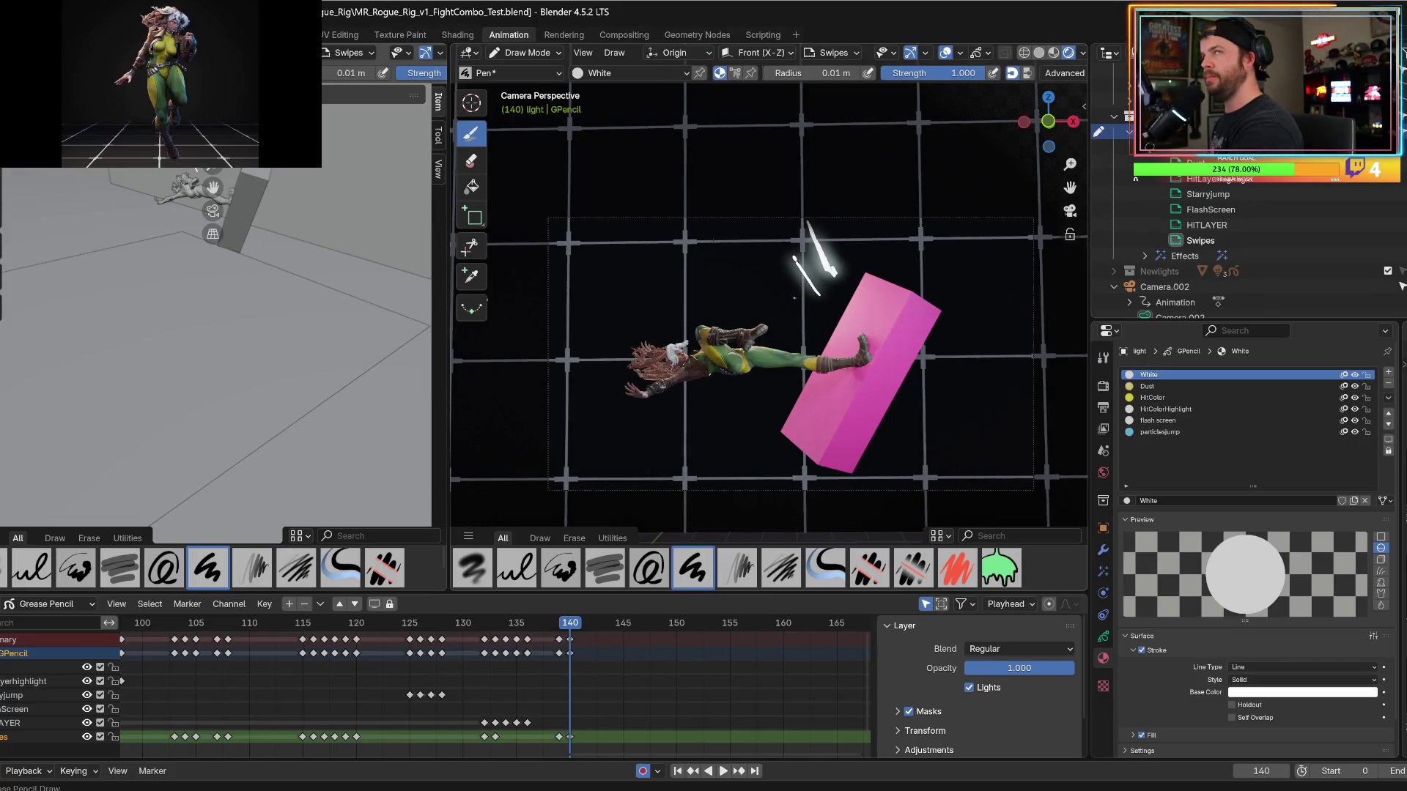
drag(808, 316, 792, 321)
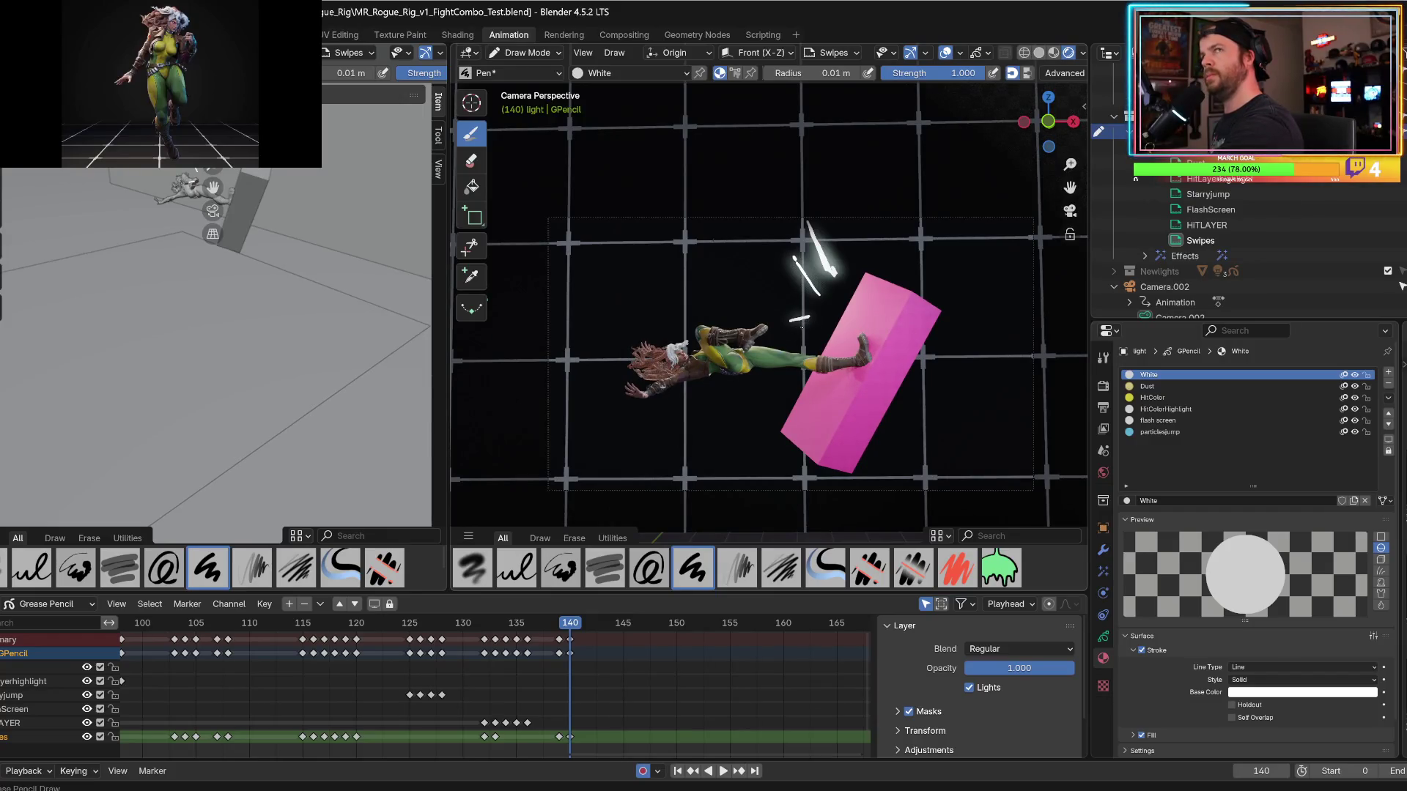
drag(805, 324, 742, 364)
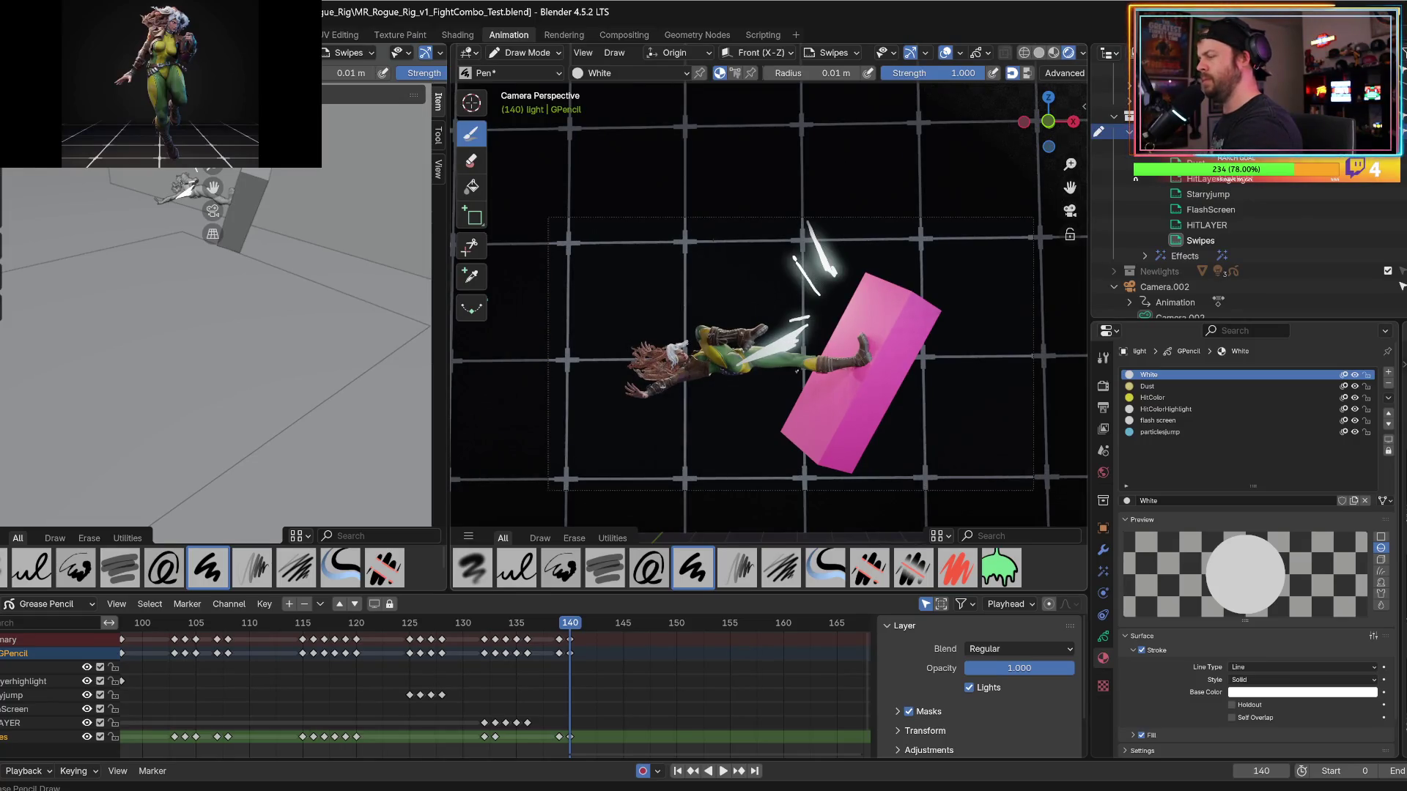
drag(809, 361, 783, 386)
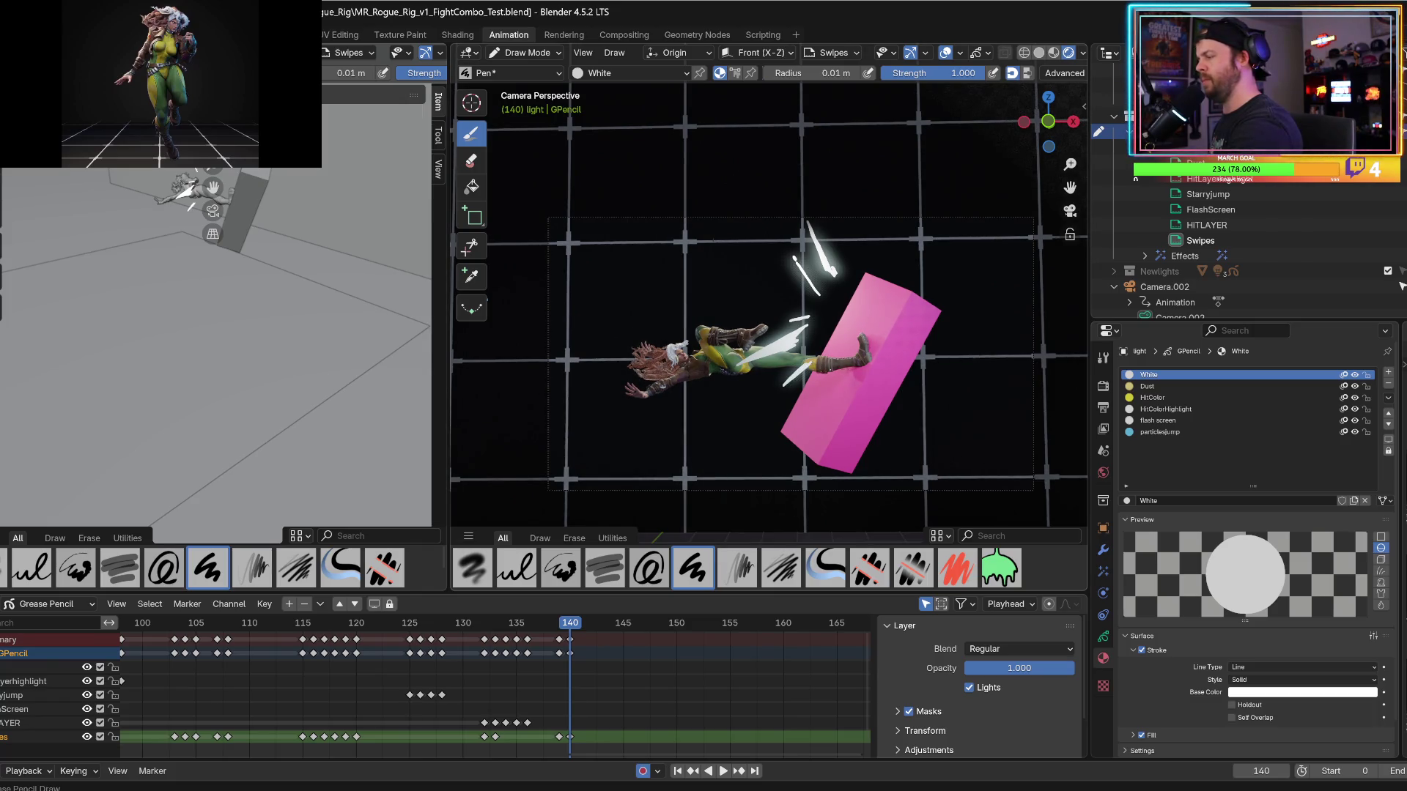
mouse_move(841, 376)
mouse_down()
mouse_move(835, 402)
mouse_move(895, 431)
mouse_up()
drag(866, 356, 875, 408)
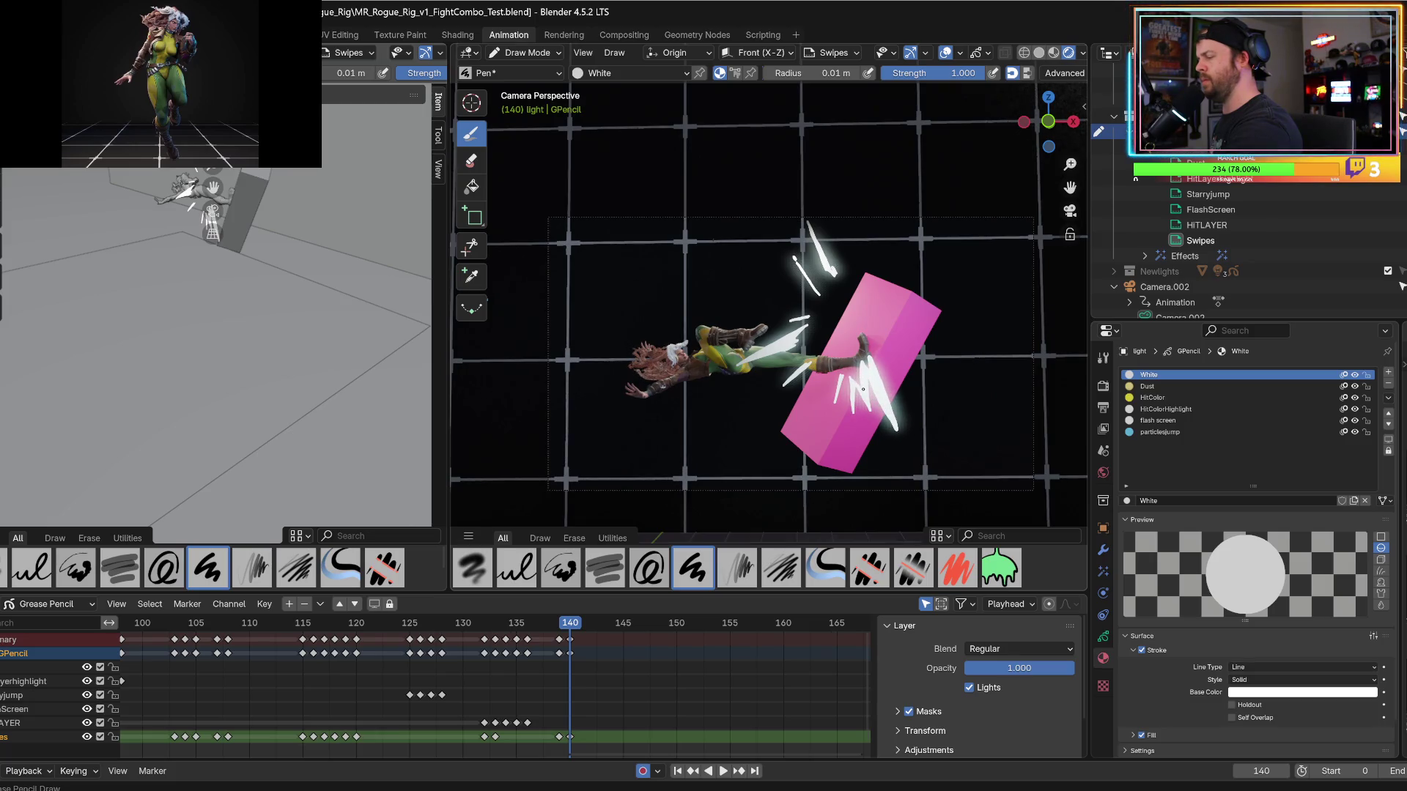
Add rays off the box's upper edge, a glowing stroke across its top, and extend the right dash.
alt+scroll(854, 384, down, 1)
alt+scroll(851, 379, up, 1)
alt+scroll(850, 378, down, 1)
alt+scroll(868, 330, up, 1)
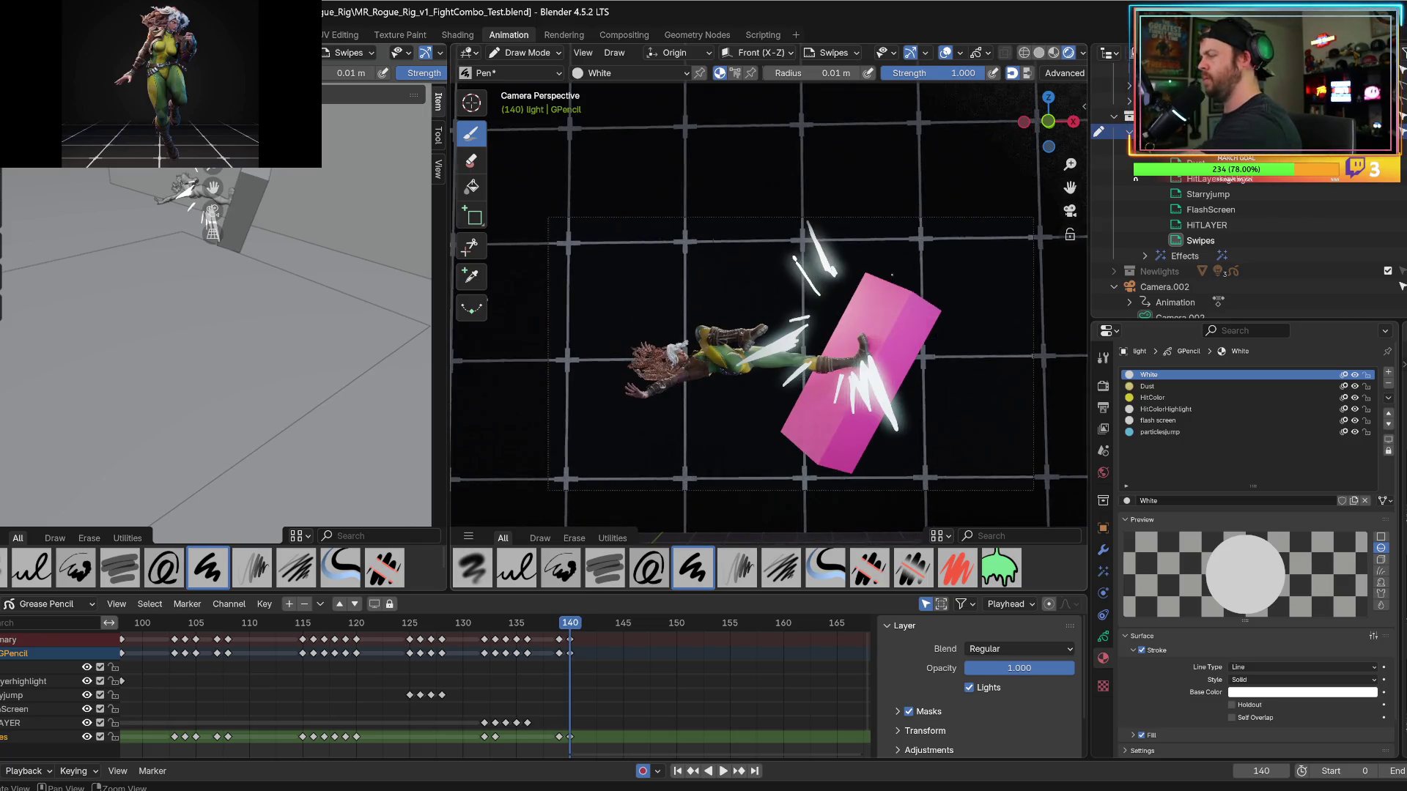
mouse_move(870, 287)
mouse_down()
mouse_move(979, 225)
mouse_move(872, 293)
mouse_up()
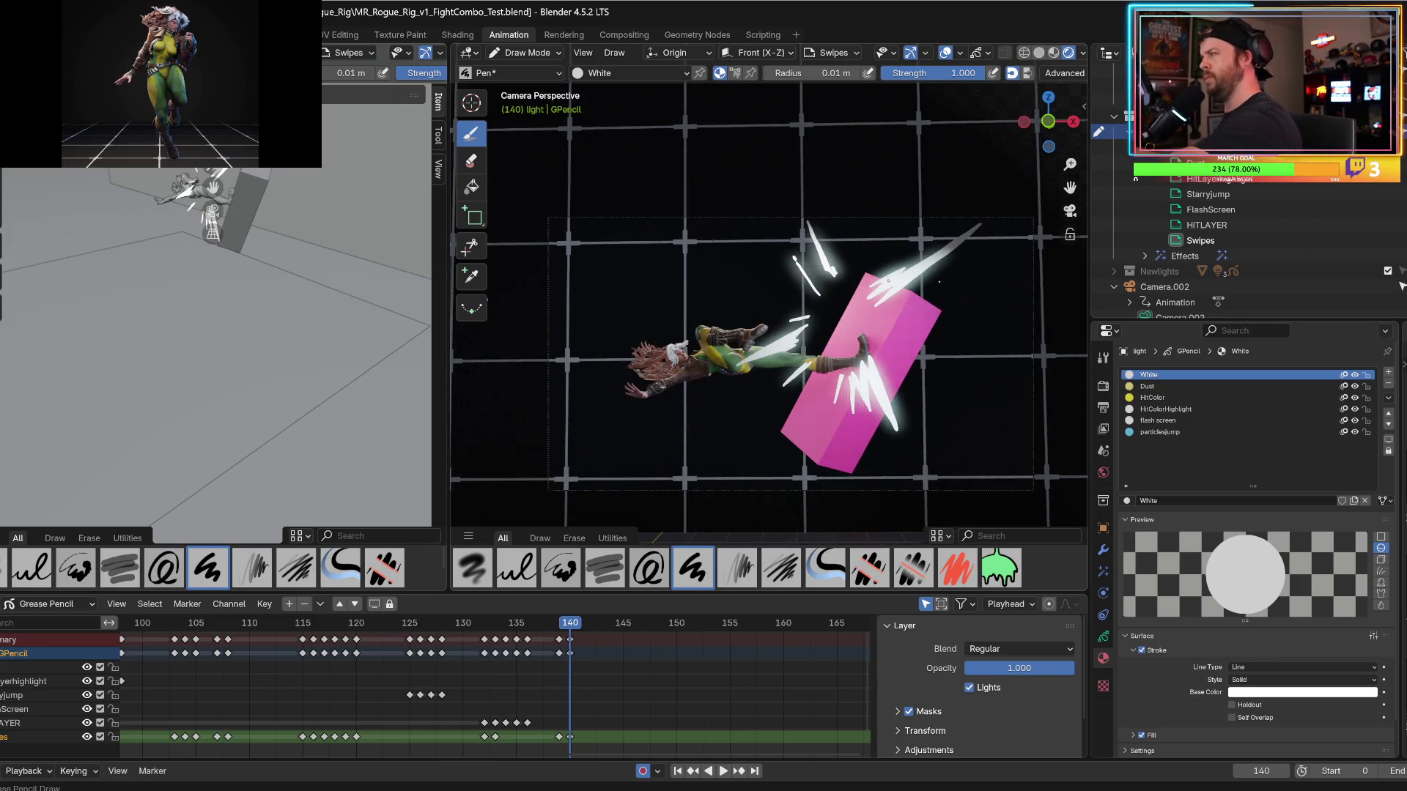
mouse_move(899, 311)
mouse_down()
mouse_move(987, 289)
mouse_move(879, 329)
mouse_up()
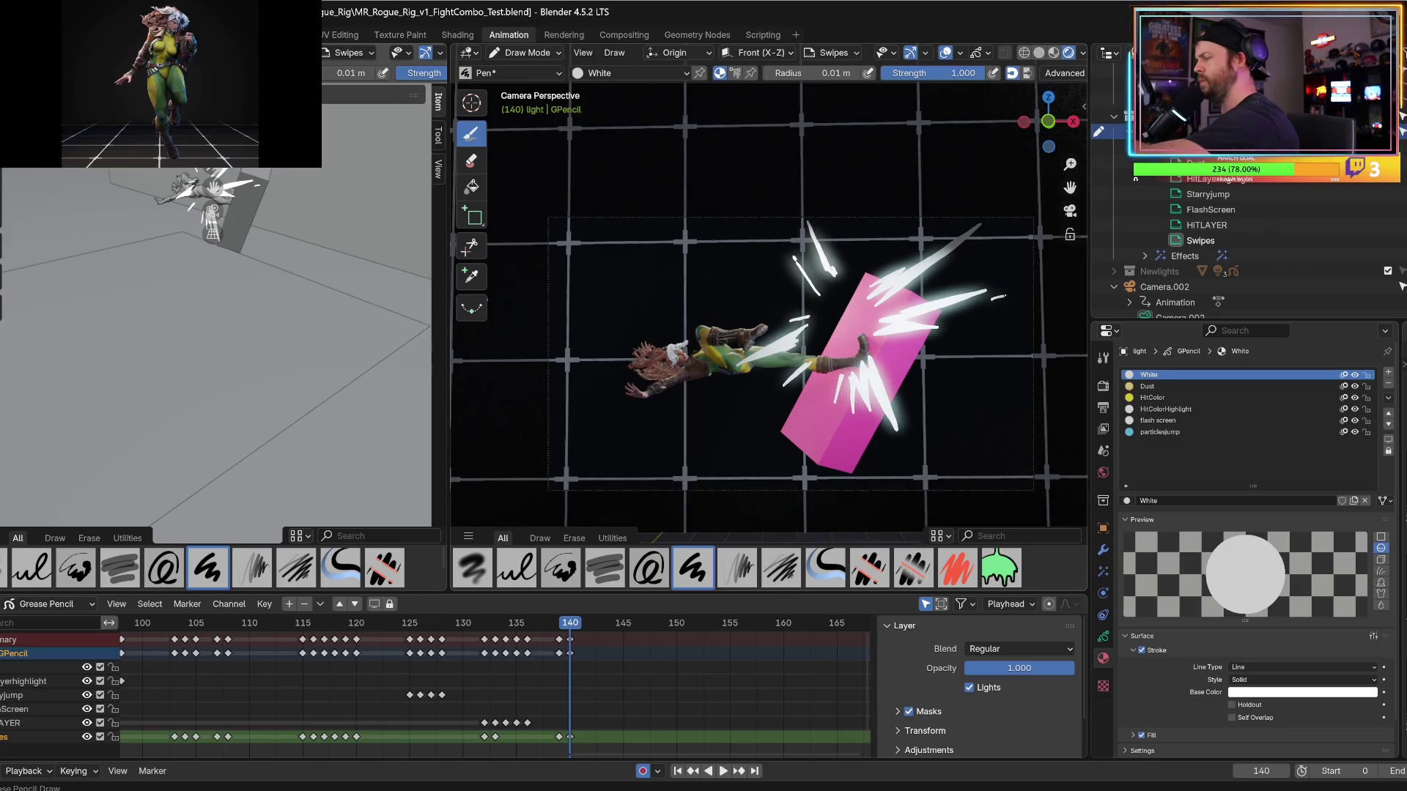
drag(1000, 296, 986, 299)
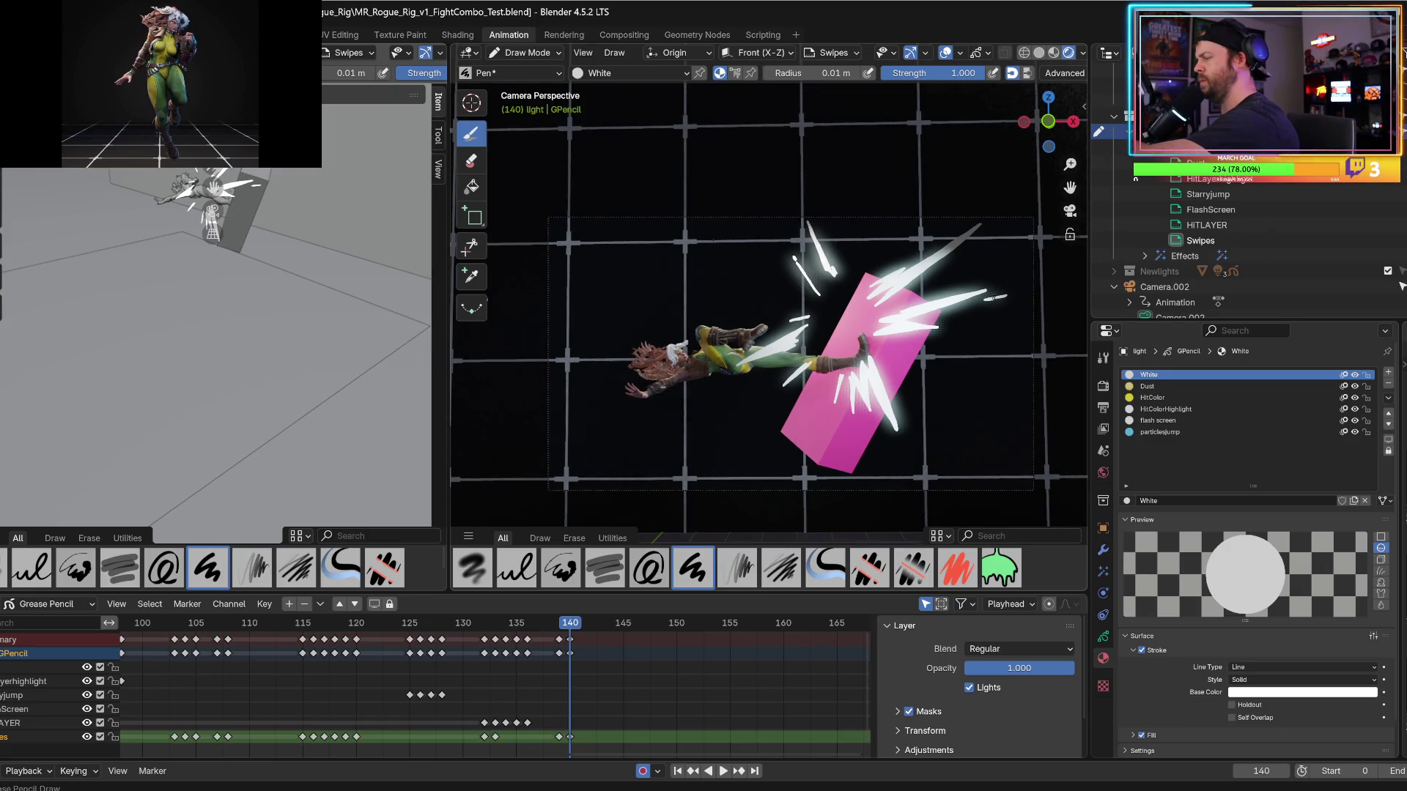
alt+scroll(997, 297, down, 1)
alt+scroll(997, 297, up, 1)
alt+scroll(996, 297, up, 4)
alt+scroll(995, 295, down, 5)
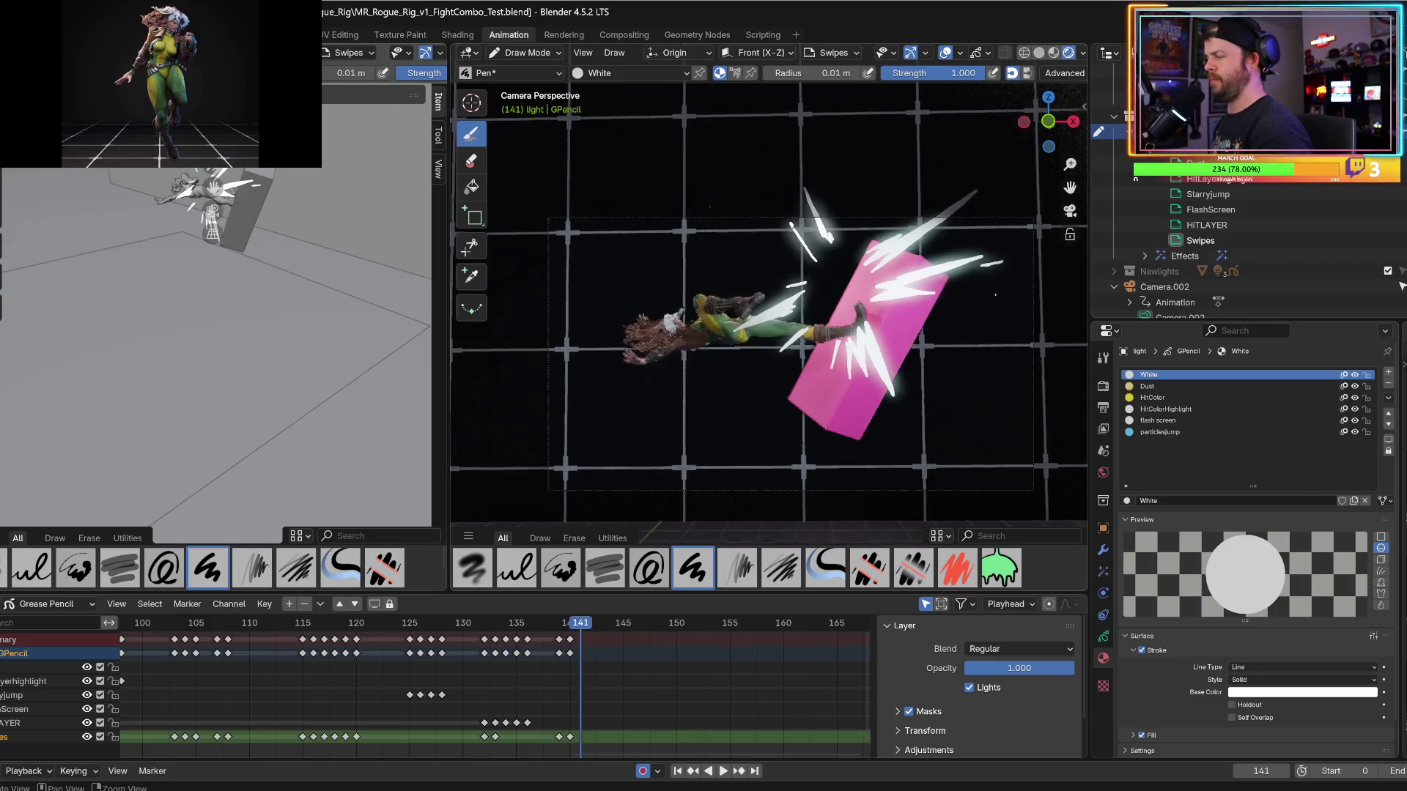
Add a glowing stroke near the upper slashes and a short curve near the block, discarding the box stroke.
alt+scroll(995, 296, up, 1)
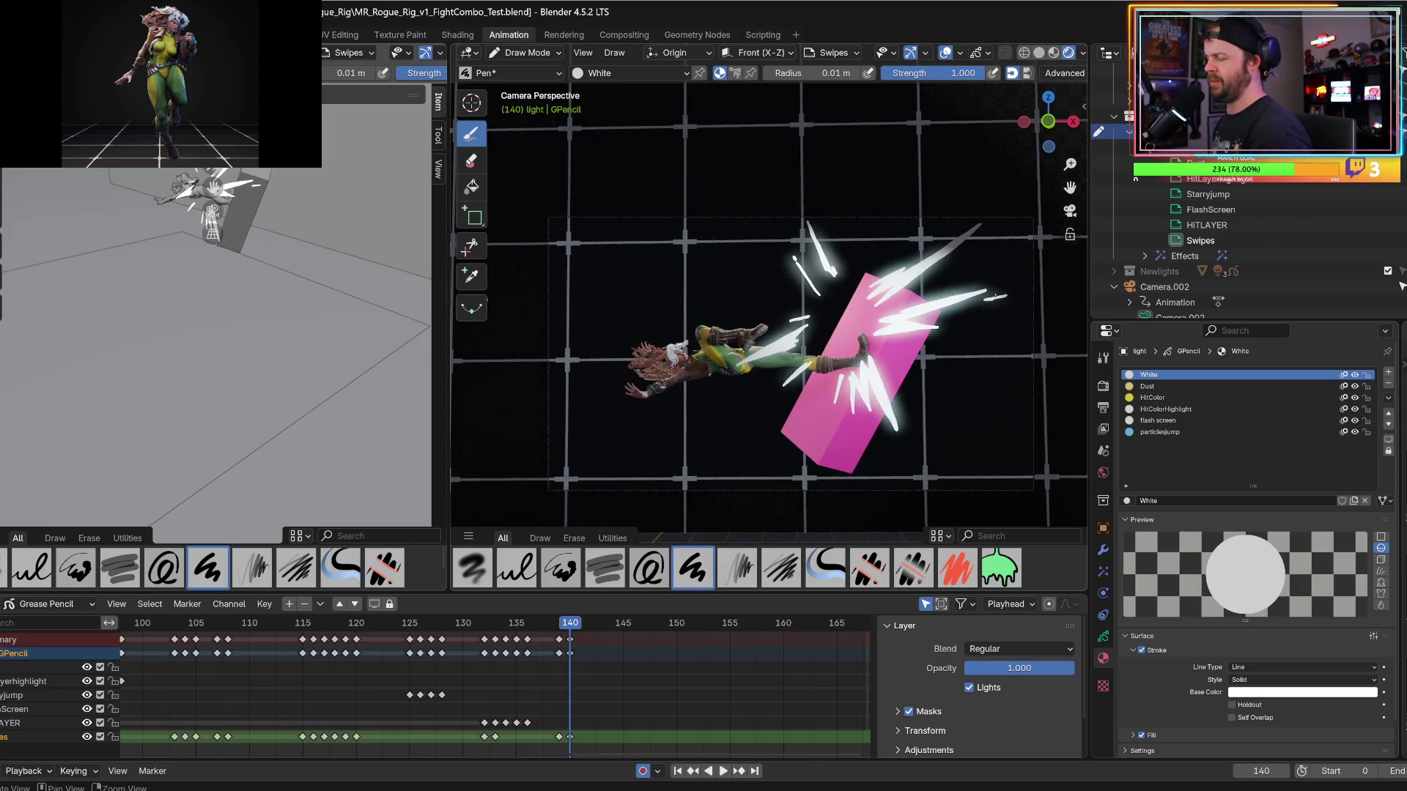
alt+scroll(995, 295, down, 1)
alt+scroll(923, 337, up, 1)
drag(913, 342, 890, 385)
key(ctrl+z)
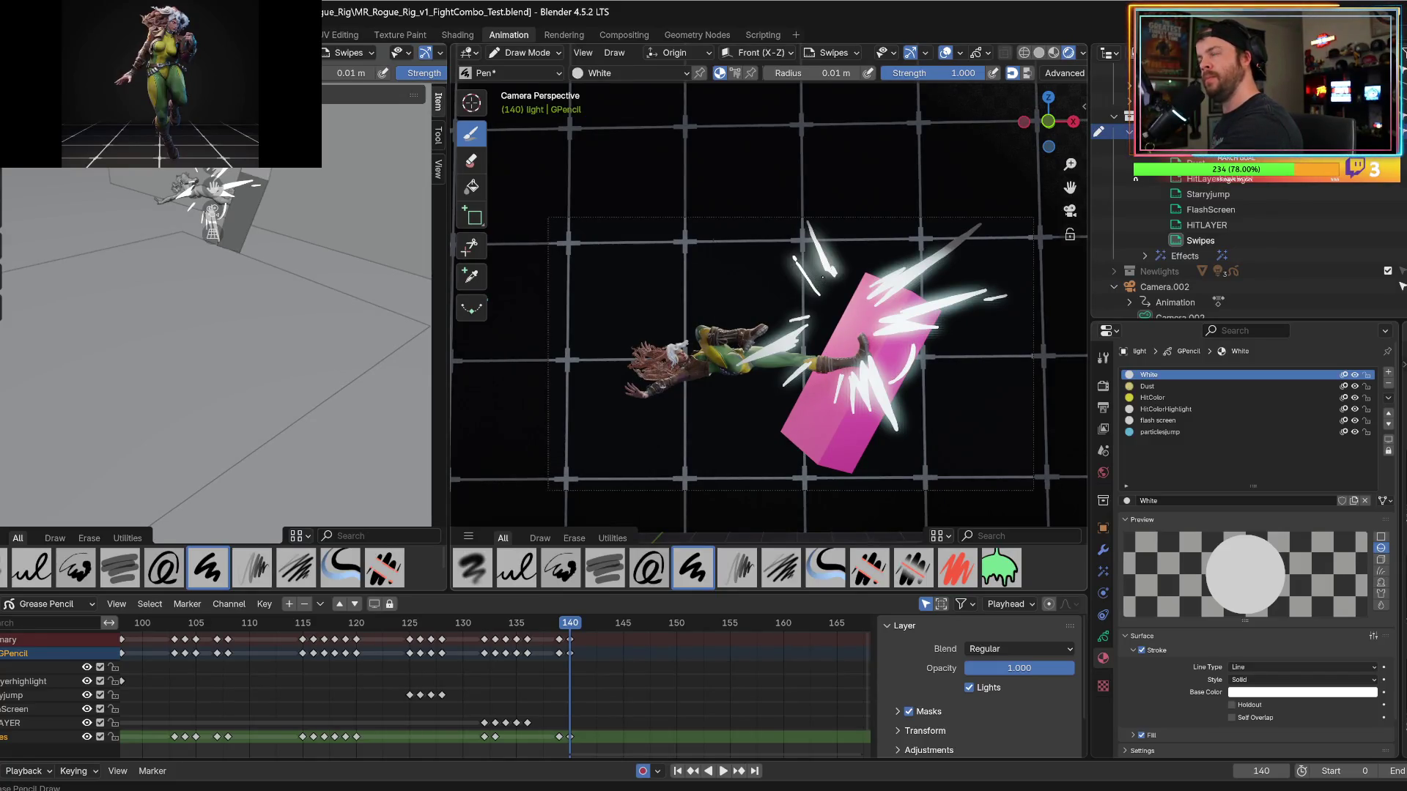
mouse_move(819, 263)
mouse_down()
mouse_move(775, 325)
mouse_move(816, 267)
mouse_up()
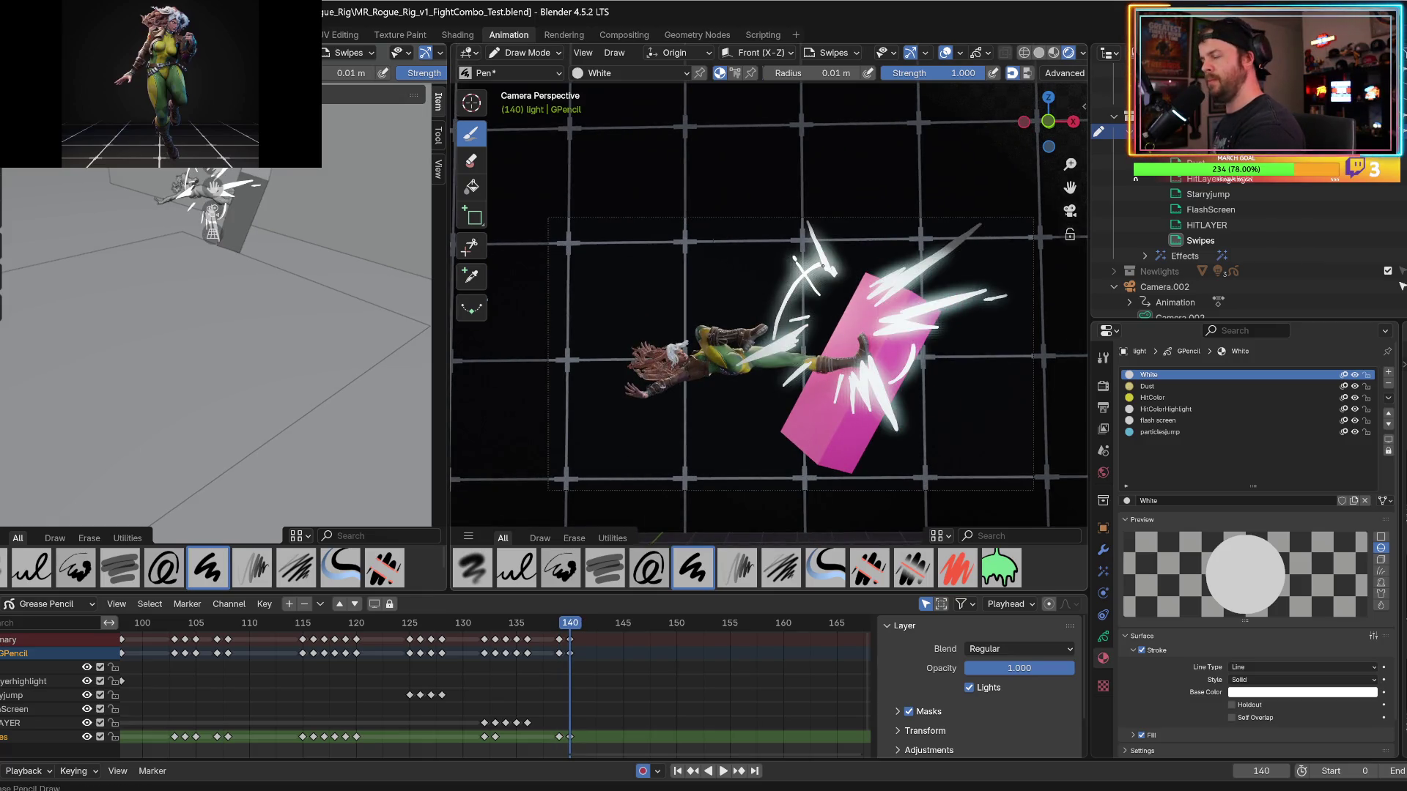
drag(794, 391, 818, 405)
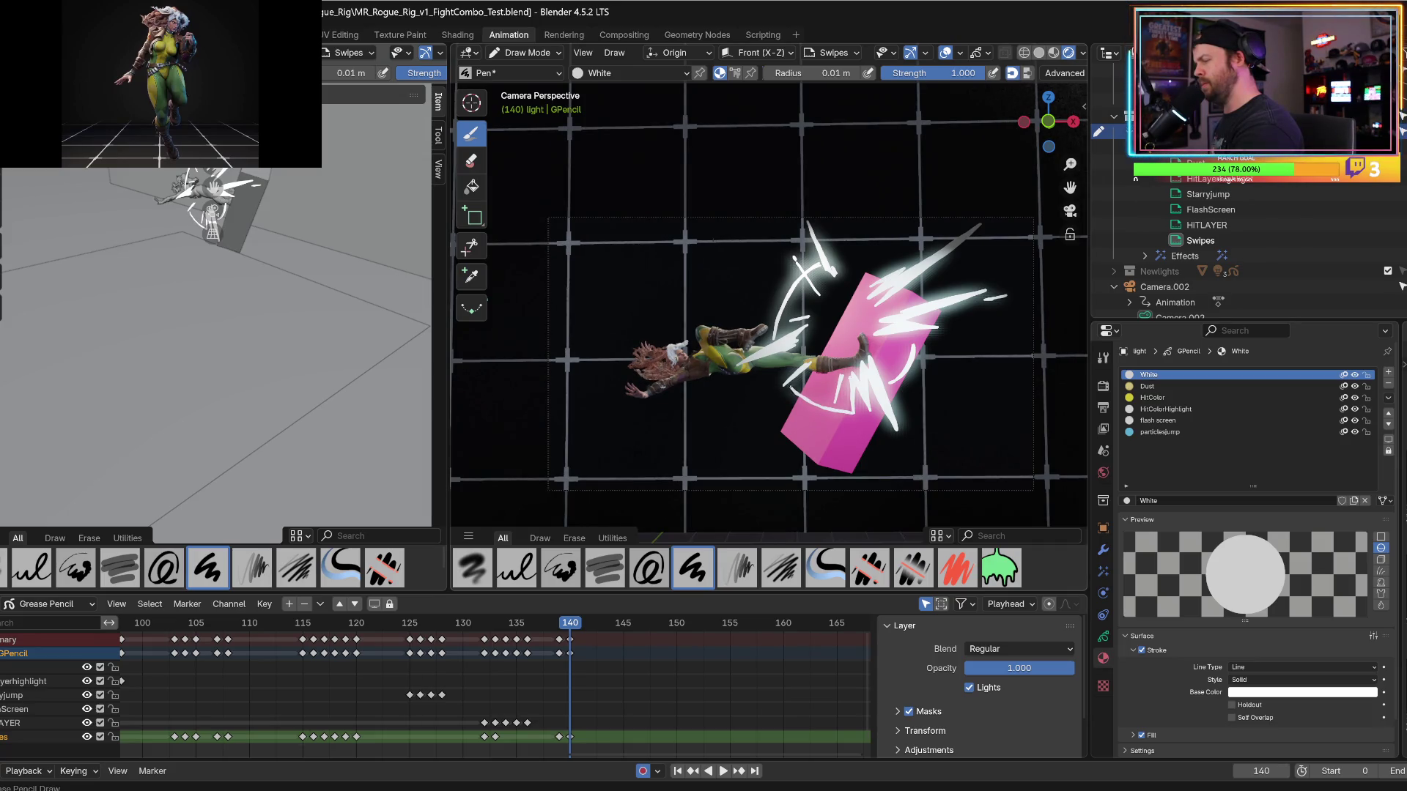
Undo the unwanted strokes and X marks, then draw a curved arc beside the swipe lines.
key(Left)
key(Right)
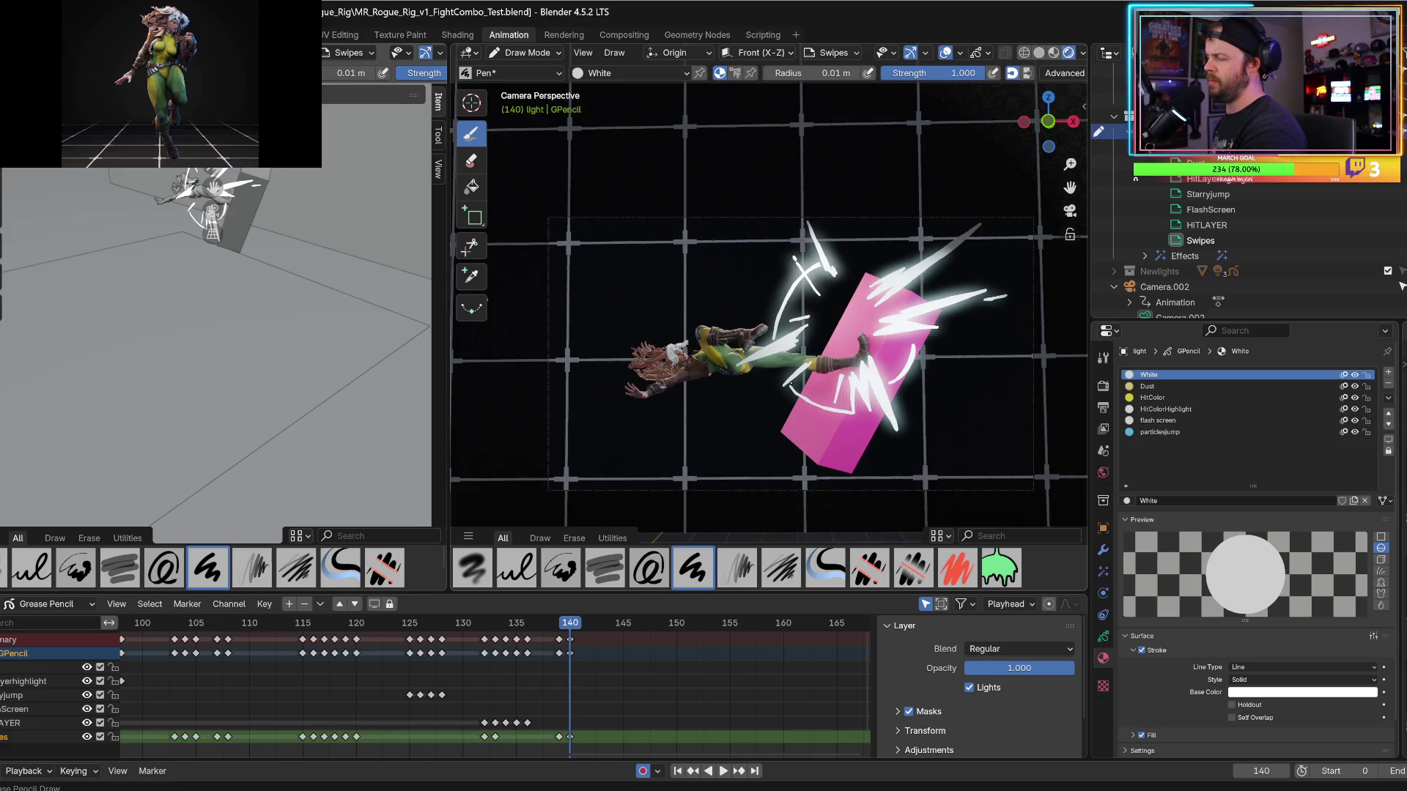
key(ctrl+z)
key(Left)
key(Right)
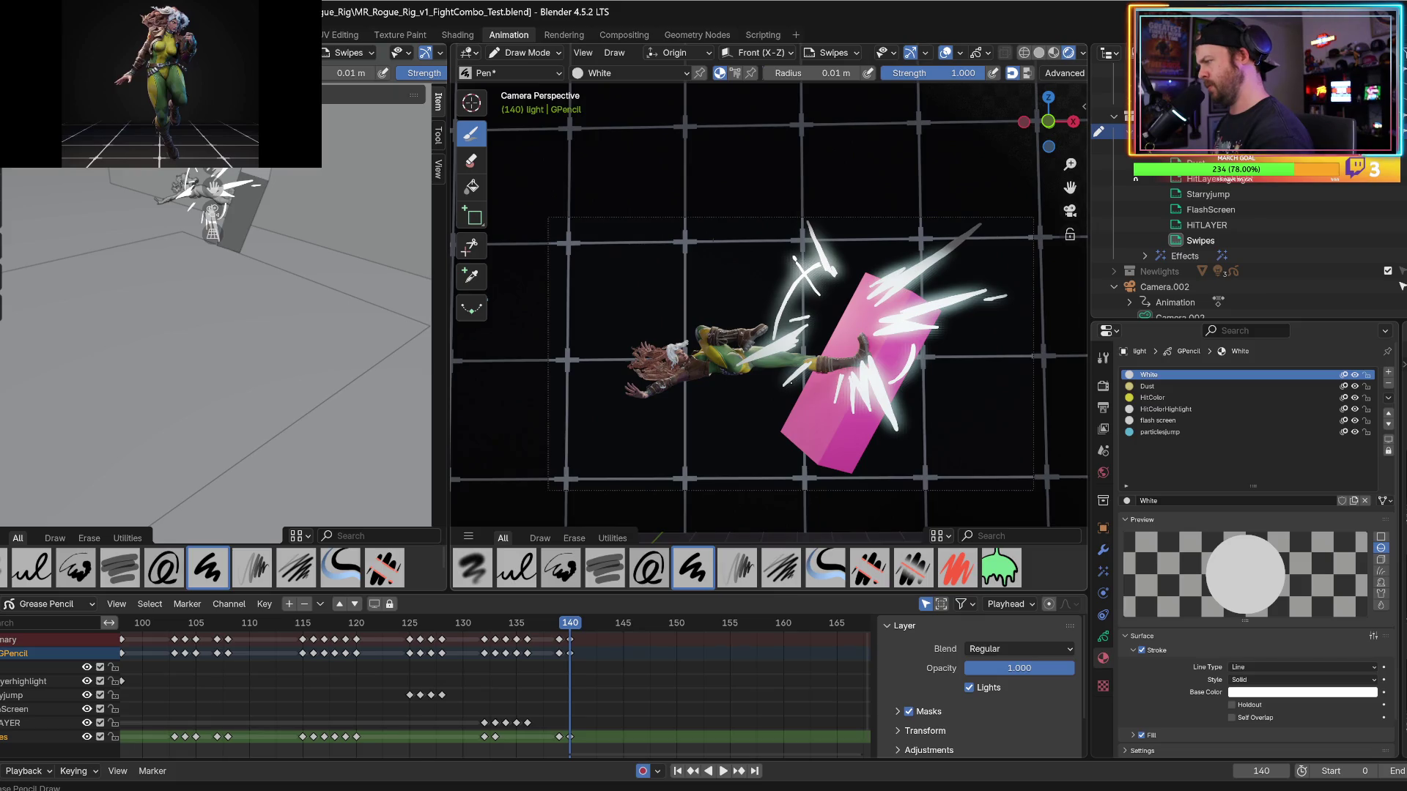
key(ctrl+z)
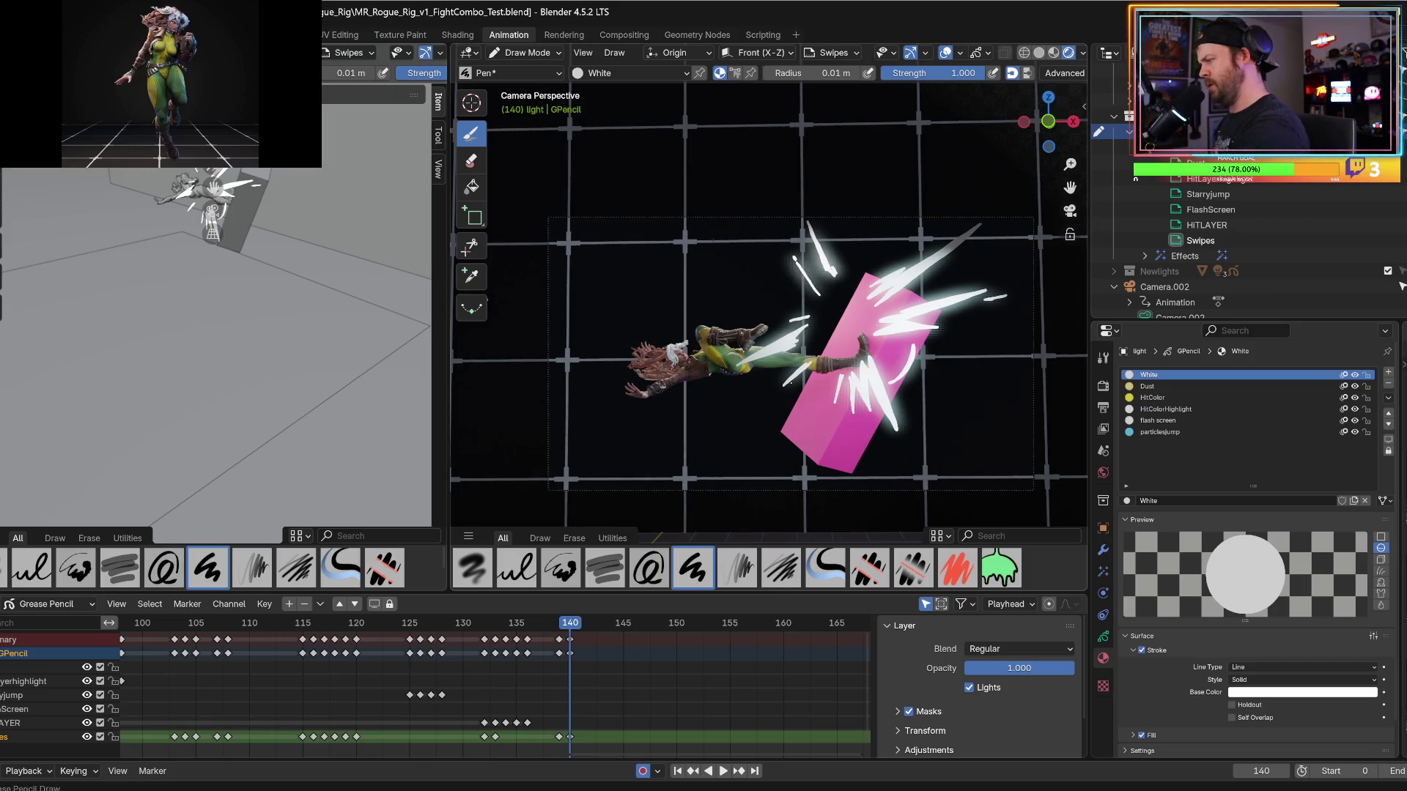
drag(820, 289, 778, 339)
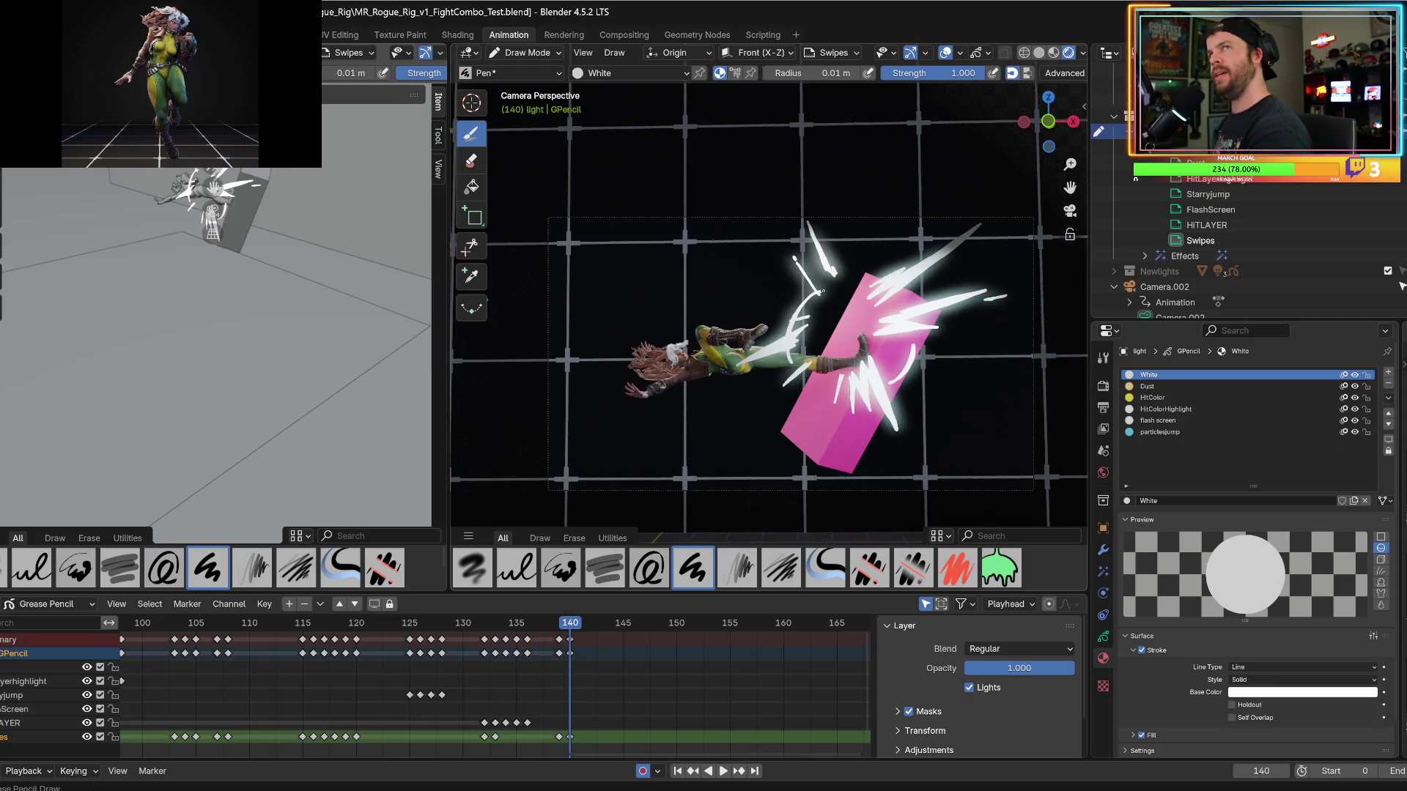
drag(856, 265, 864, 286)
key(ctrl+z)
Review frames 139 to 146 and settle on frame 141.
key(Left)
key(Left)
middle_drag(864, 287, 847, 286)
key(Right)
key(Right)
key(Right)
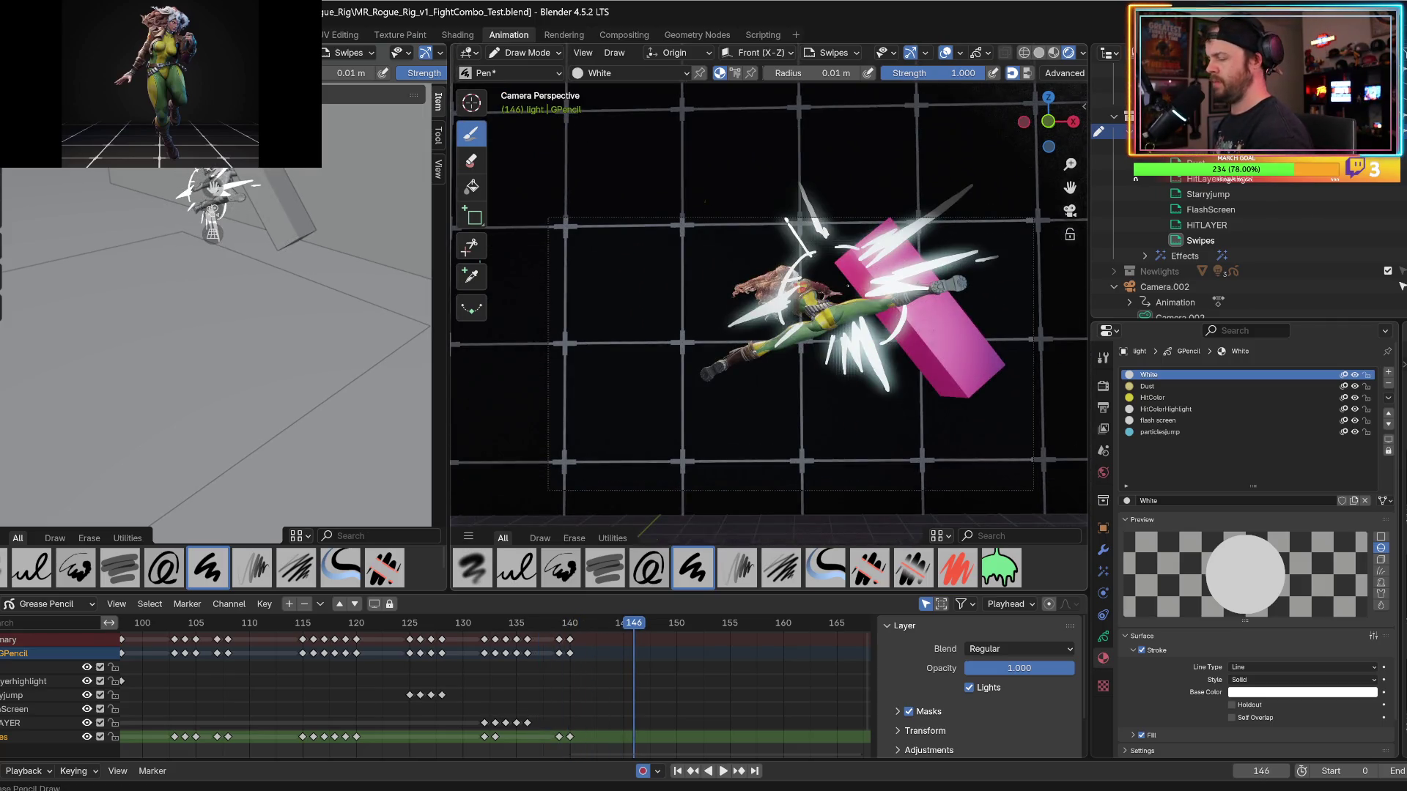
key(Left)
key(Left)
key(Left)
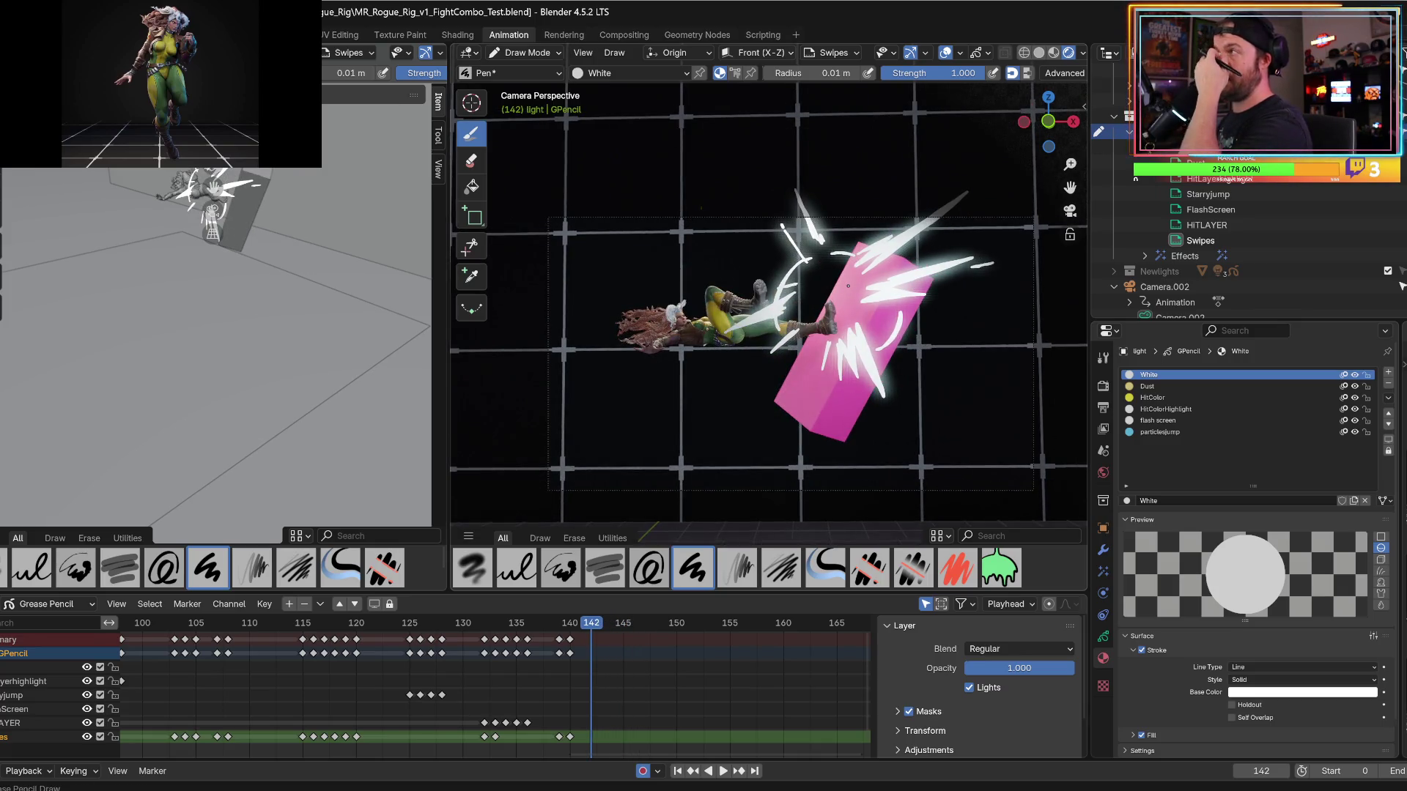
key(Left)
key(Right)
key(Left)
key(Left)
key(Left)
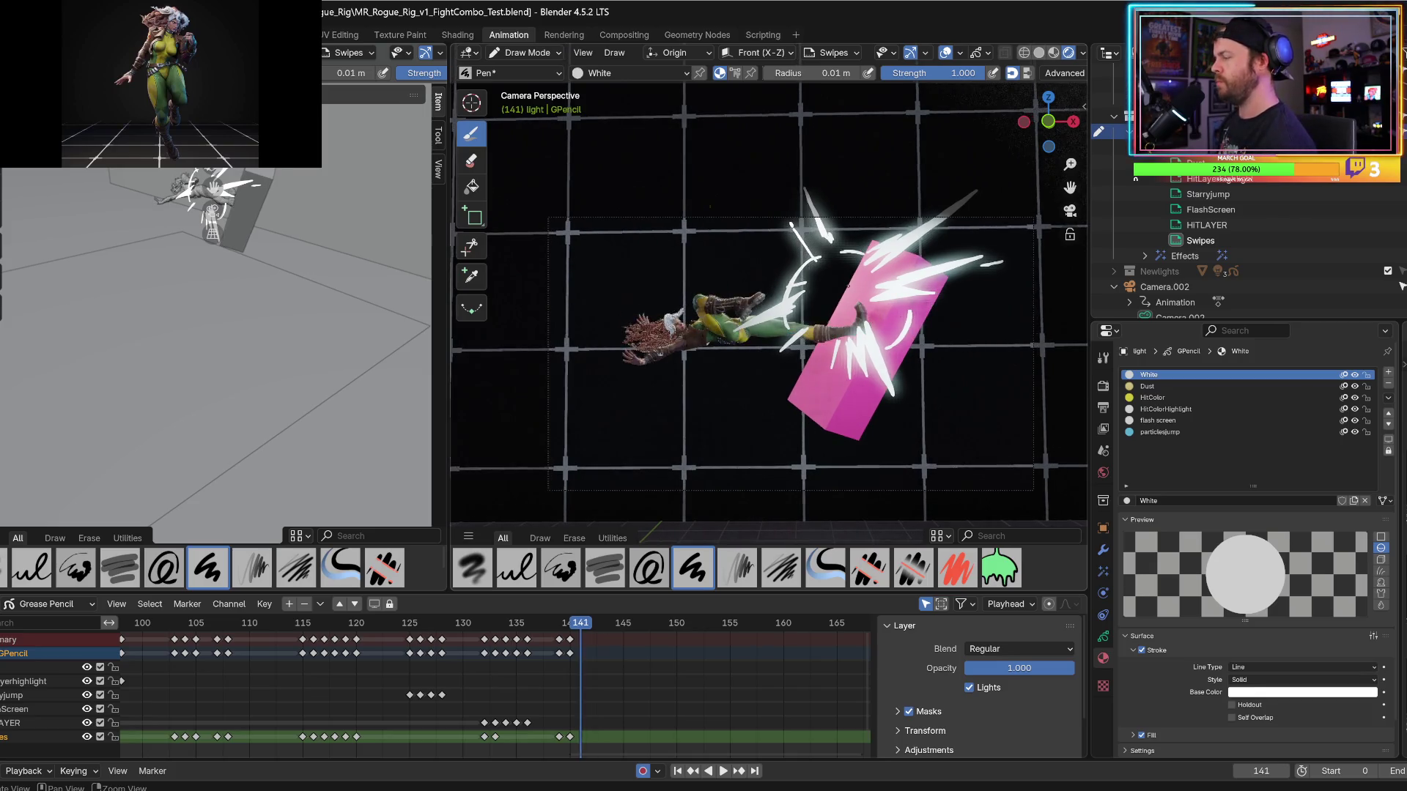
key(Right)
key(Right)
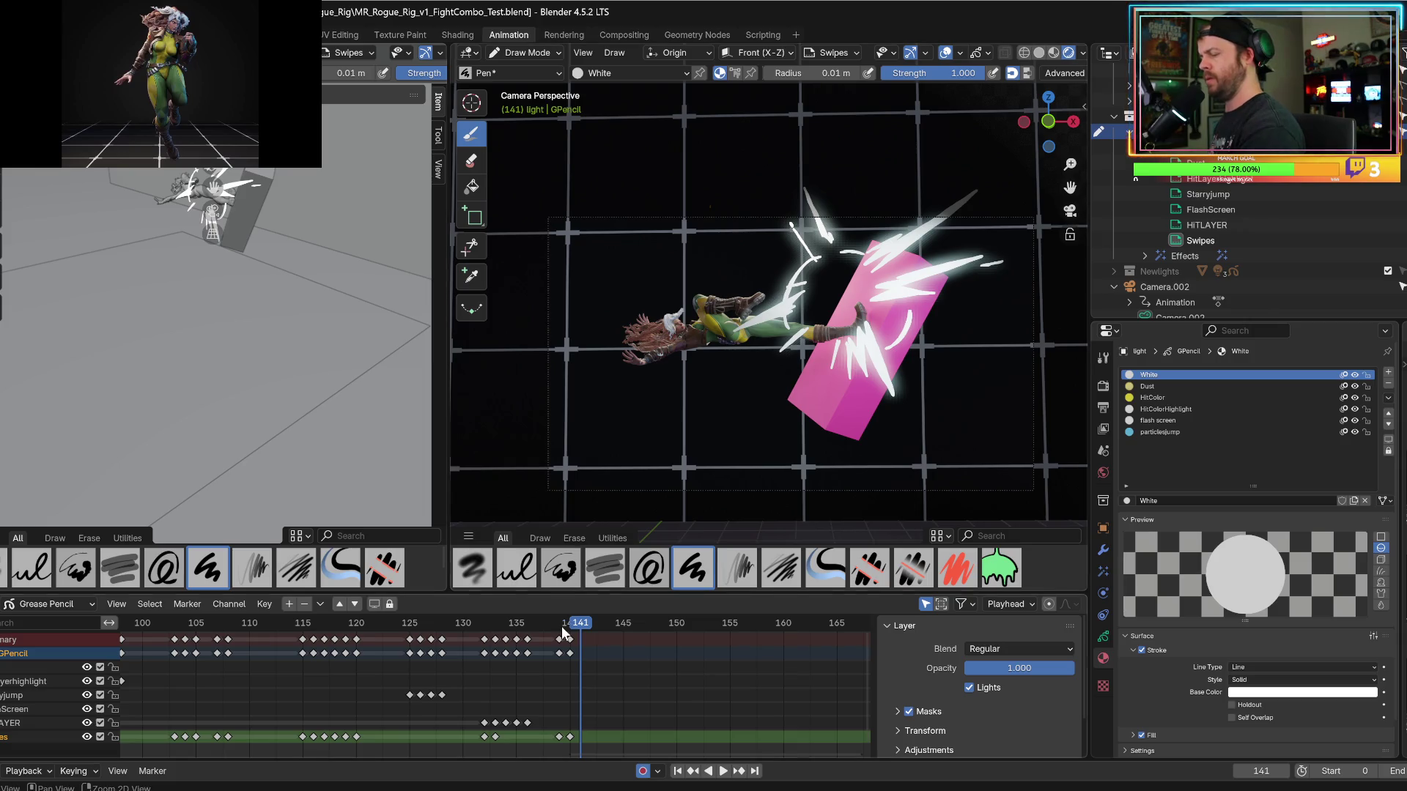
Compare frame 141 against impact frame 140, then begin a new stroke on frame 141.
key(Left)
key(Right)
key(Left)
key(Right)
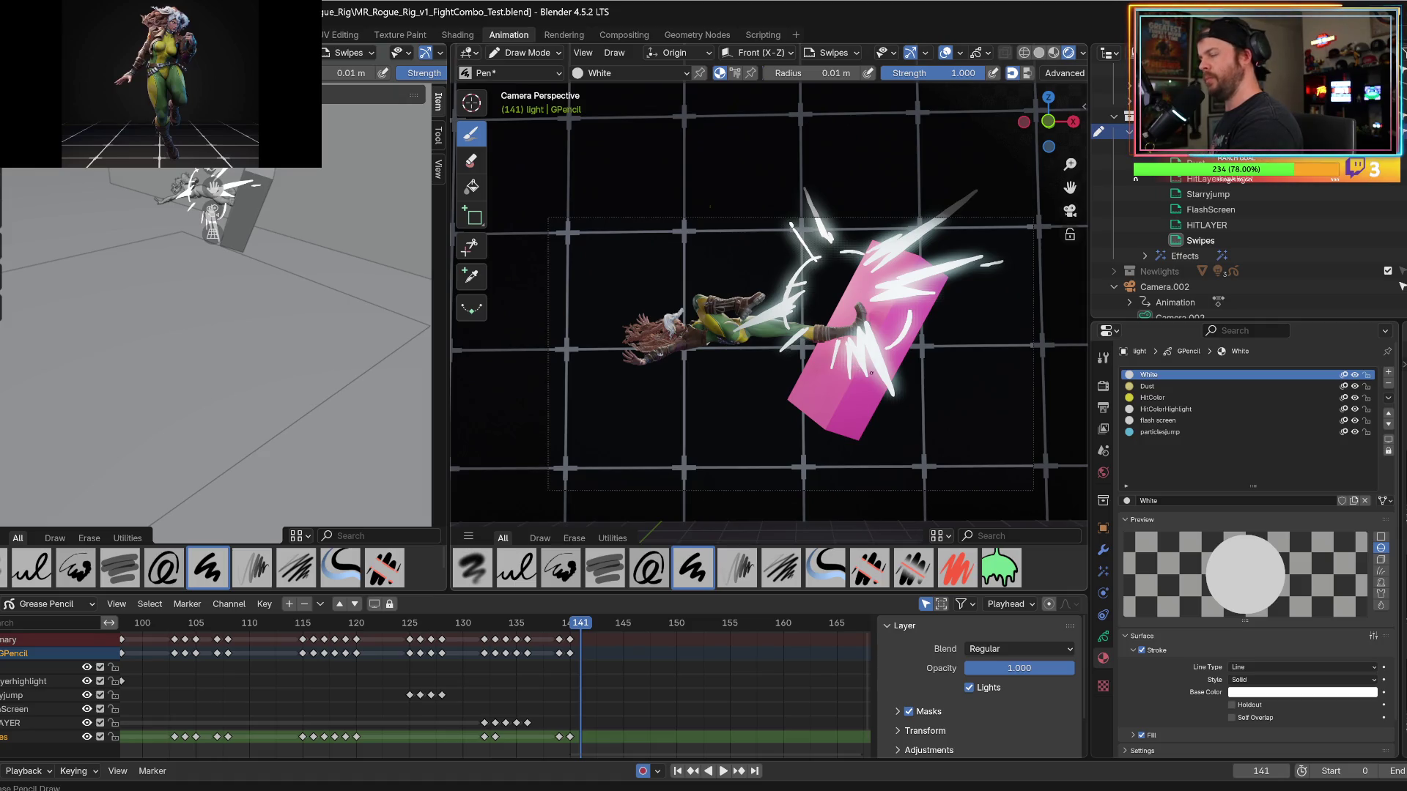
drag(871, 354, 899, 417)
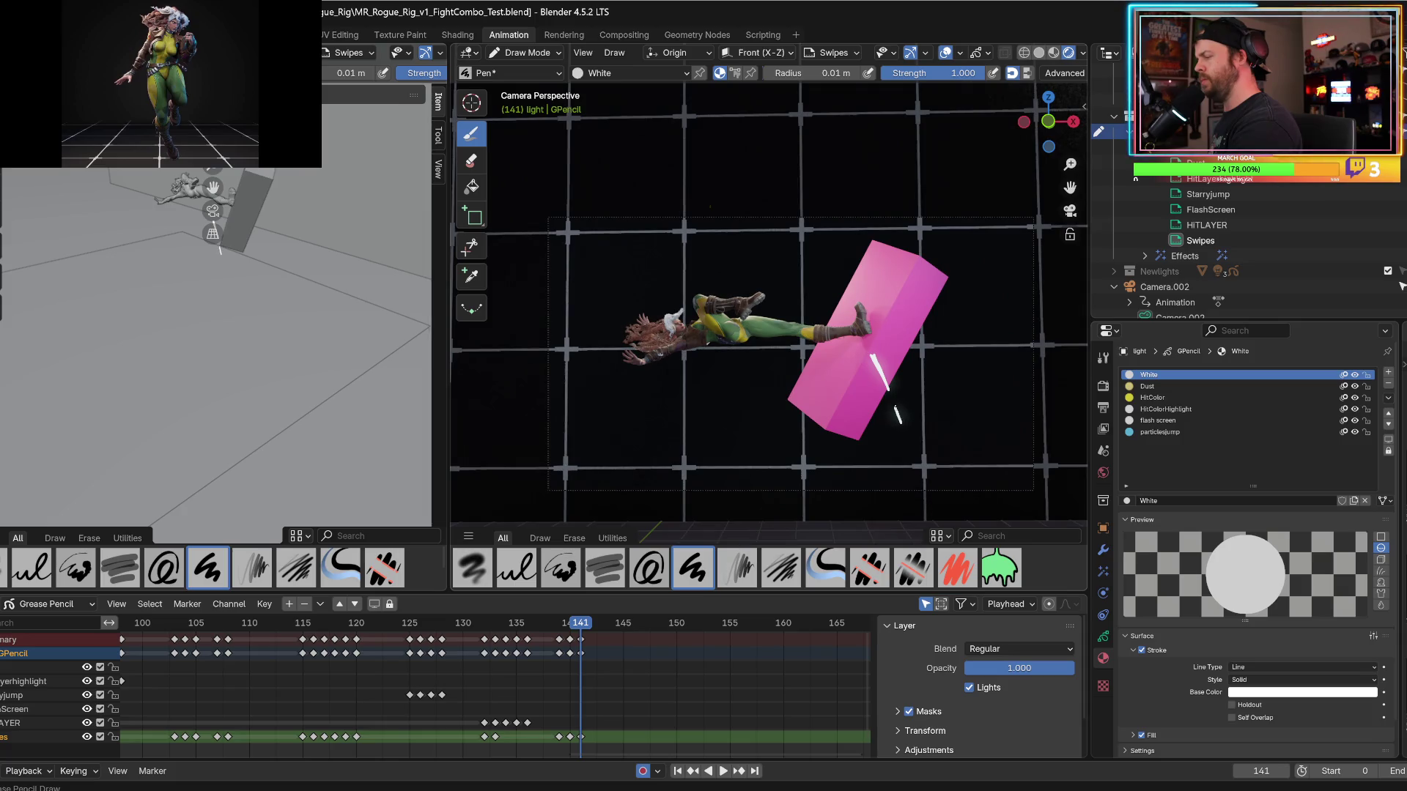
Draw two short white streaks on the pink box at frame 141, checking against frame 140.
key(Left)
key(Right)
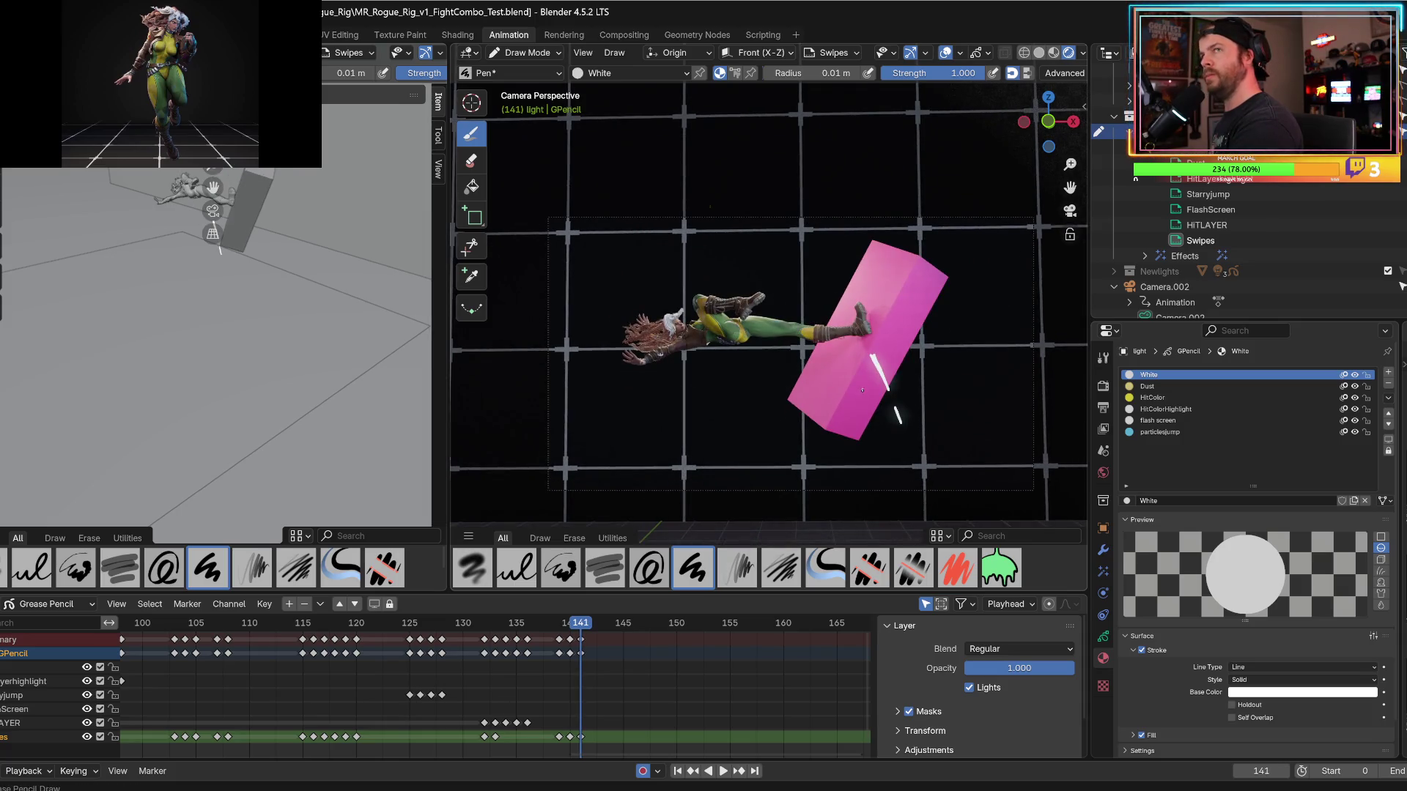
drag(863, 381, 873, 418)
key(Left)
key(Right)
drag(846, 353, 846, 353)
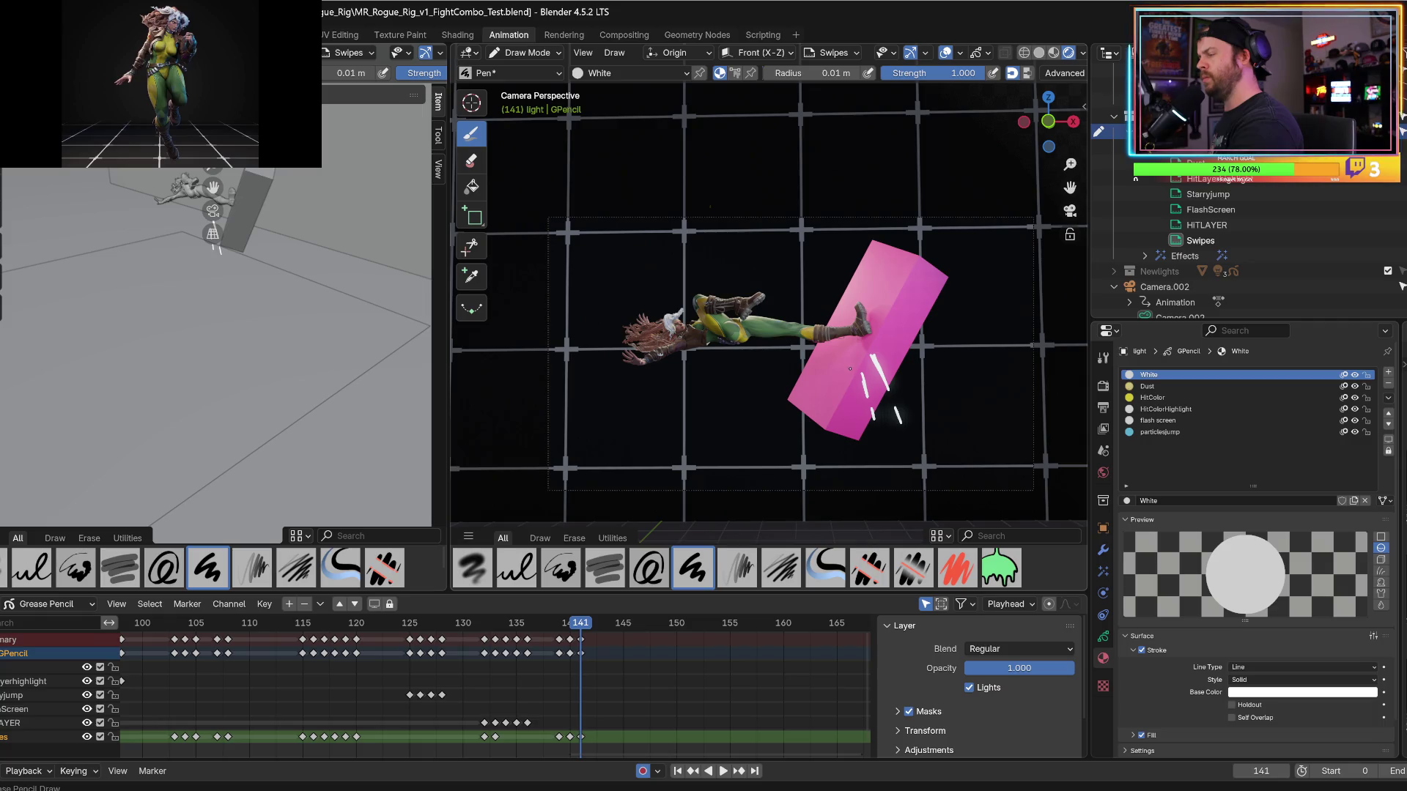
key(Left)
key(Right)
key(Left)
key(Right)
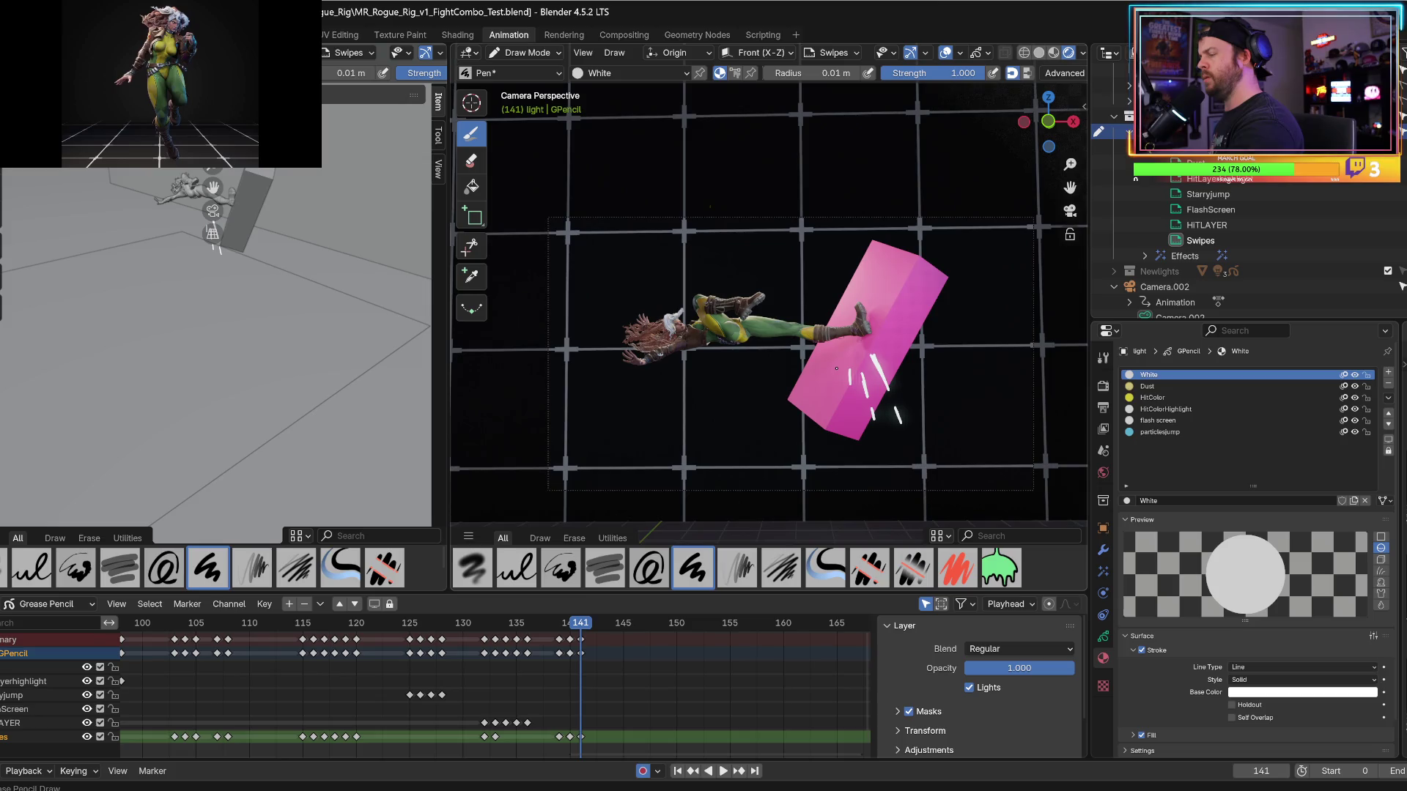
key(Left)
key(Right)
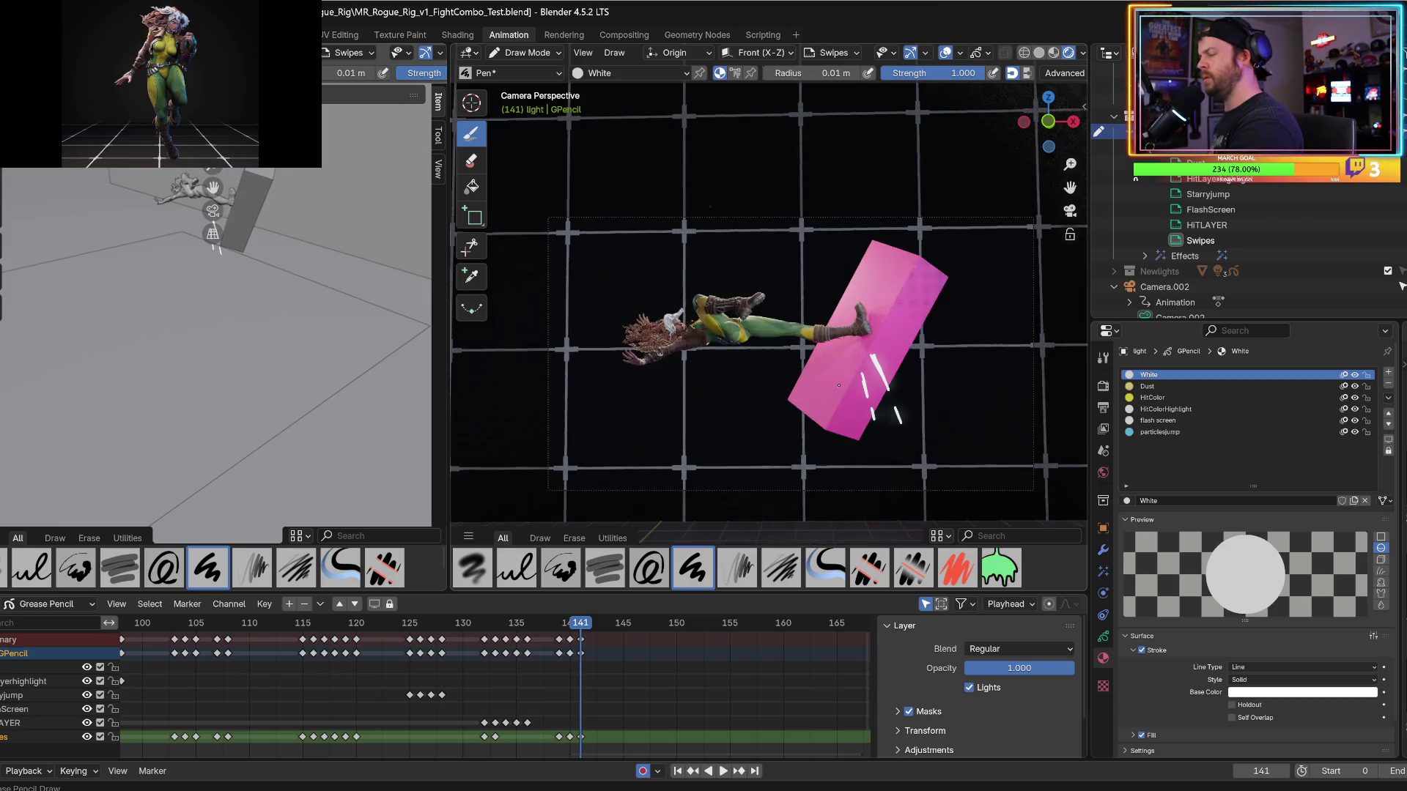
Add another streak on the box, a curved arc to its right and a short dash to its left.
drag(841, 377, 836, 398)
key(Left)
key(Right)
key(Left)
key(Right)
key(Left)
key(Right)
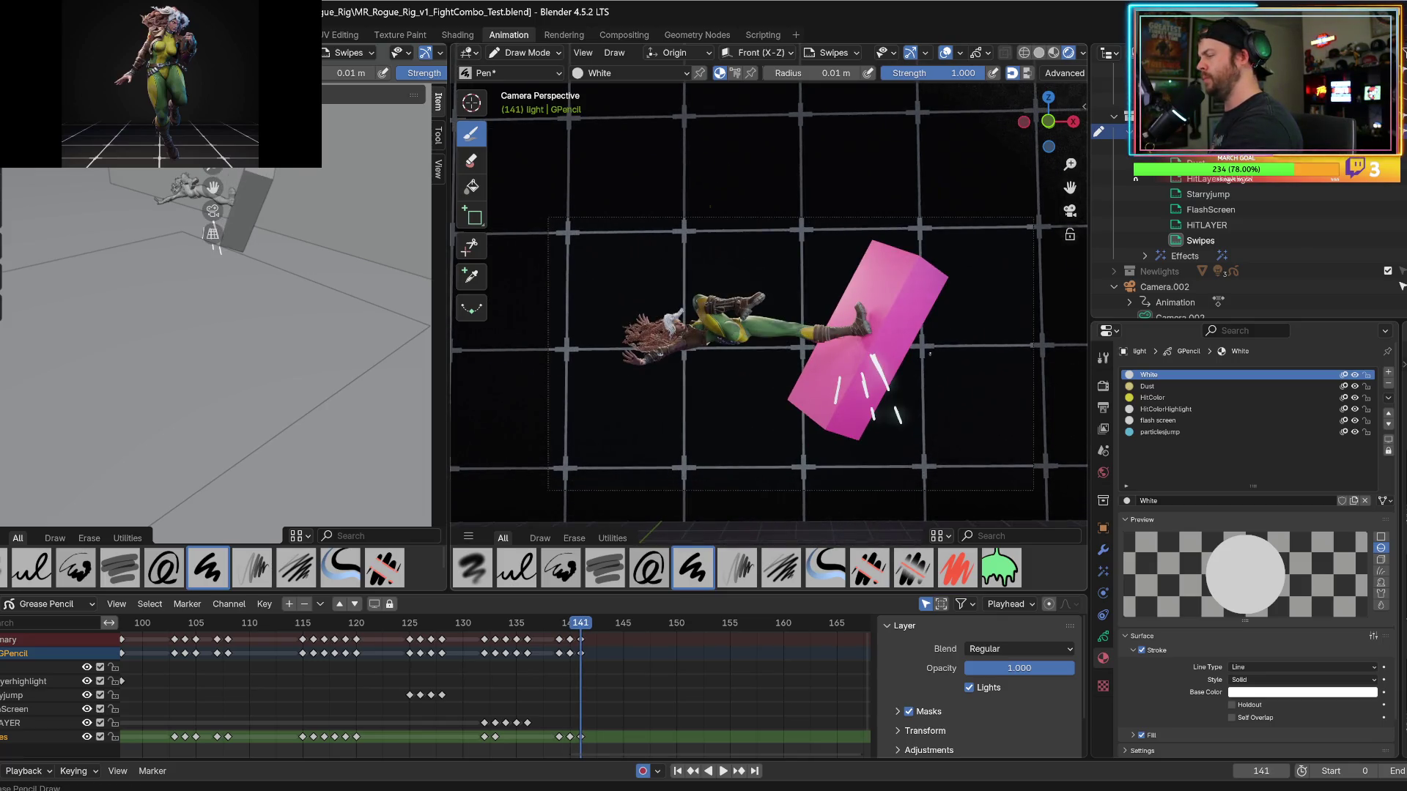
drag(934, 351, 909, 386)
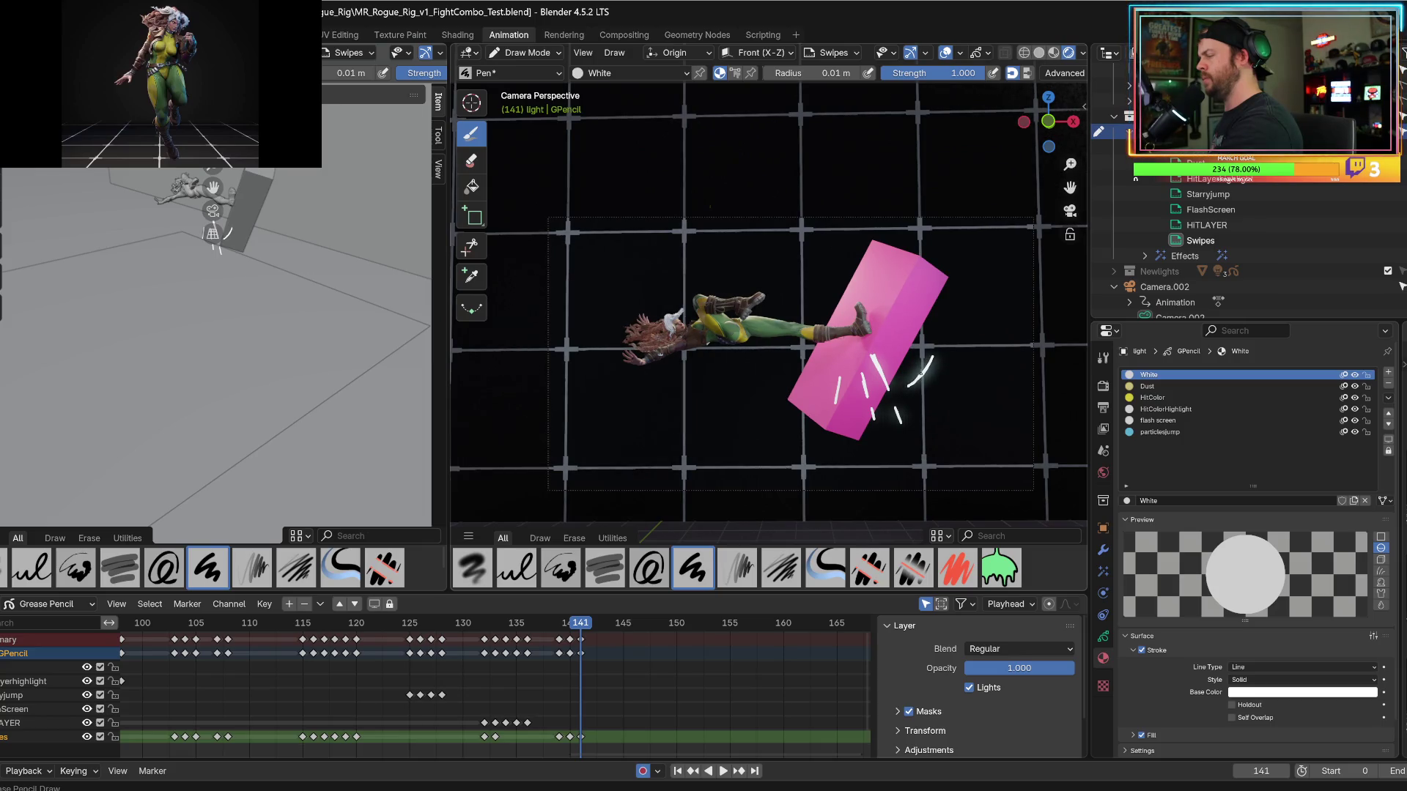
key(Left)
key(Right)
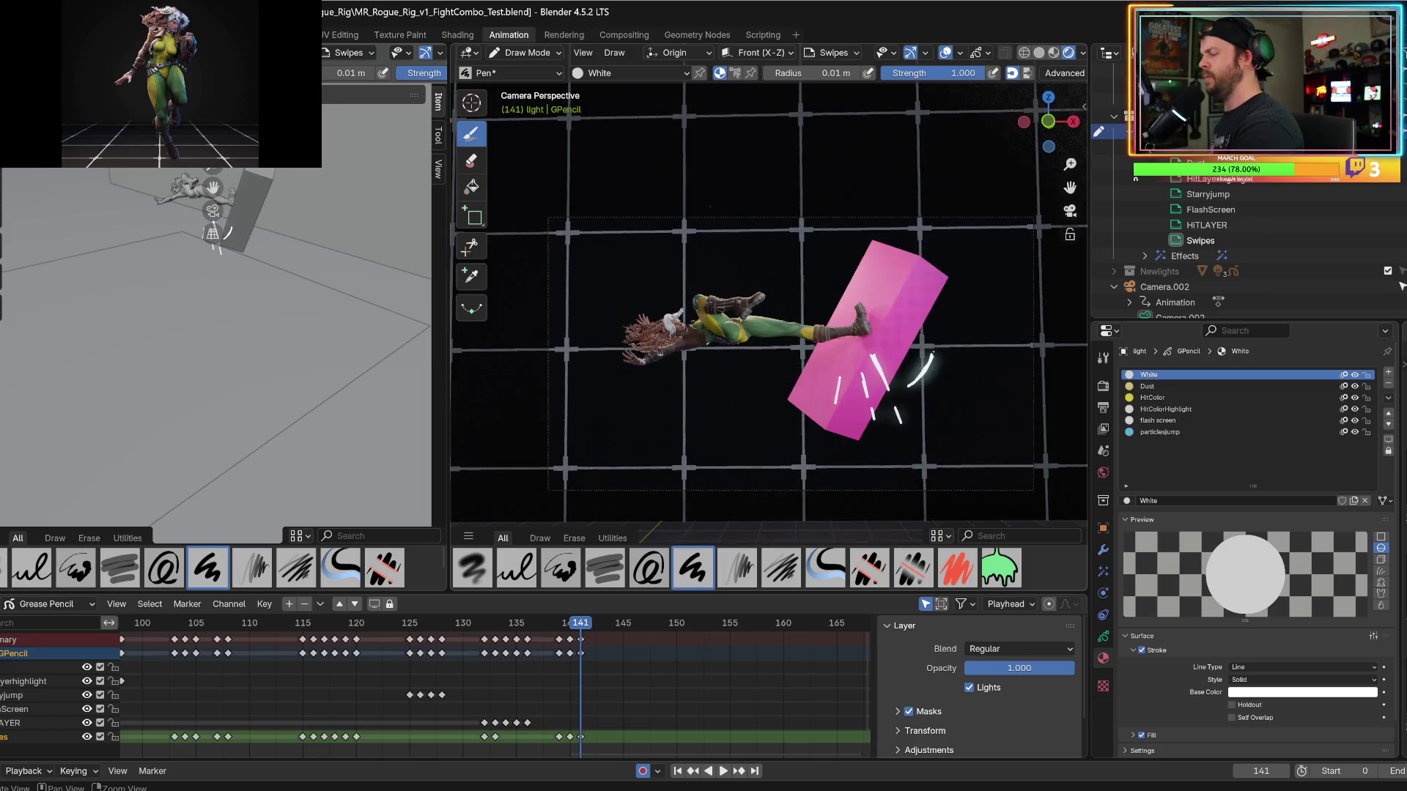
key(Left)
key(Right)
drag(782, 372, 764, 388)
key(Left)
key(Right)
key(Left)
key(Right)
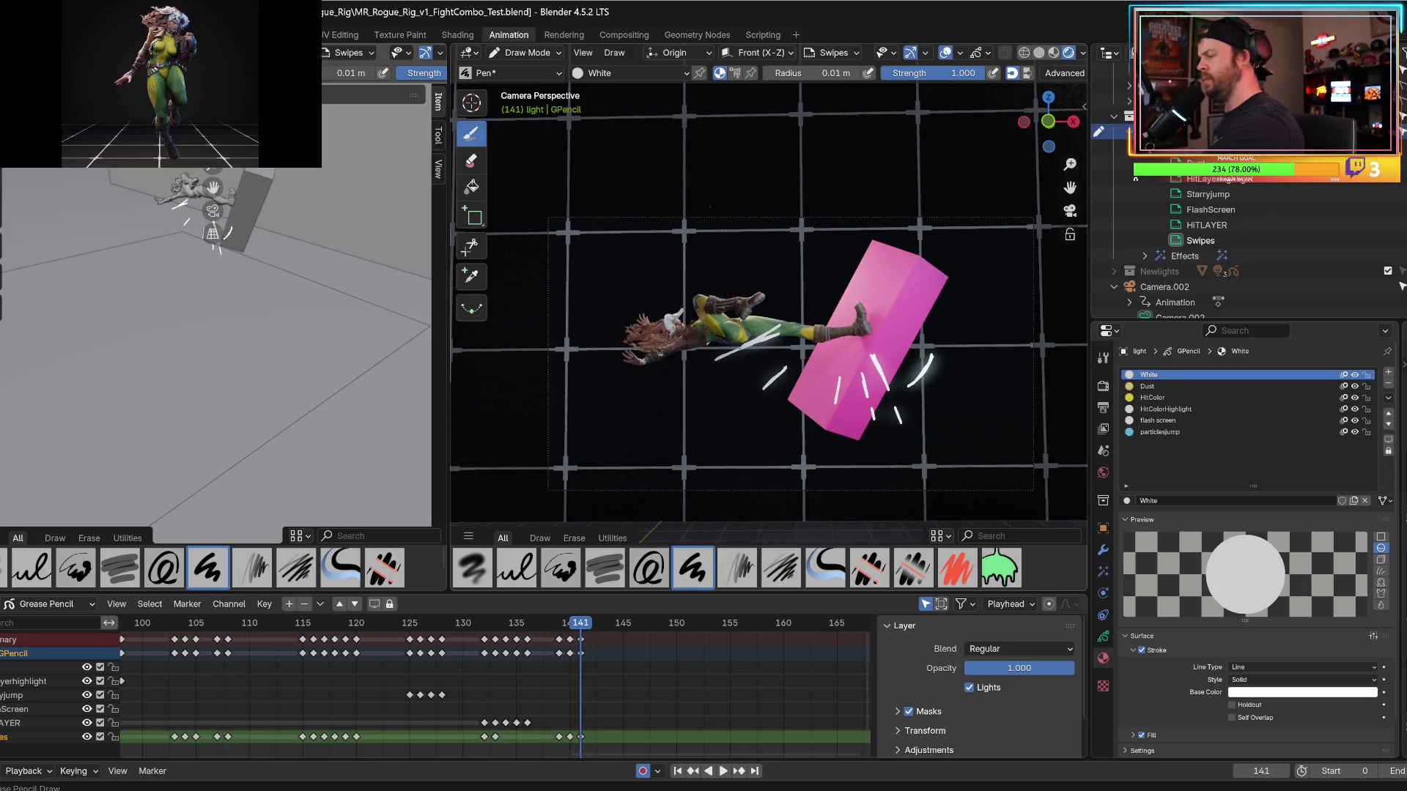
Step through the frames around the impact and replay the combo animation.
key(Left)
key(Right)
key(Left)
key(Left)
key(Right)
key(Right)
key(Left)
key(Right)
key(Left)
key(Left)
key(space)
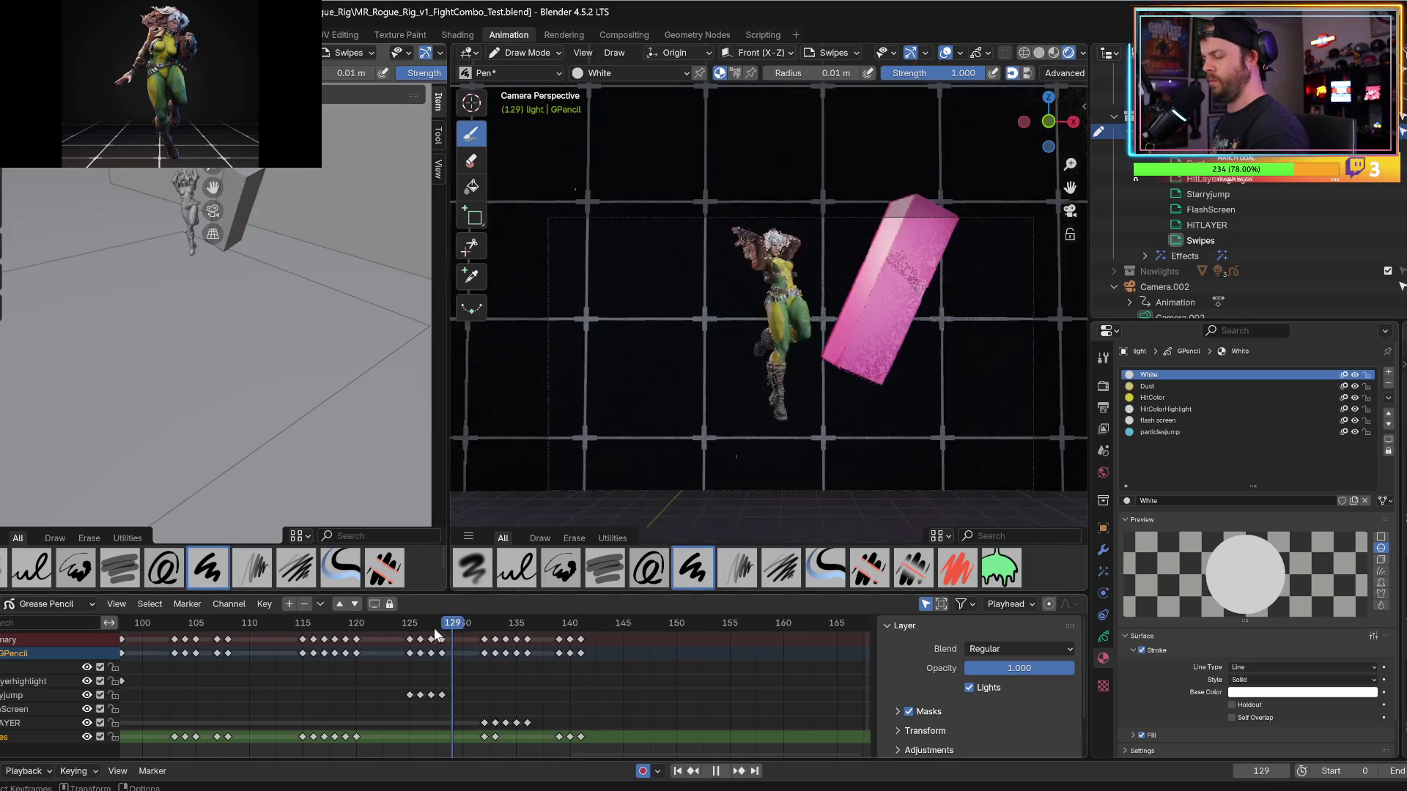
key(space)
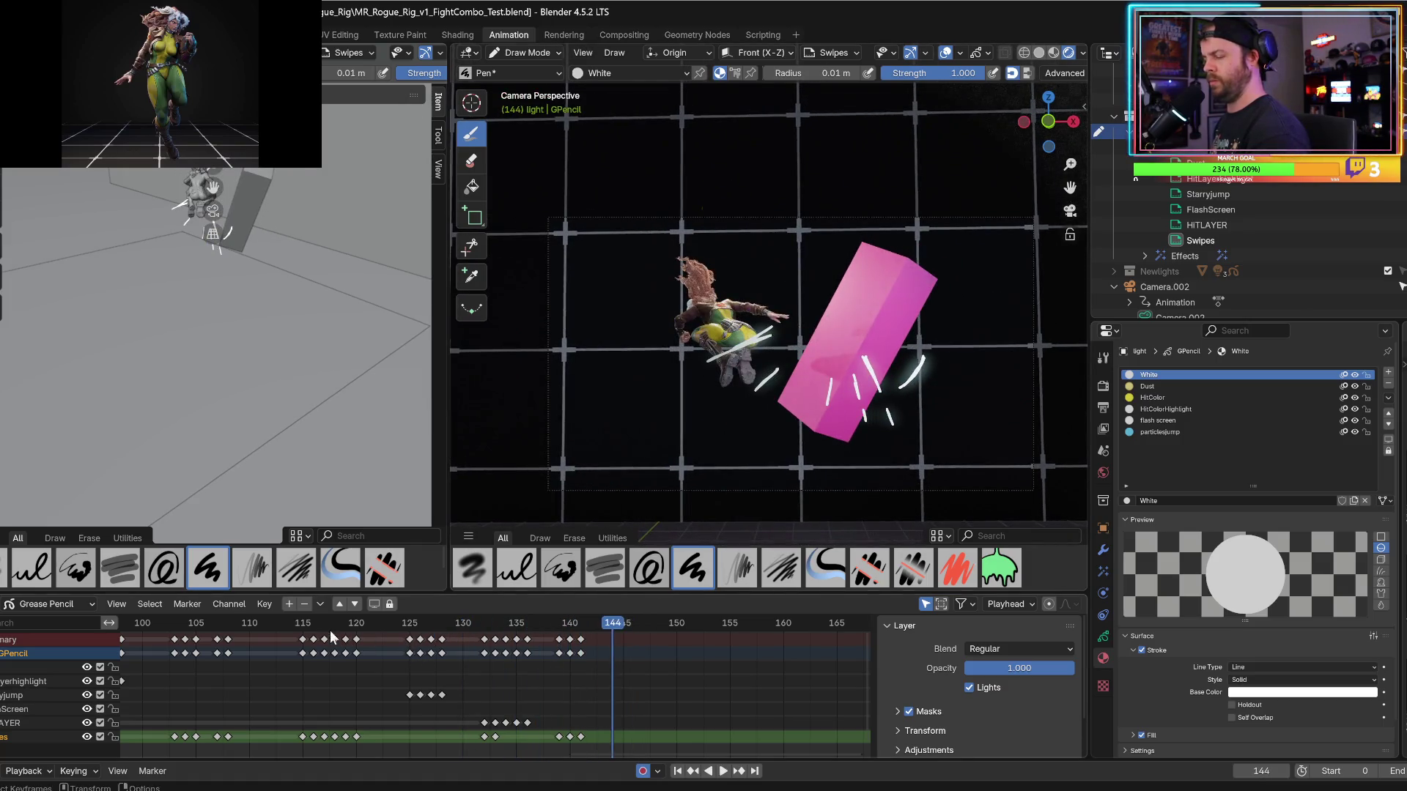
key(space)
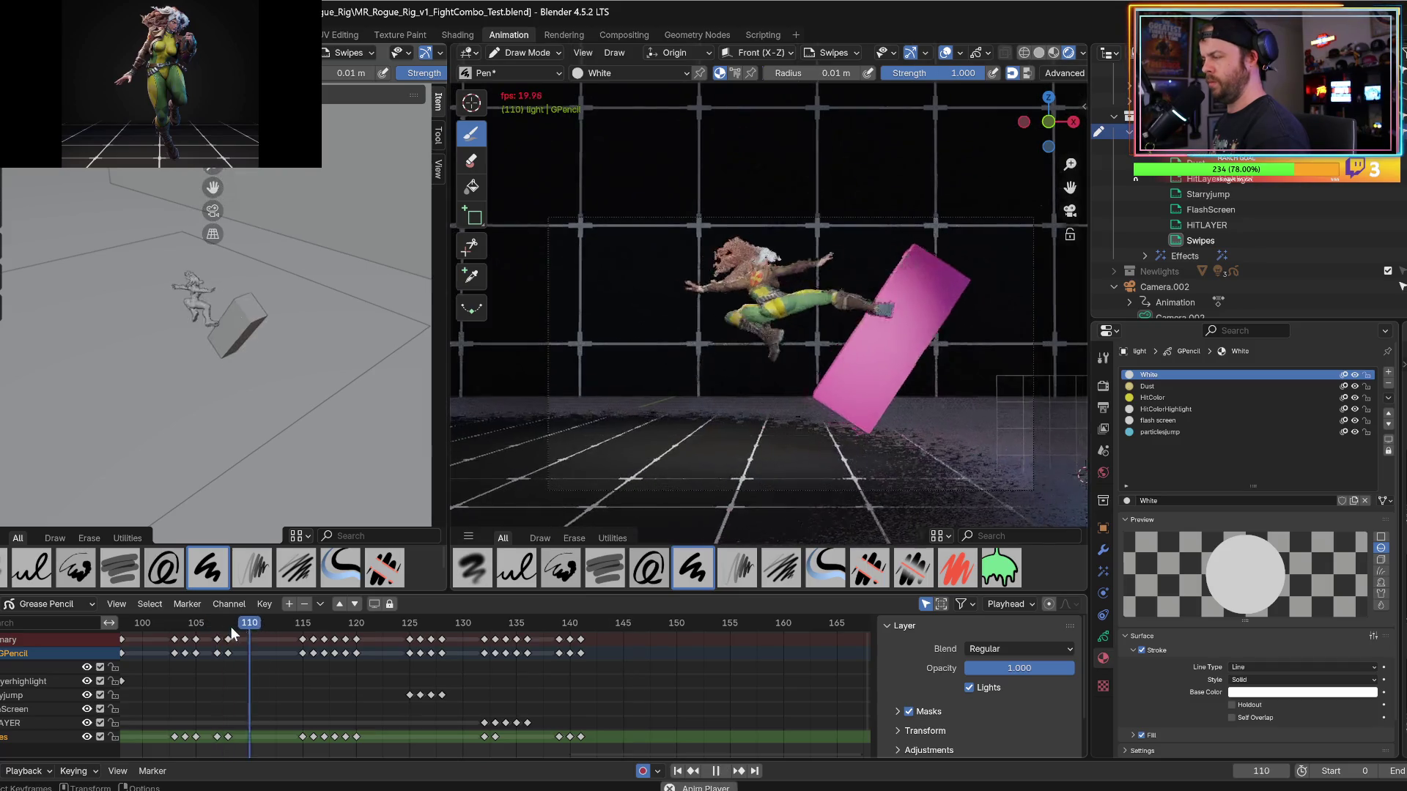
key(space)
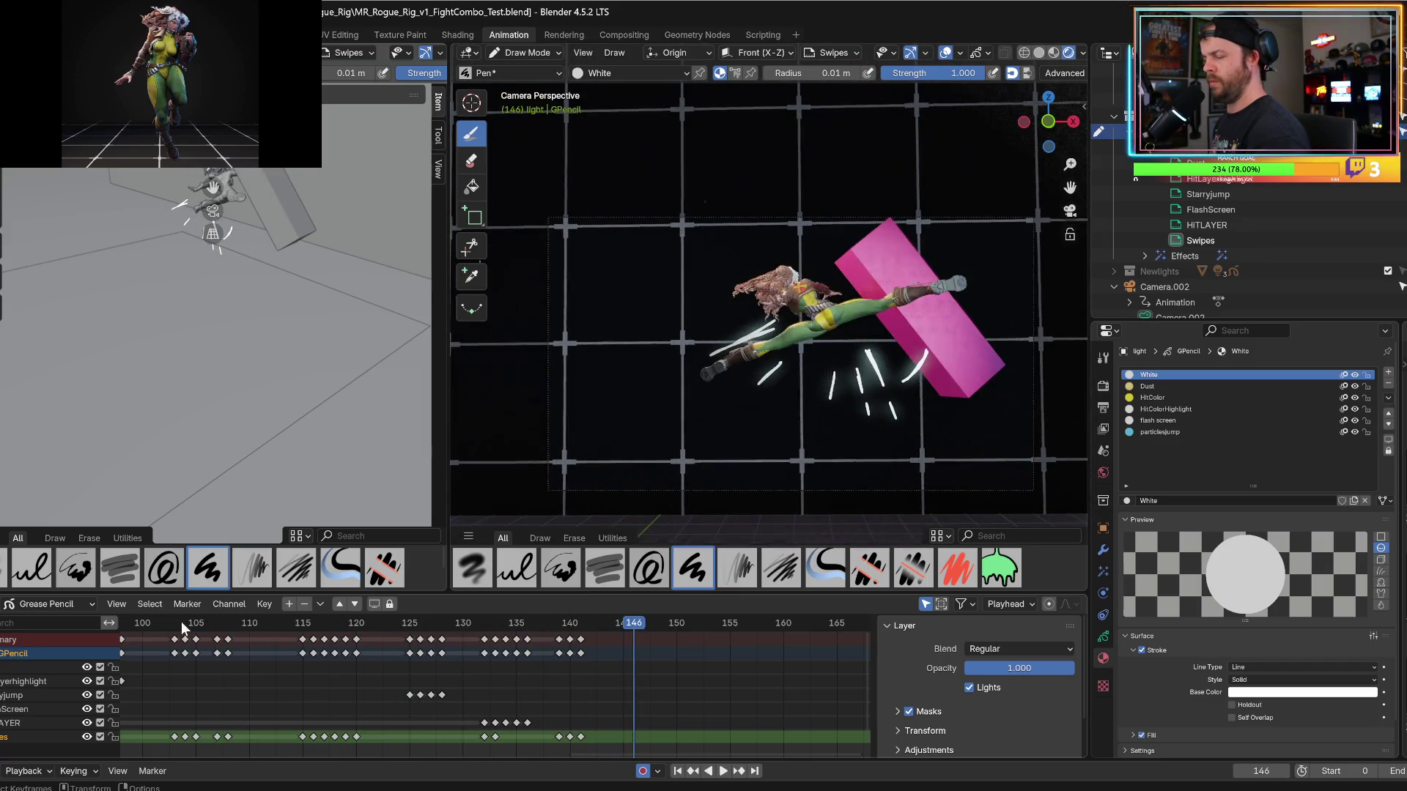
key(space)
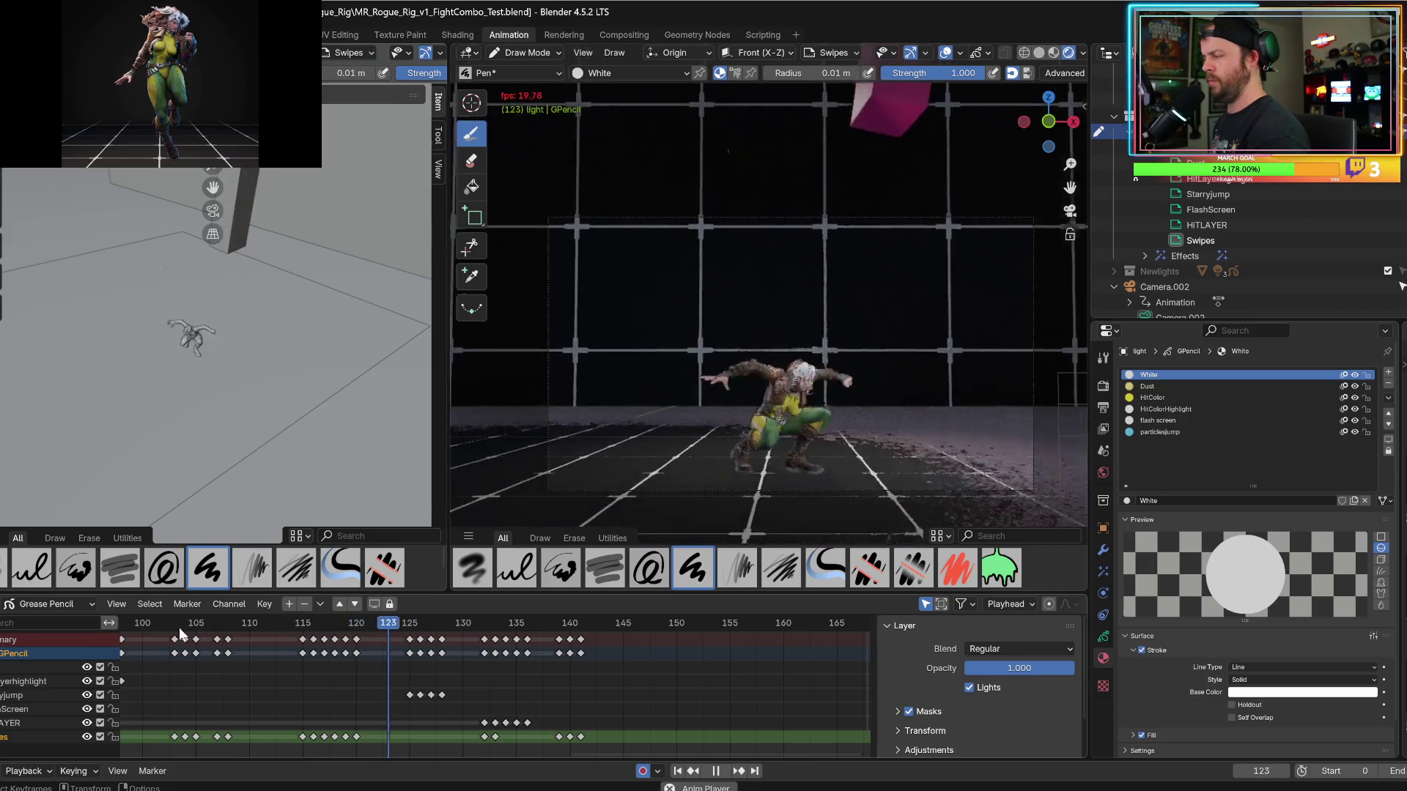
key(space)
click(292, 639)
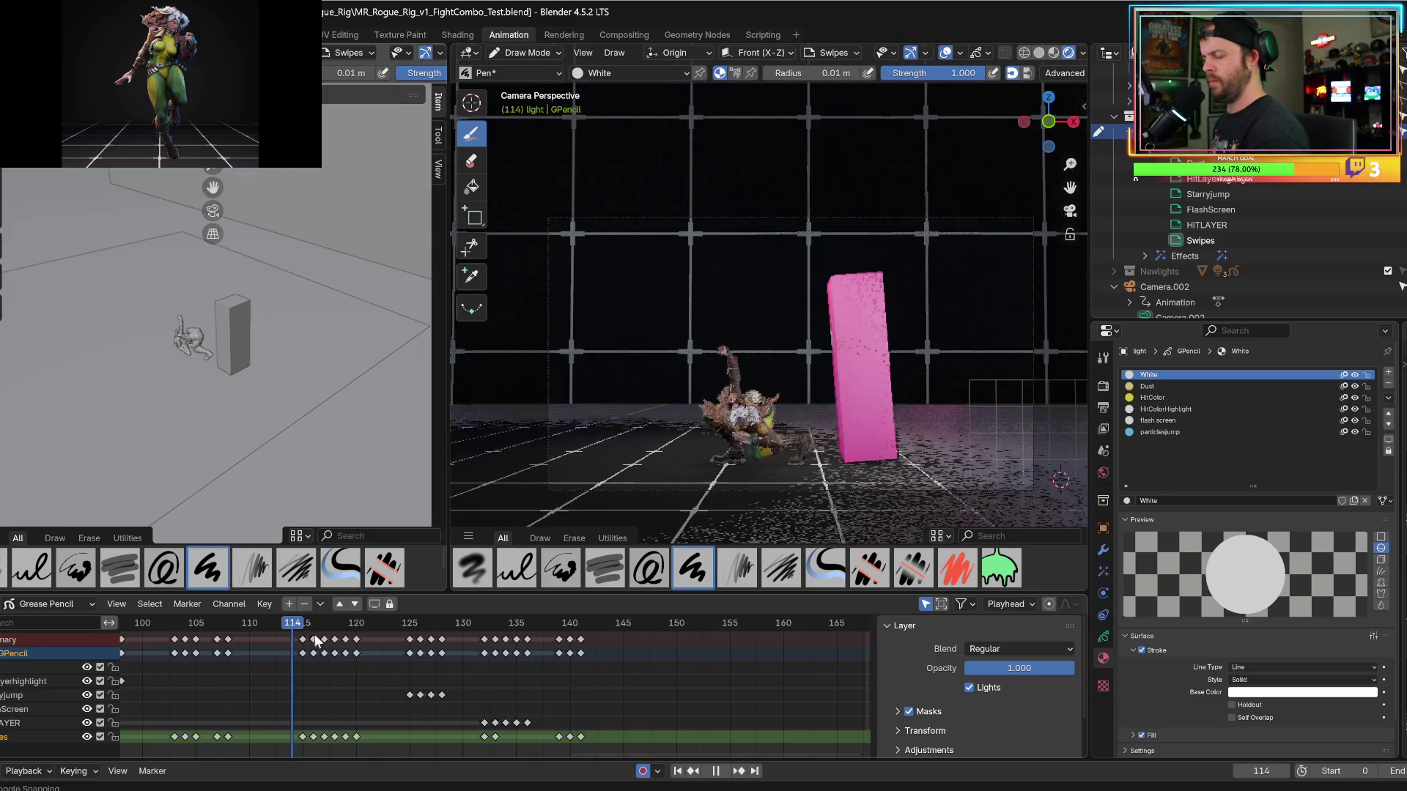
key(space)
key(Left)
key(Left)
key(Right)
key(Left)
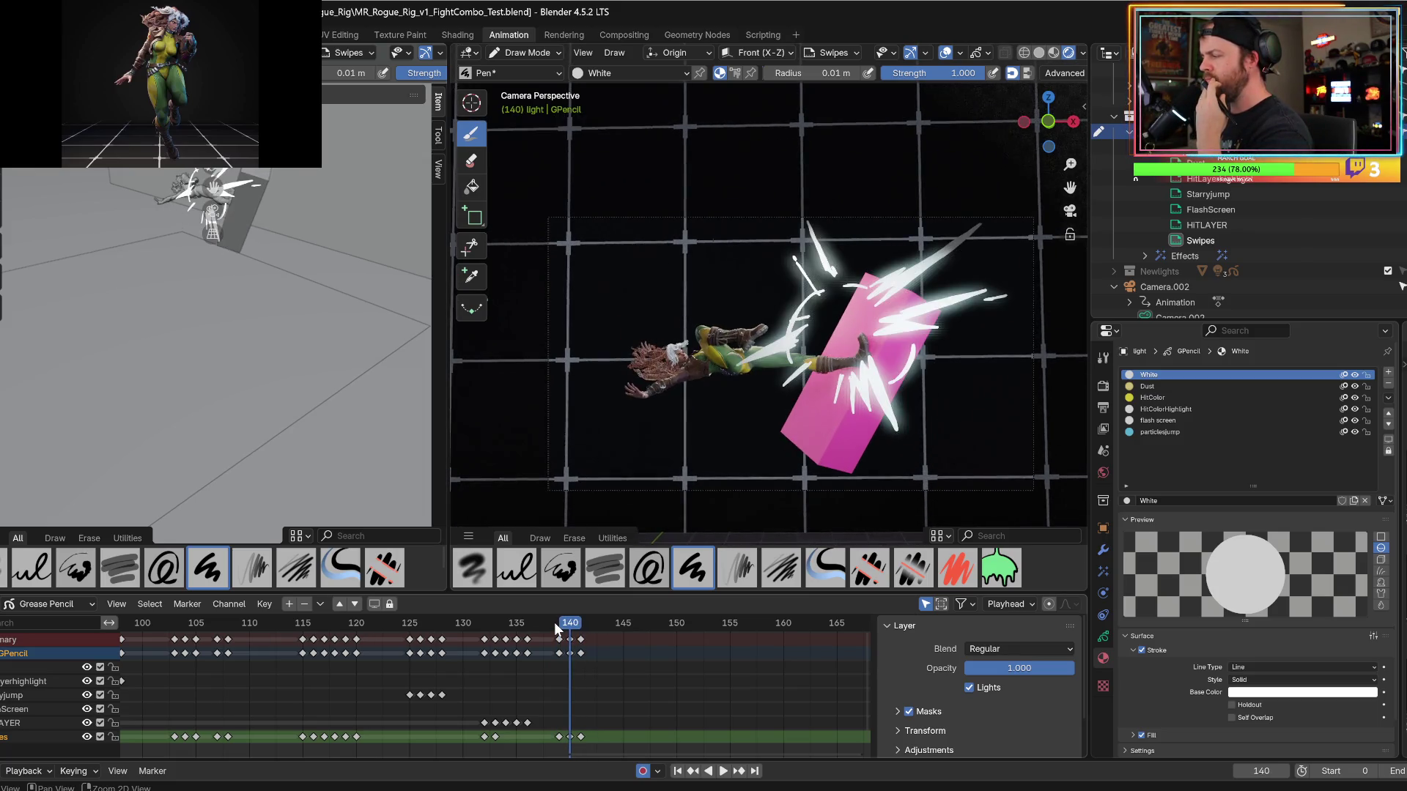
key(Right)
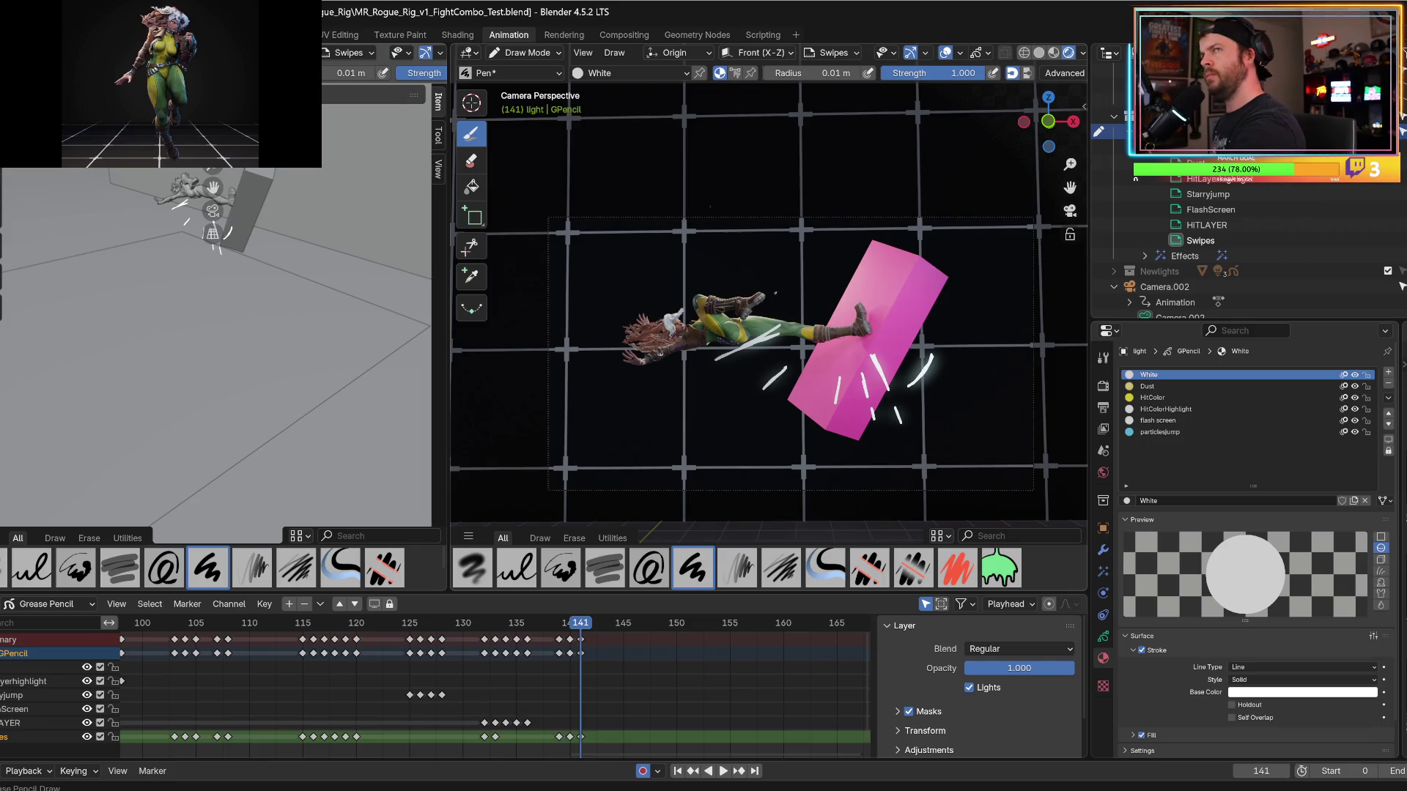
Draw a white streak across the character's leg on frame 141, comparing it with frame 140.
key(Left)
key(Right)
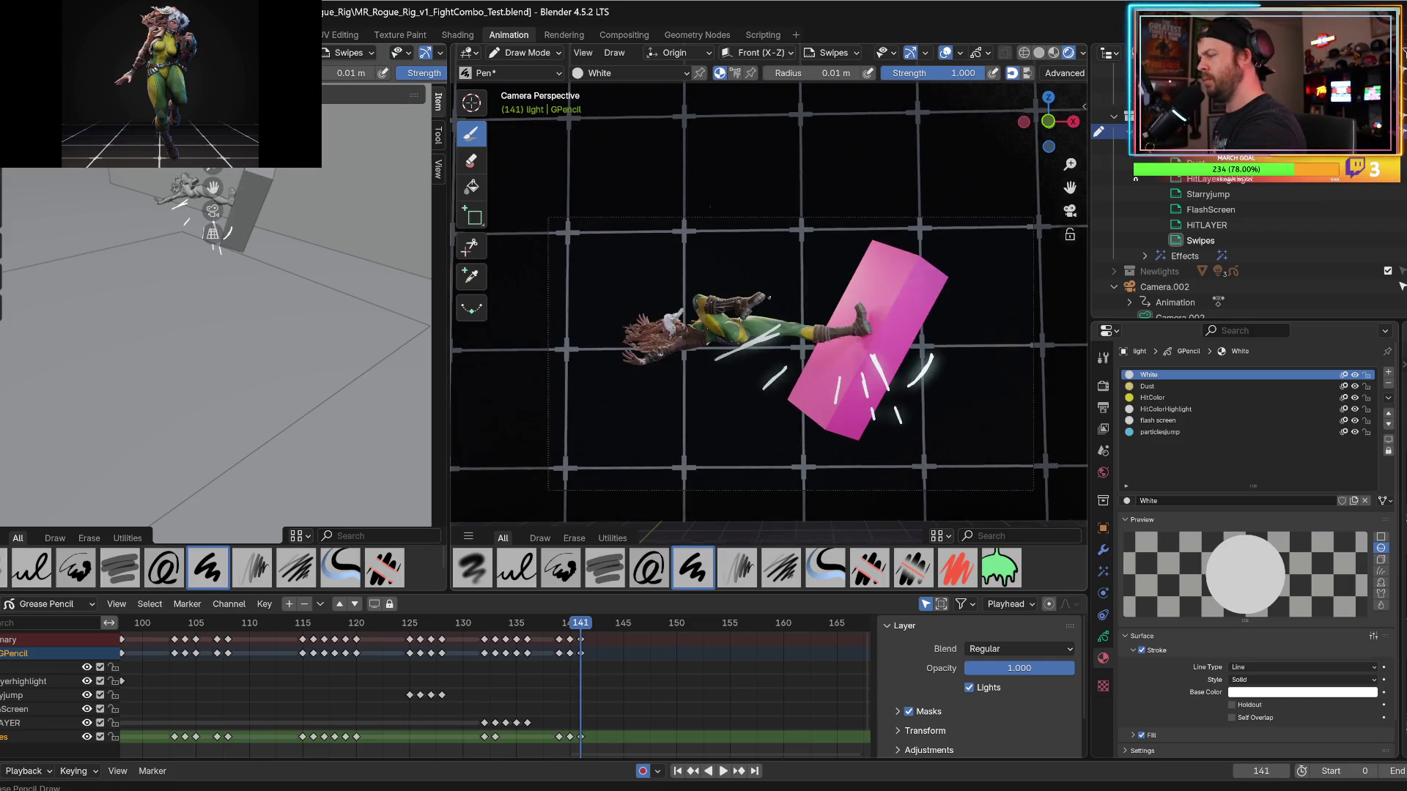
drag(756, 339, 766, 293)
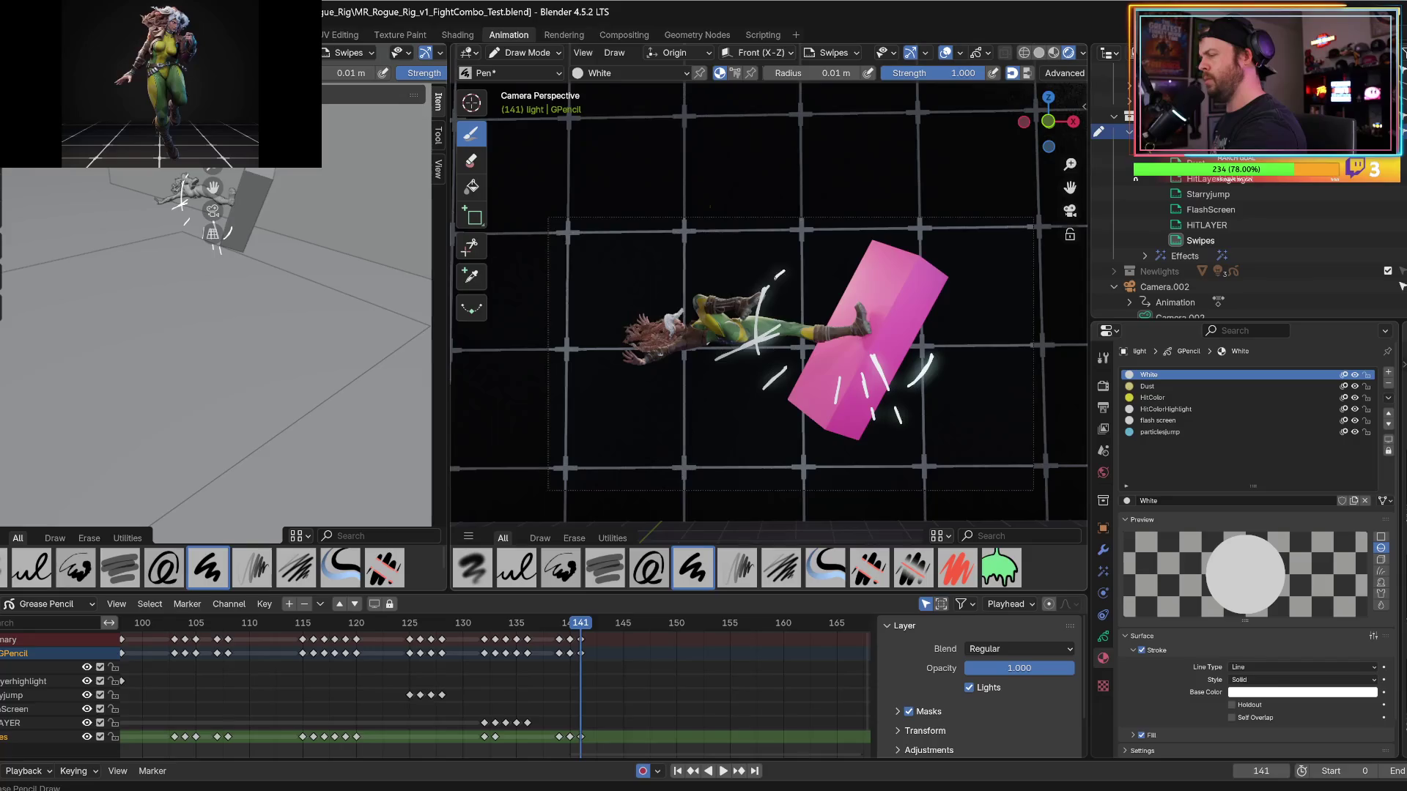
key(Left)
key(Right)
key(Left)
key(Right)
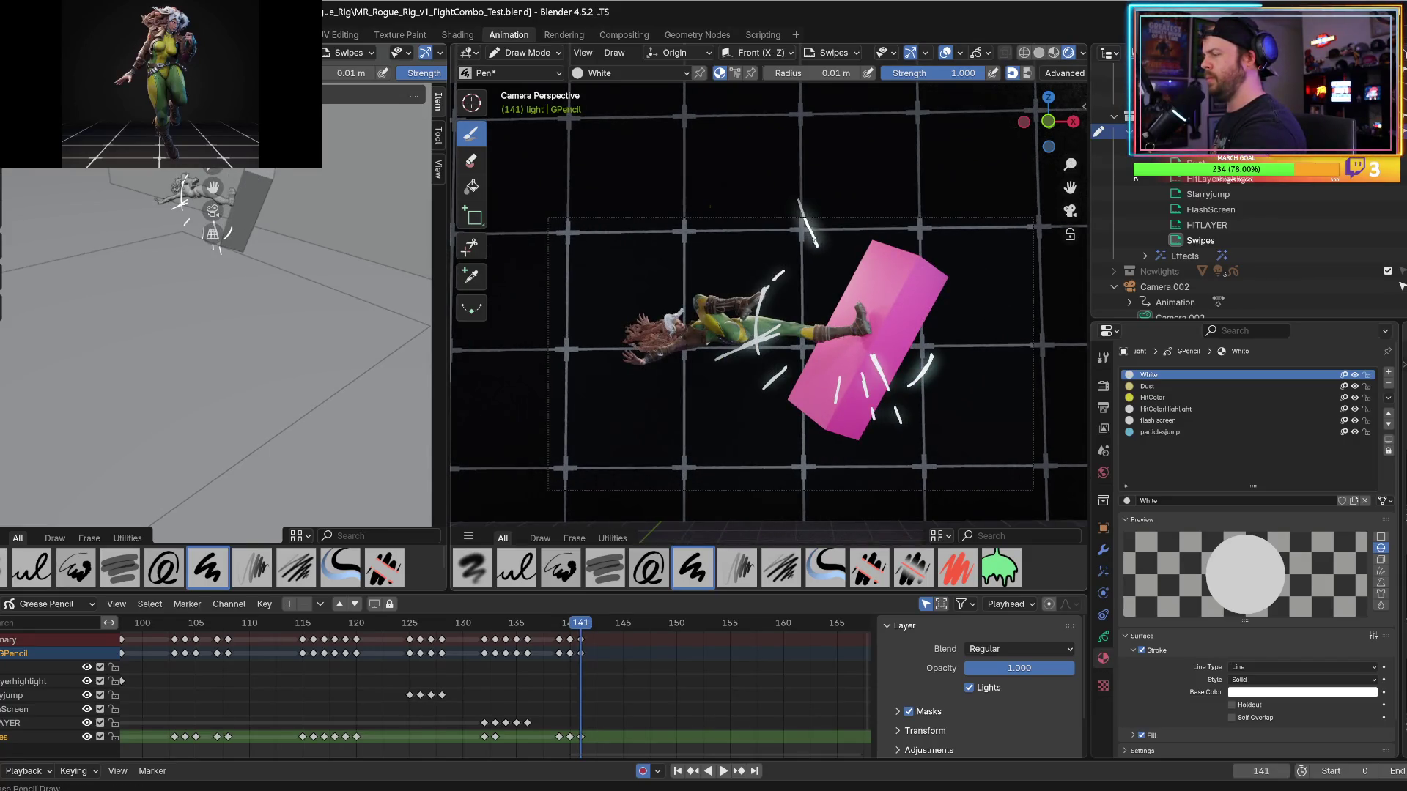
key(Left)
key(Right)
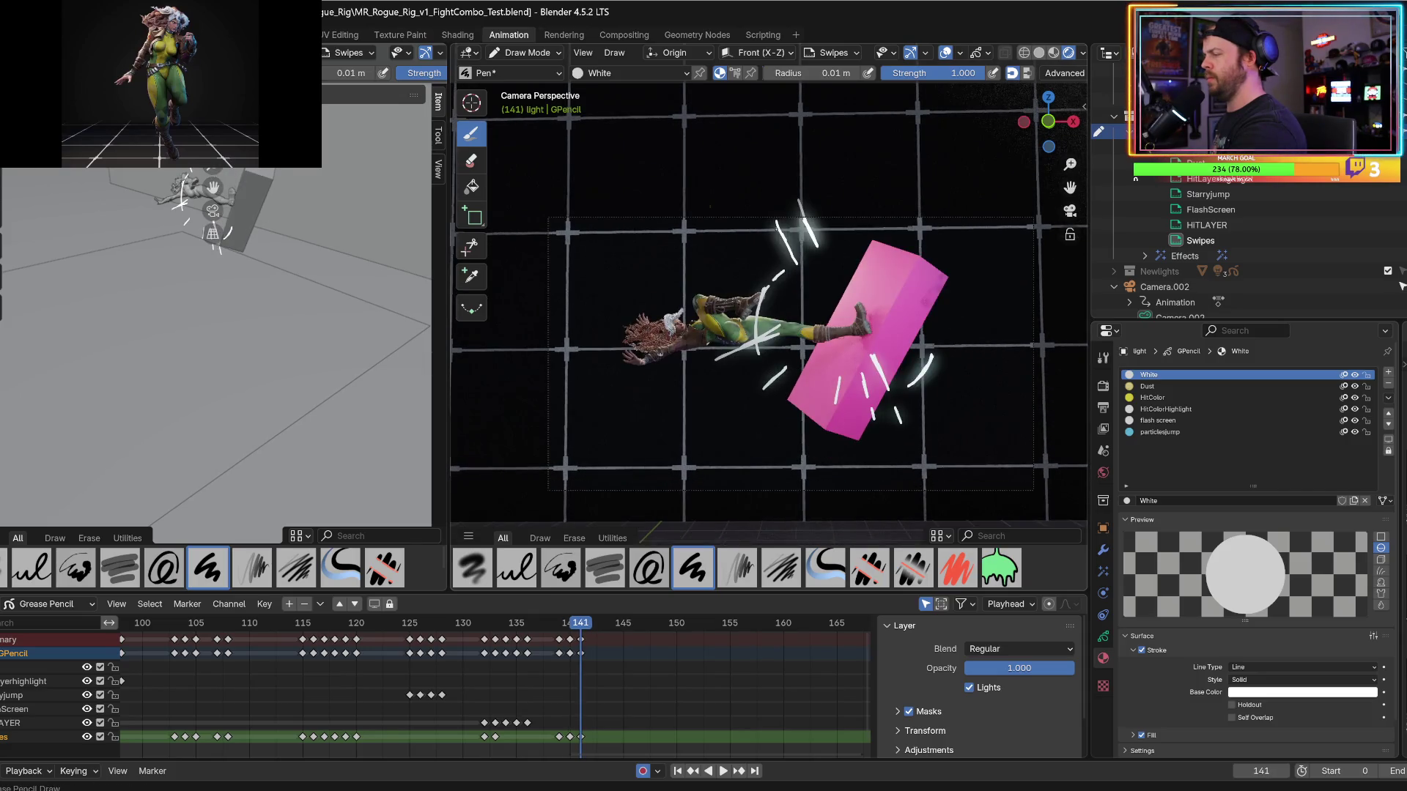
key(ctrl+z)
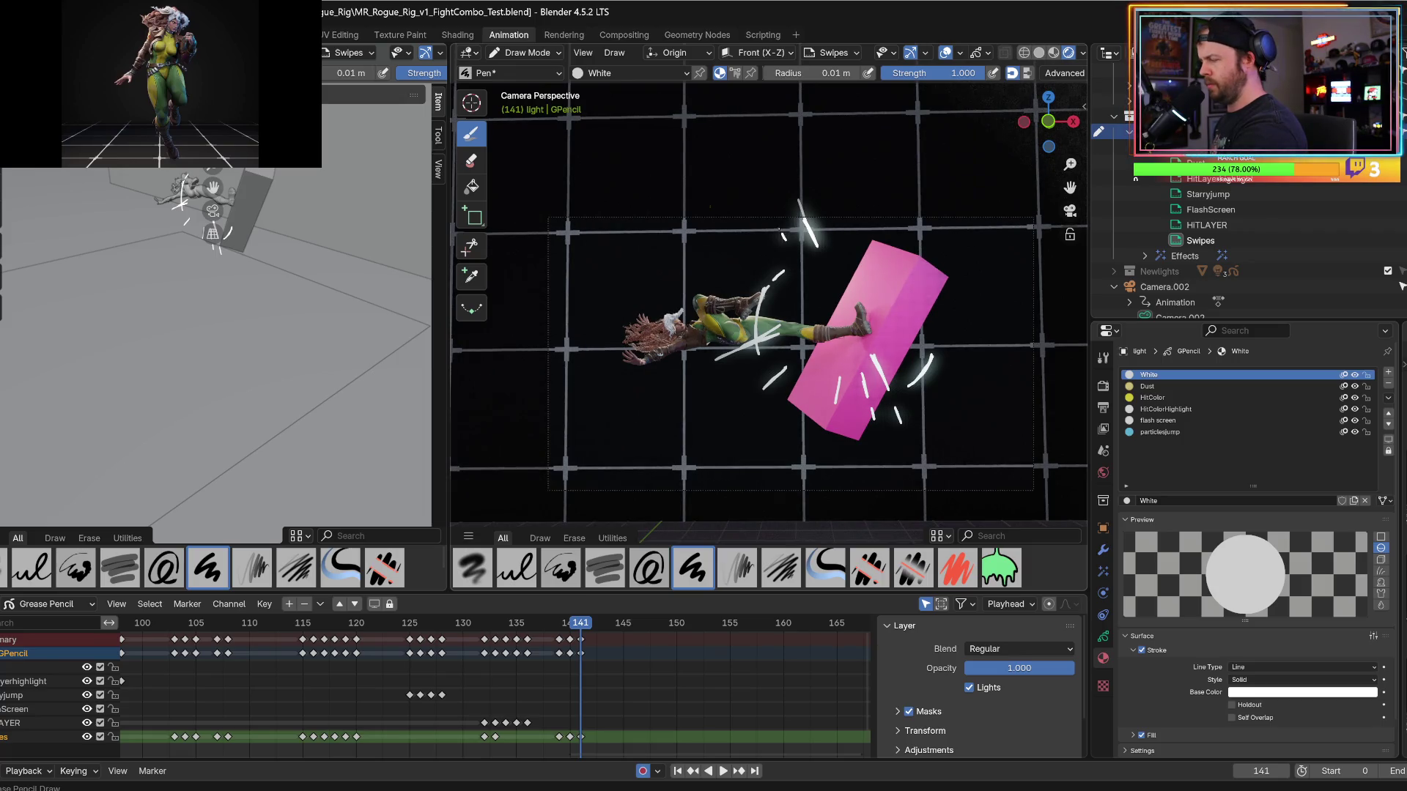
key(ctrl+shift+z)
key(Right)
key(Left)
Draw two white streaks above the pink box and one to its right.
key(Left)
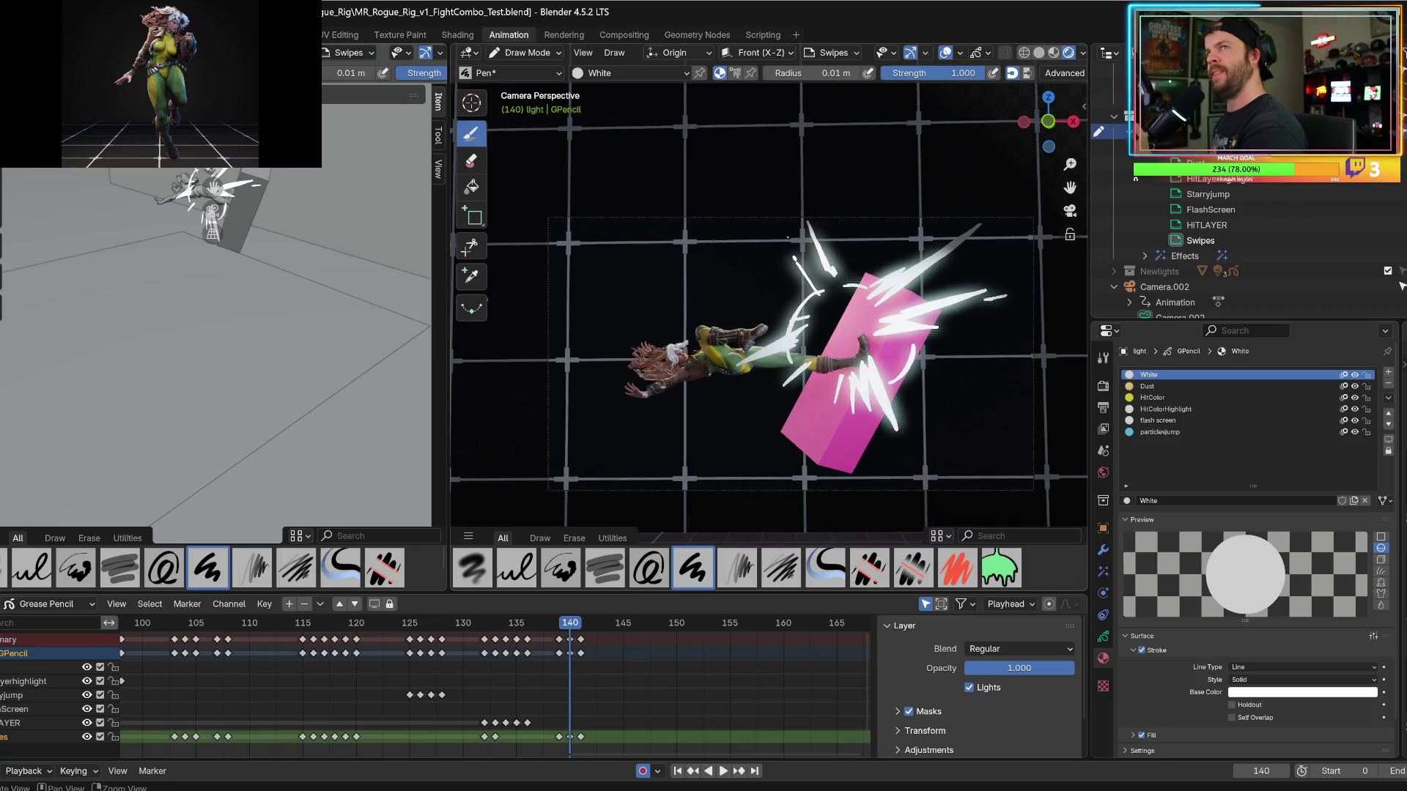
key(Right)
mouse_move(902, 257)
mouse_down()
mouse_move(976, 223)
mouse_move(954, 218)
mouse_up()
key(Left)
key(Right)
key(Left)
key(Right)
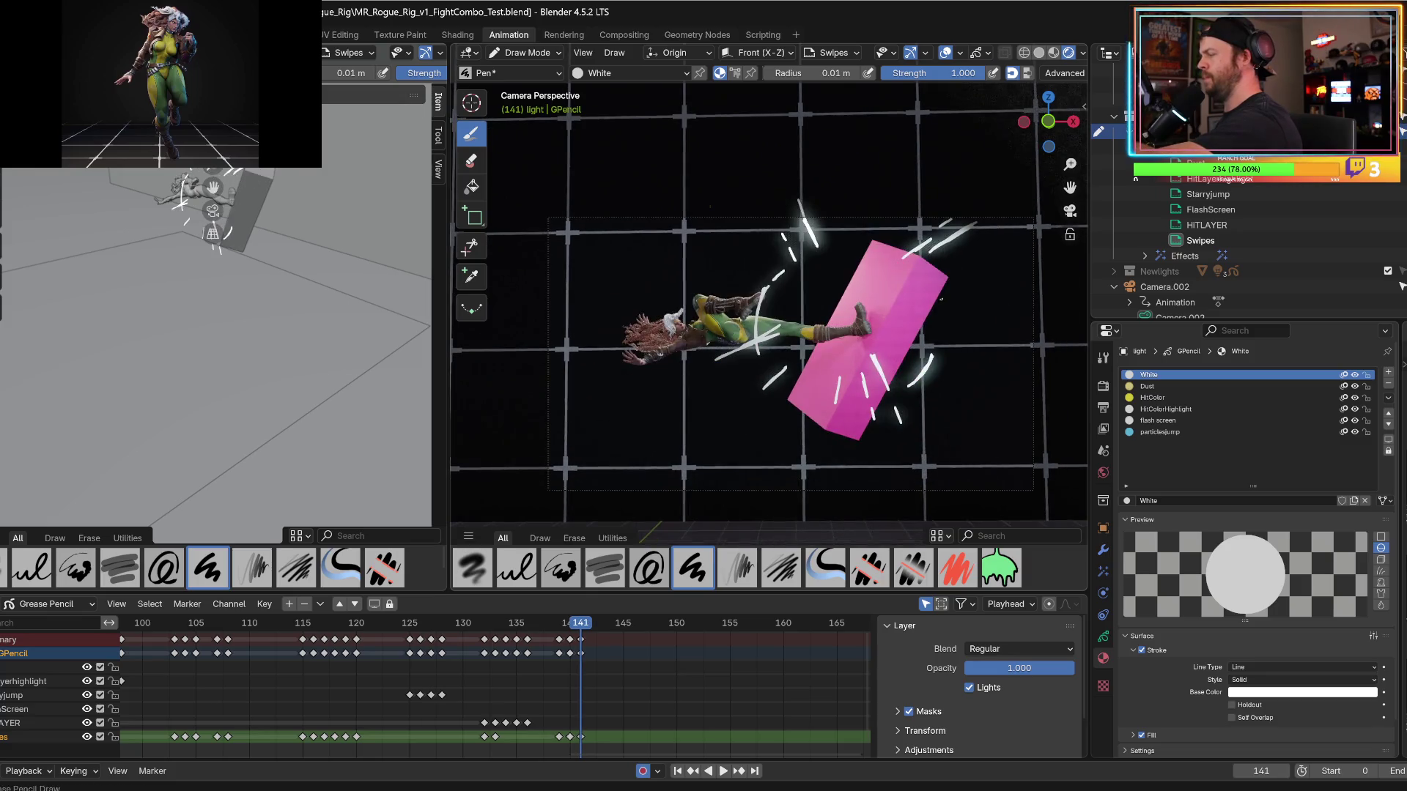
drag(1011, 288, 942, 298)
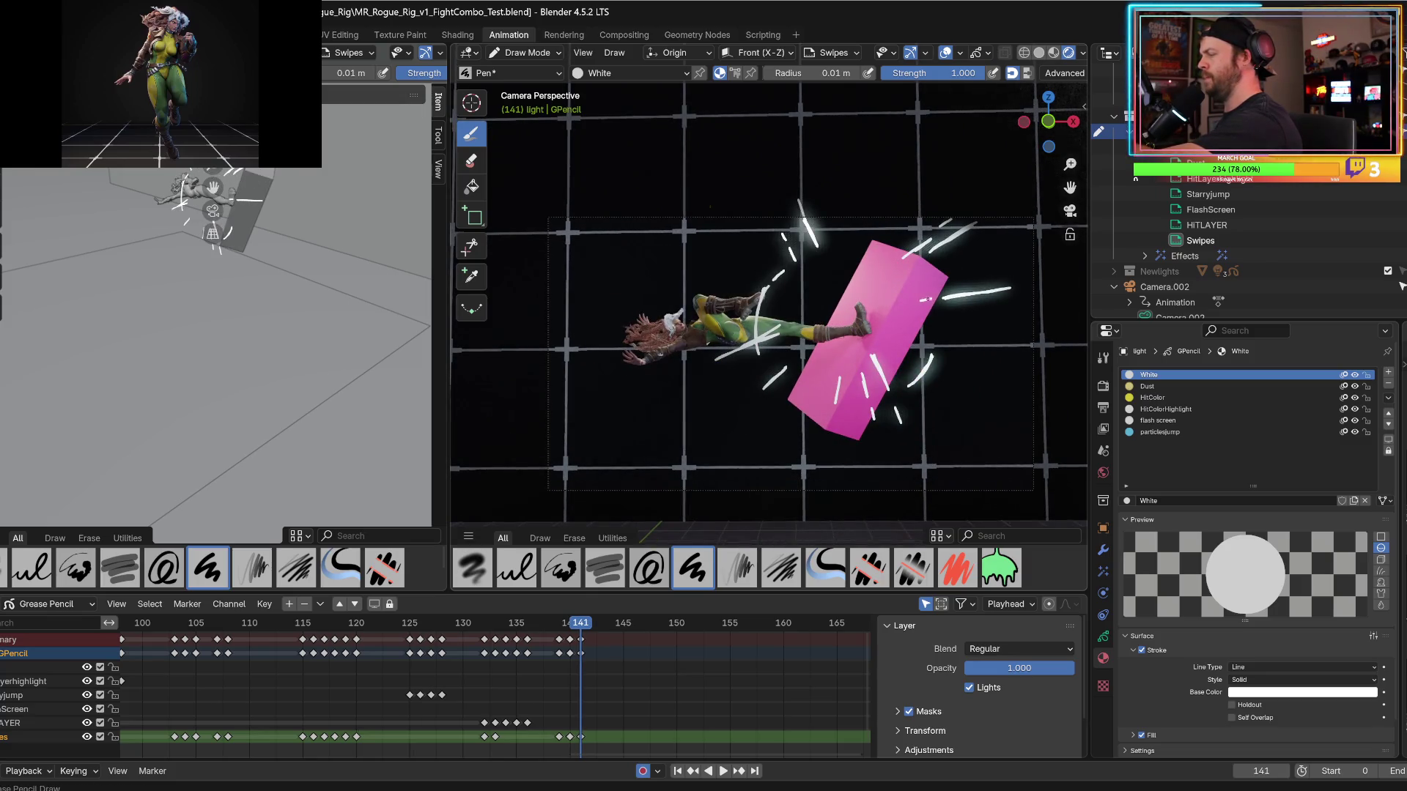
key(Left)
key(Right)
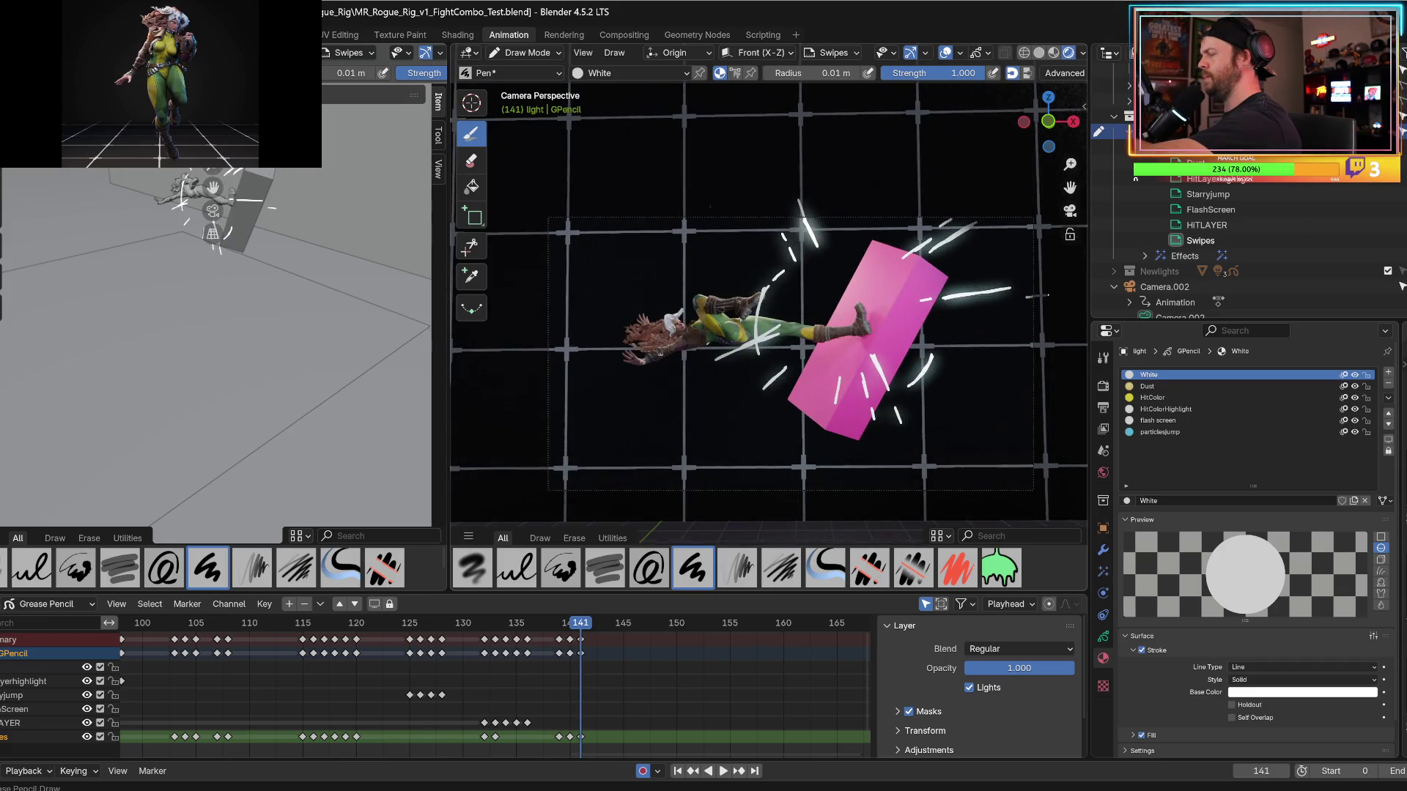
Add another streak right of the box and a curved swipe along its top edge.
key(Right)
key(Left)
drag(977, 316, 921, 319)
key(Left)
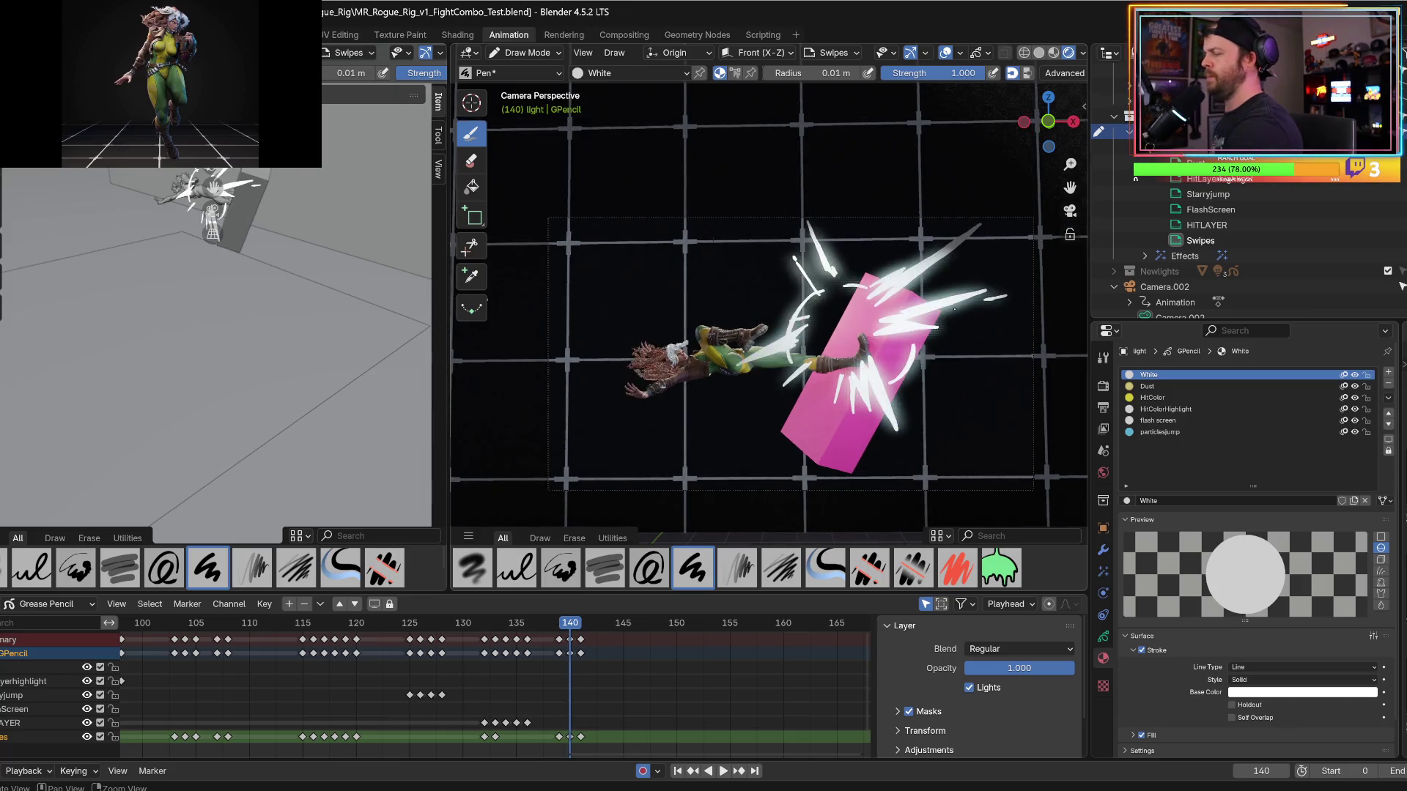
key(Right)
key(Left)
key(Right)
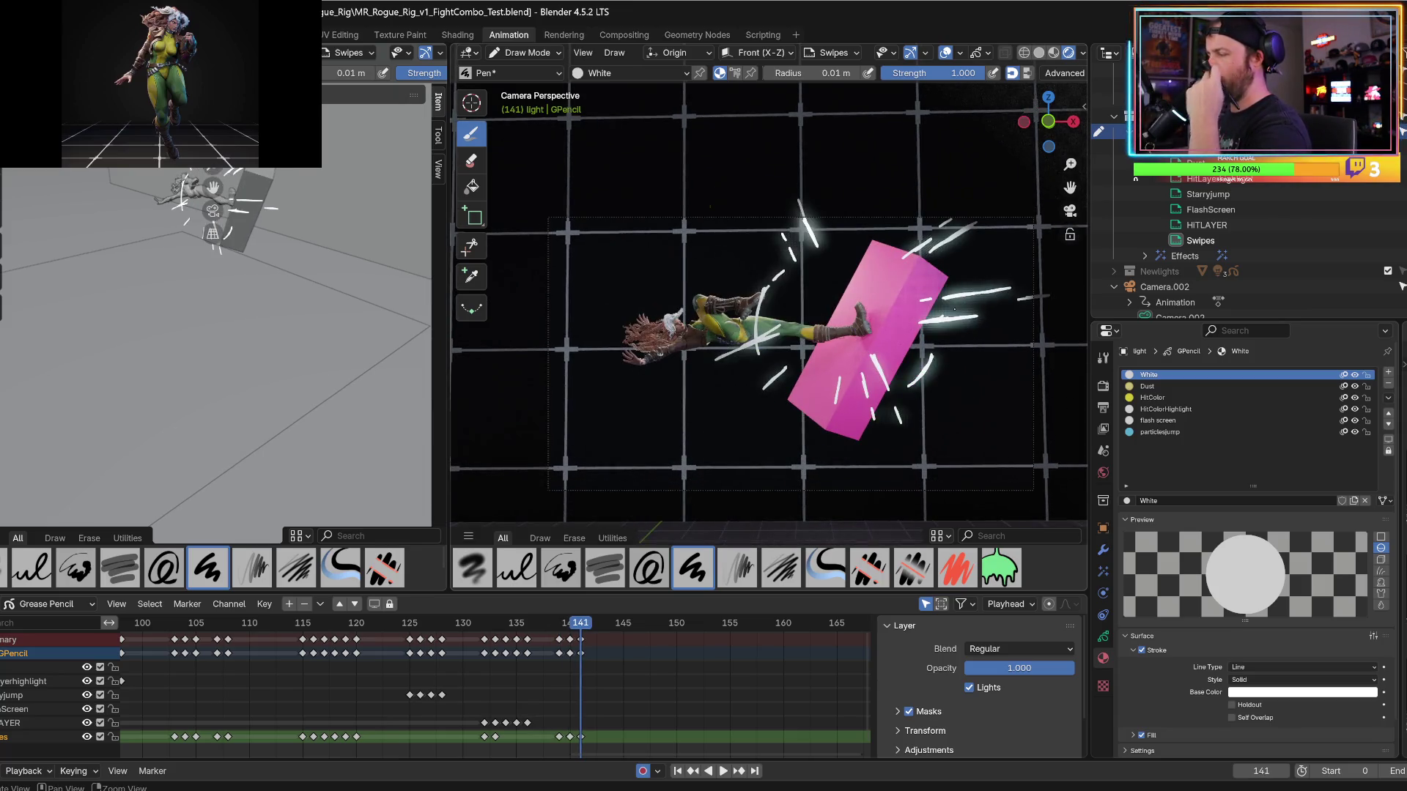
key(Left)
key(Right)
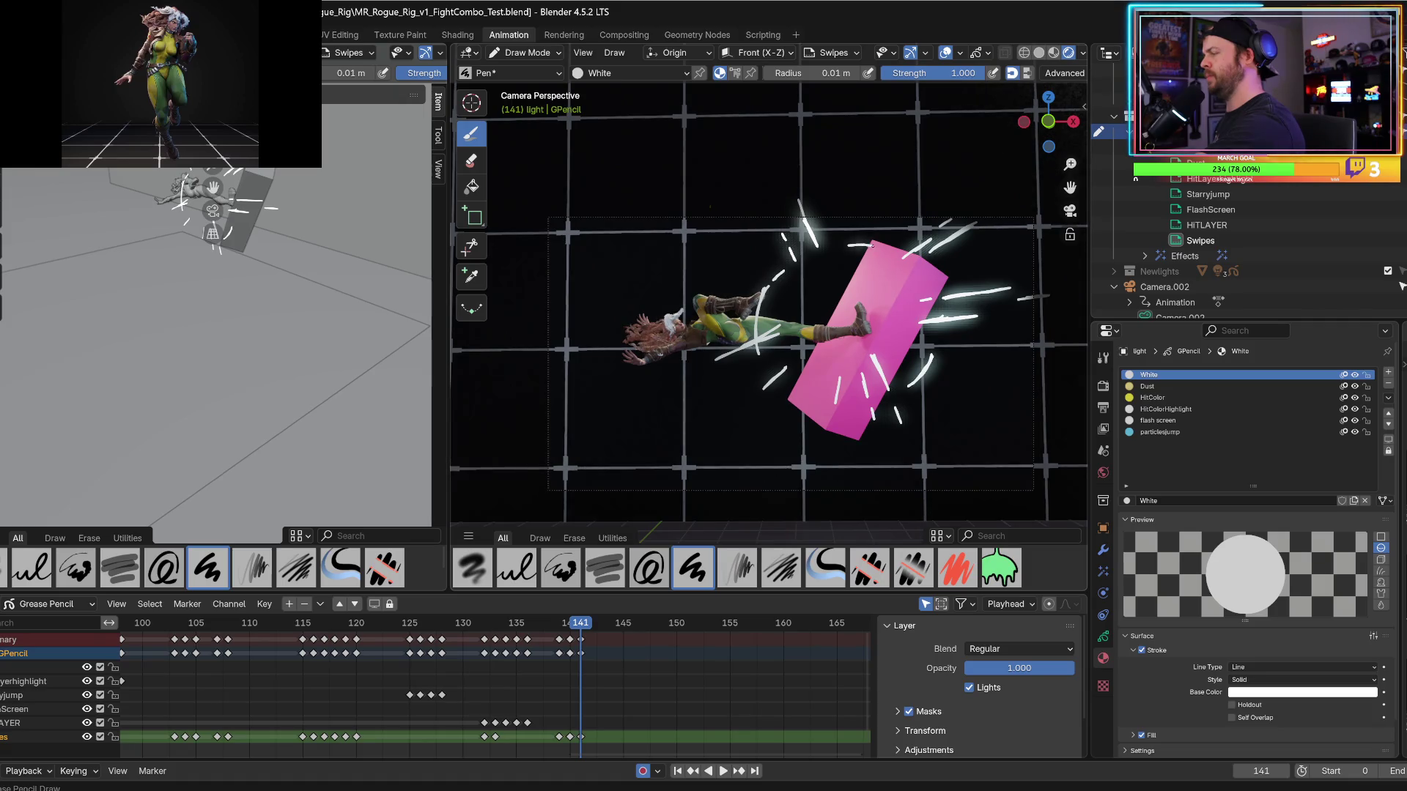
drag(839, 247, 894, 250)
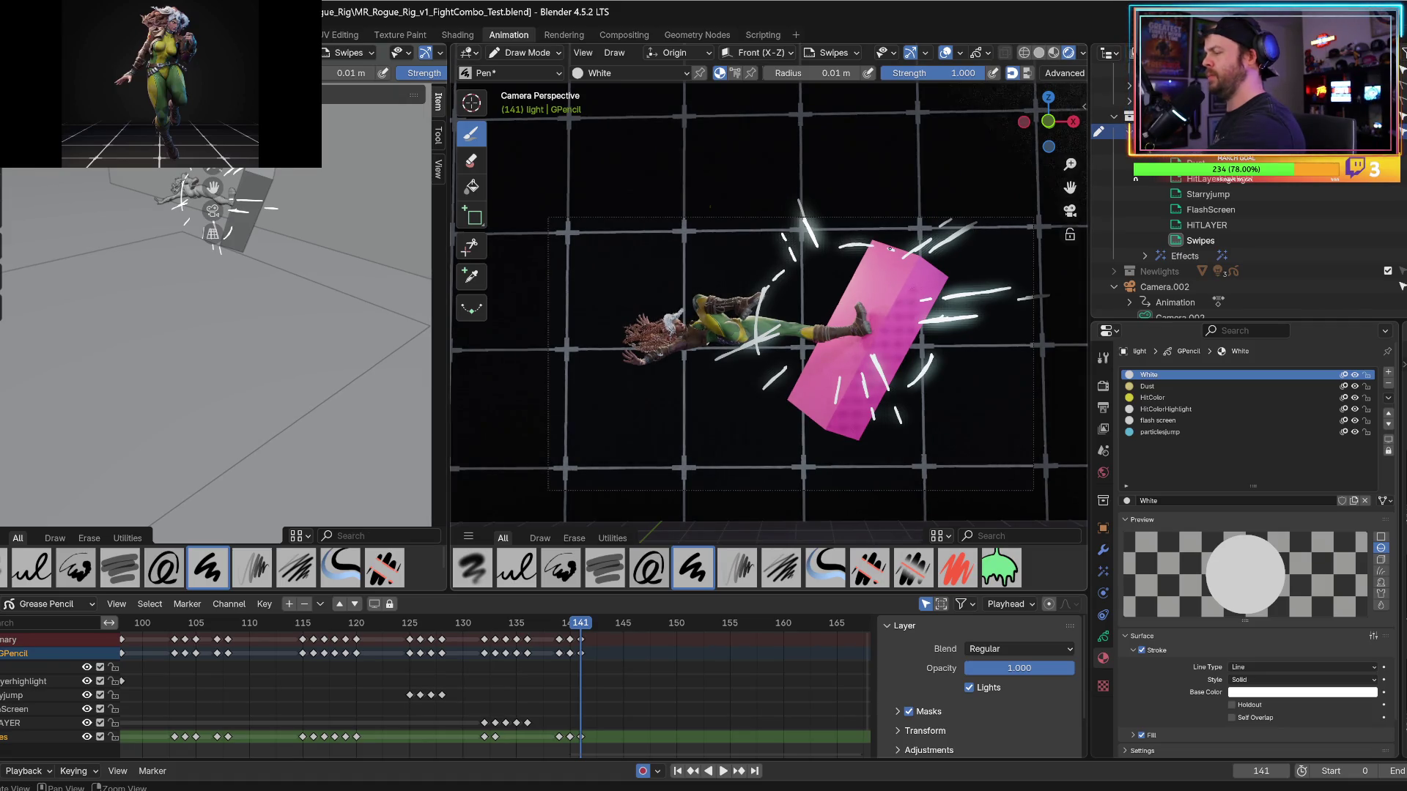
Move to frame 142 and start a blank Grease Pencil drawing frame there.
key(Left)
key(Right)
key(Right)
key(Left)
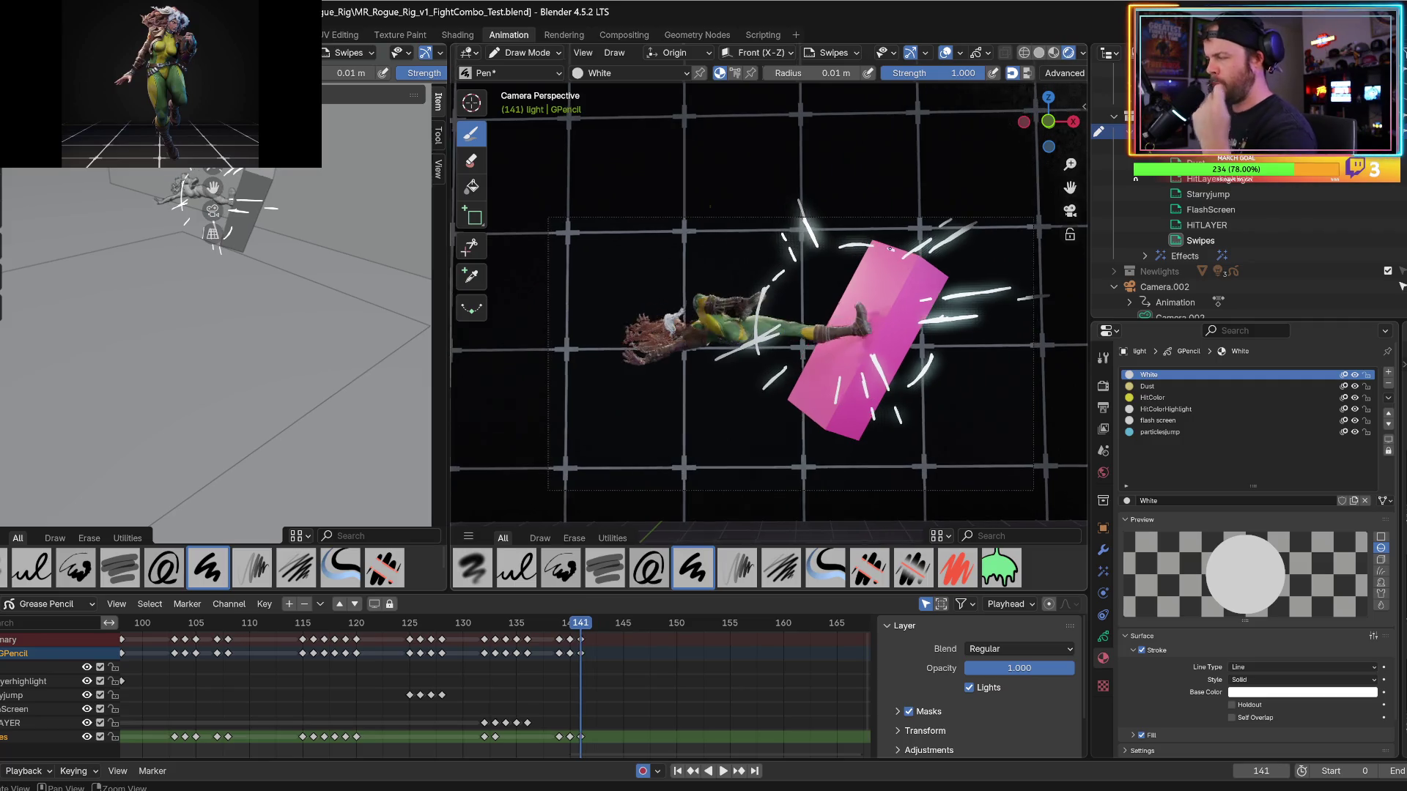
key(Right)
Confirm the blank keyframe at 142 and compare it with the swipes on frame 141.
click(706, 360)
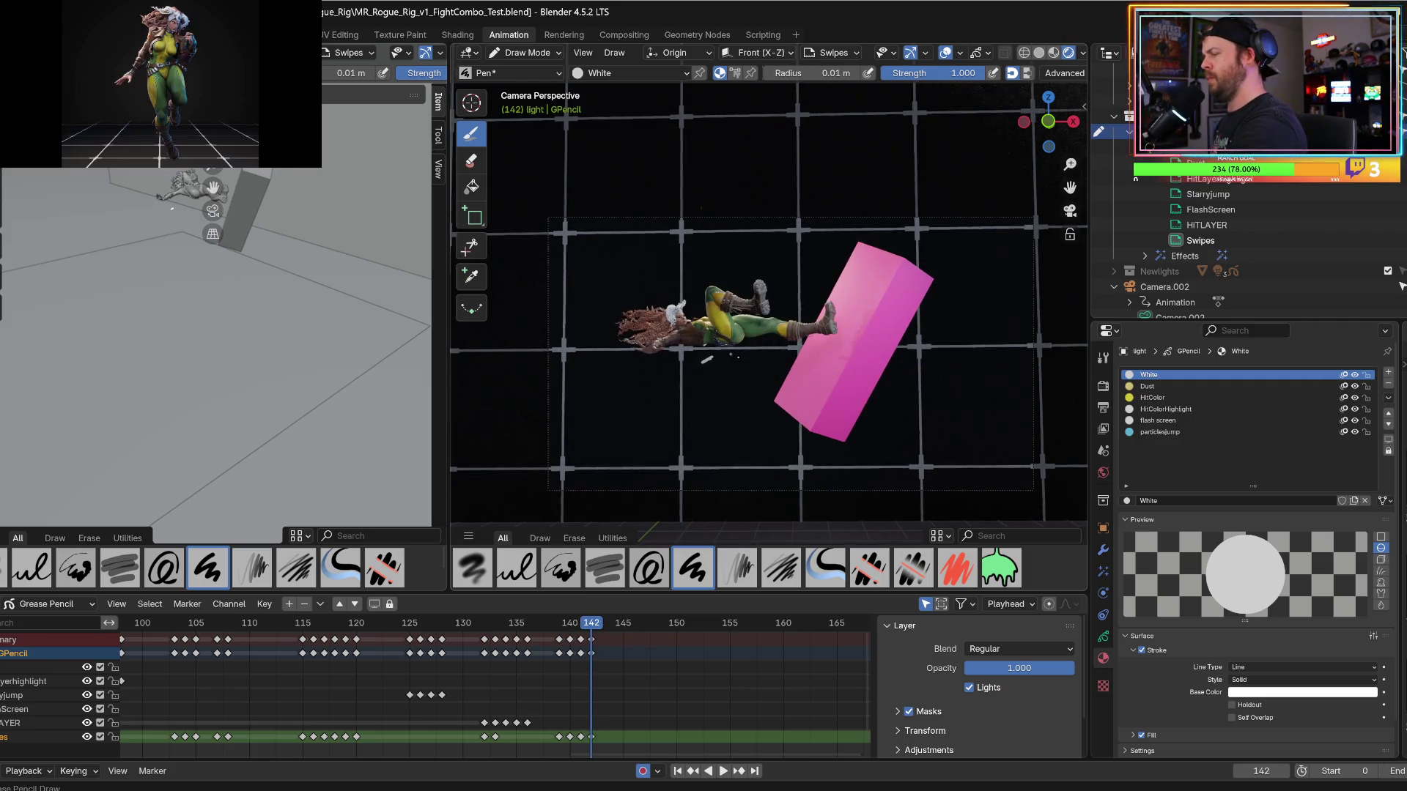
key(Left)
key(Right)
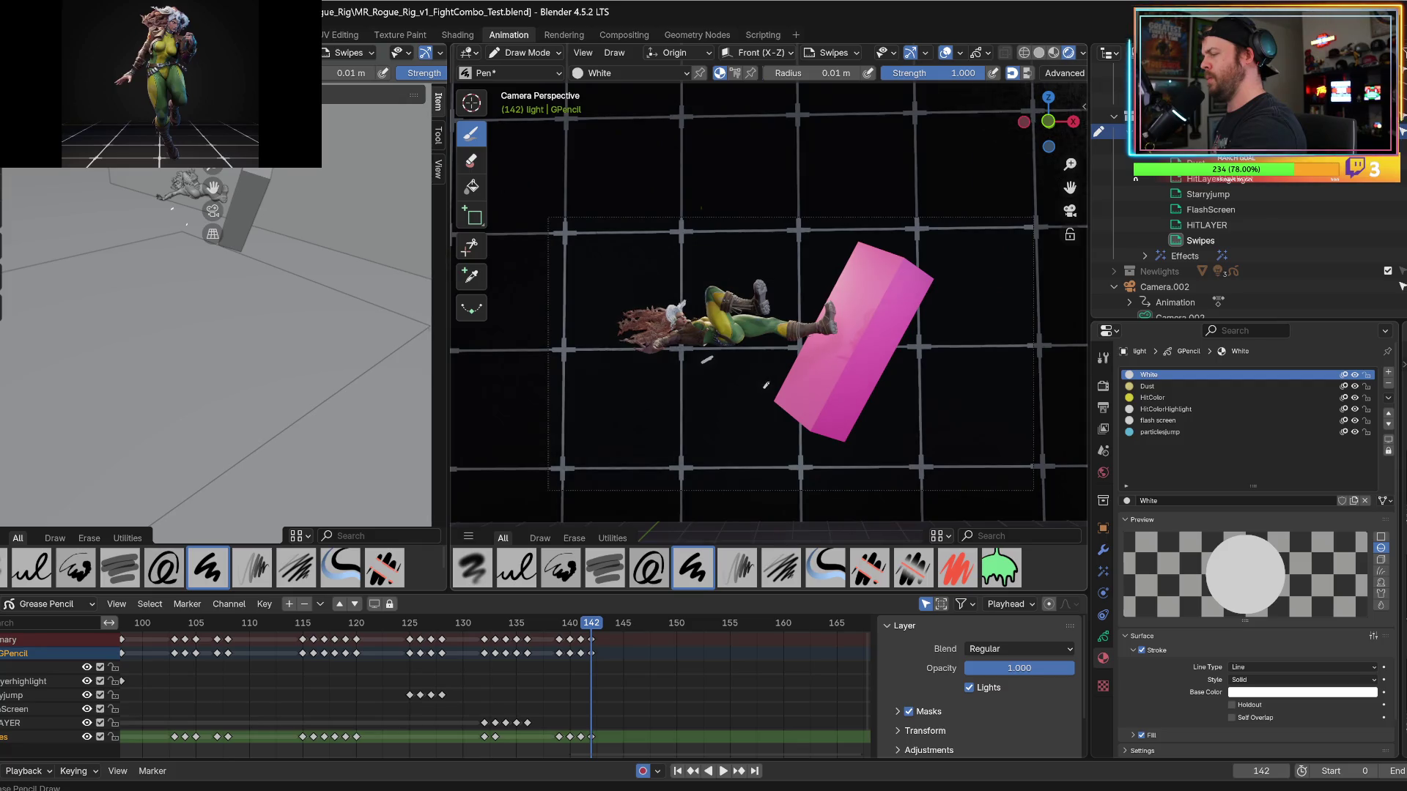
key(Left)
key(Right)
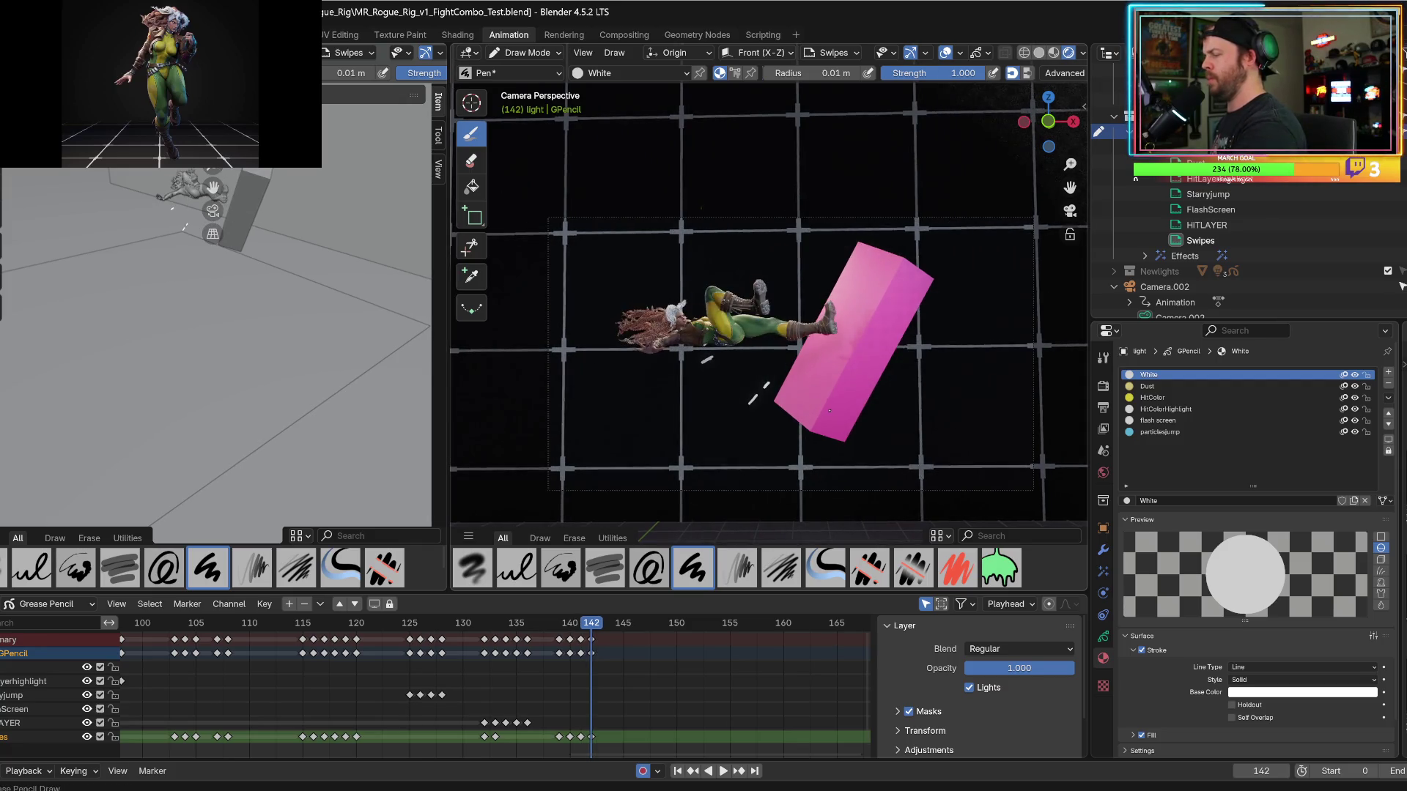
key(Left)
key(Right)
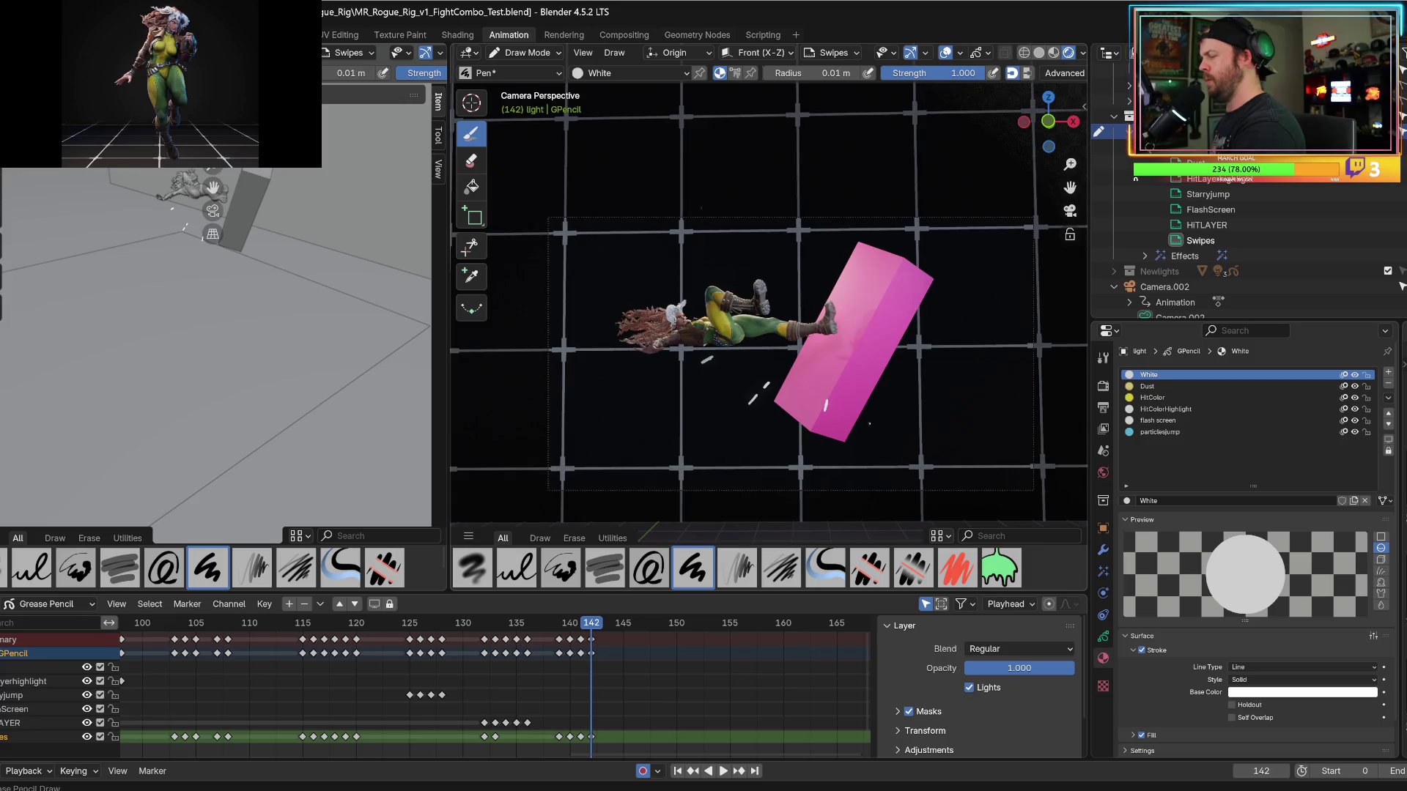
key(Left)
key(Right)
Draw two short white streaks beside the box, then undo the second one.
drag(880, 389, 874, 366)
key(Left)
key(Right)
drag(891, 419, 894, 429)
key(Left)
key(Right)
key(Left)
key(Right)
key(ctrl+z)
key(ctrl+z)
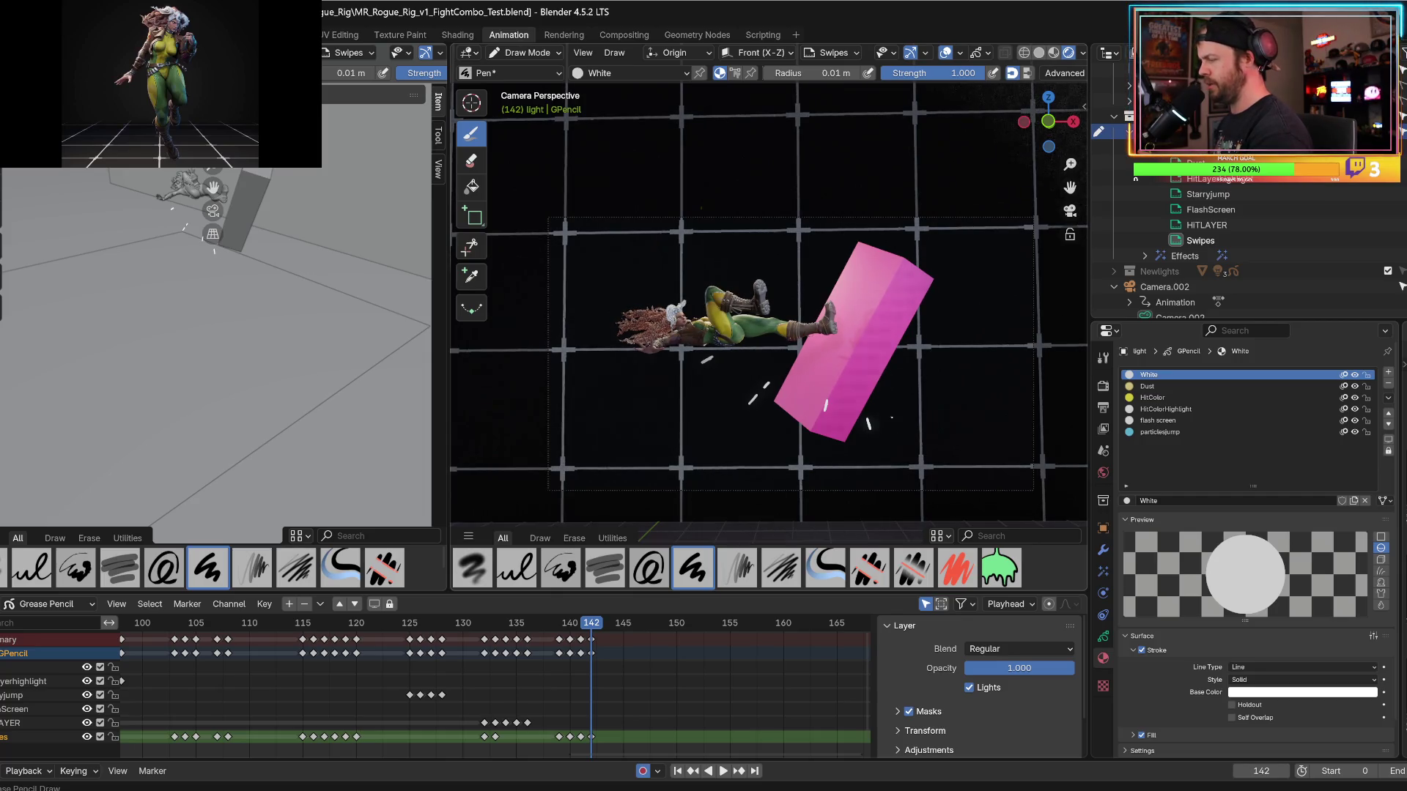
Add a short diagonal streak on the box and a tiny dot to its right, discarding the extra streak.
key(Left)
key(Left)
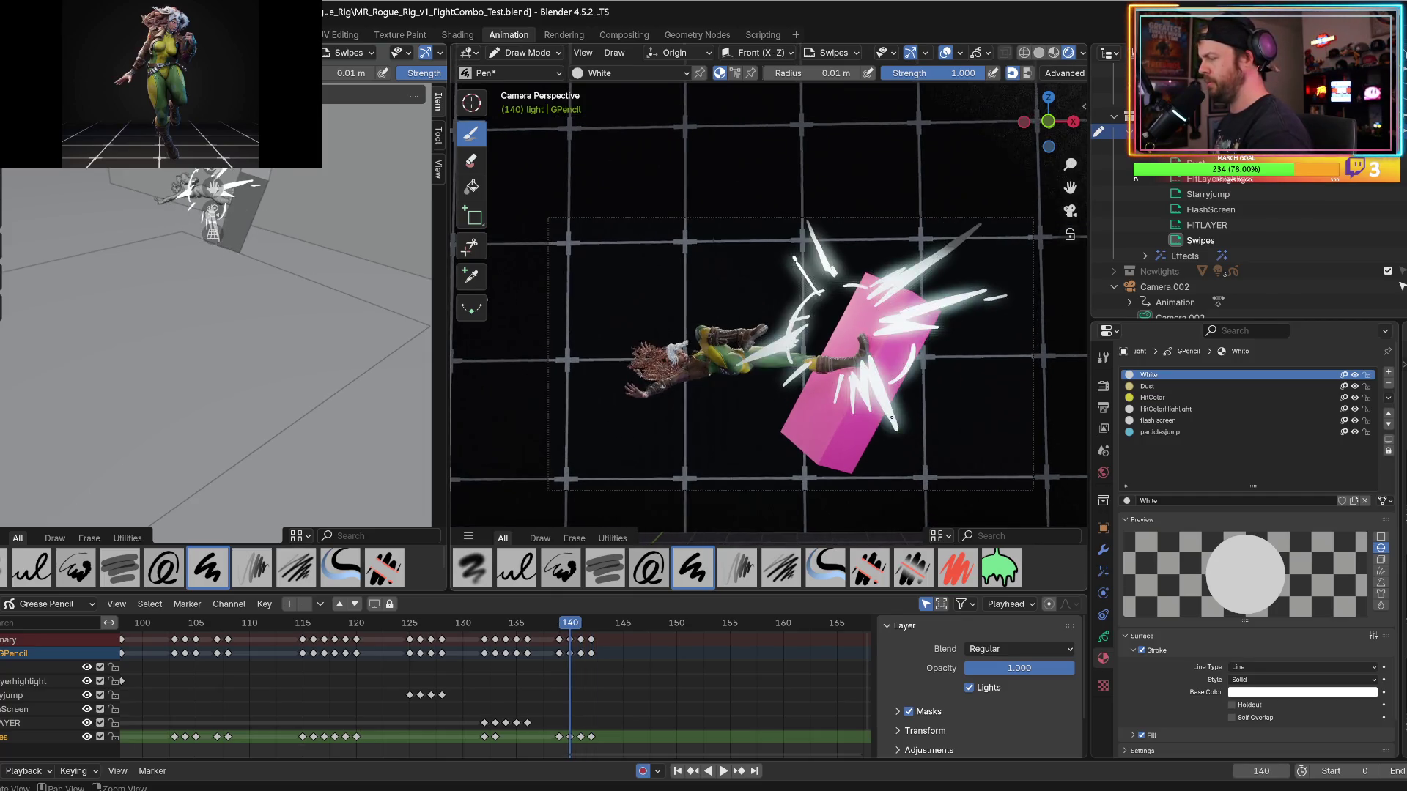
key(Right)
key(Right)
key(Left)
key(Right)
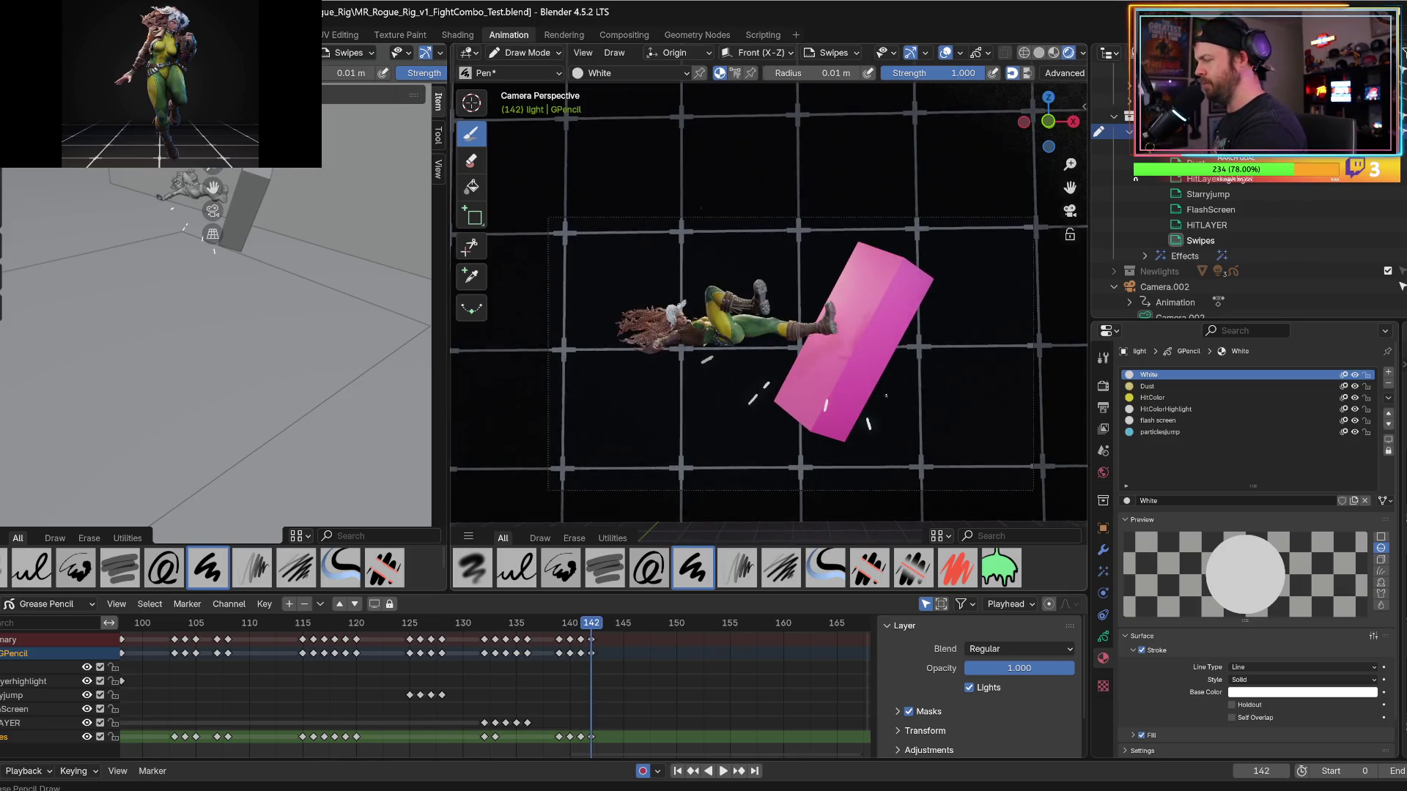
drag(885, 393, 892, 415)
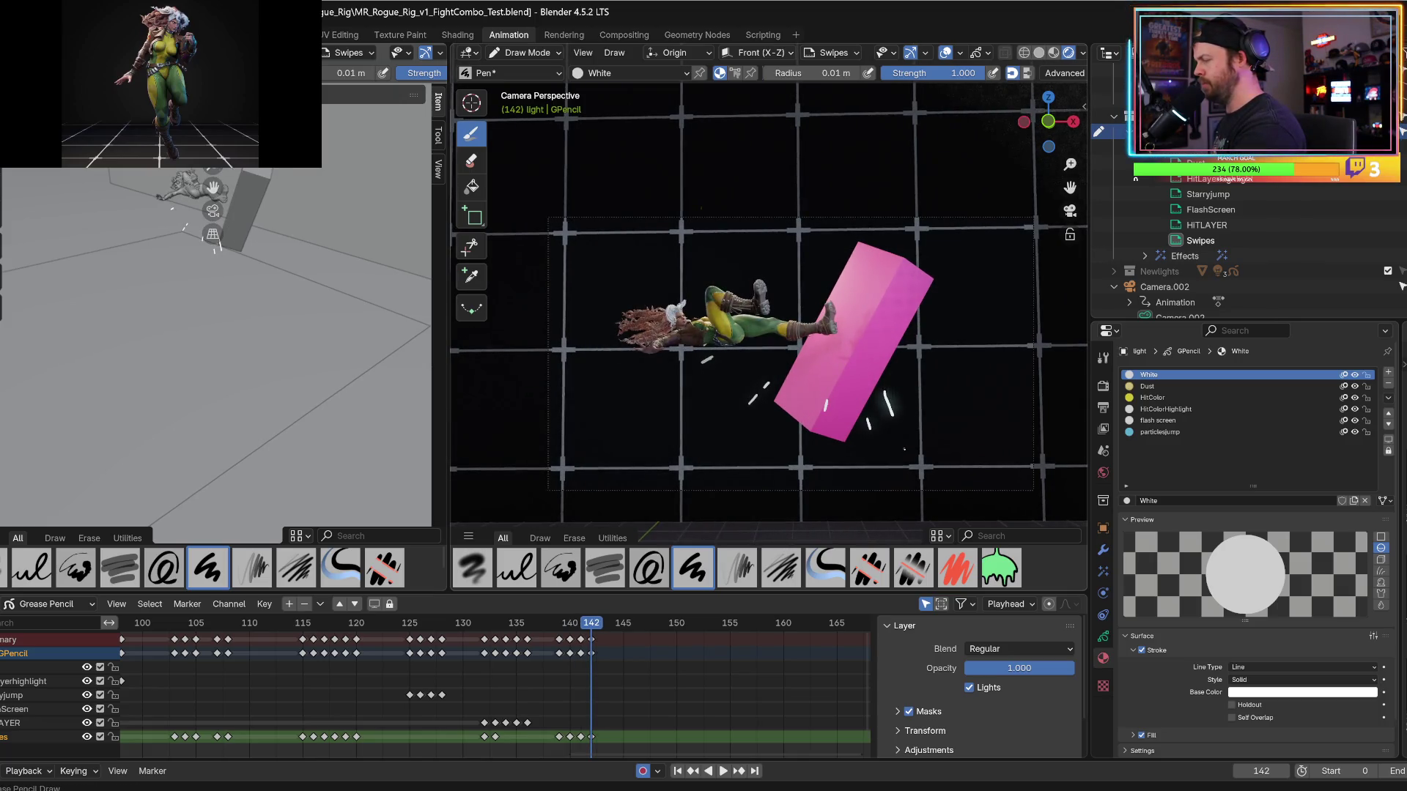
key(Left)
key(Right)
key(Left)
key(Right)
click(930, 379)
drag(918, 389, 944, 366)
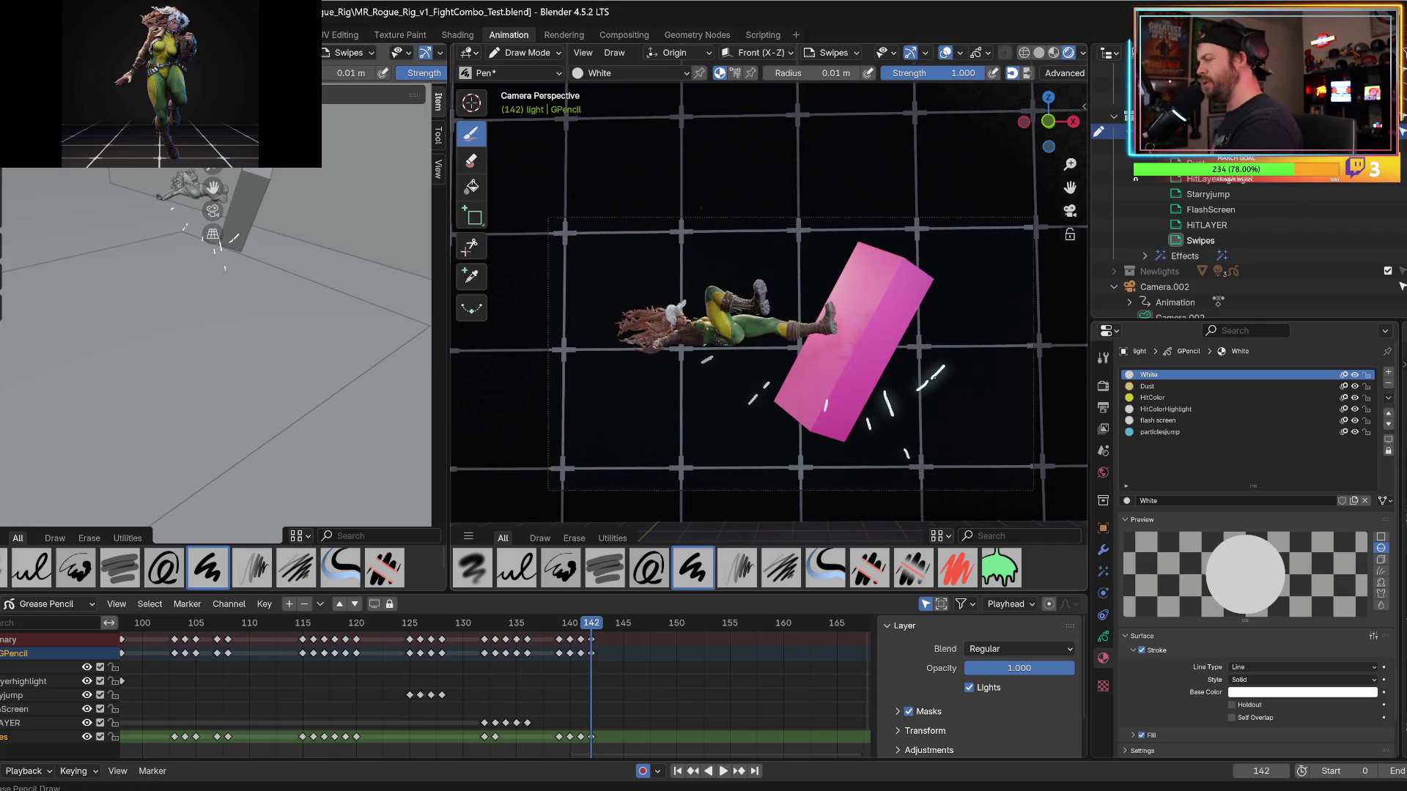
key(ctrl+z)
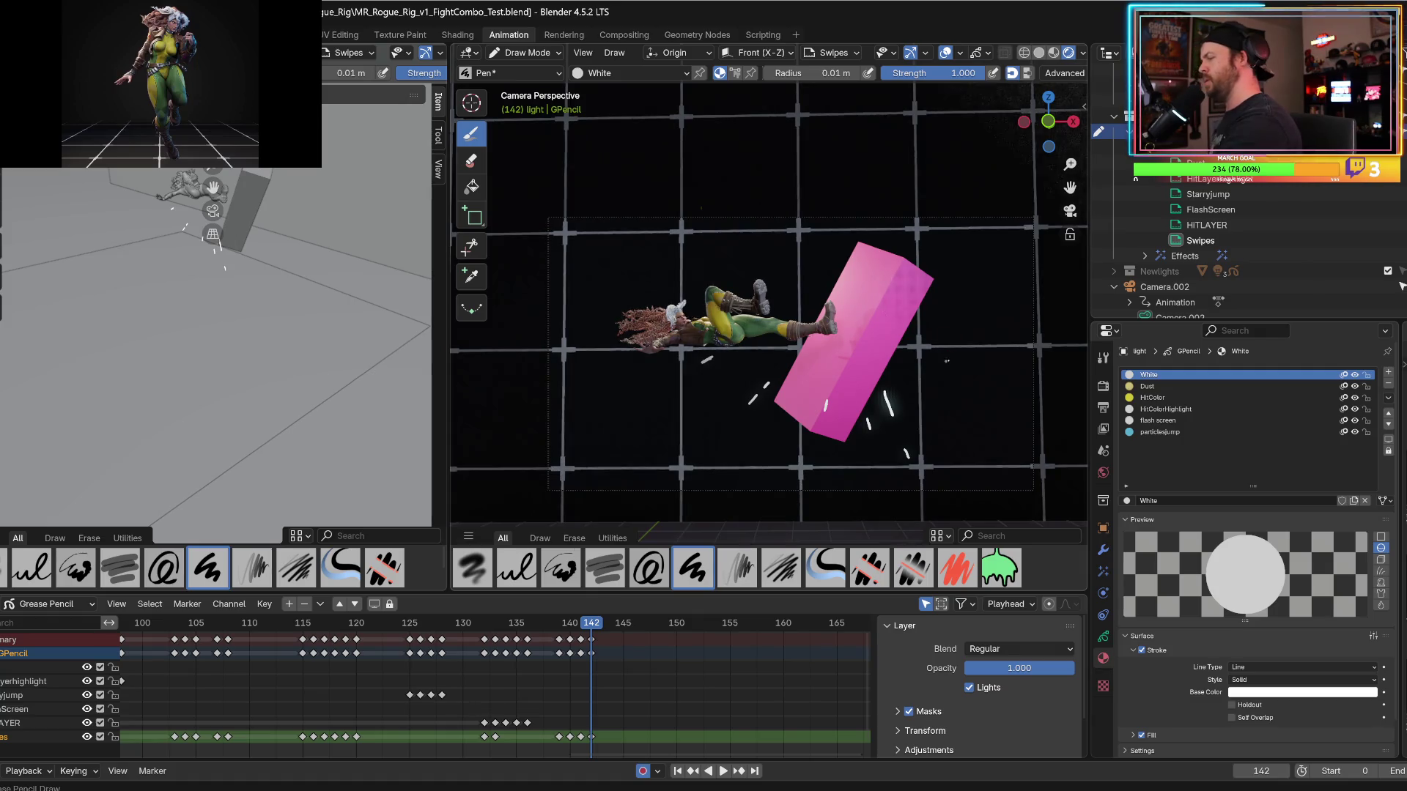
Draw a curved white swipe right of the box on frame 142, checking it against frame 141.
key(Left)
key(Right)
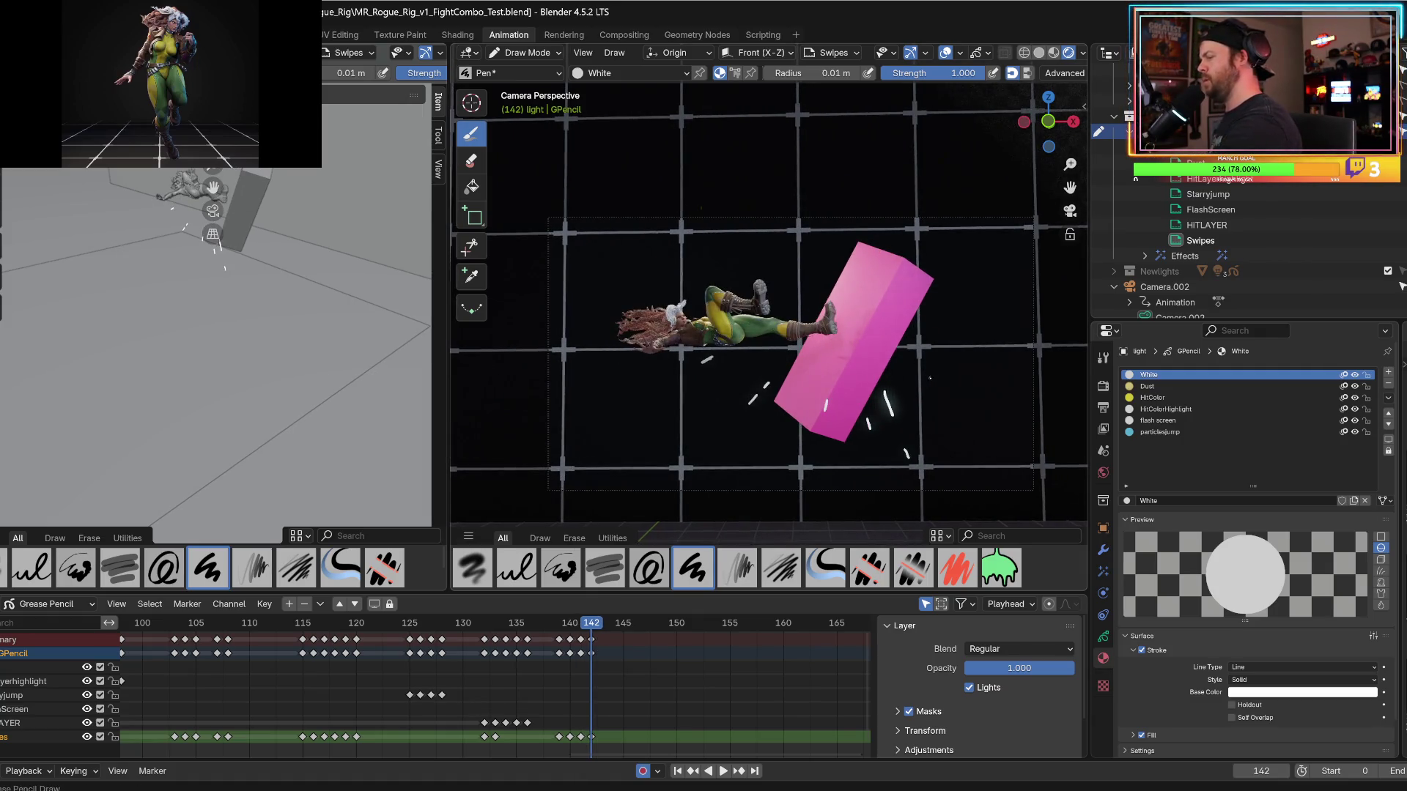
drag(918, 400, 940, 372)
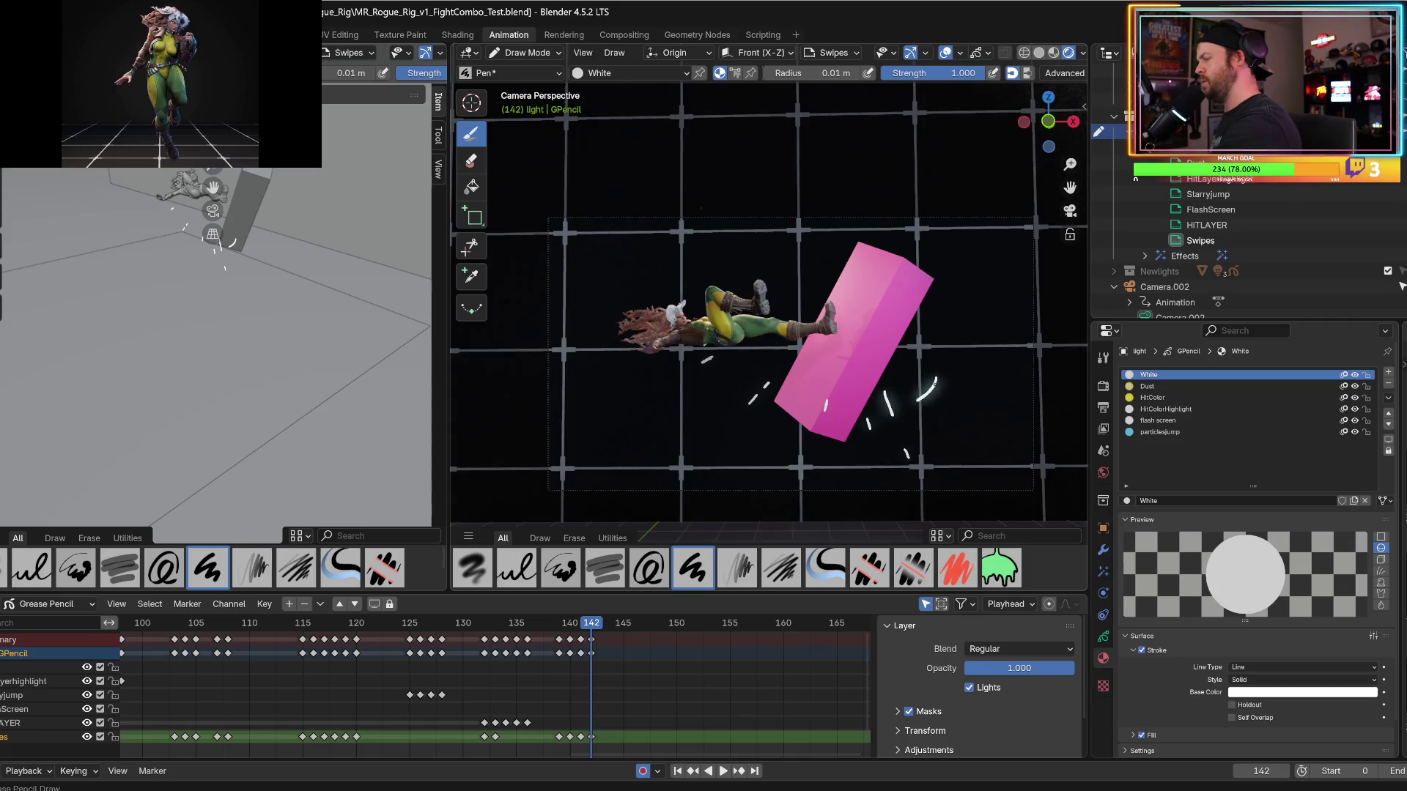
key(Left)
key(Right)
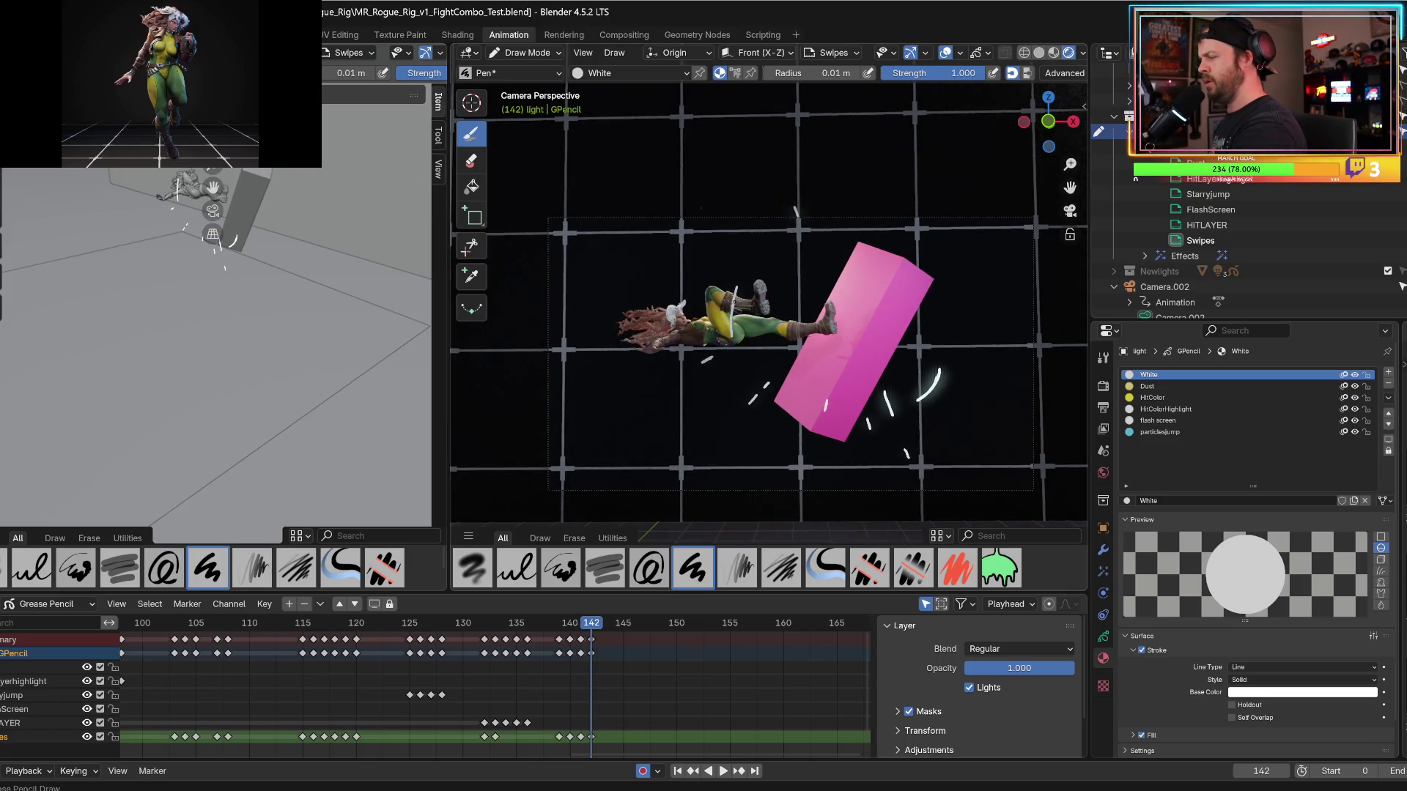
key(Left)
key(Right)
key(Left)
key(Right)
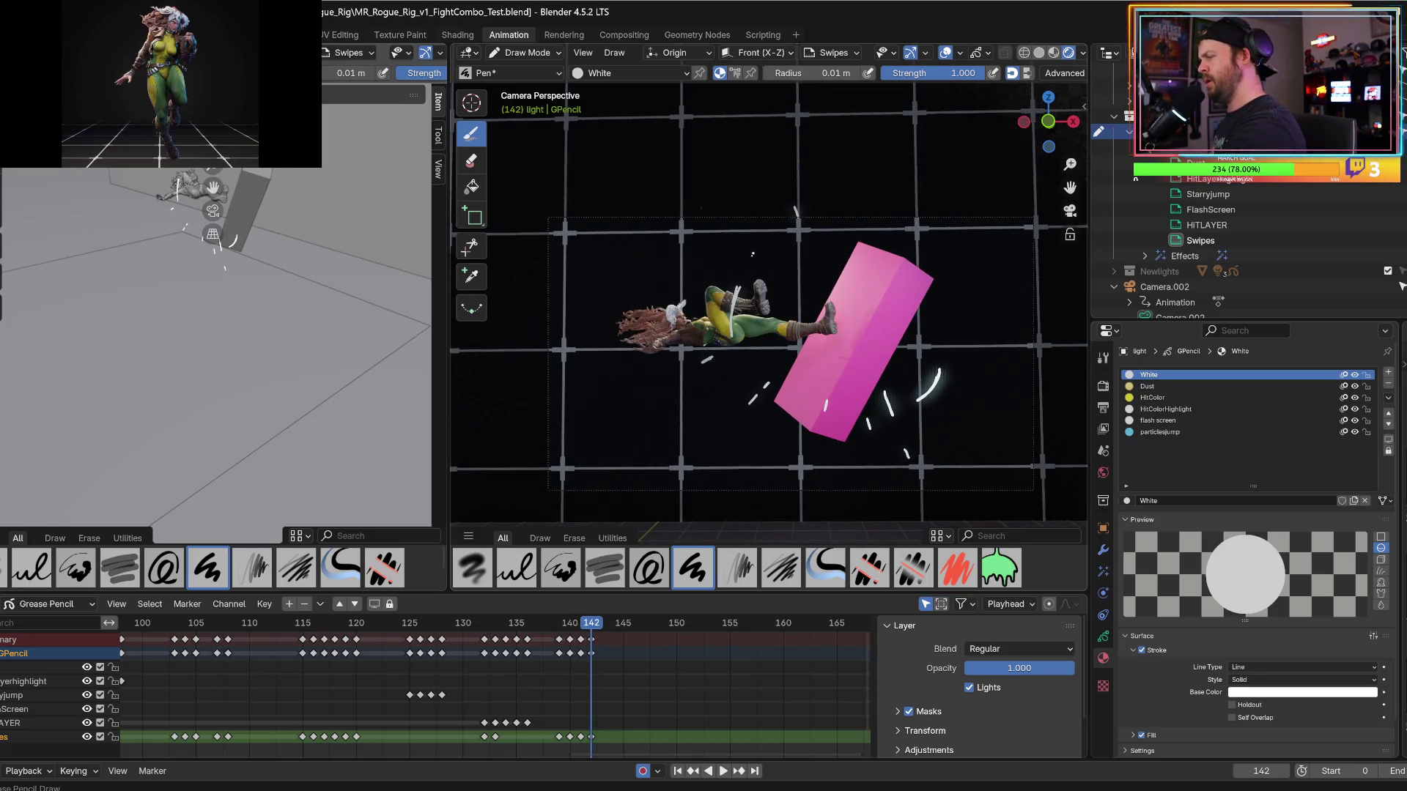
Add tiny white dots above the box, then scrub back to frame 131 to review.
key(Left)
key(Right)
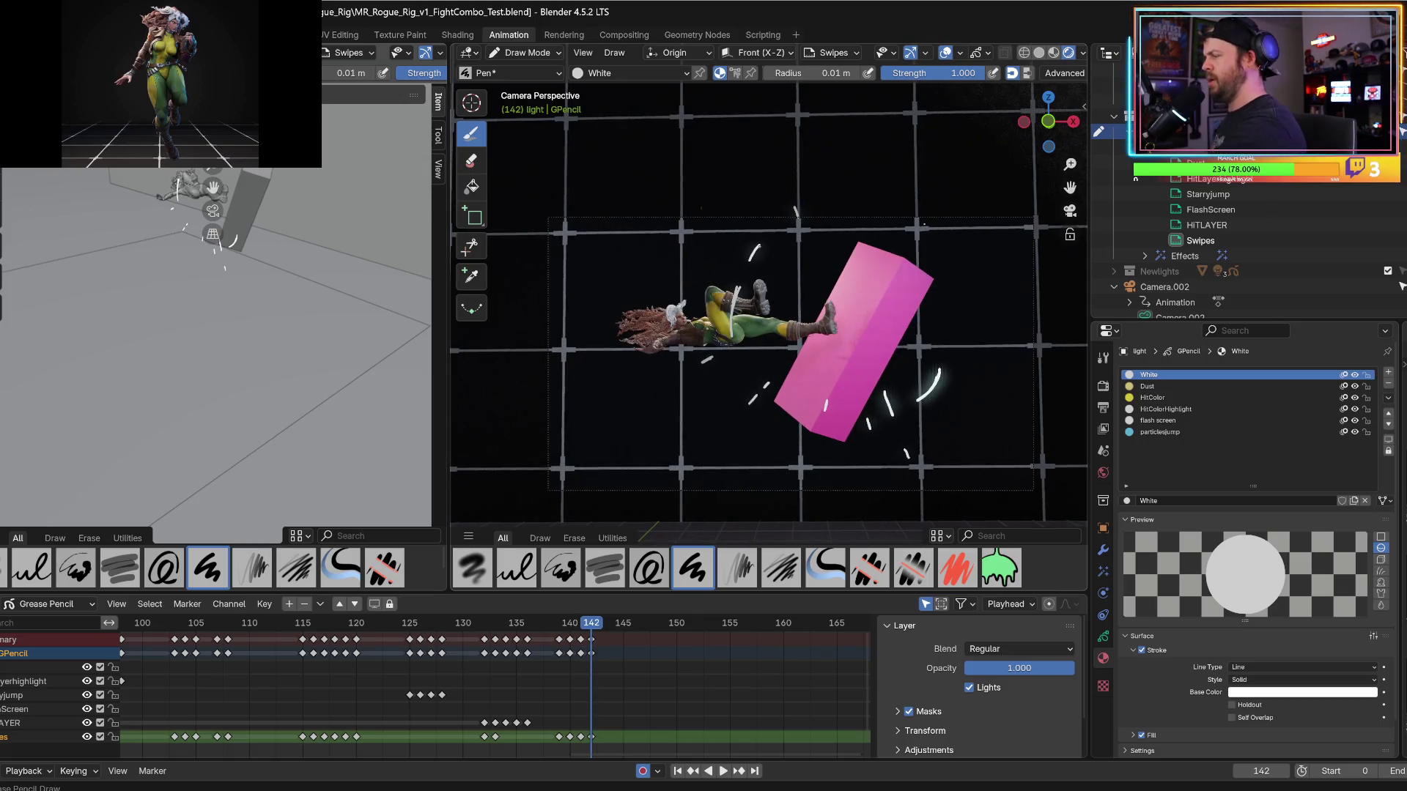
key(Left)
key(Right)
key(Left)
key(Right)
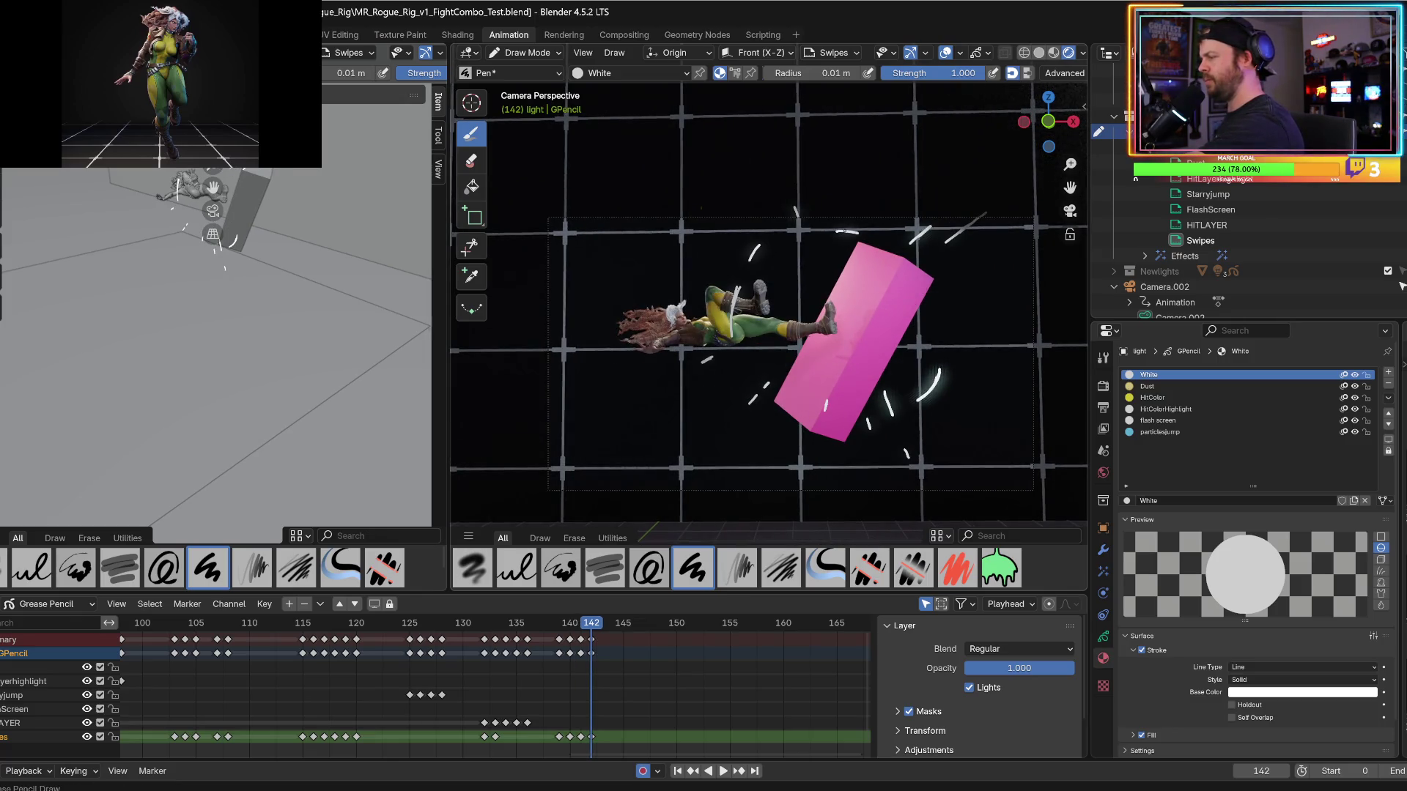
key(Left)
key(Right)
click(951, 319)
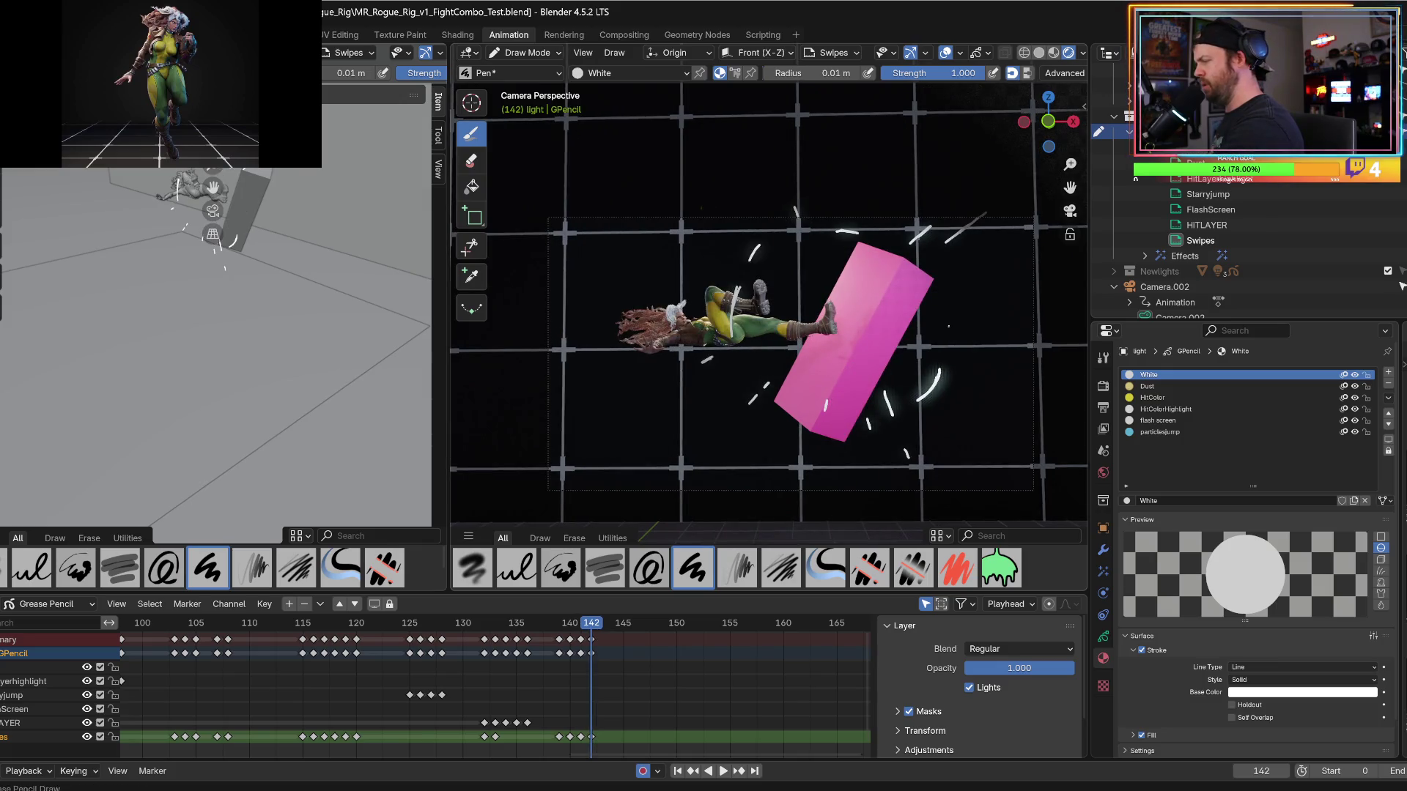
key(Left)
key(Right)
key(Right)
drag(600, 623, 469, 624)
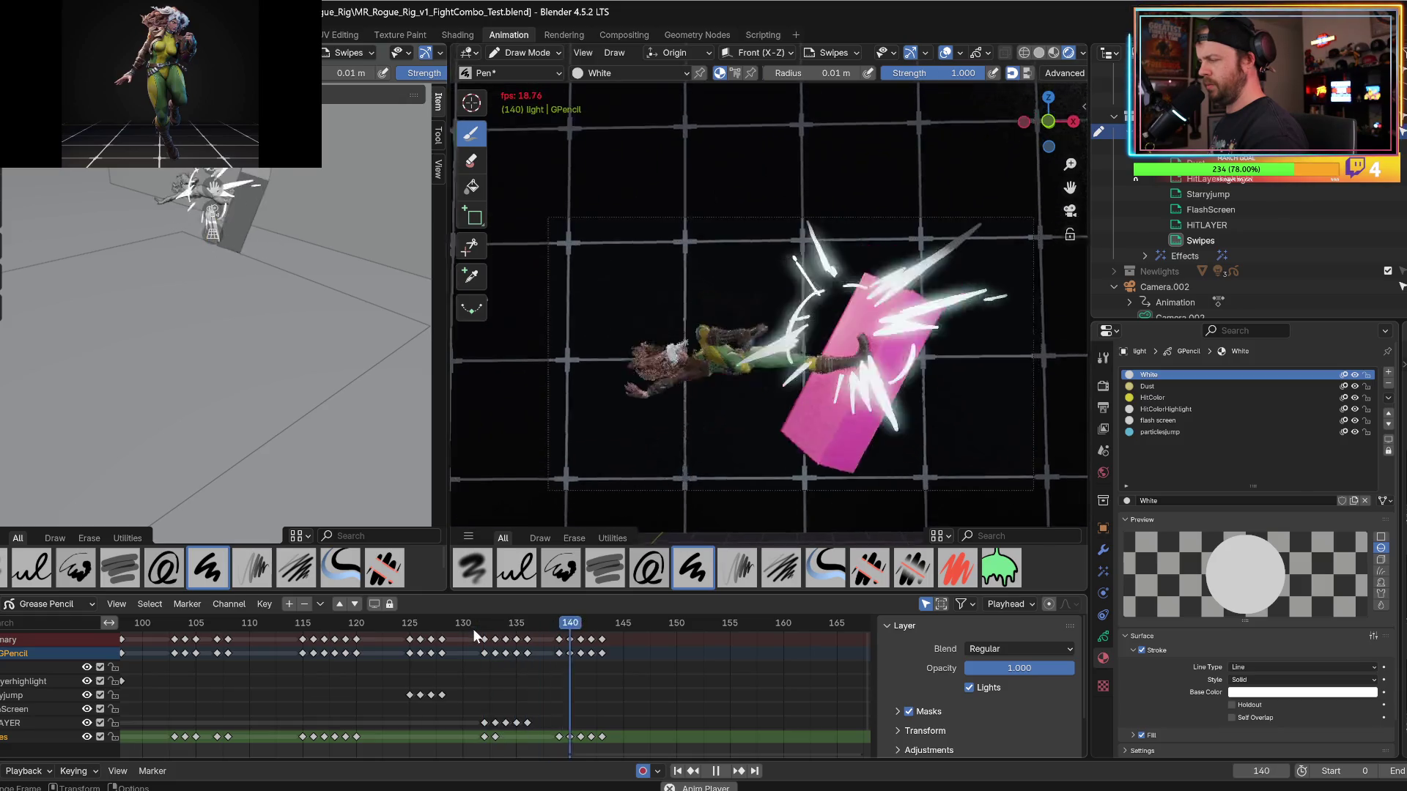
At frame 115, uncheck Lights in the Swipes layer's Object Data settings and replay the animation.
key(space)
mouse_move(476, 640)
mouse_down()
mouse_move(227, 636)
mouse_move(304, 637)
mouse_up()
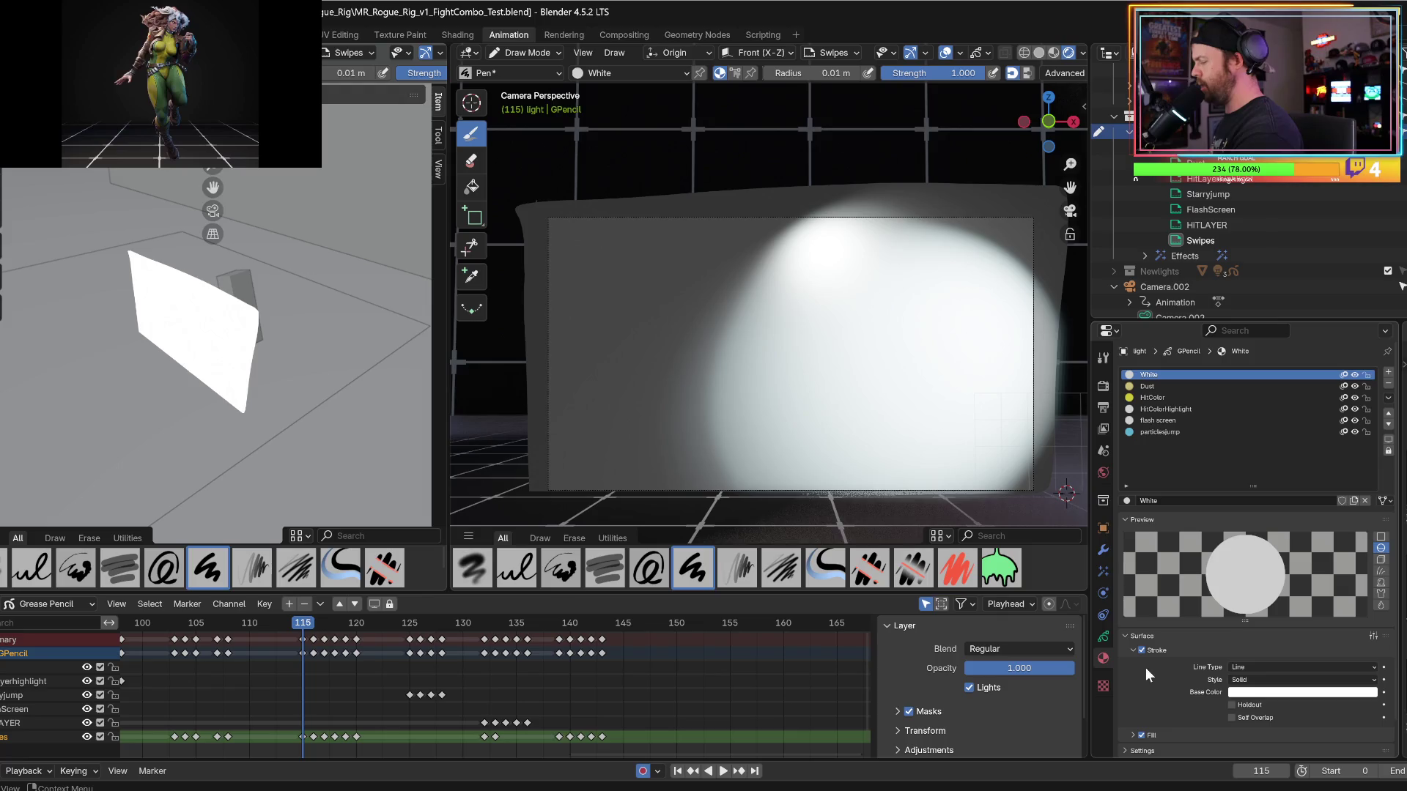
click(1103, 636)
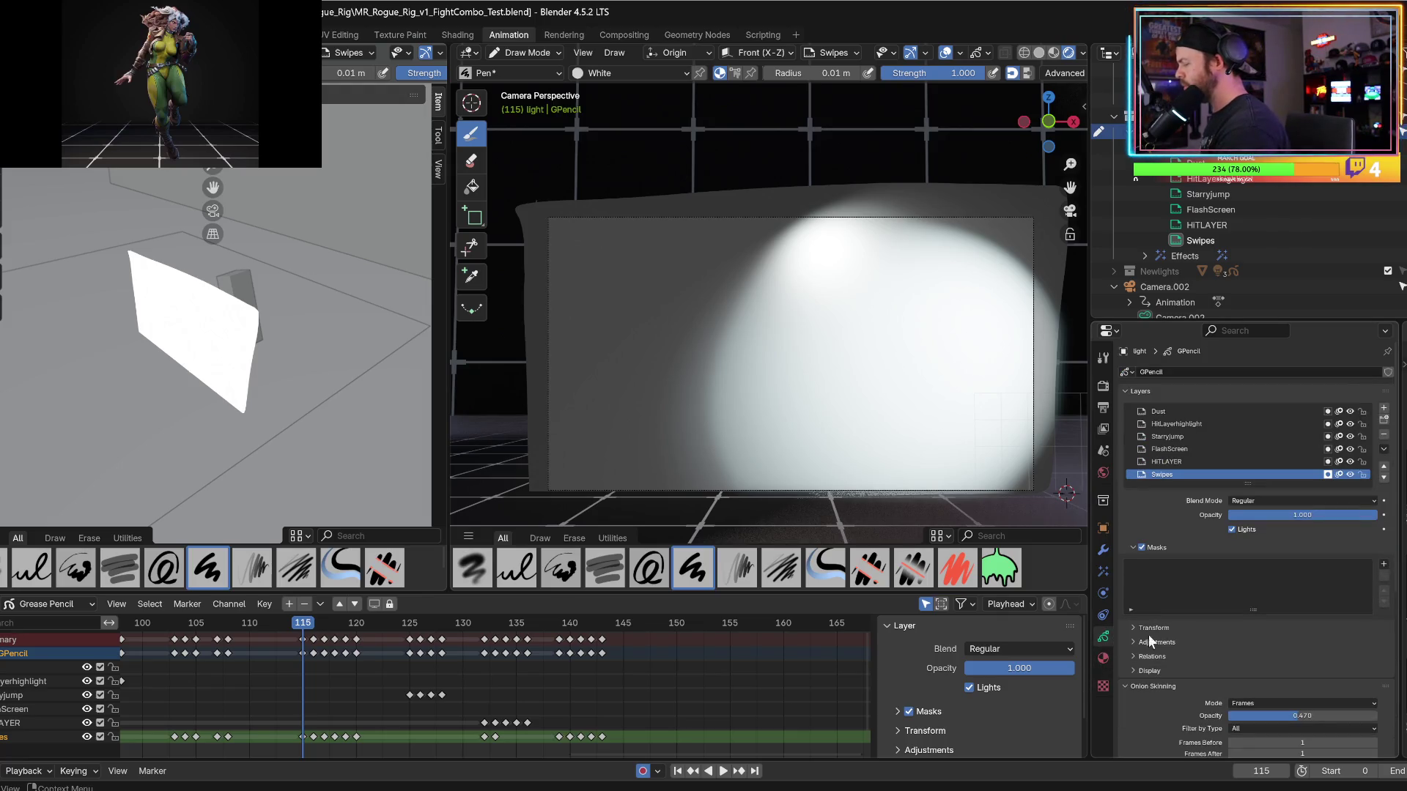
click(1232, 530)
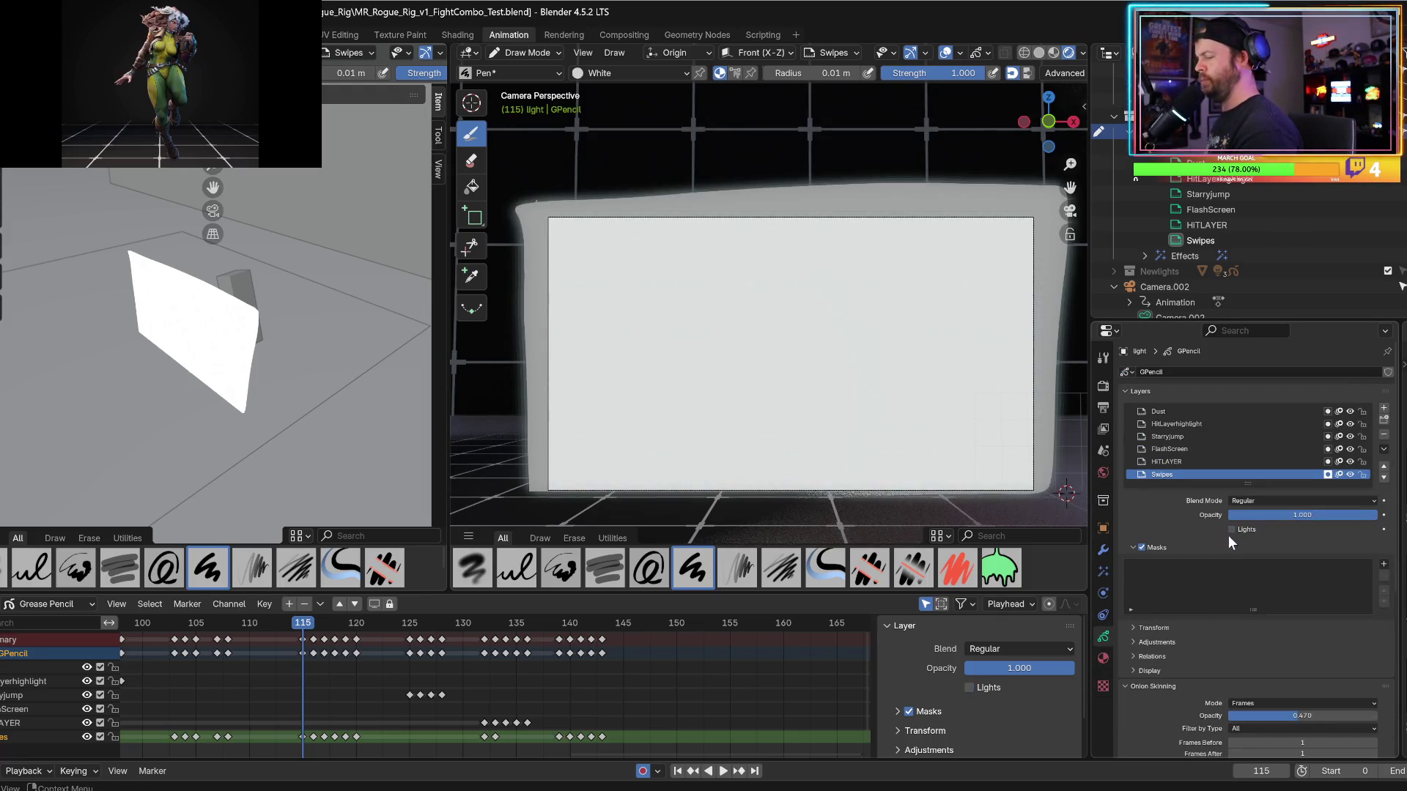
key(space)
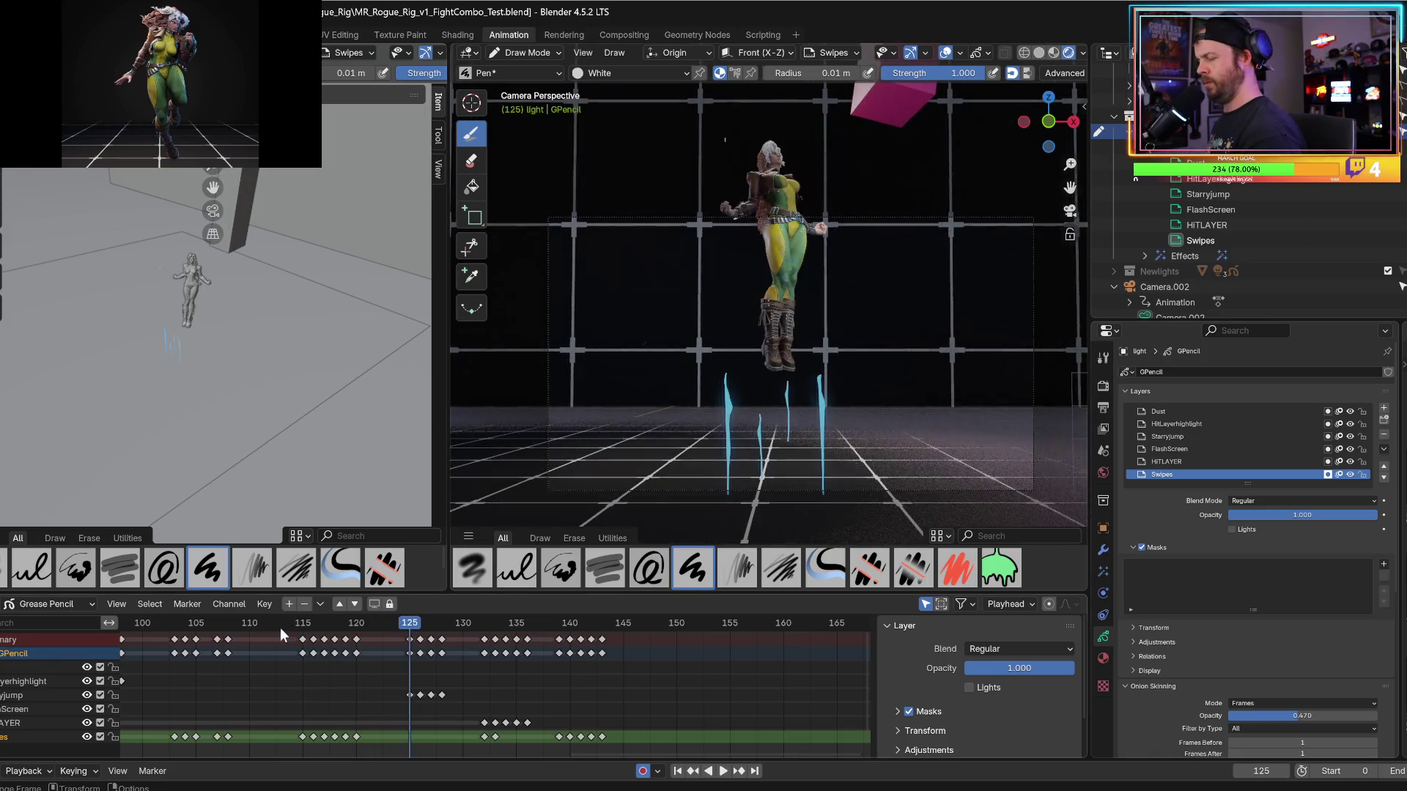
Review the combo playback around the flash at frames 113–121.
key(space)
key(space)
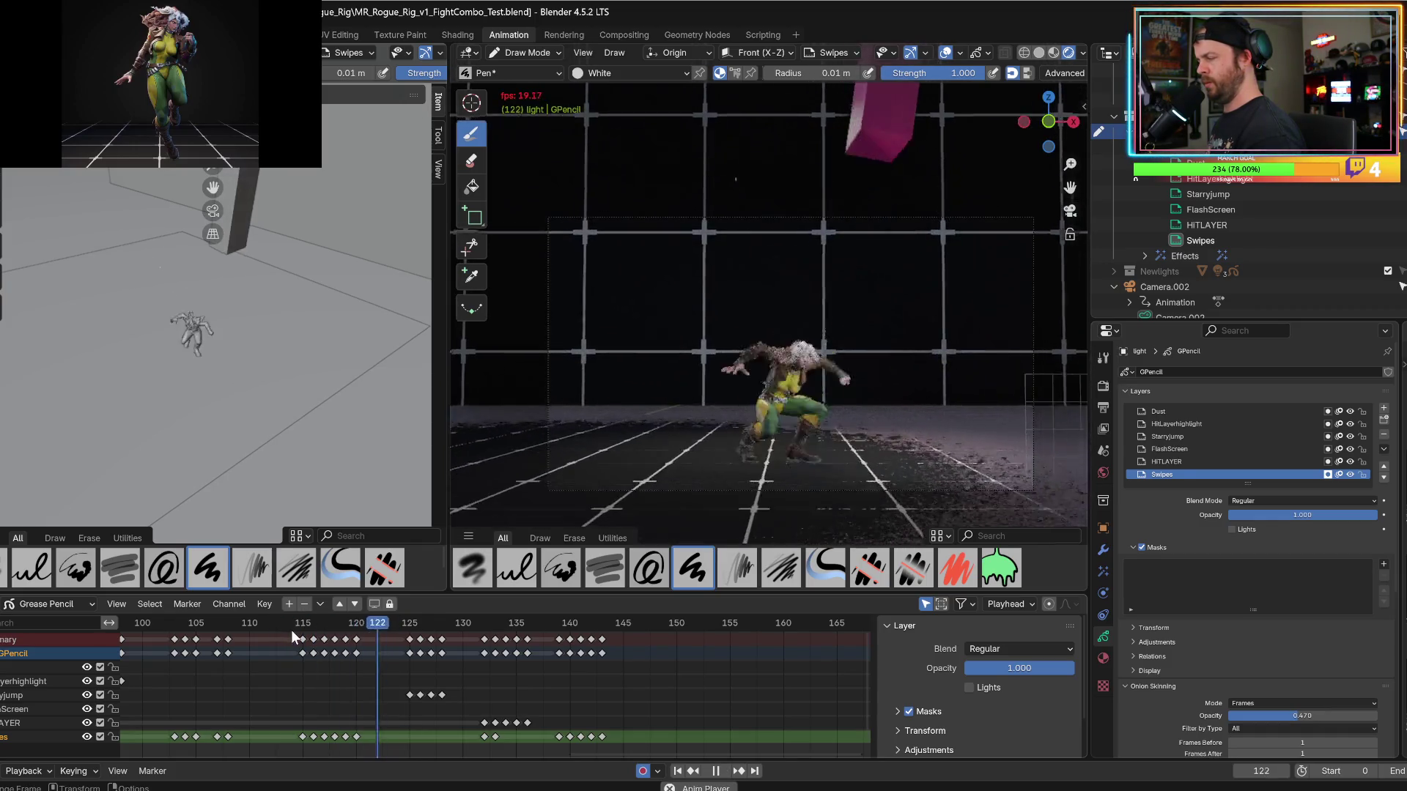
key(space)
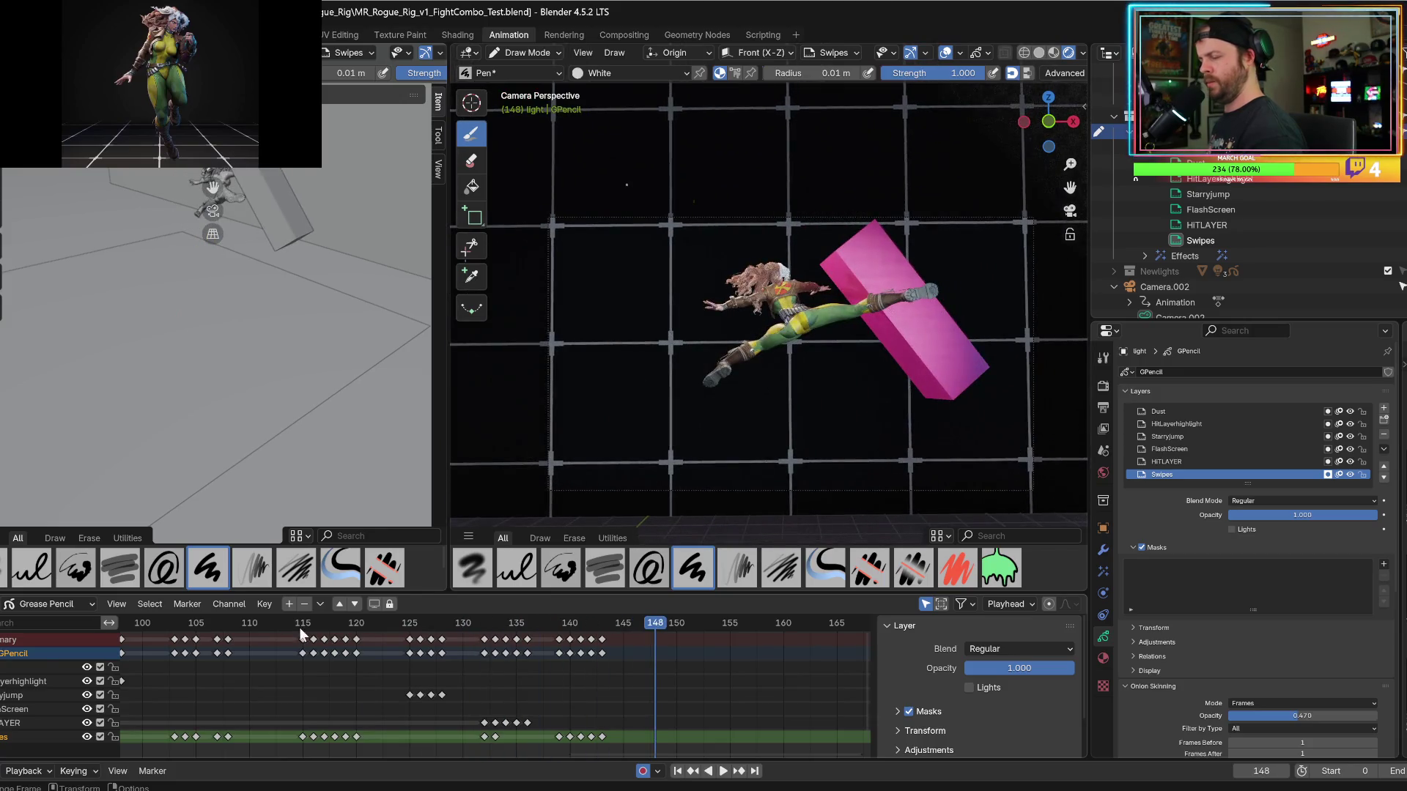
key(Escape)
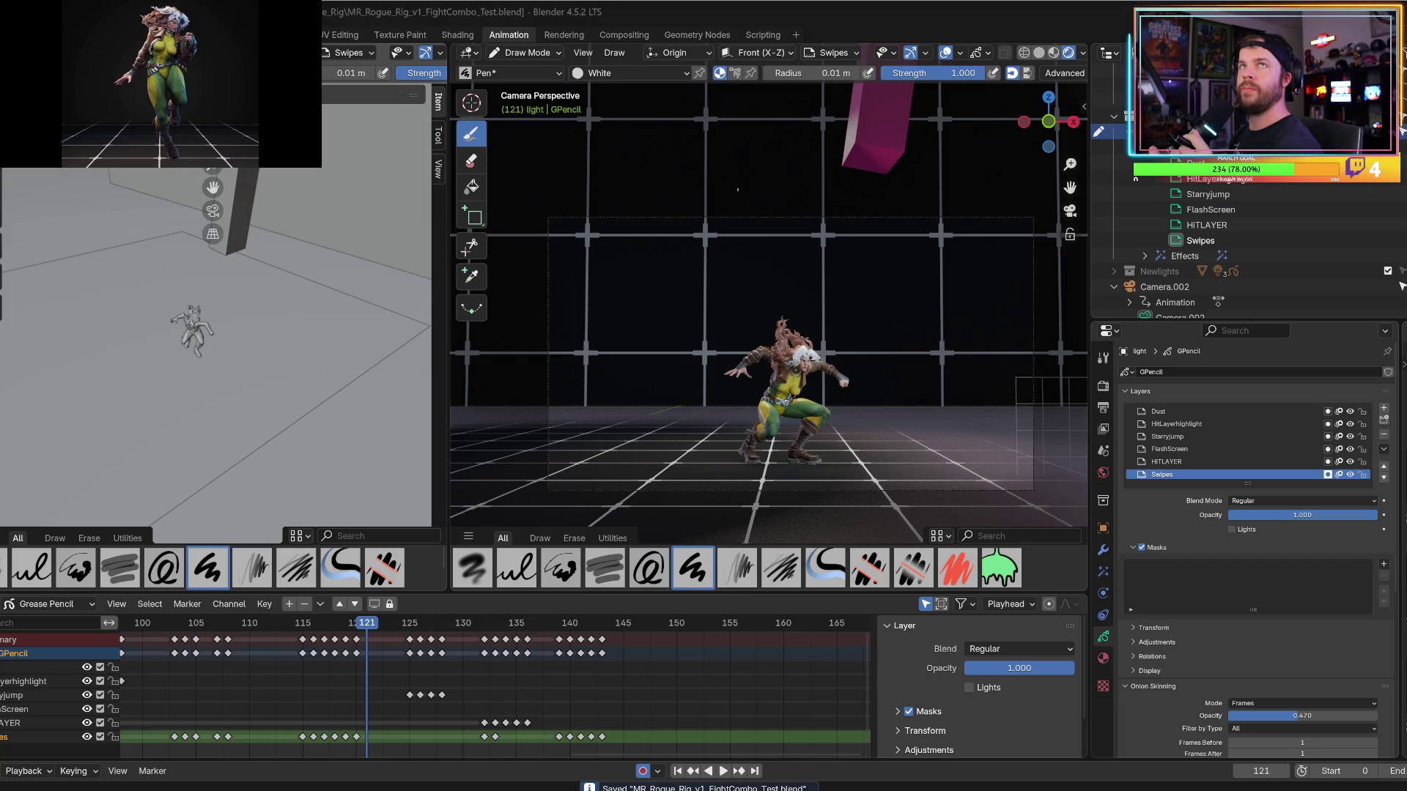
drag(331, 630, 294, 631)
key(space)
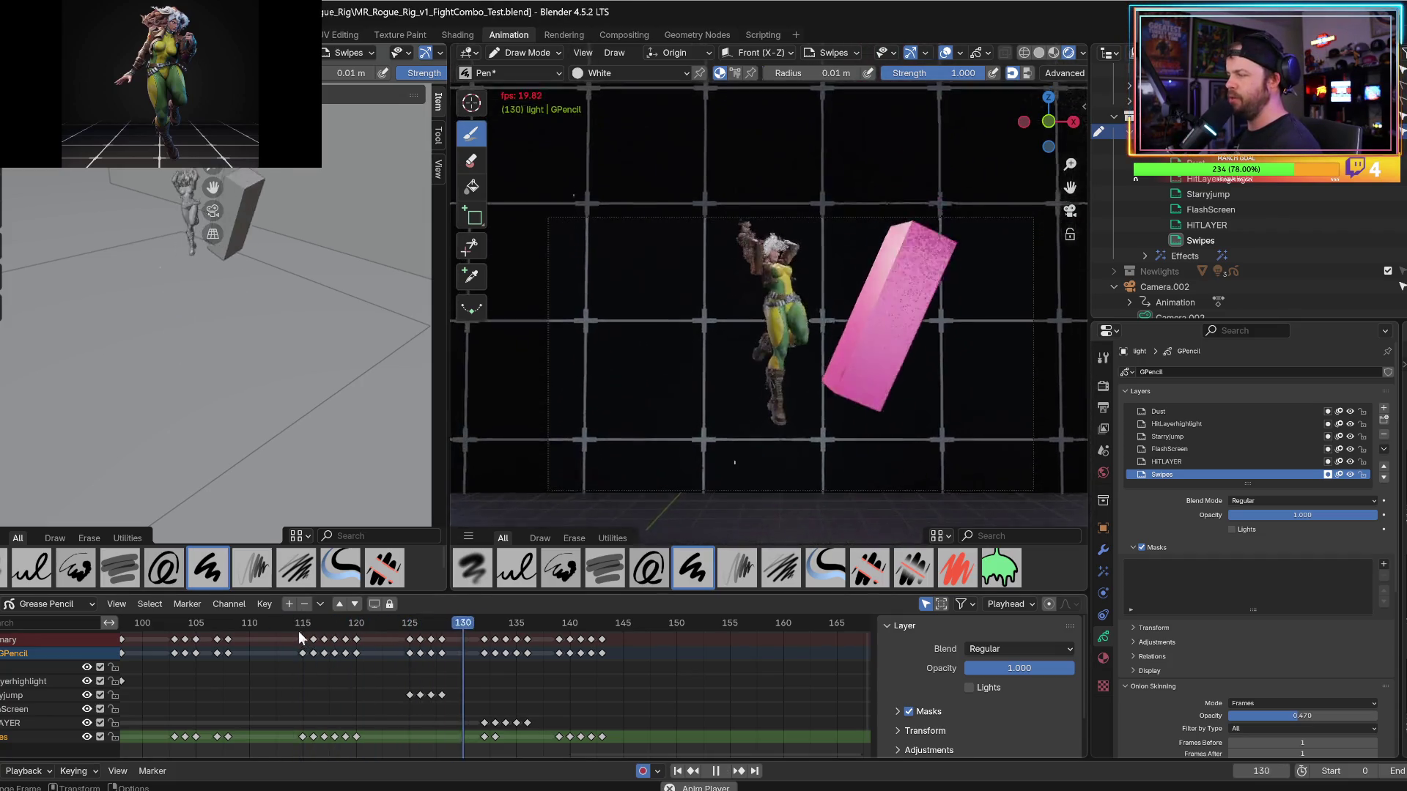
drag(409, 630, 292, 636)
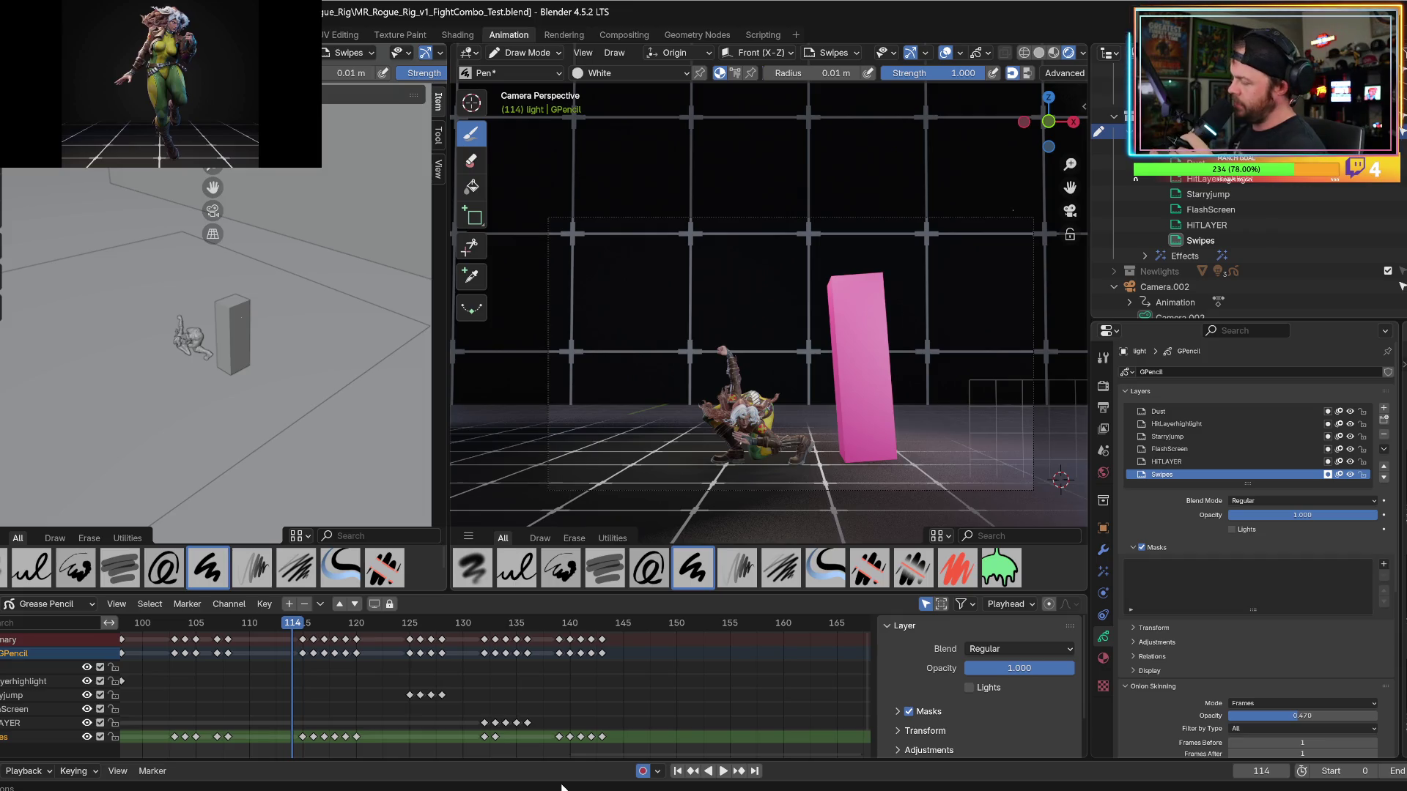
mouse_move(597, 753)
mouse_down()
mouse_move(426, 756)
mouse_move(259, 696)
mouse_up()
Replay the earlier part of the combo from frame 72 to about frame 98.
mouse_move(229, 627)
mouse_down()
mouse_move(315, 636)
mouse_move(303, 631)
mouse_up()
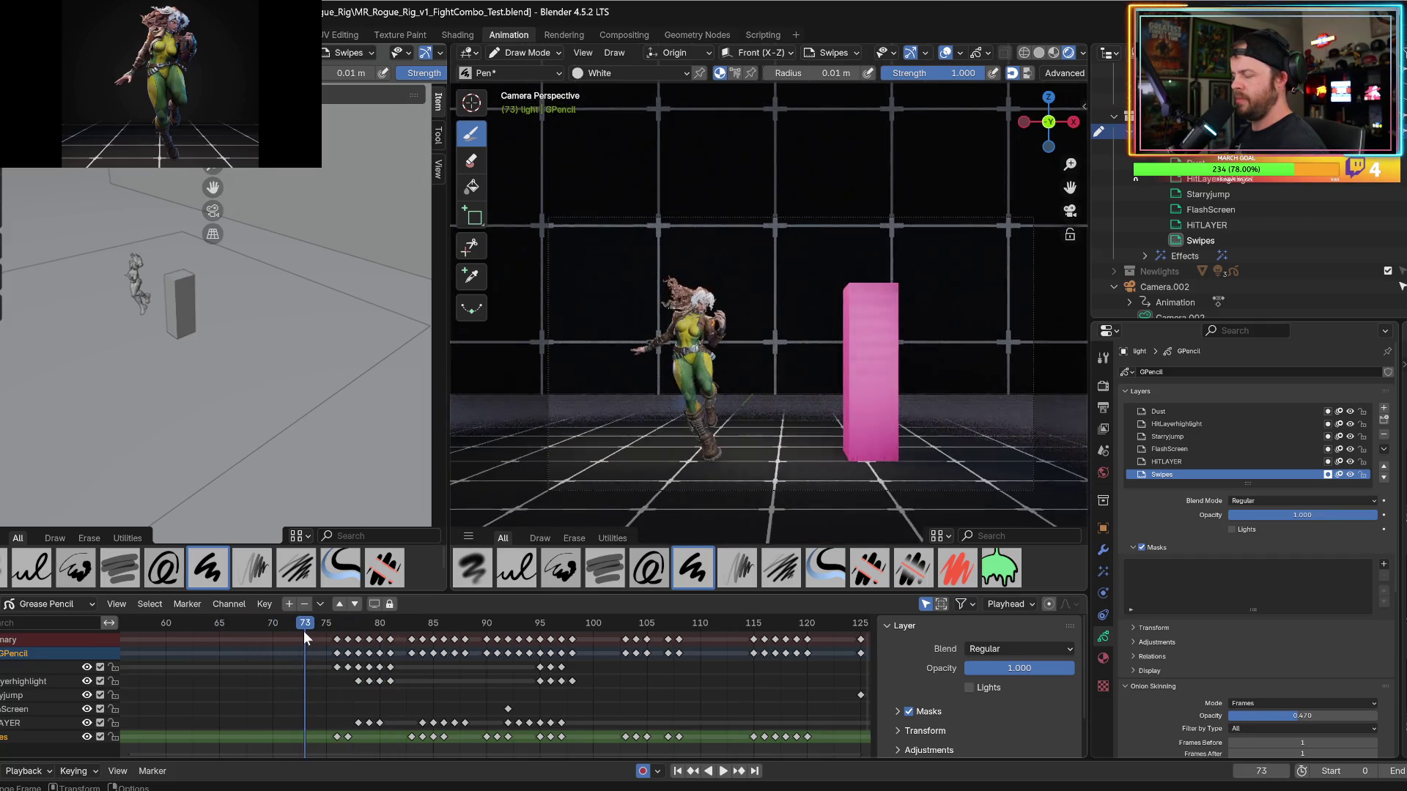
key(space)
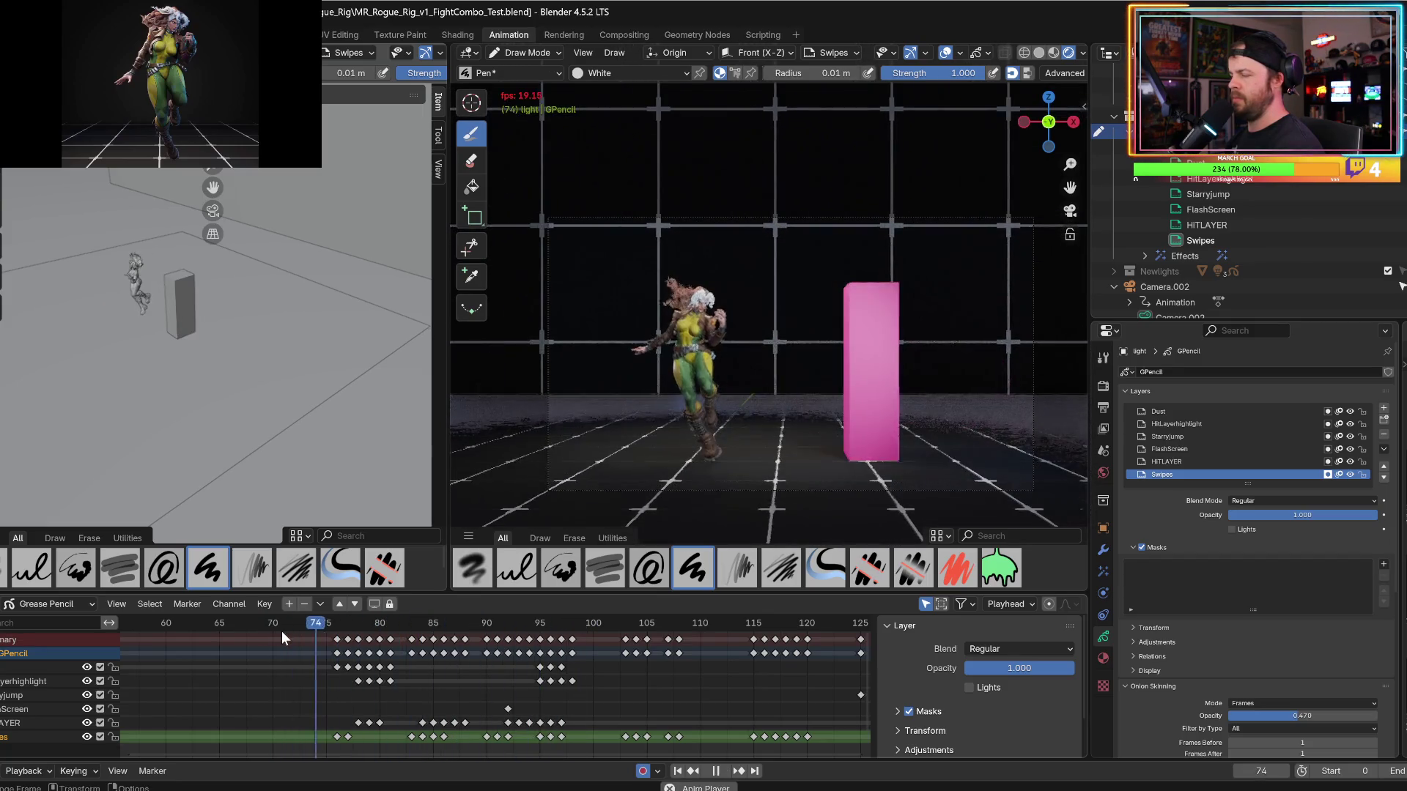
key(space)
click(296, 627)
key(space)
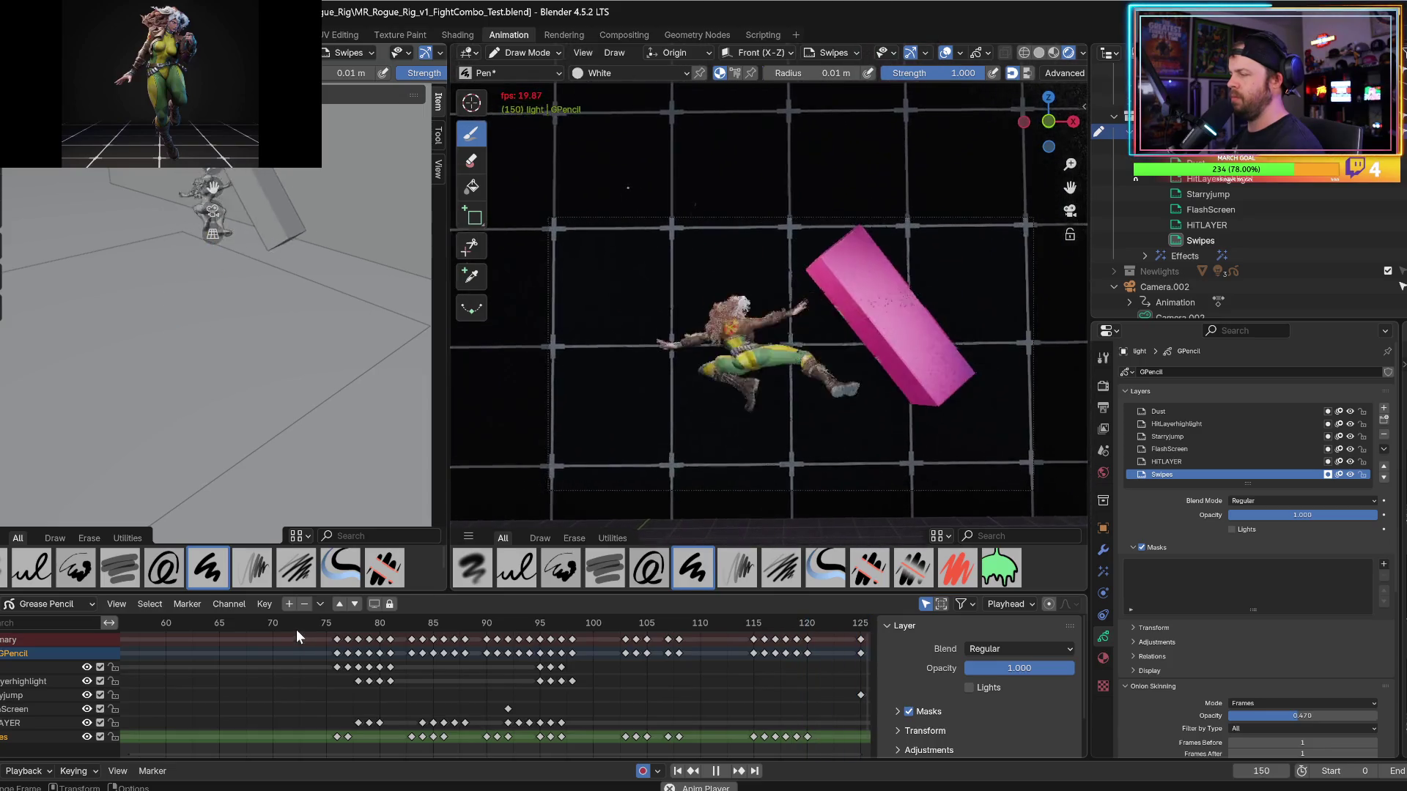
click(303, 625)
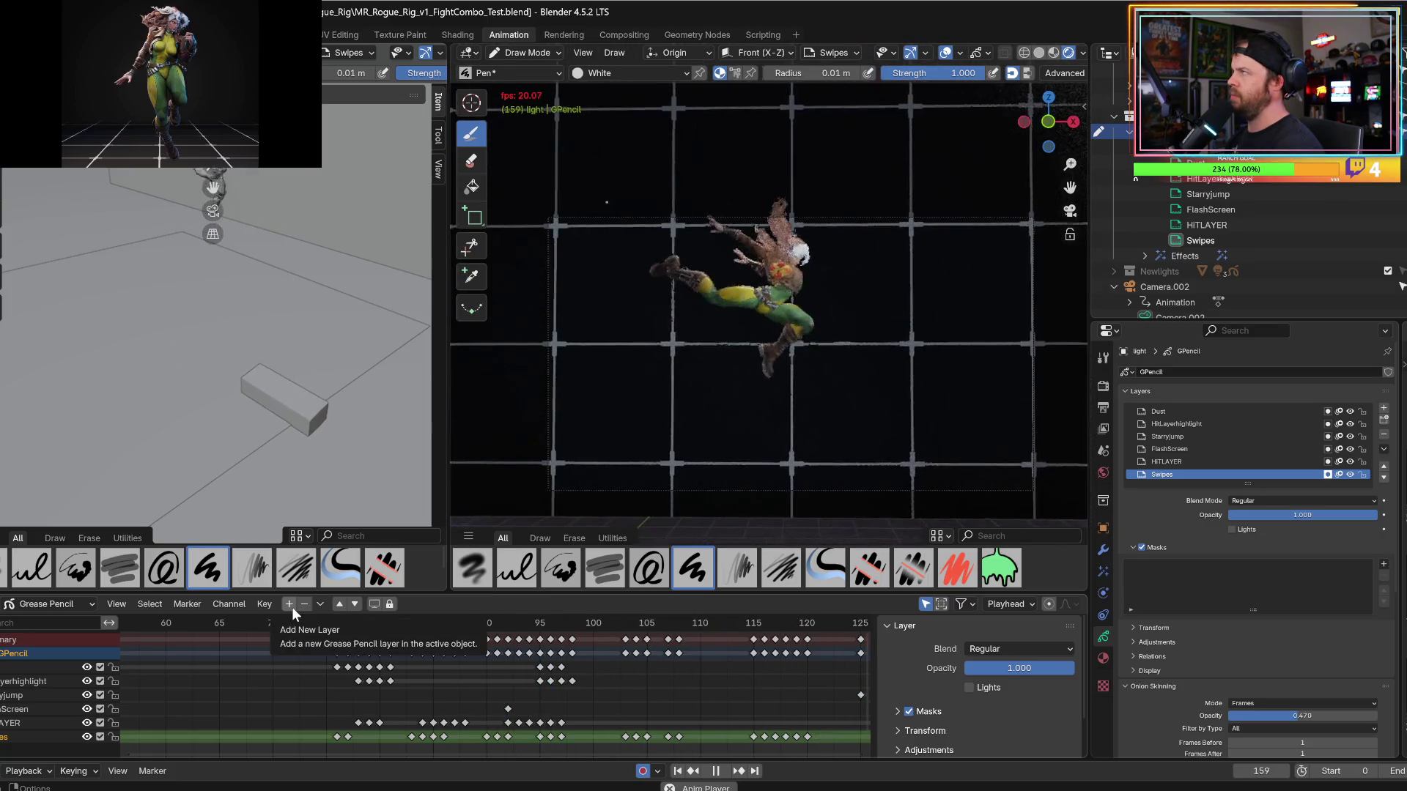
click(467, 626)
key(space)
Box-select and copy the white impact-flash keys around frame 103 in the Dope Sheet.
alt+scroll(421, 647, up, 6)
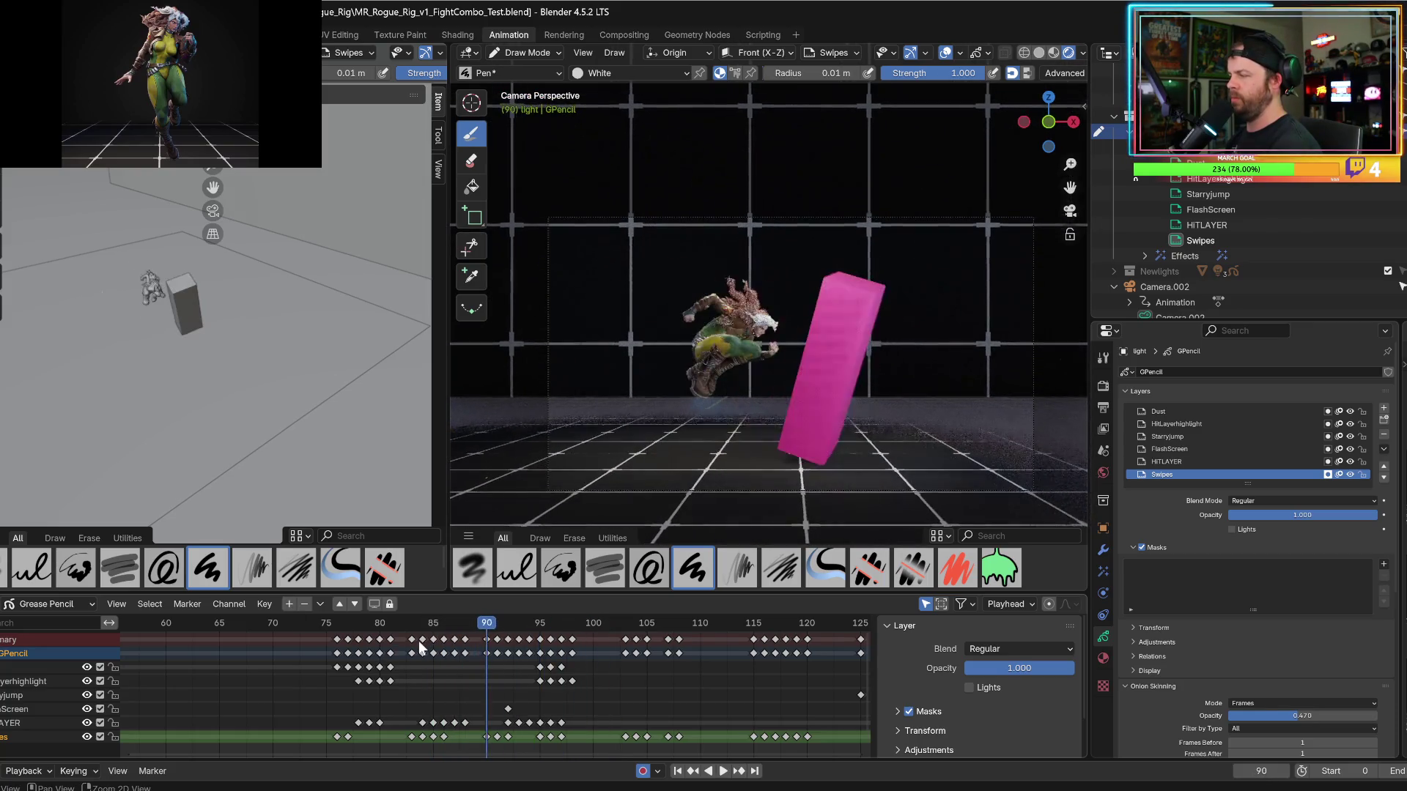
alt+scroll(420, 647, down, 9)
alt+scroll(421, 647, down, 4)
alt+scroll(423, 649, up, 2)
alt+scroll(423, 649, down, 2)
mouse_move(611, 722)
mouse_down()
mouse_move(655, 746)
mouse_move(689, 744)
mouse_up()
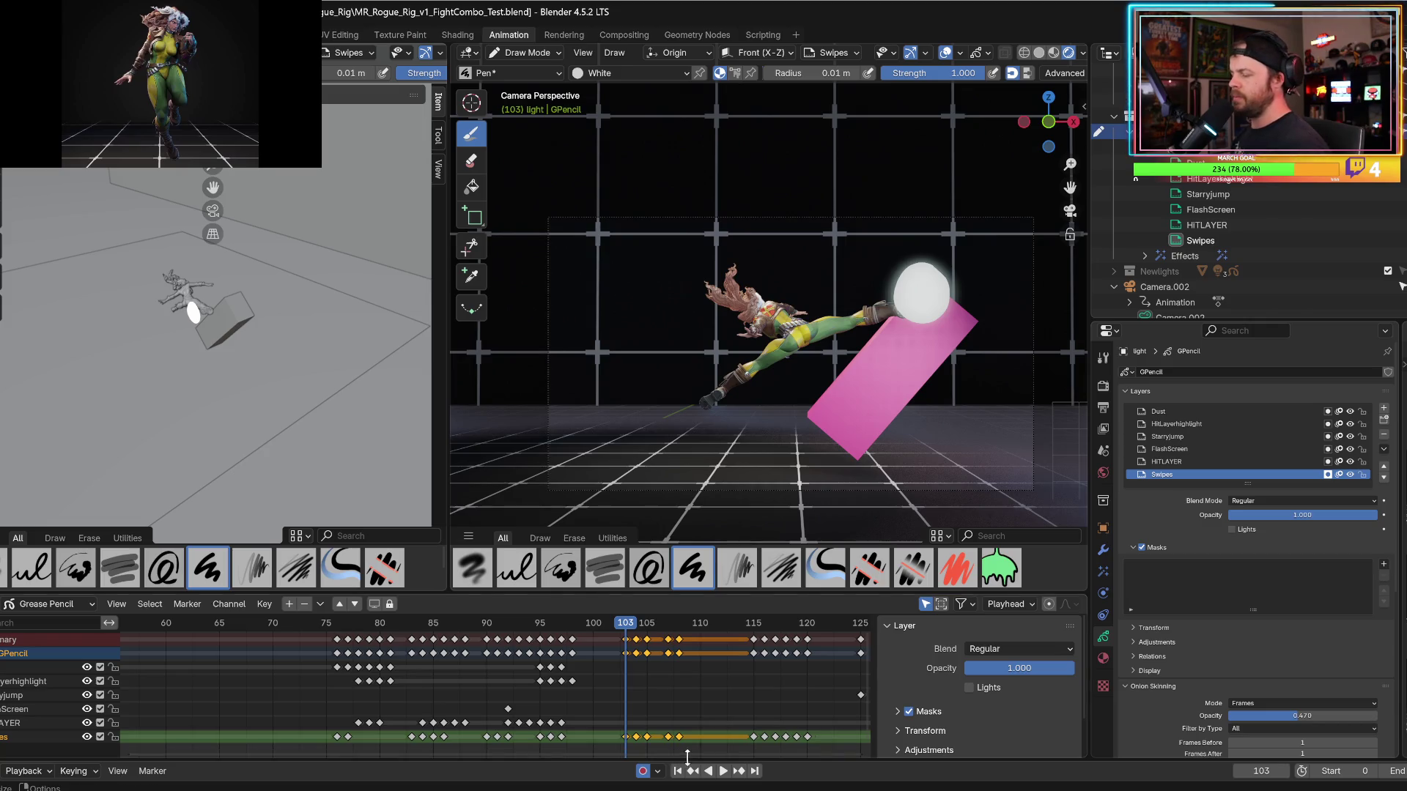
drag(685, 754, 852, 755)
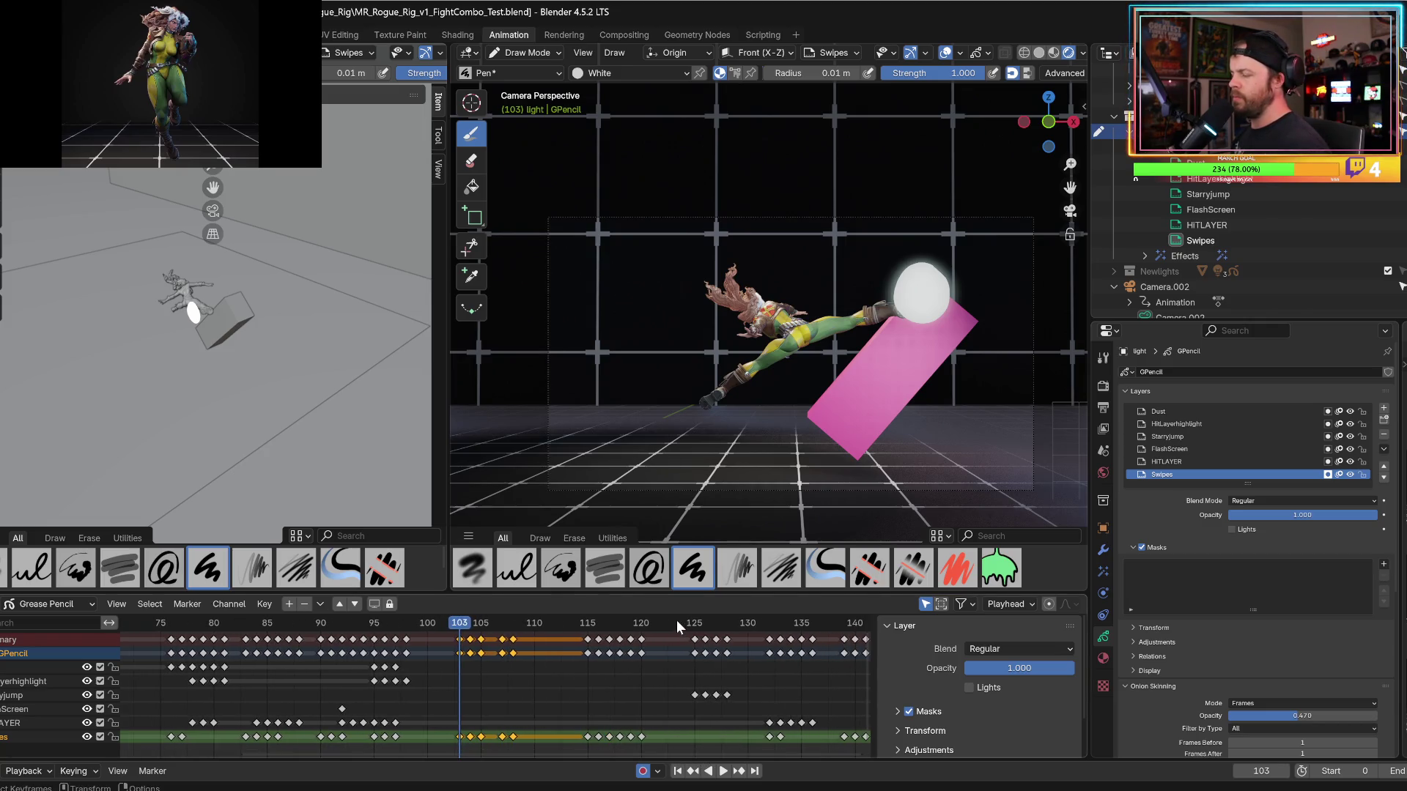
click(677, 627)
Advance playback to frame 145 and paste the flash keys there.
key(space)
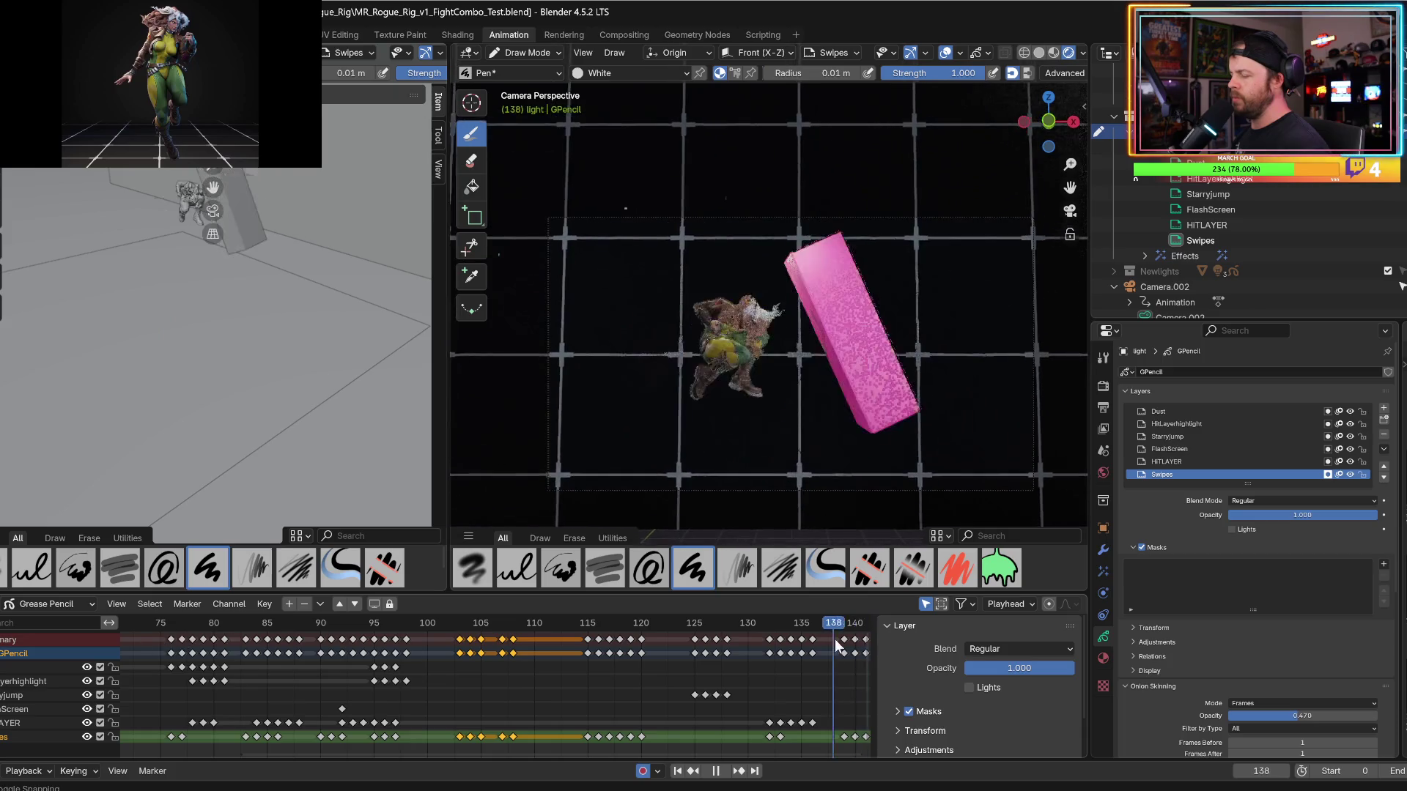
key(space)
ctrl+scroll(840, 743, down, 5)
key(space)
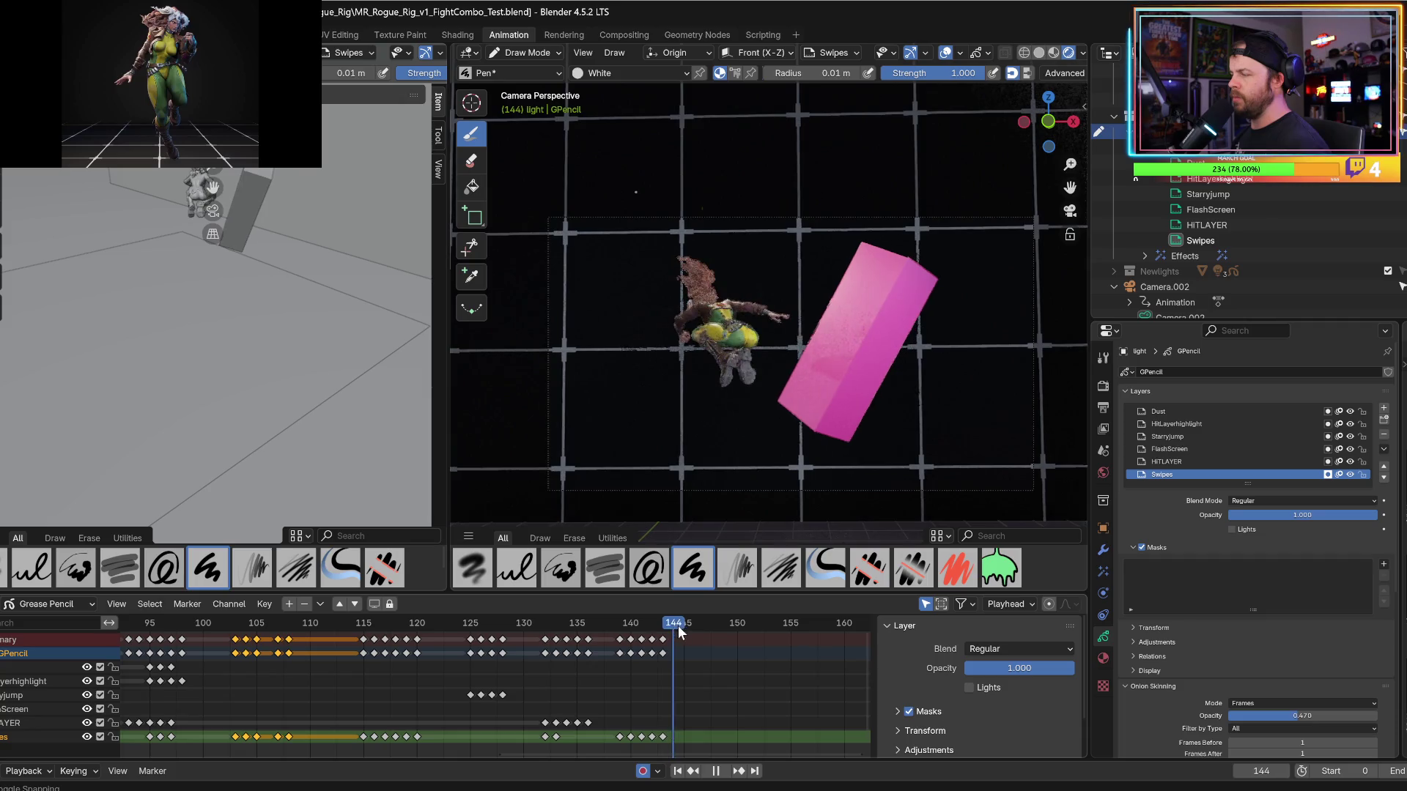
key(space)
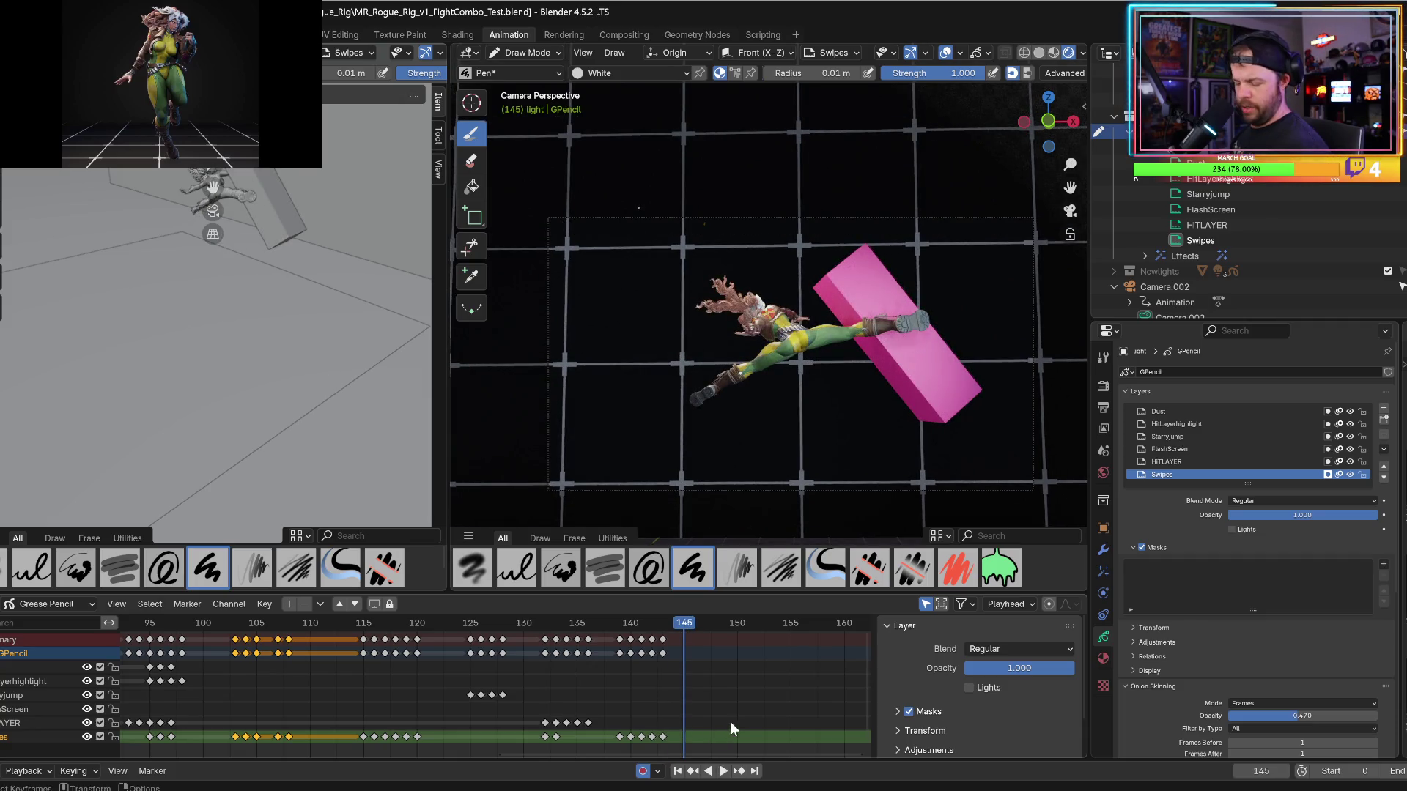
key(ctrl+v)
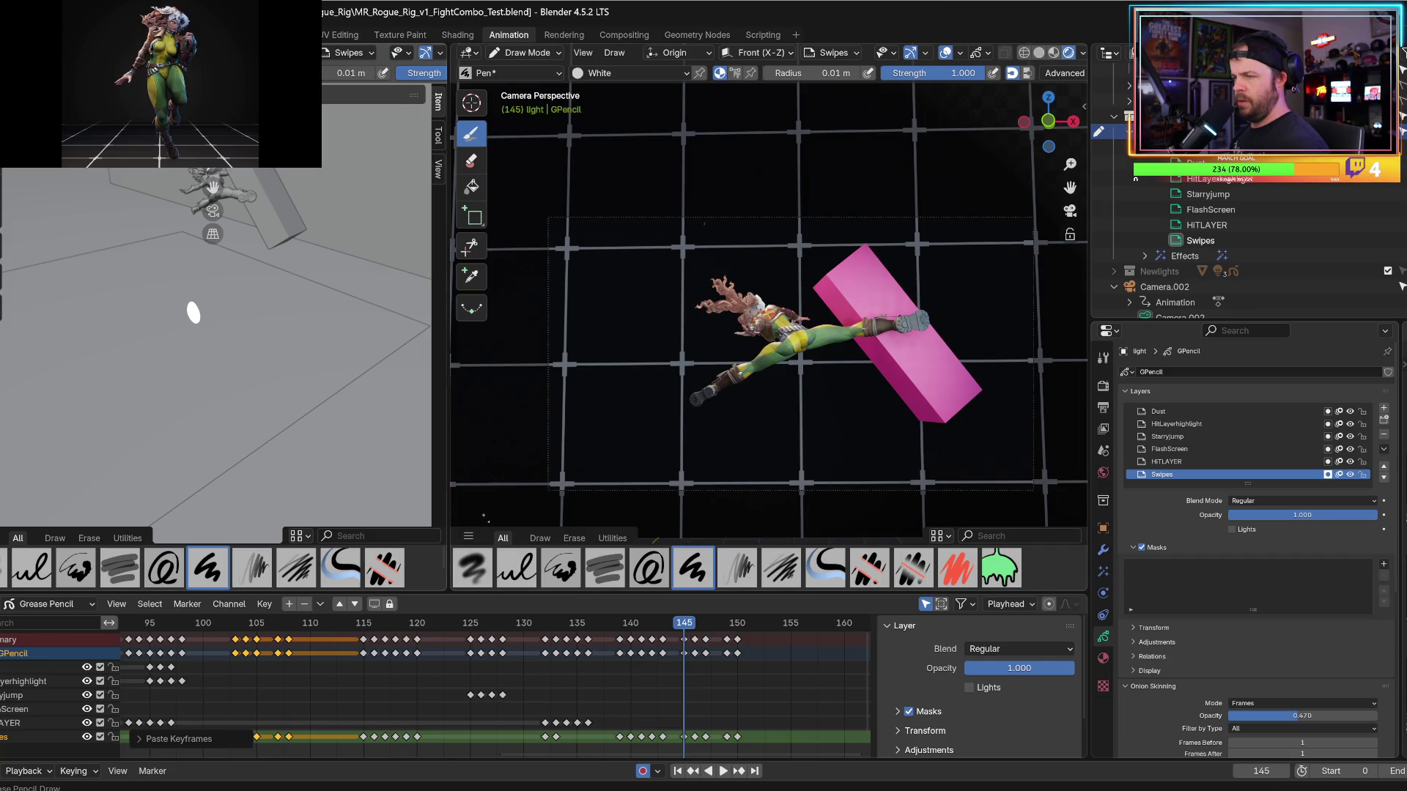
Select the pasted keys at frames 145–150 and enter Edit Mode on the strokes.
drag(776, 718, 678, 754)
middle_drag(190, 242, 147, 172)
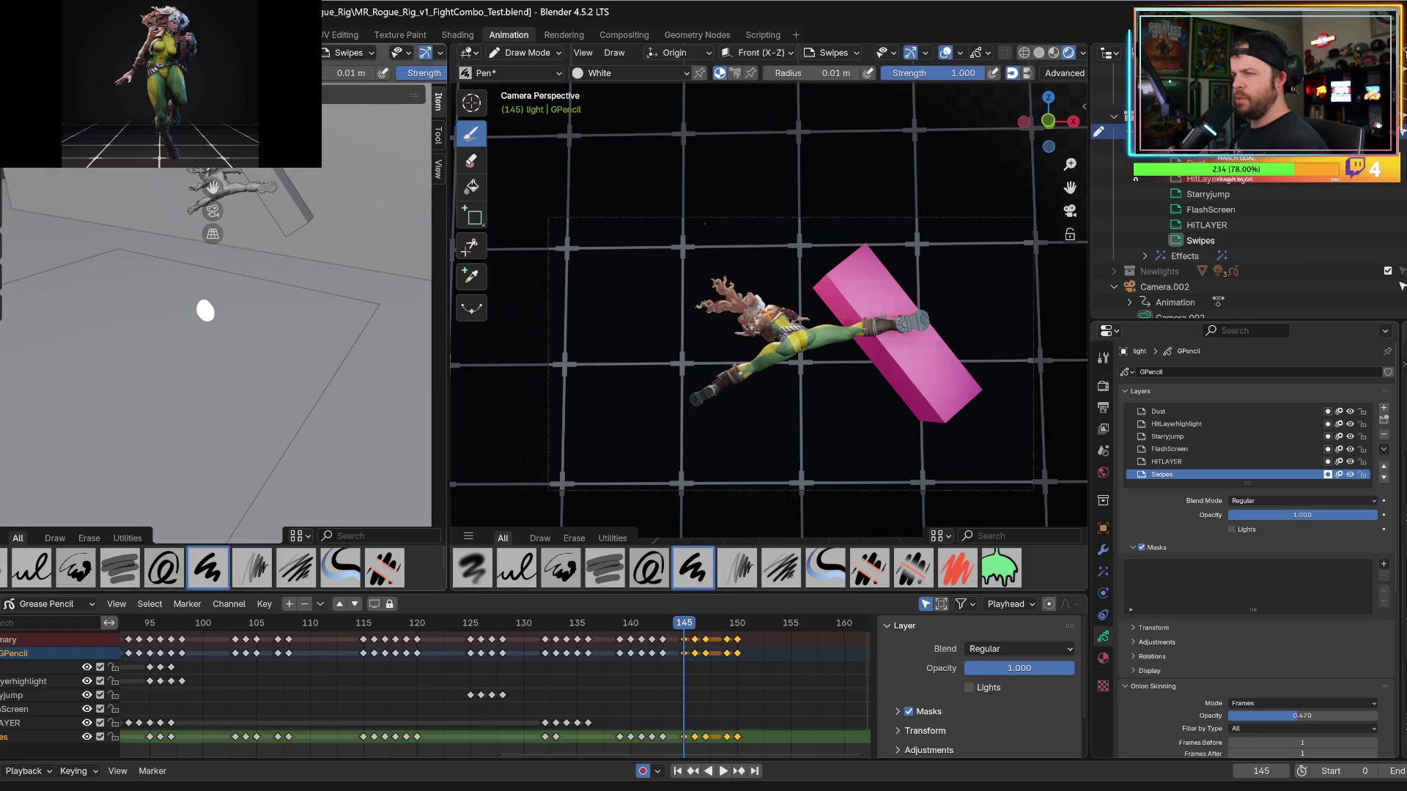
key(Tab)
mouse_move(220, 323)
middle_down()
mouse_move(238, 362)
mouse_move(366, 436)
middle_up()
Slide the white circle along X and Z onto the kick's impact point.
drag(370, 438, 436, 454)
middle_drag(264, 323, 242, 303)
drag(249, 303, 252, 209)
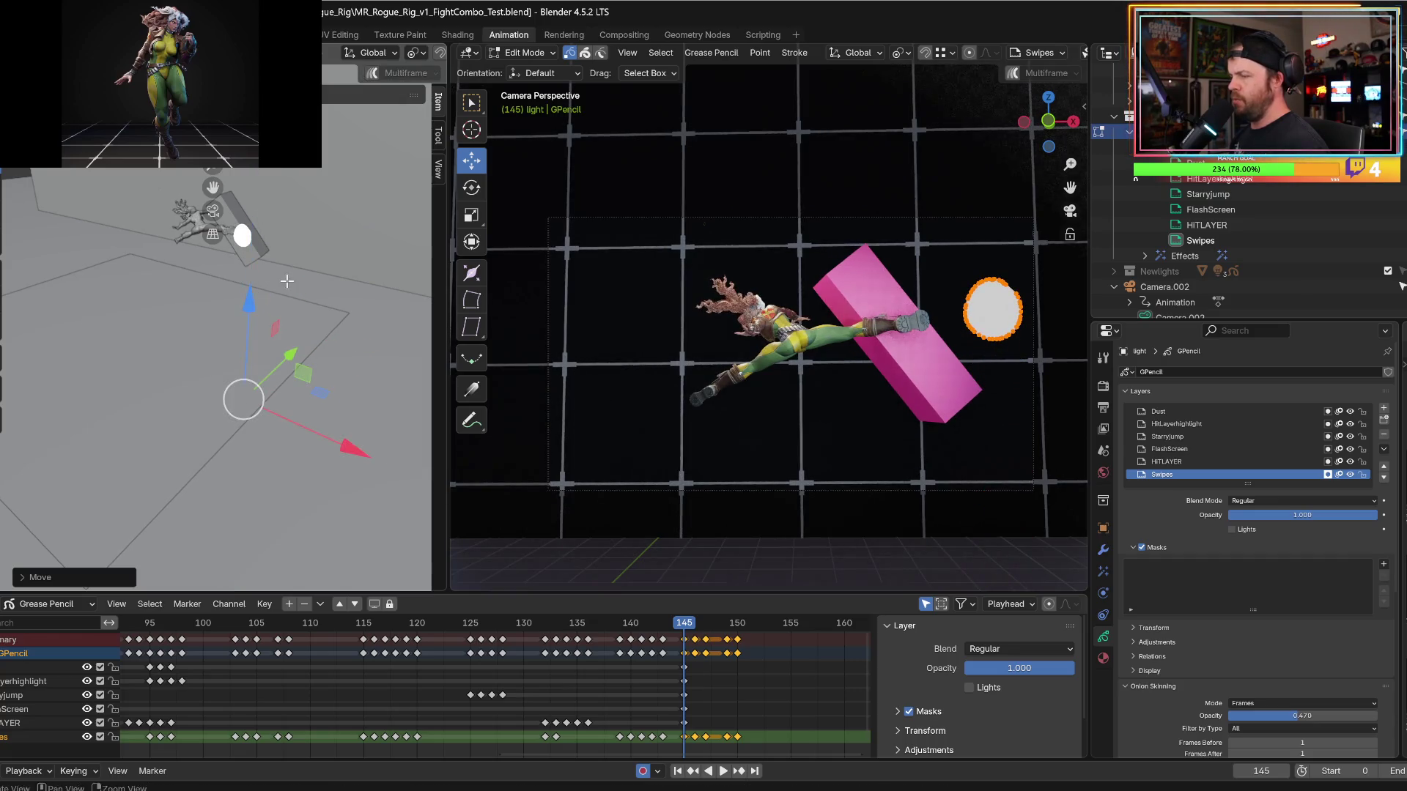
middle_drag(287, 280, 315, 344)
drag(338, 471, 296, 454)
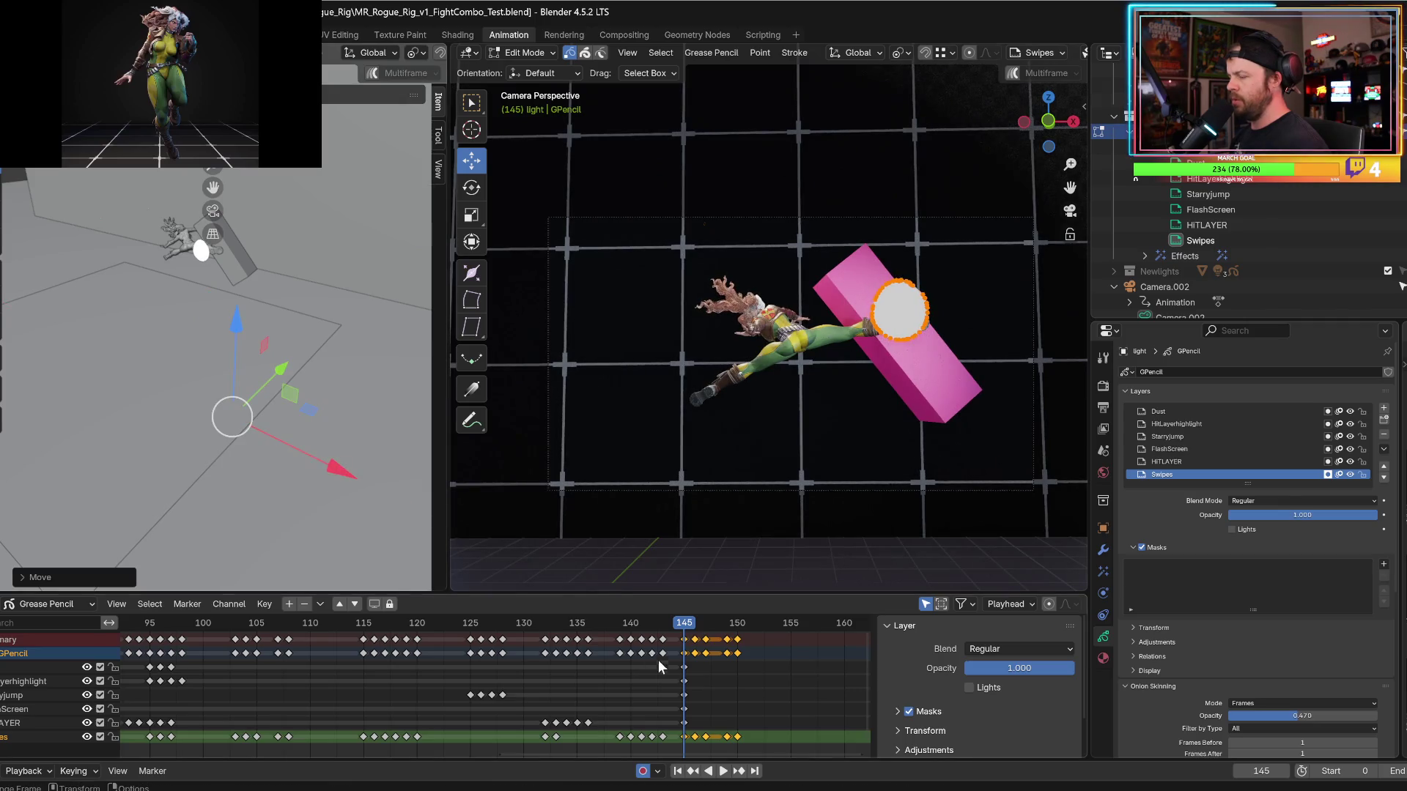
Play back from frame 145 to check the circle's placement, stopping at frame 146.
key(space)
drag(698, 628, 687, 630)
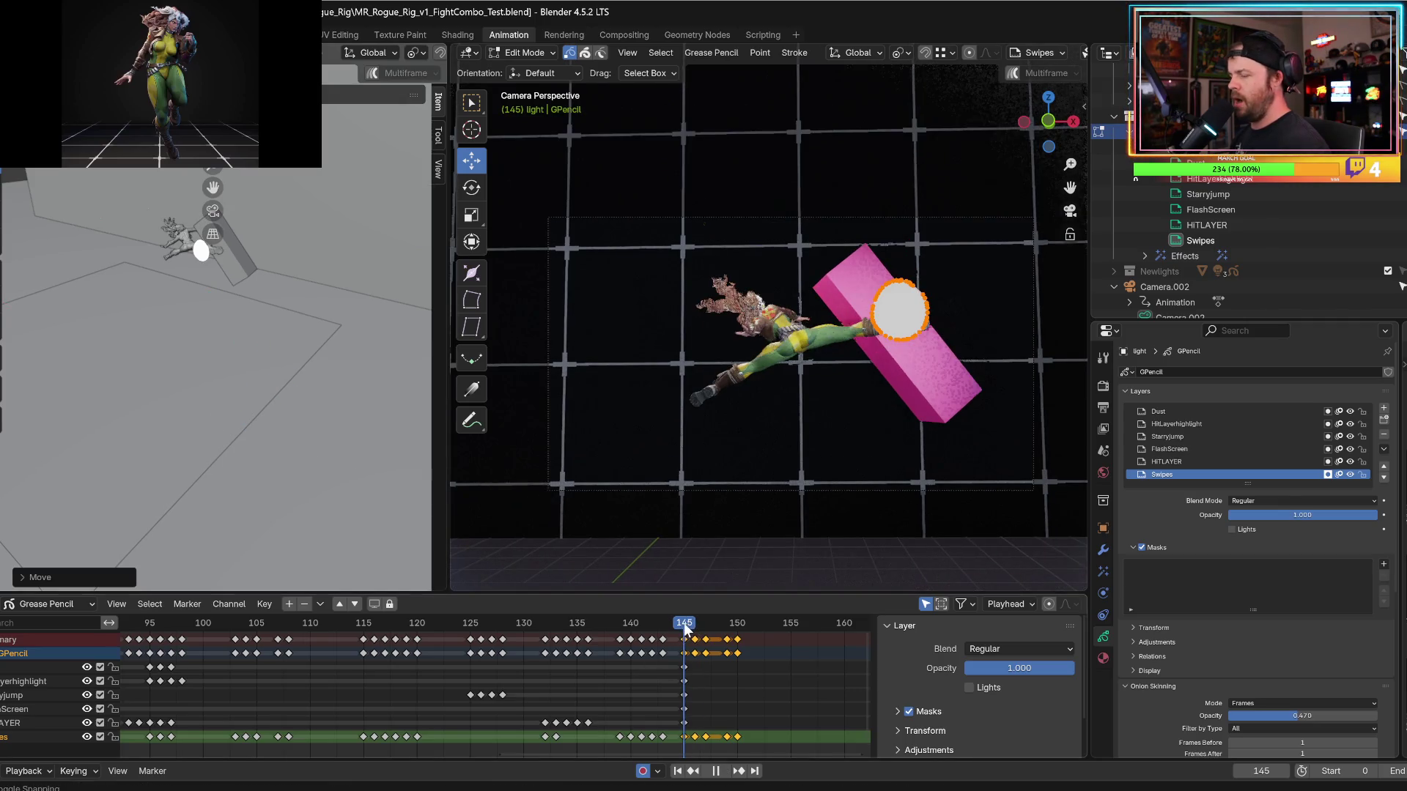
key(space)
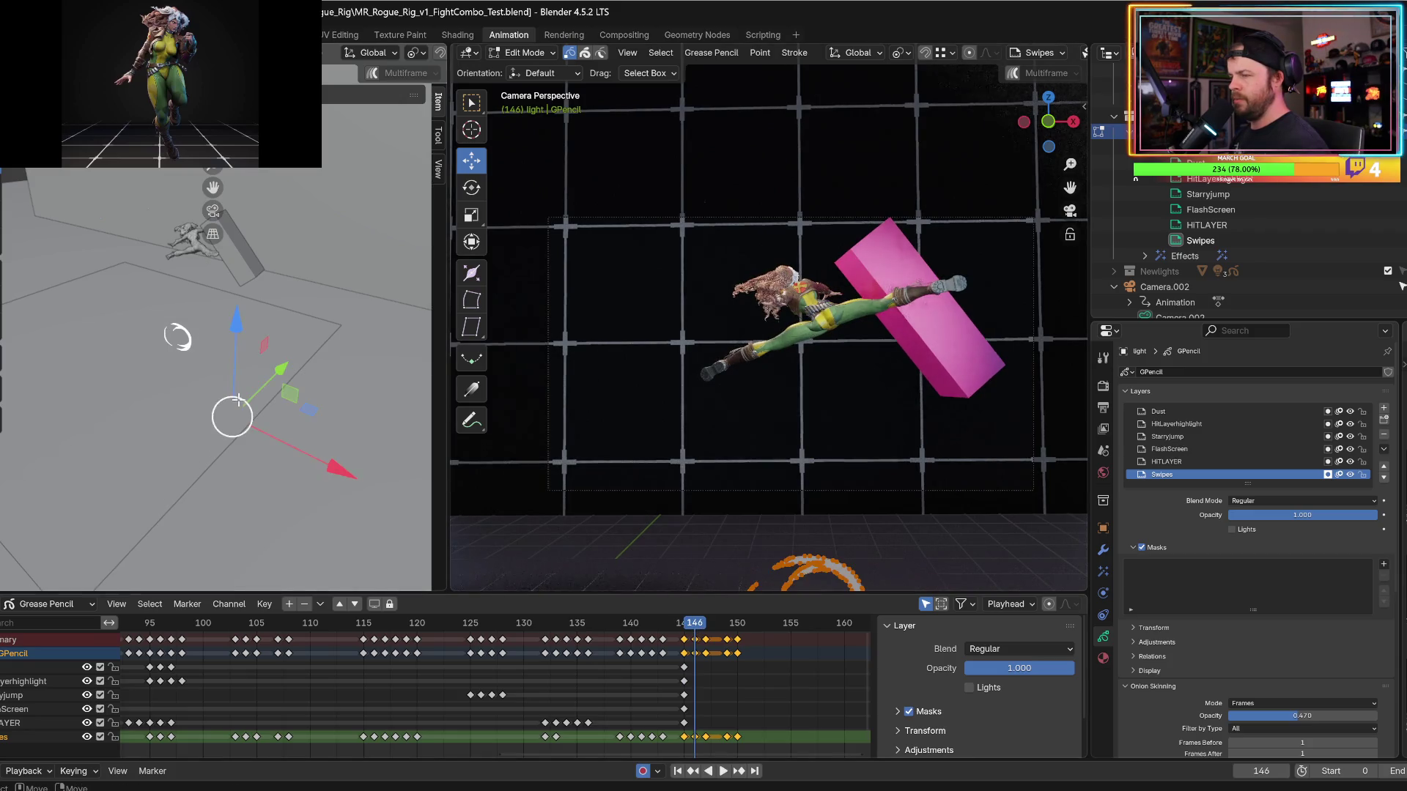
Move the frame-146 swipe stroke right and up toward the kick.
drag(340, 470, 372, 478)
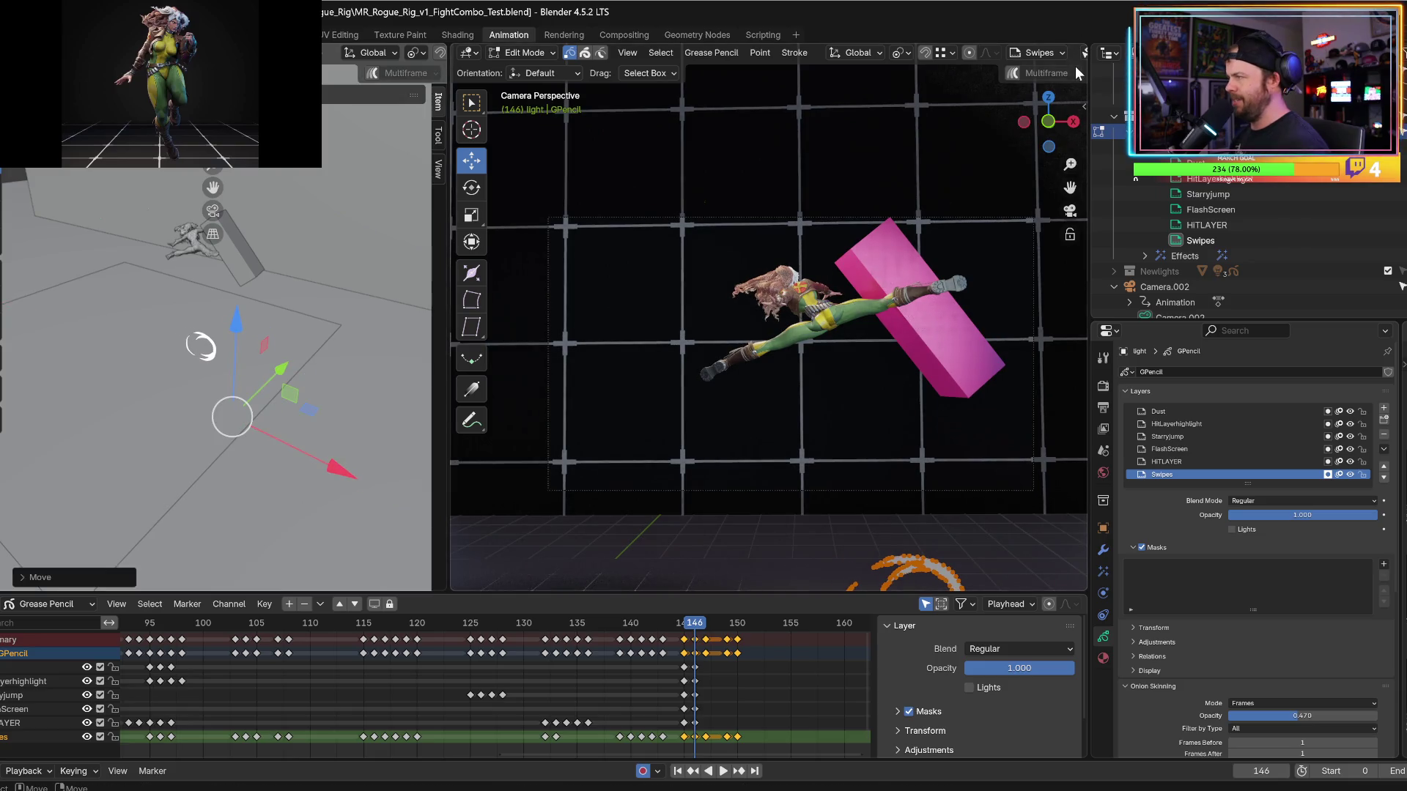
drag(1090, 65, 1284, 65)
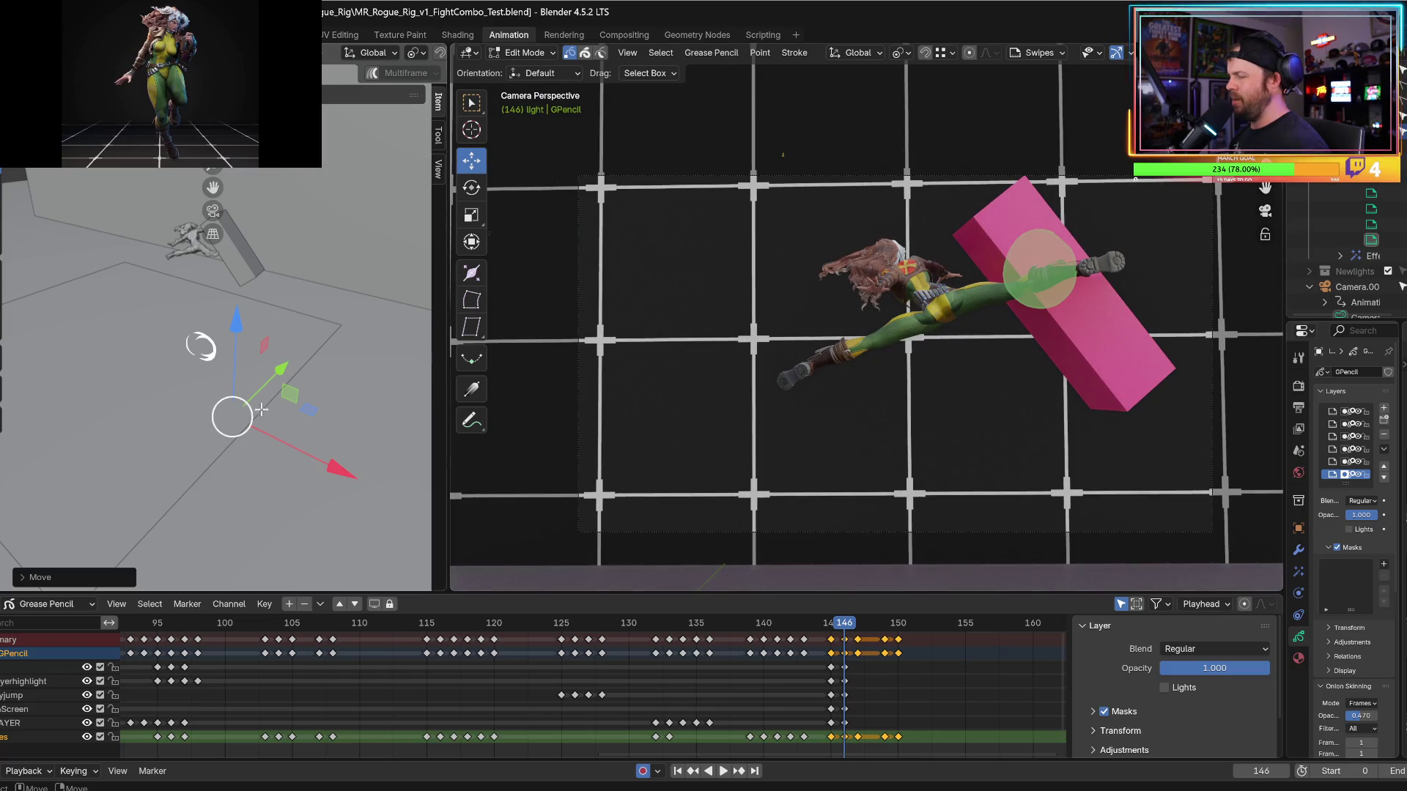
drag(238, 332, 283, 246)
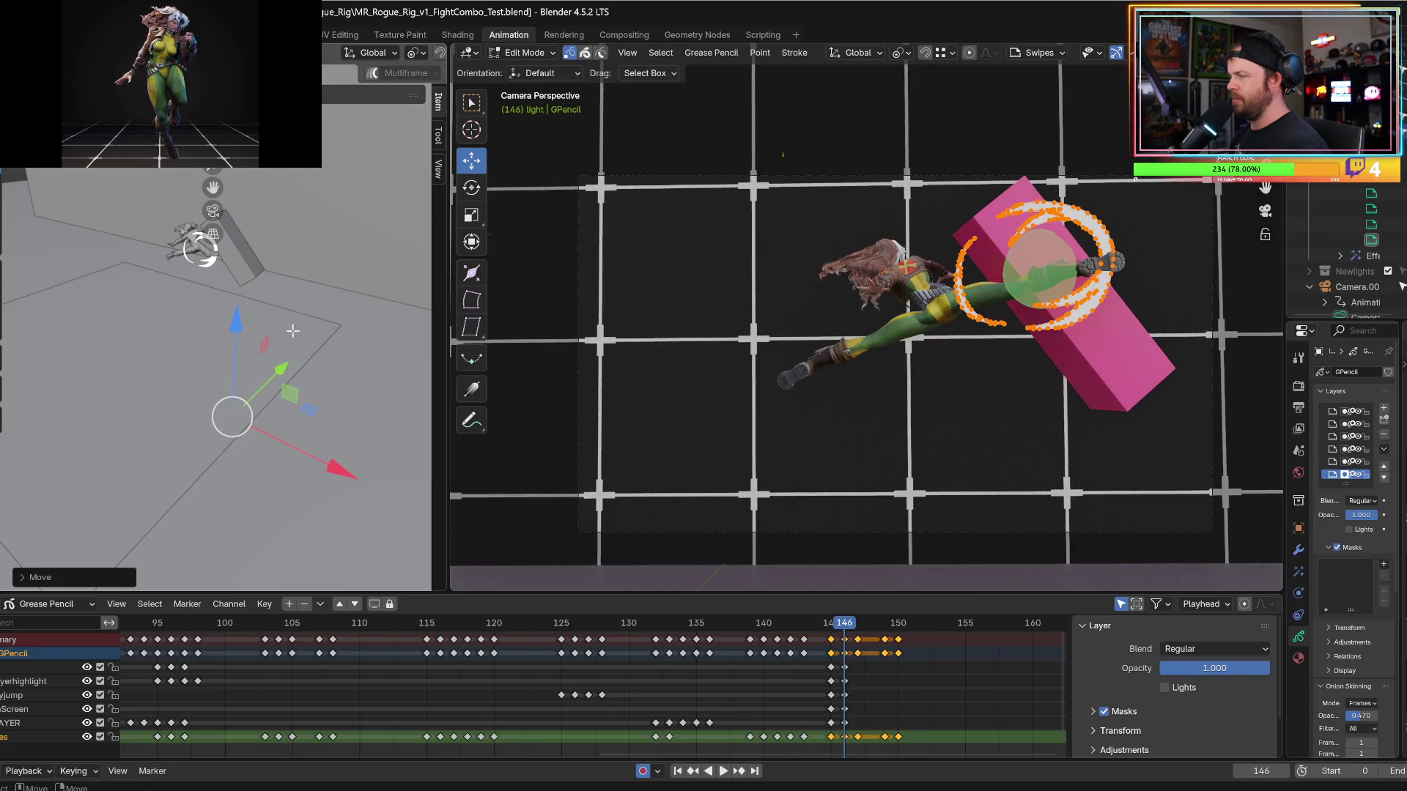
drag(333, 468, 335, 469)
key(space)
key(space)
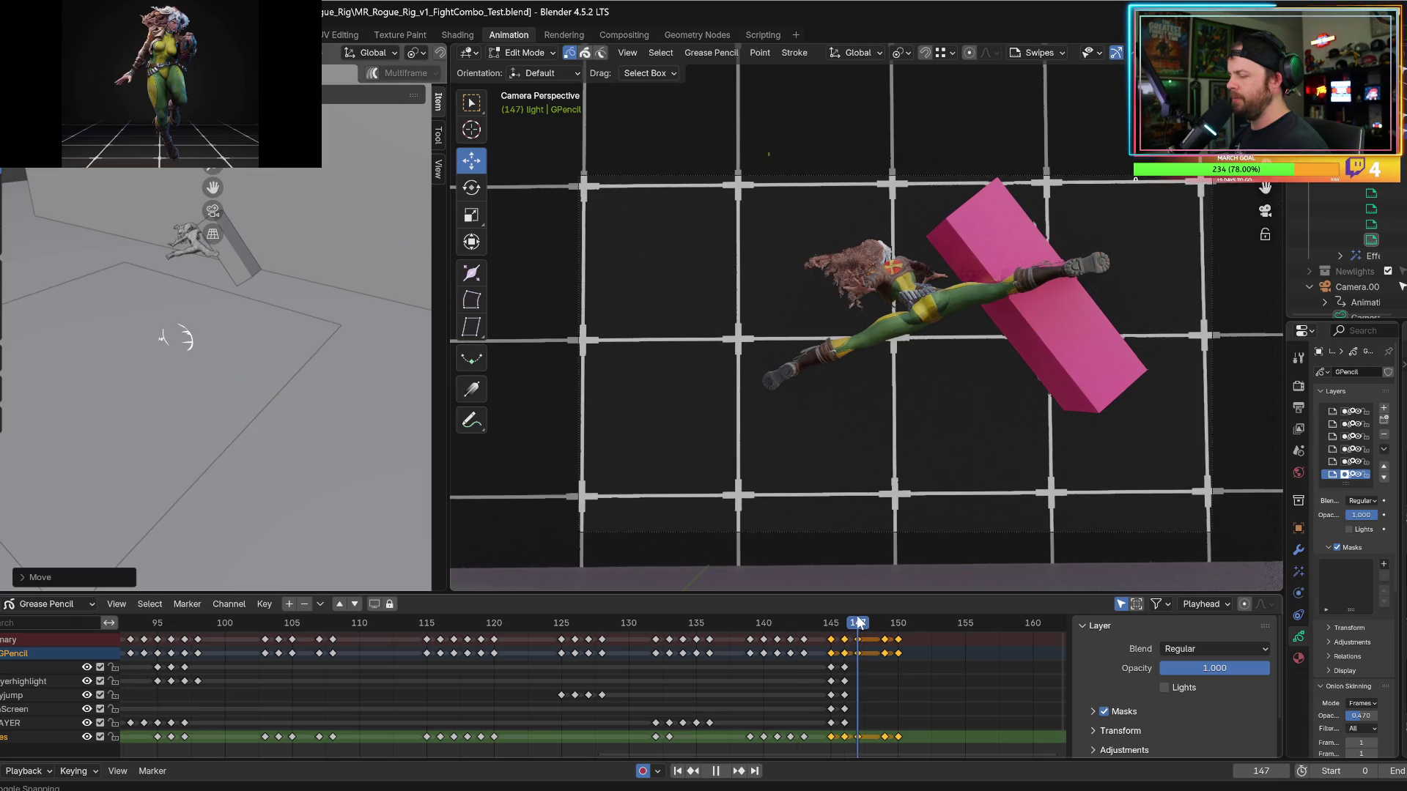
Reposition the frame-147 swipe strokes along X and Z around the foot.
drag(251, 405, 348, 398)
mouse_move(234, 324)
mouse_down()
mouse_move(244, 350)
mouse_move(245, 229)
mouse_up()
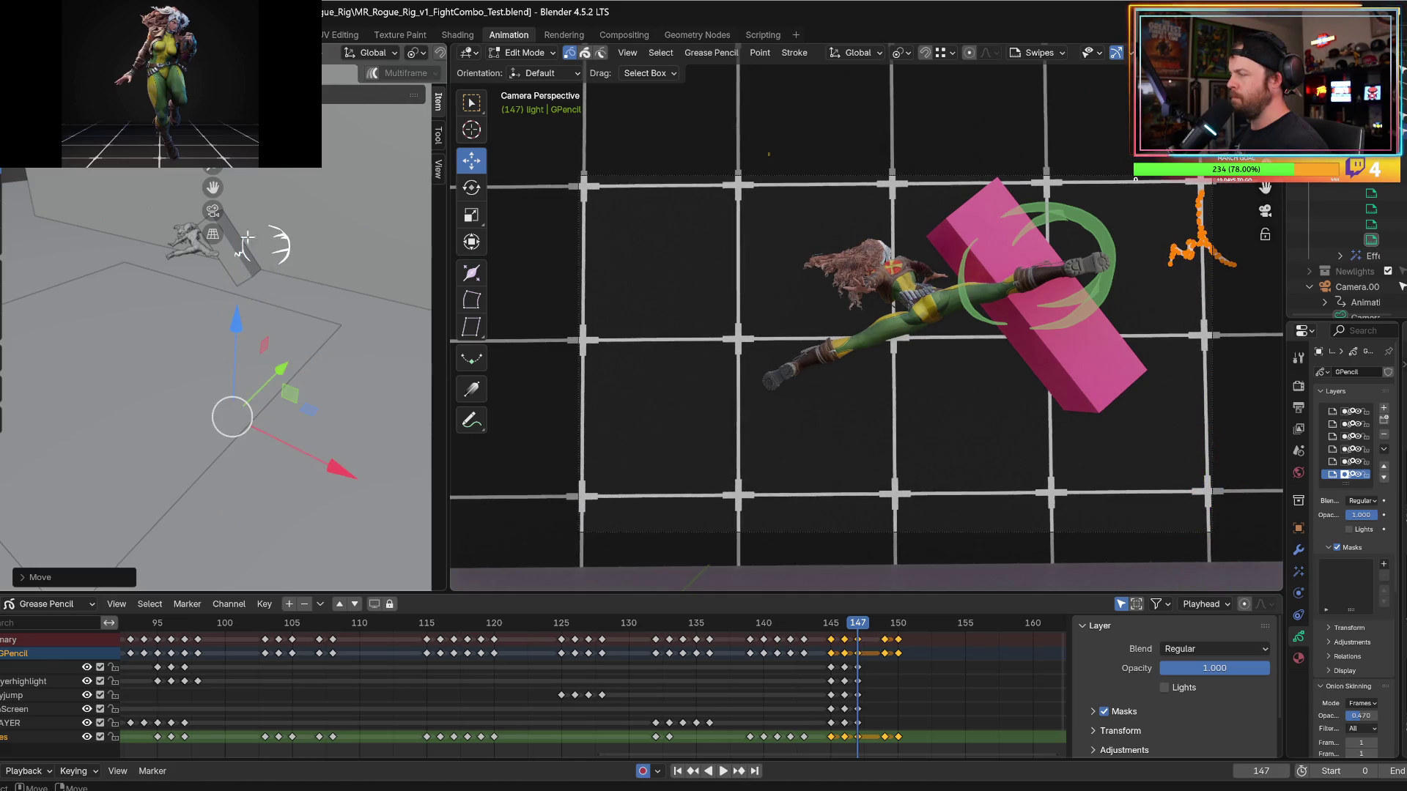
drag(304, 457, 285, 452)
drag(229, 335, 232, 344)
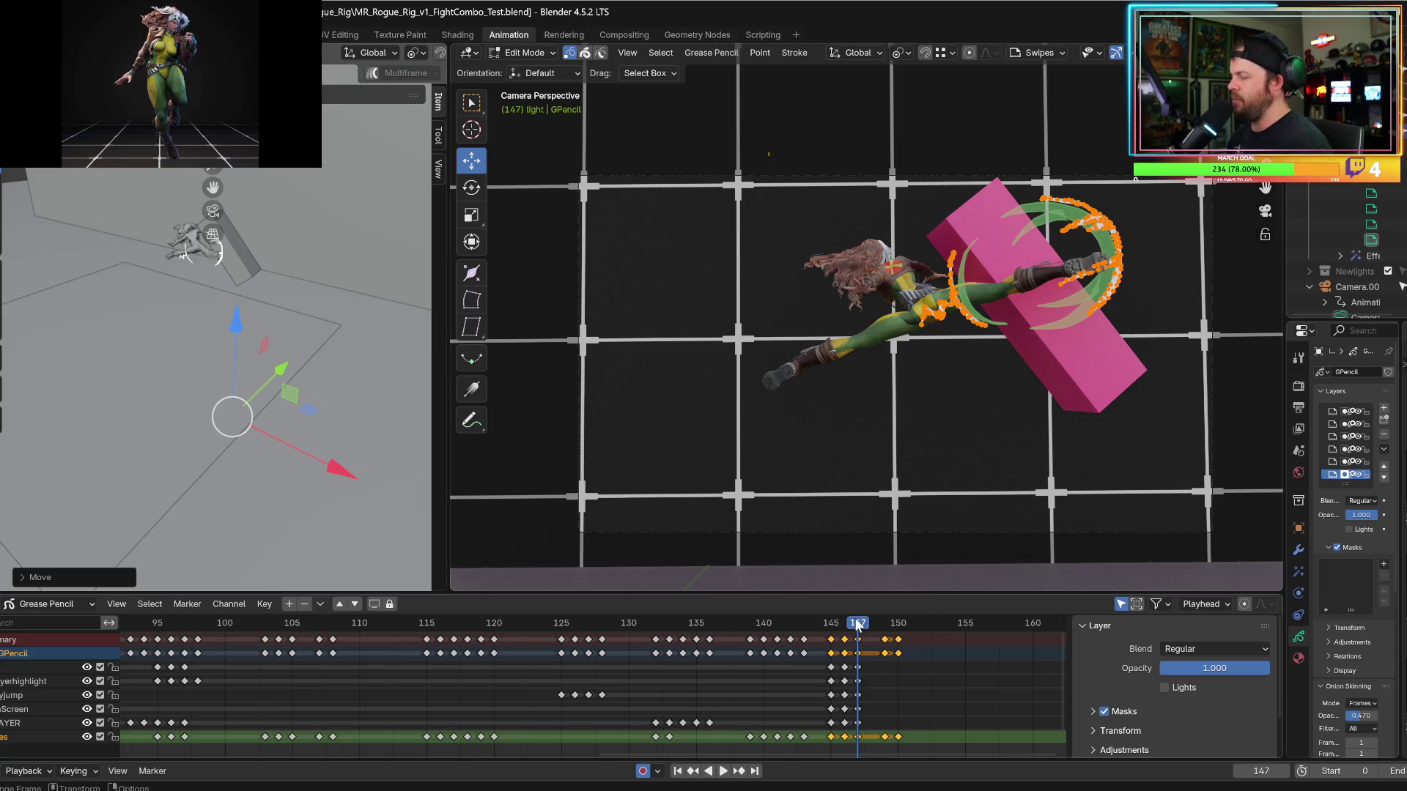
Shift the swipe strokes on frames 148 and 149 along X and Z around the foot.
drag(858, 622, 884, 609)
mouse_move(129, 311)
mouse_down()
mouse_move(264, 366)
mouse_move(244, 382)
mouse_up()
drag(327, 467, 393, 475)
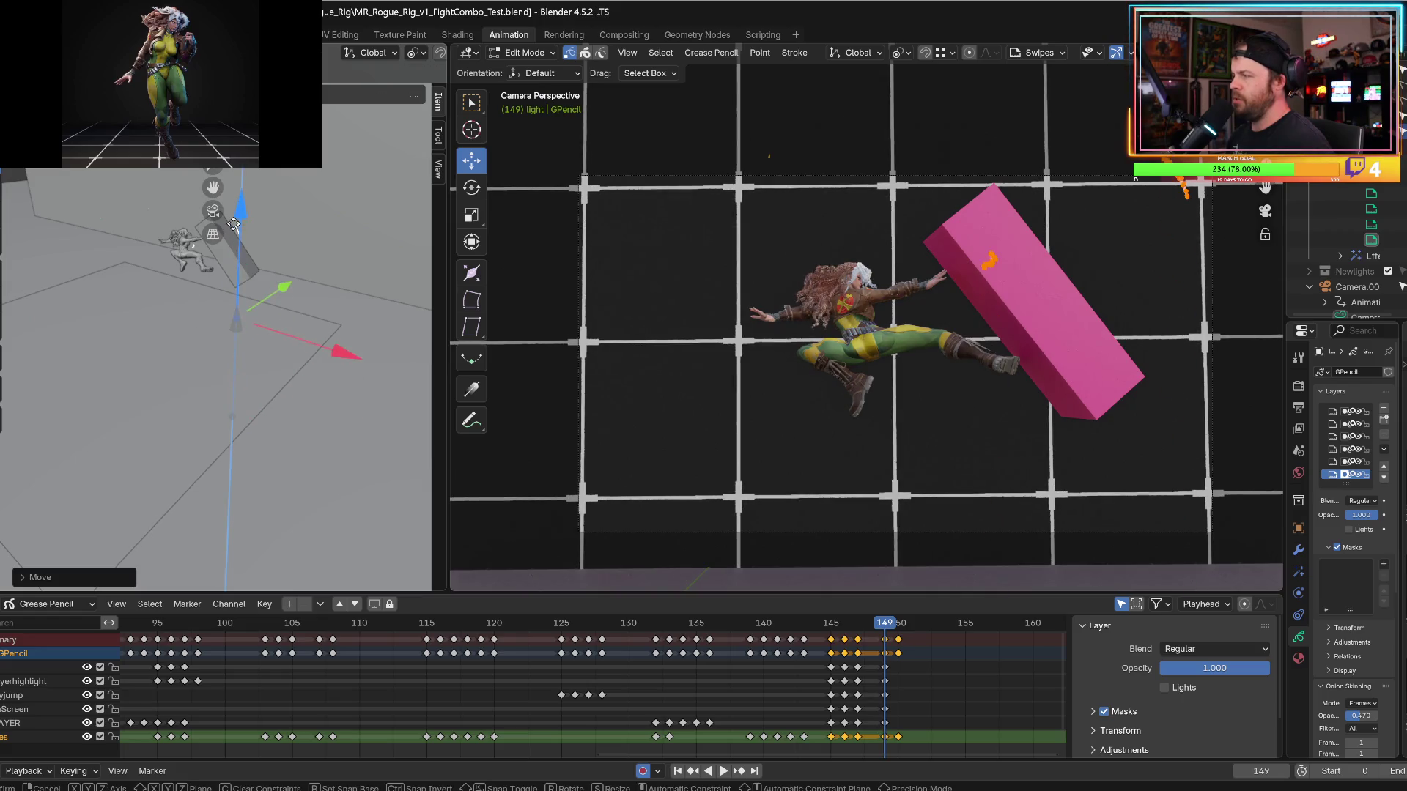
mouse_move(881, 635)
mouse_down()
mouse_move(854, 630)
mouse_move(884, 631)
mouse_up()
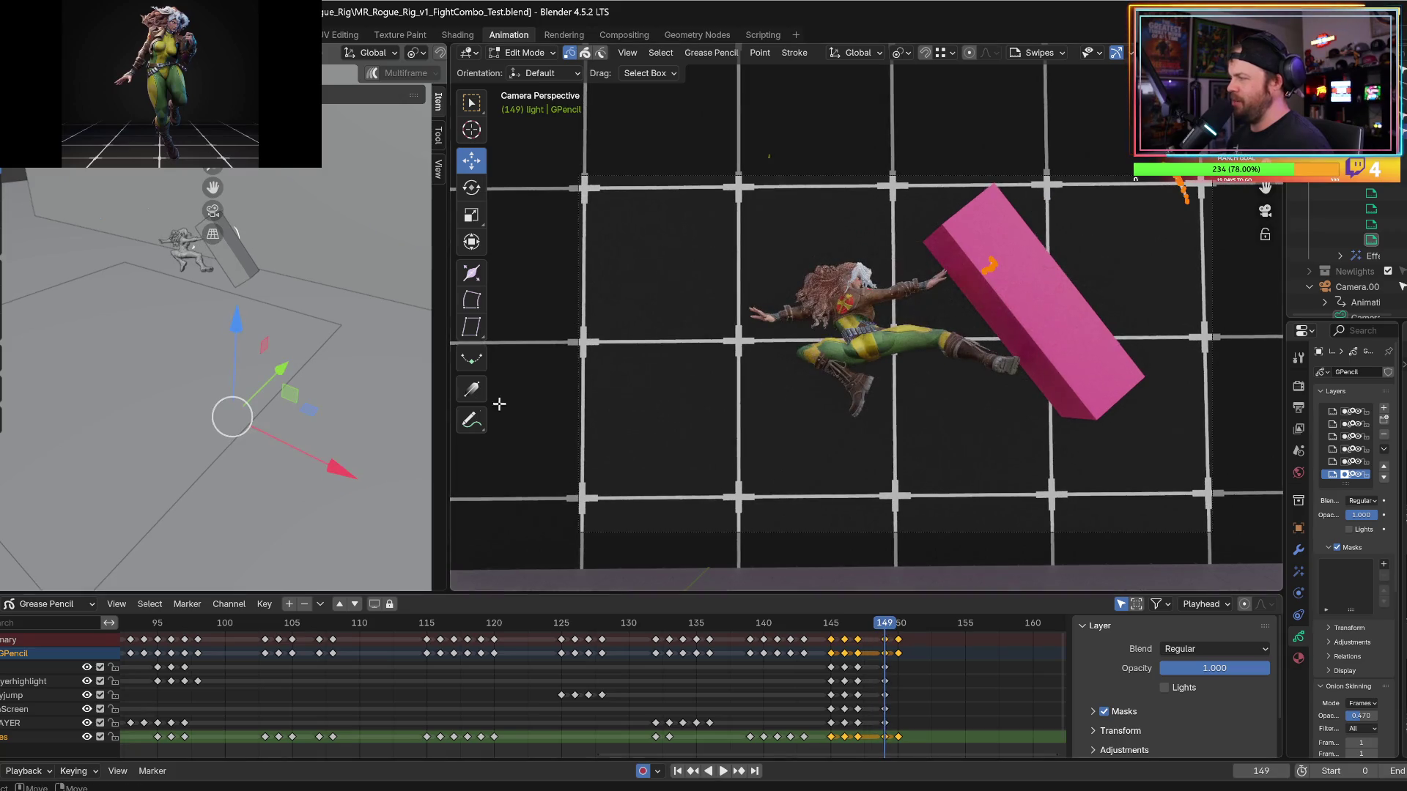
drag(337, 459, 309, 469)
drag(230, 320, 239, 336)
Return to frame 147 and select the last swipe keyframes.
drag(865, 624, 872, 624)
scroll(876, 733, right, 1)
drag(895, 730, 857, 741)
Shift the selected swipe keys one frame earlier and play to review the timing.
key(g)
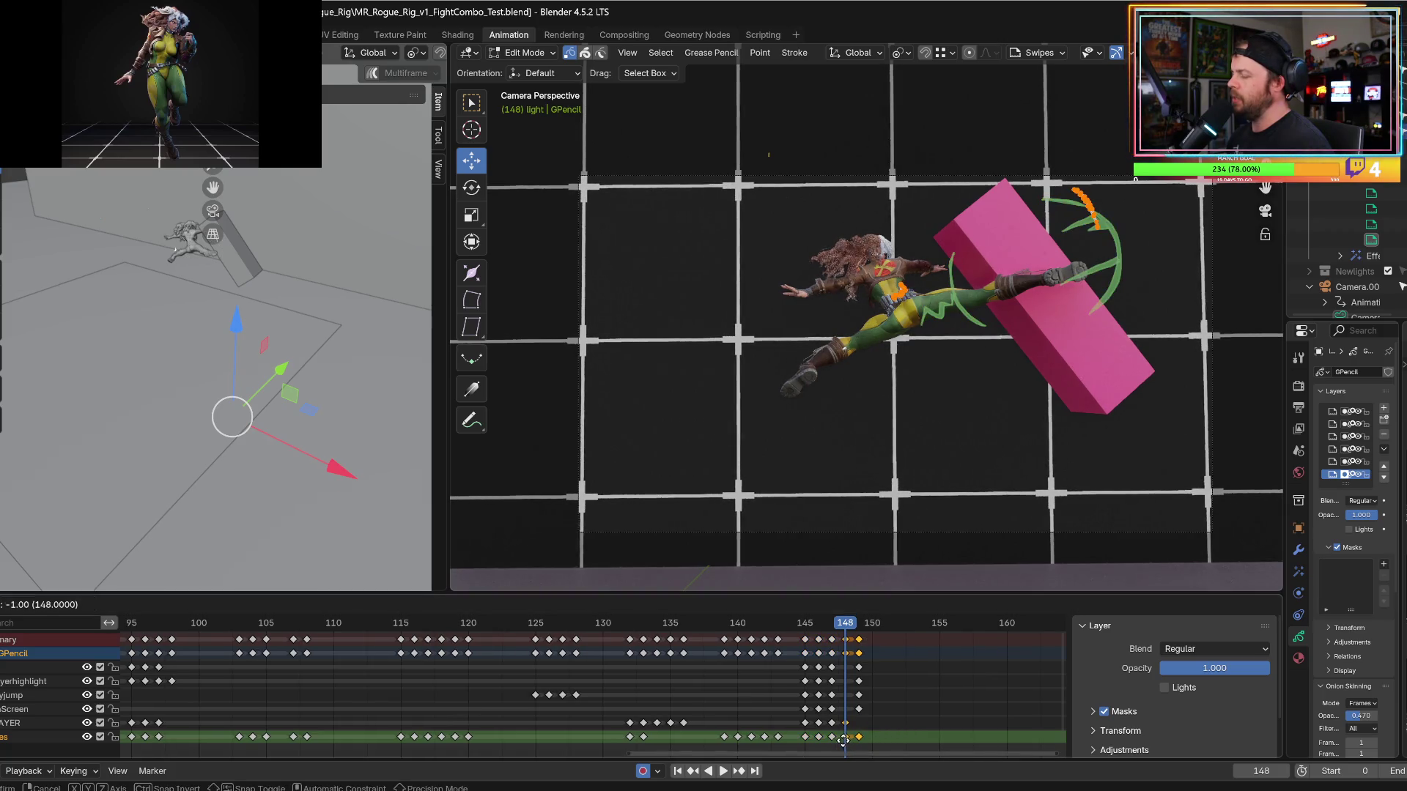
click(843, 740)
key(space)
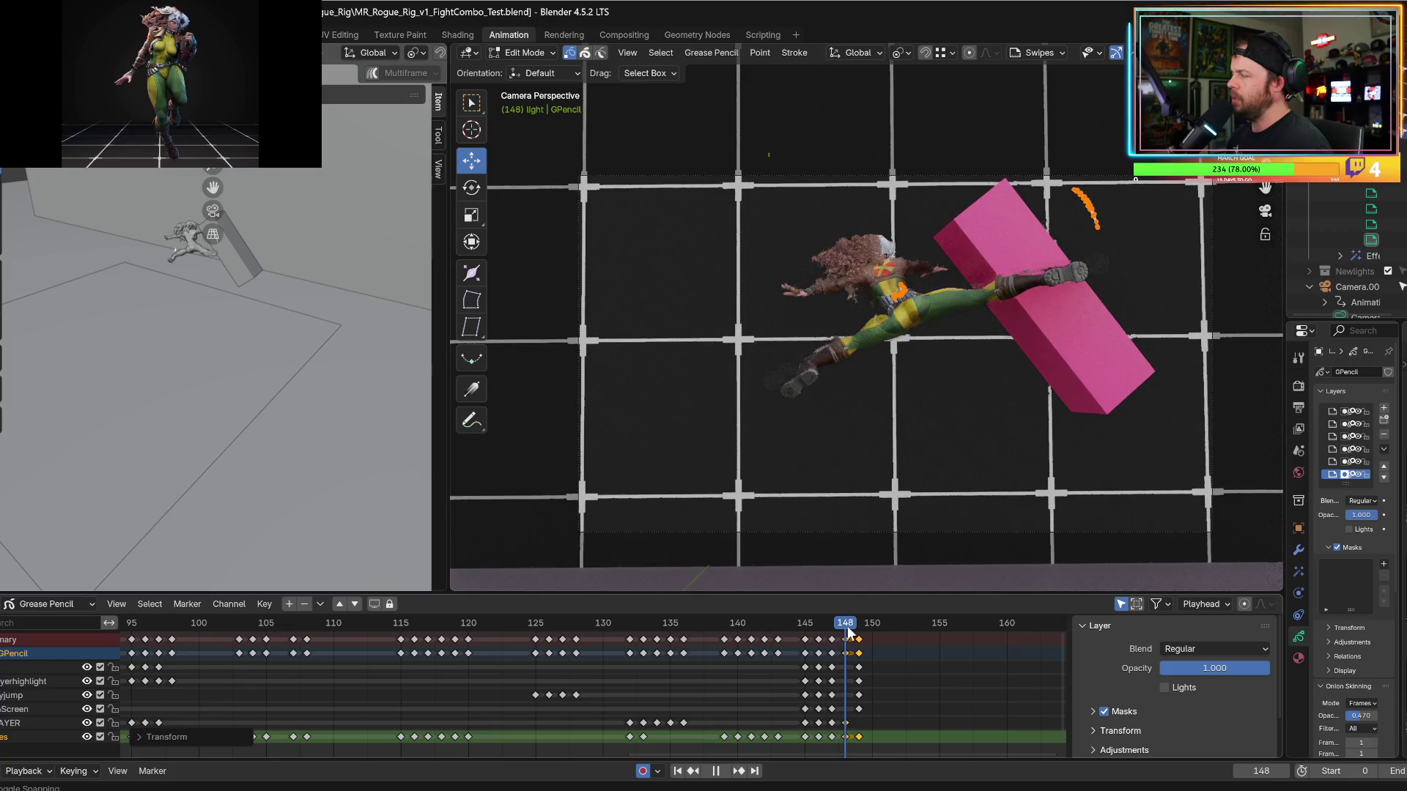
key(Escape)
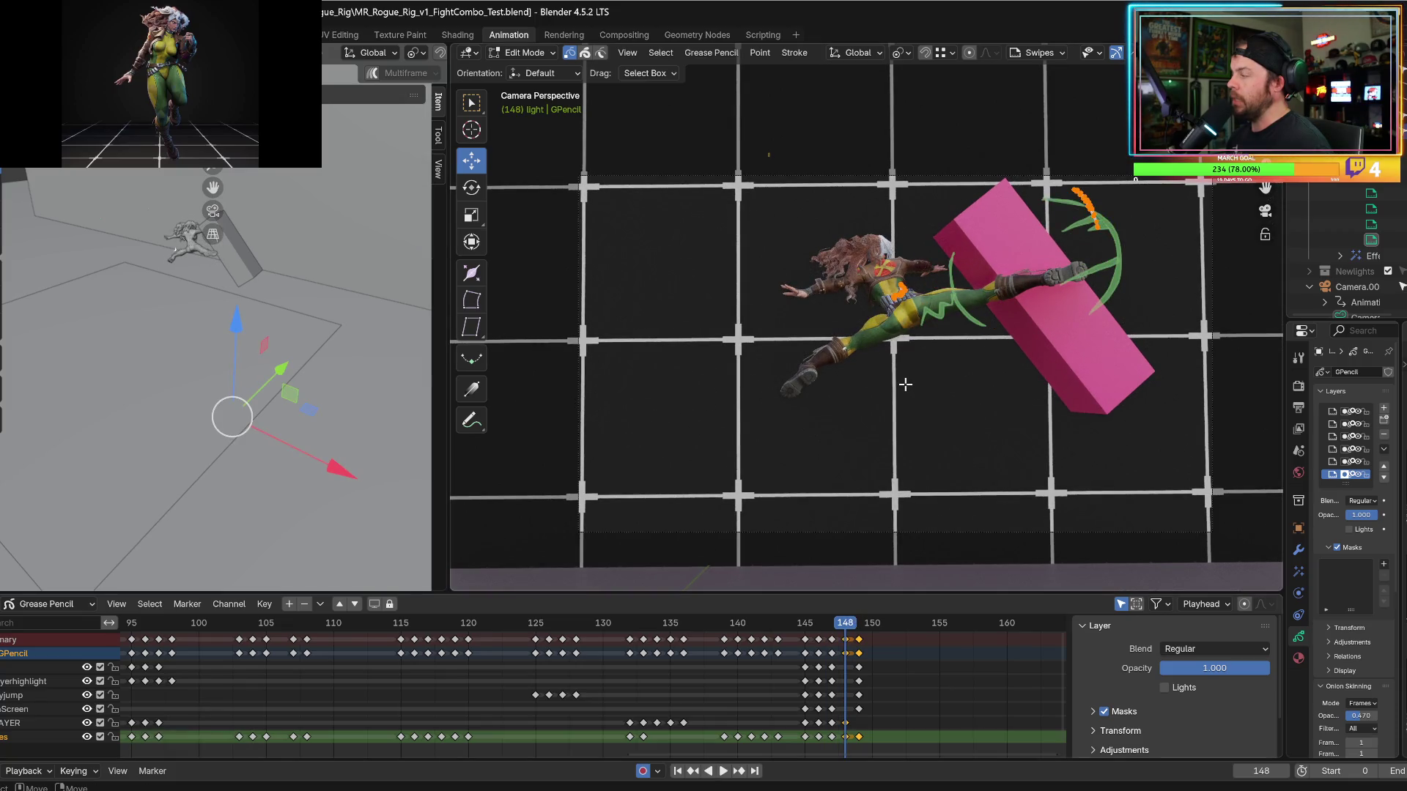
Move the frame-148 swipe points vertically along Z onto the swirl arc, then return to frame 136.
key(g)
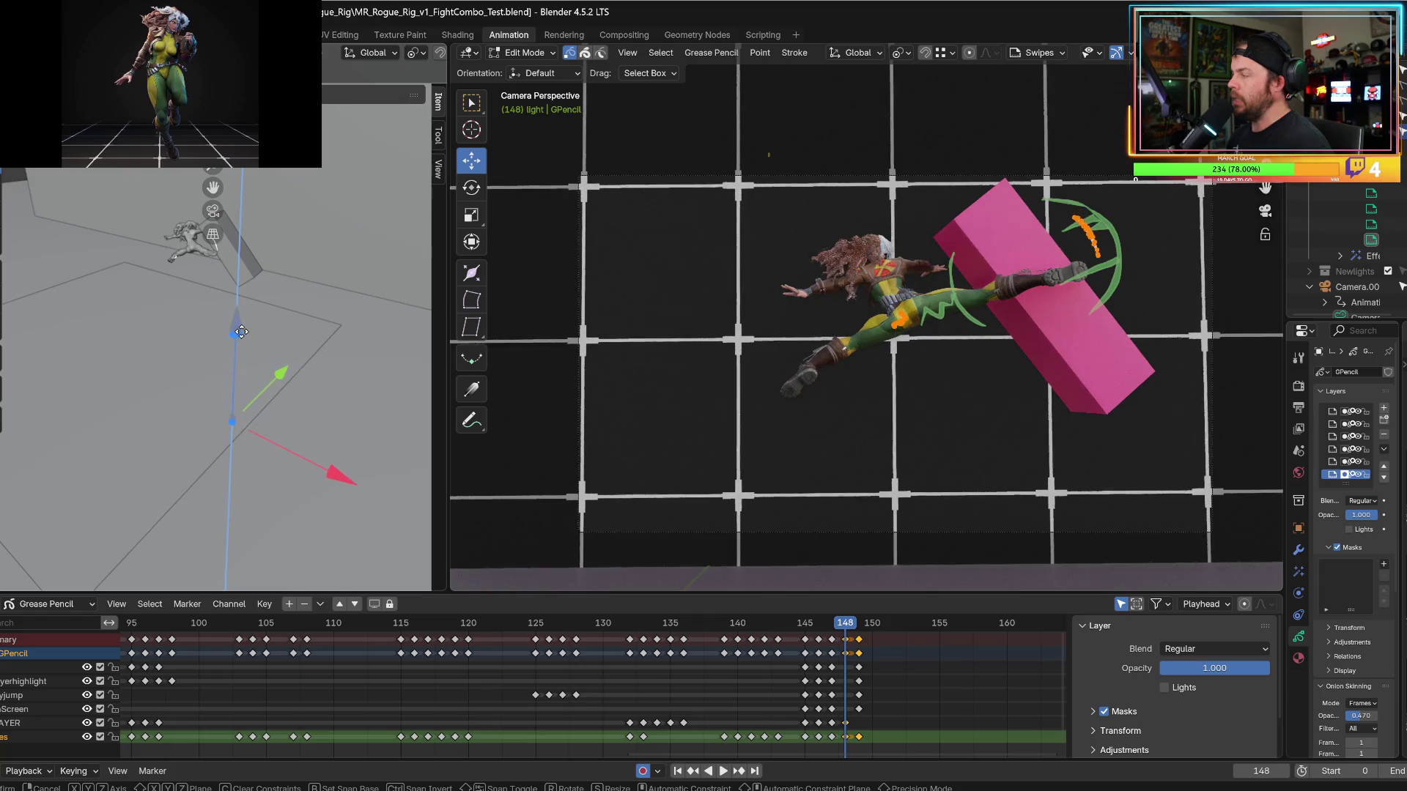
click(286, 427)
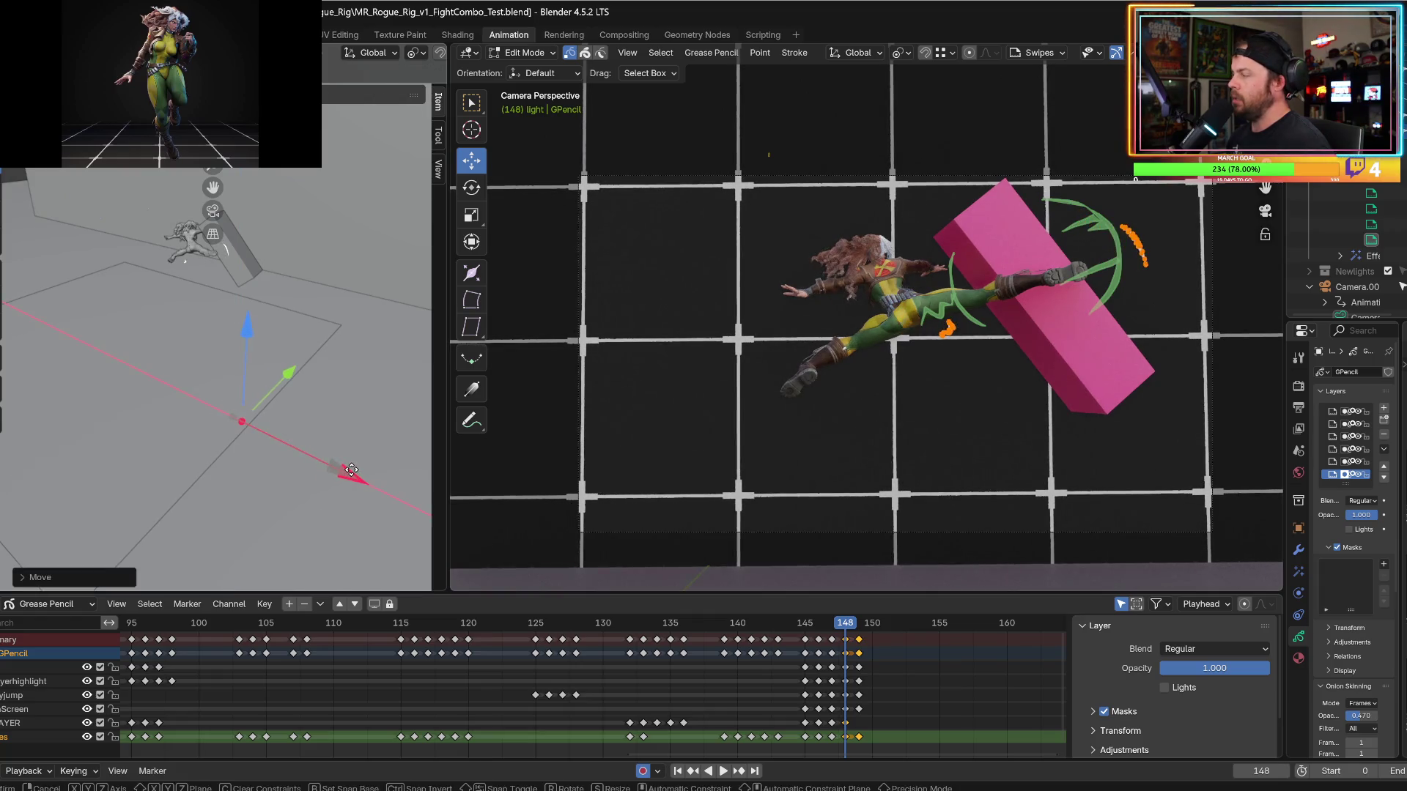
click(327, 451)
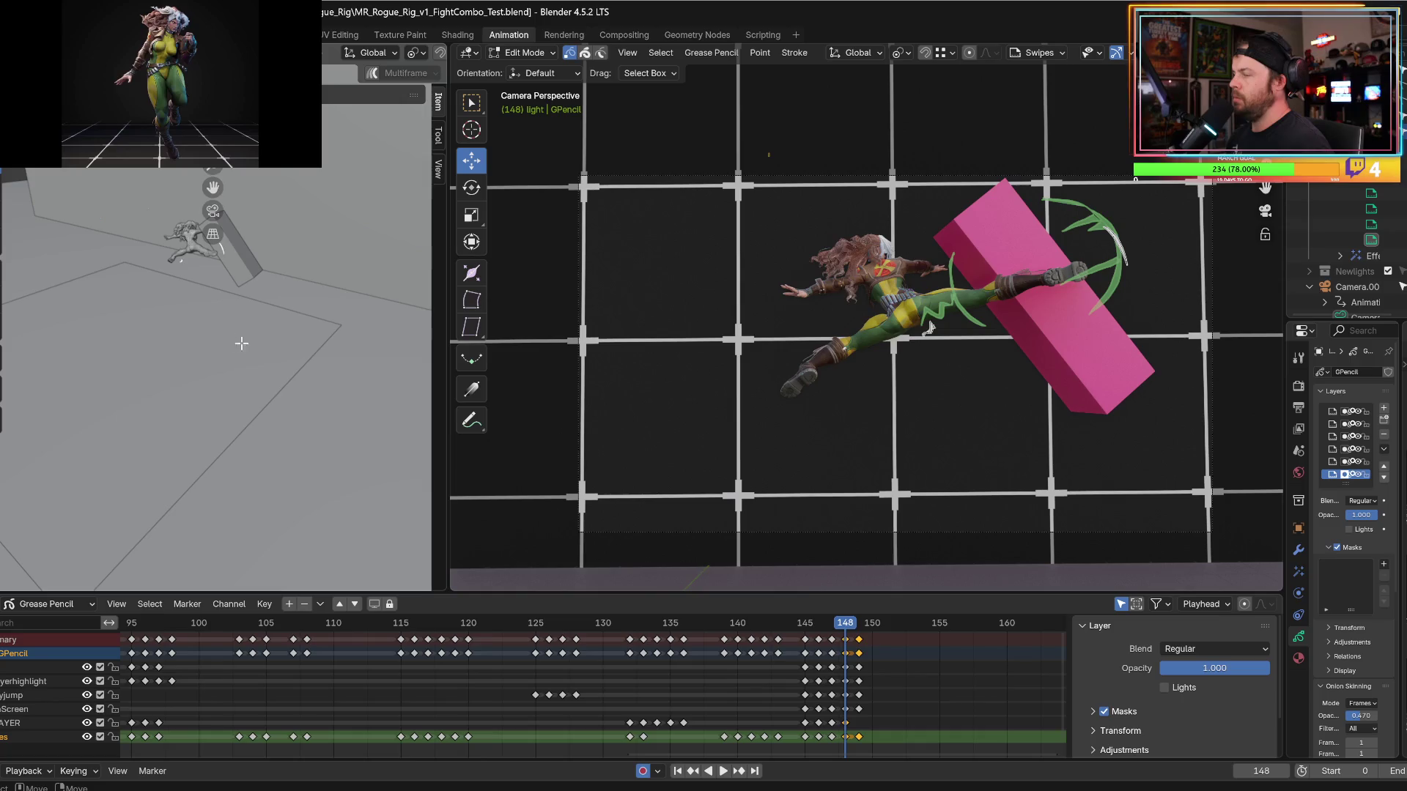
middle_drag(261, 320, 205, 293)
drag(117, 257, 219, 340)
key(g)
key(z)
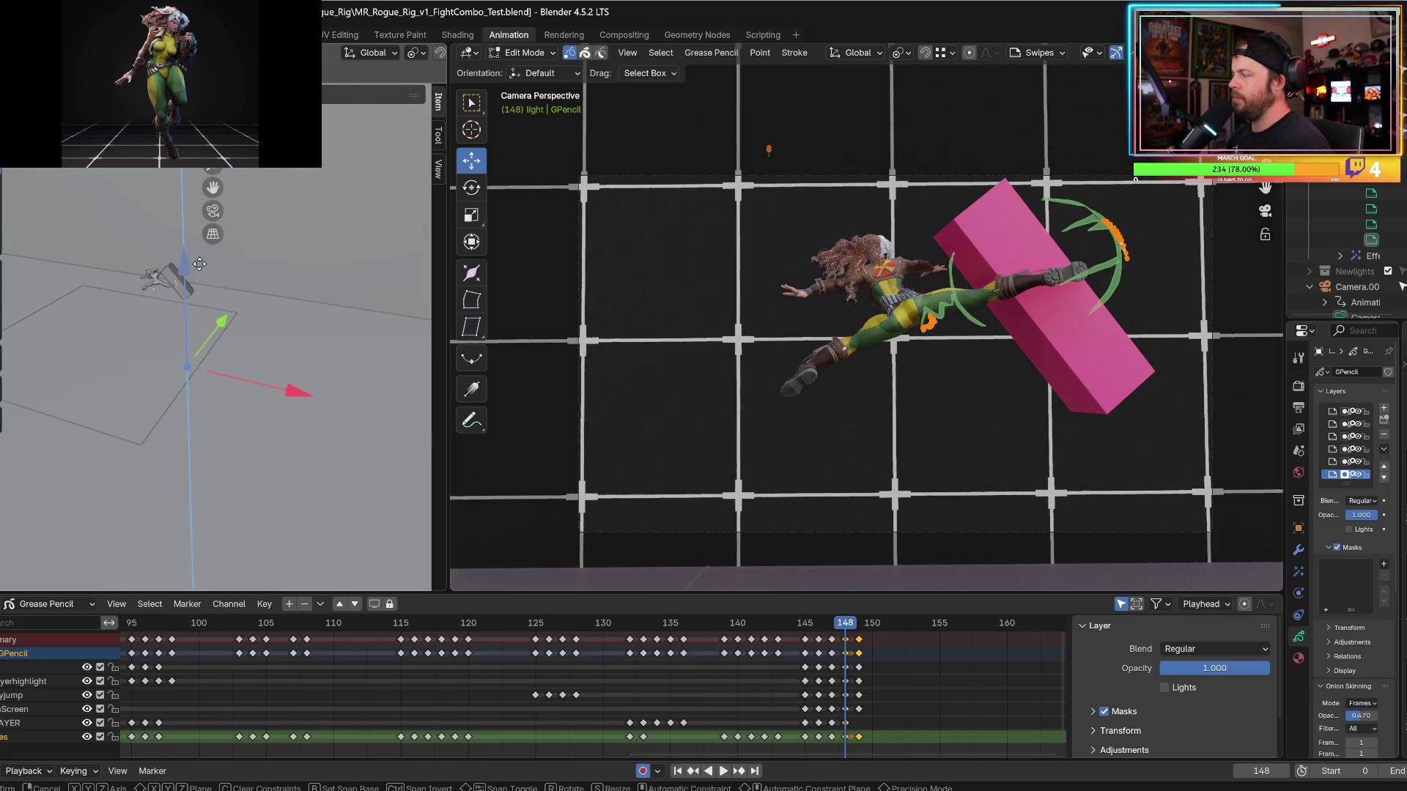
click(207, 264)
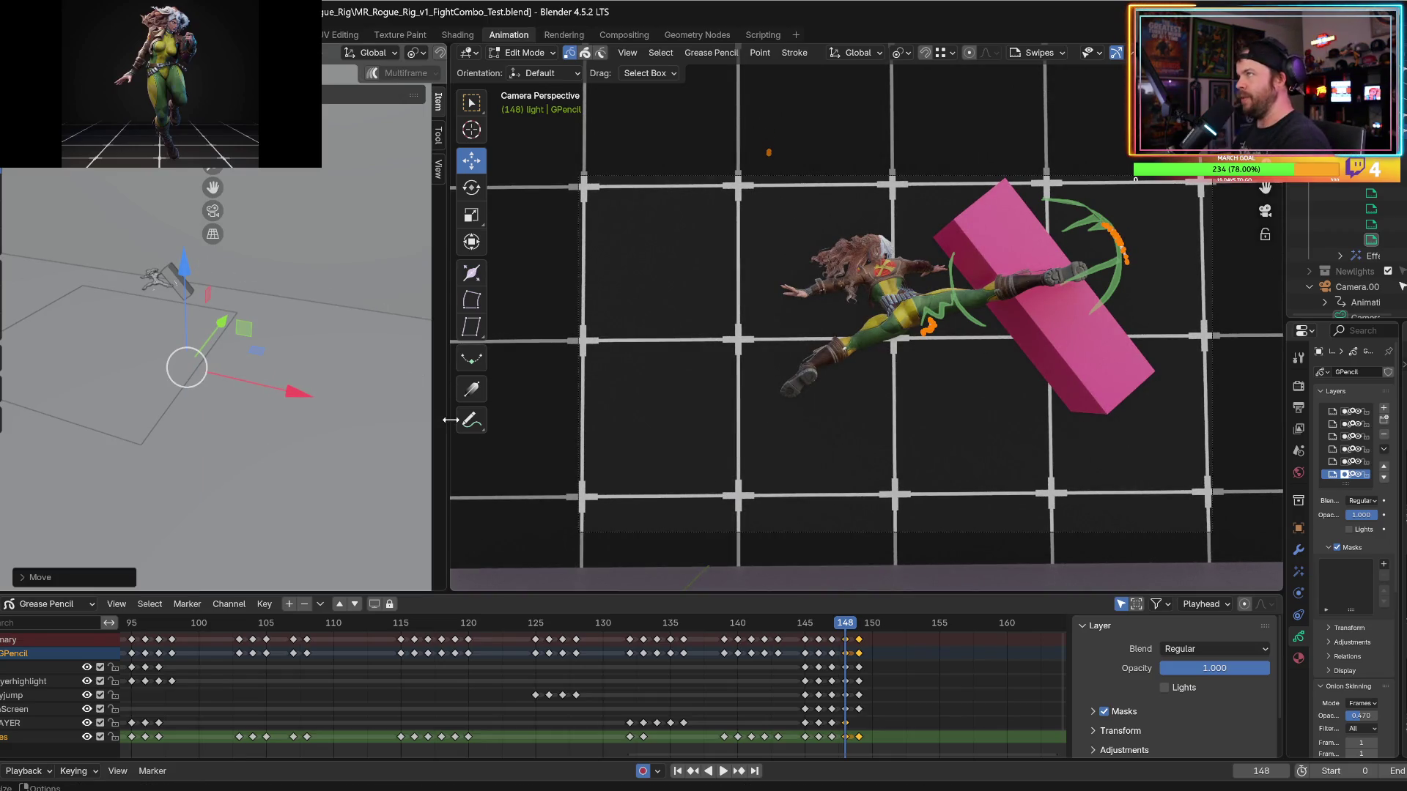
drag(825, 621, 684, 622)
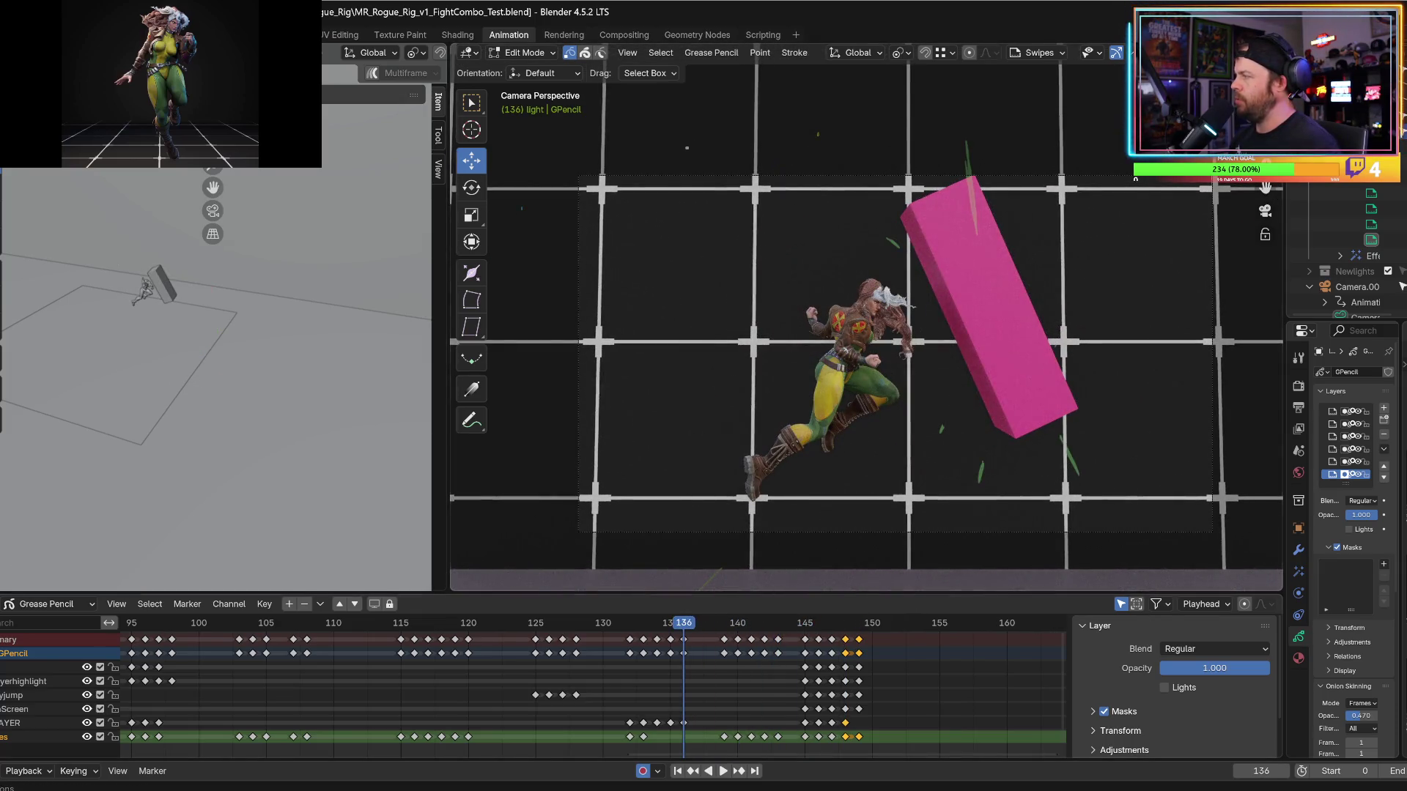
Play the combo to frame 140 and resize the camera and properties areas.
key(space)
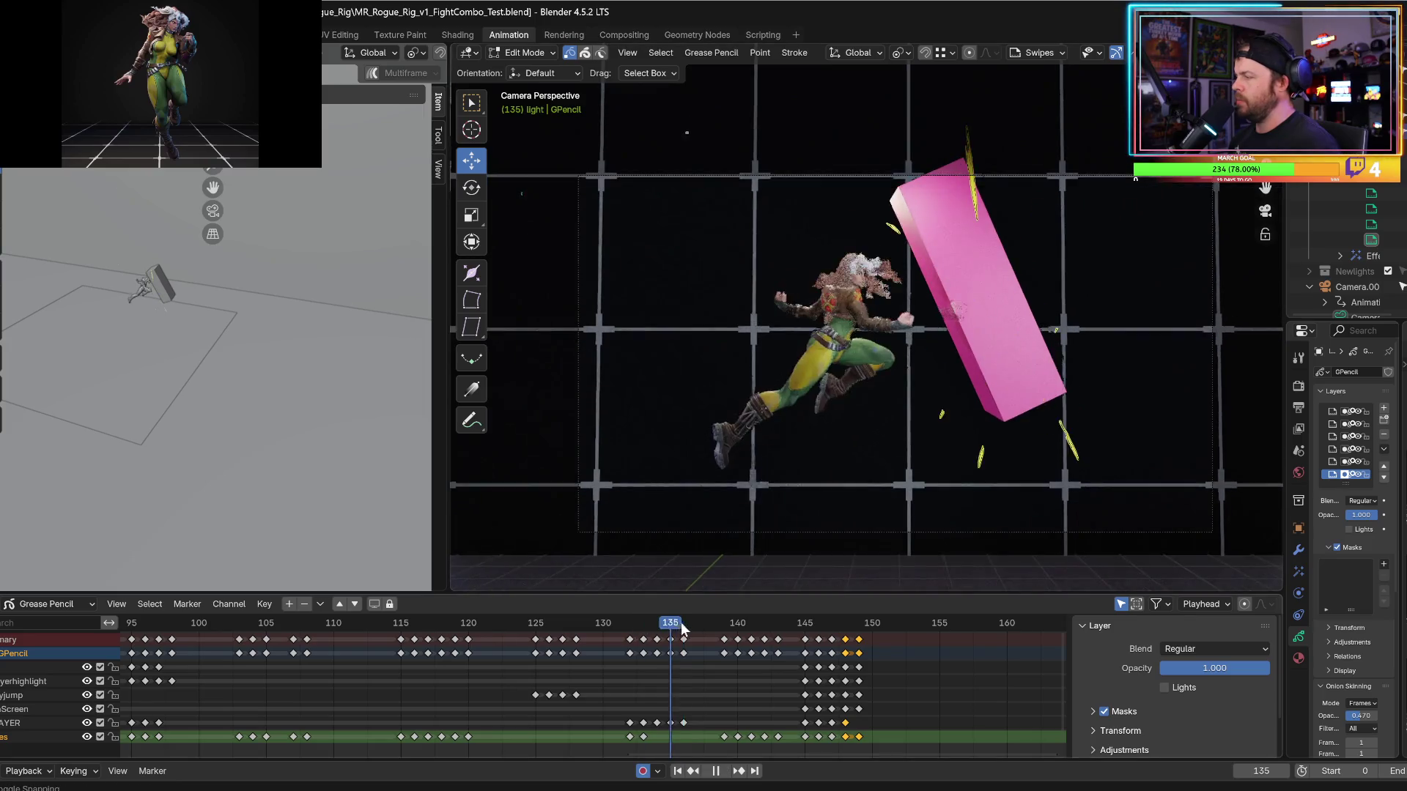
drag(773, 623, 738, 623)
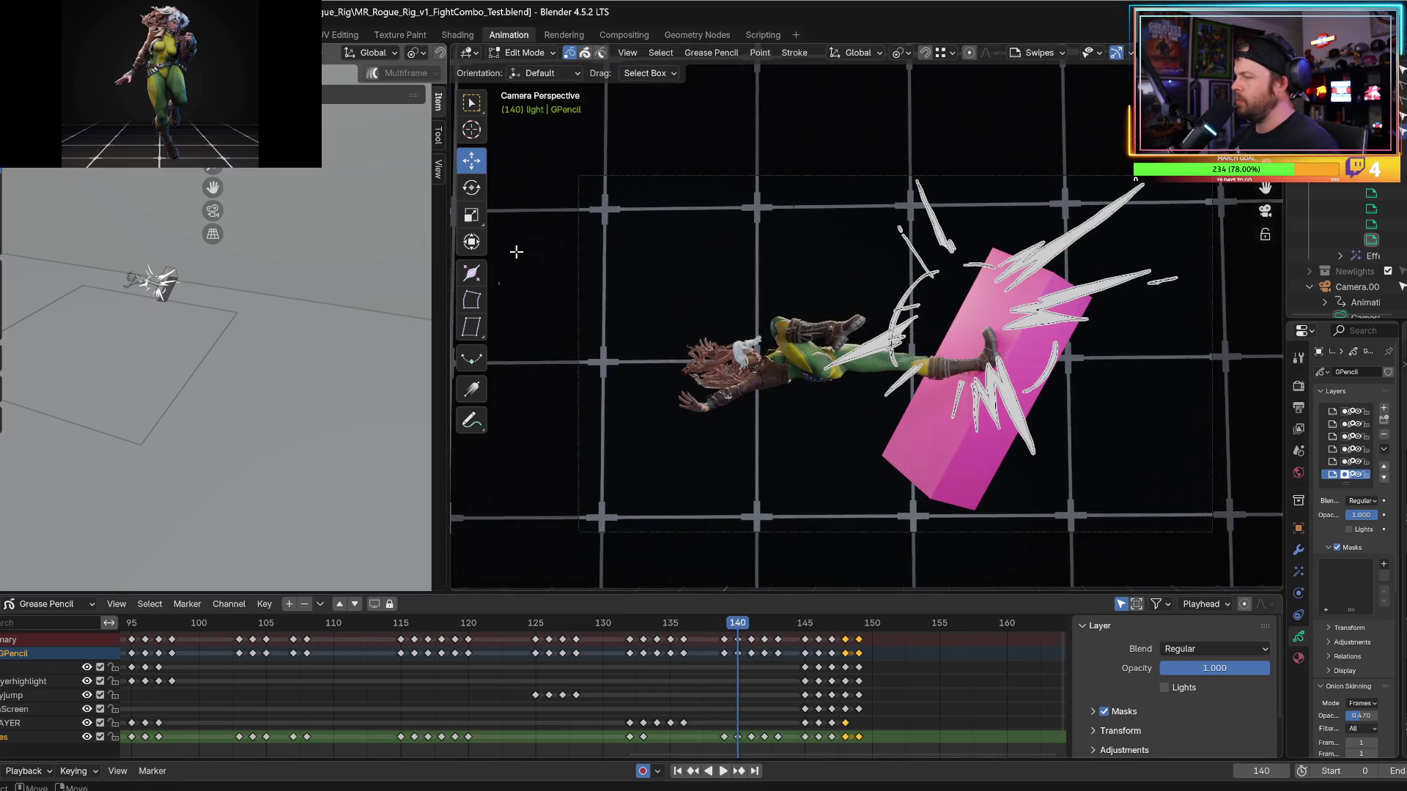
drag(447, 245, 326, 244)
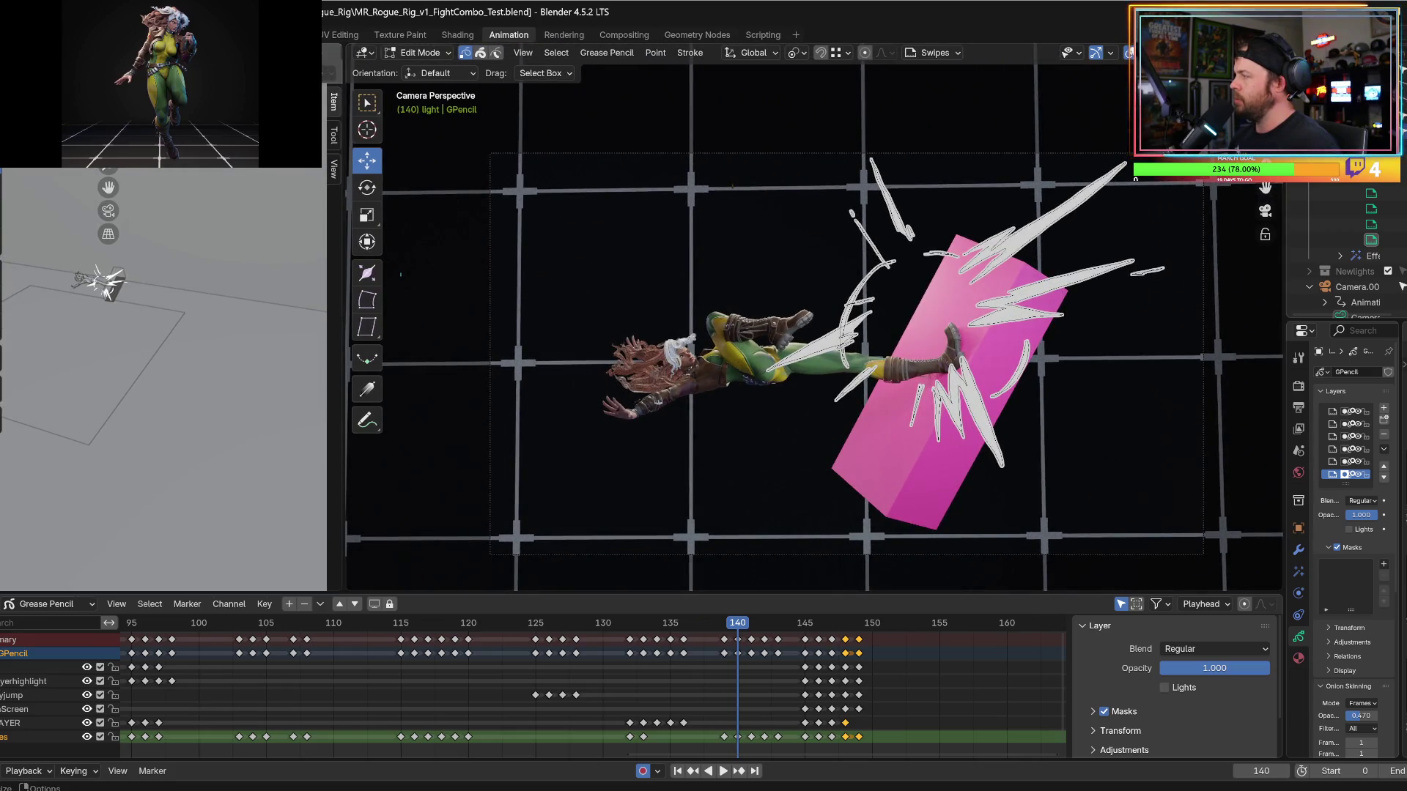
drag(1280, 395, 1187, 396)
Switch the grease pencil to Draw Mode and step through the impact to frame 154.
click(417, 52)
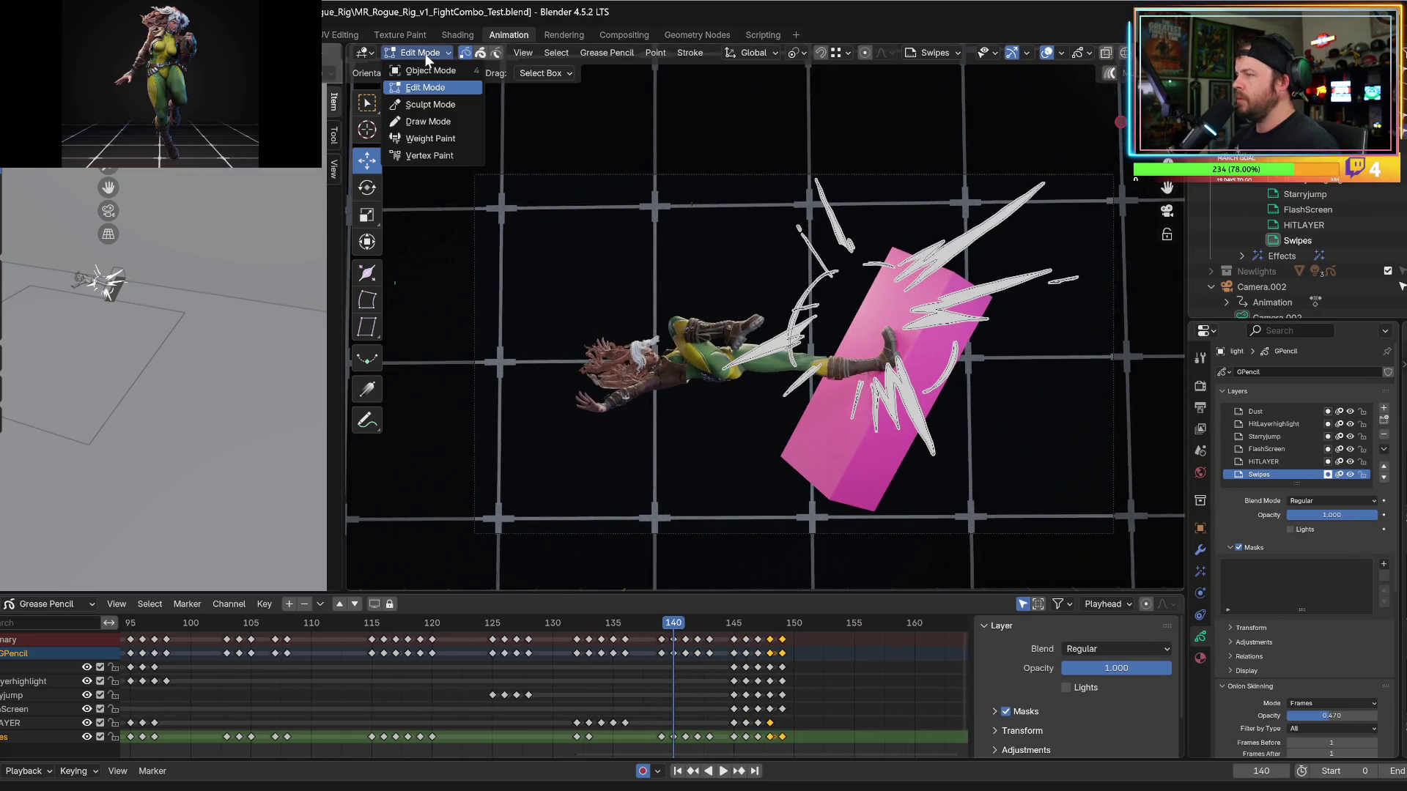
click(426, 121)
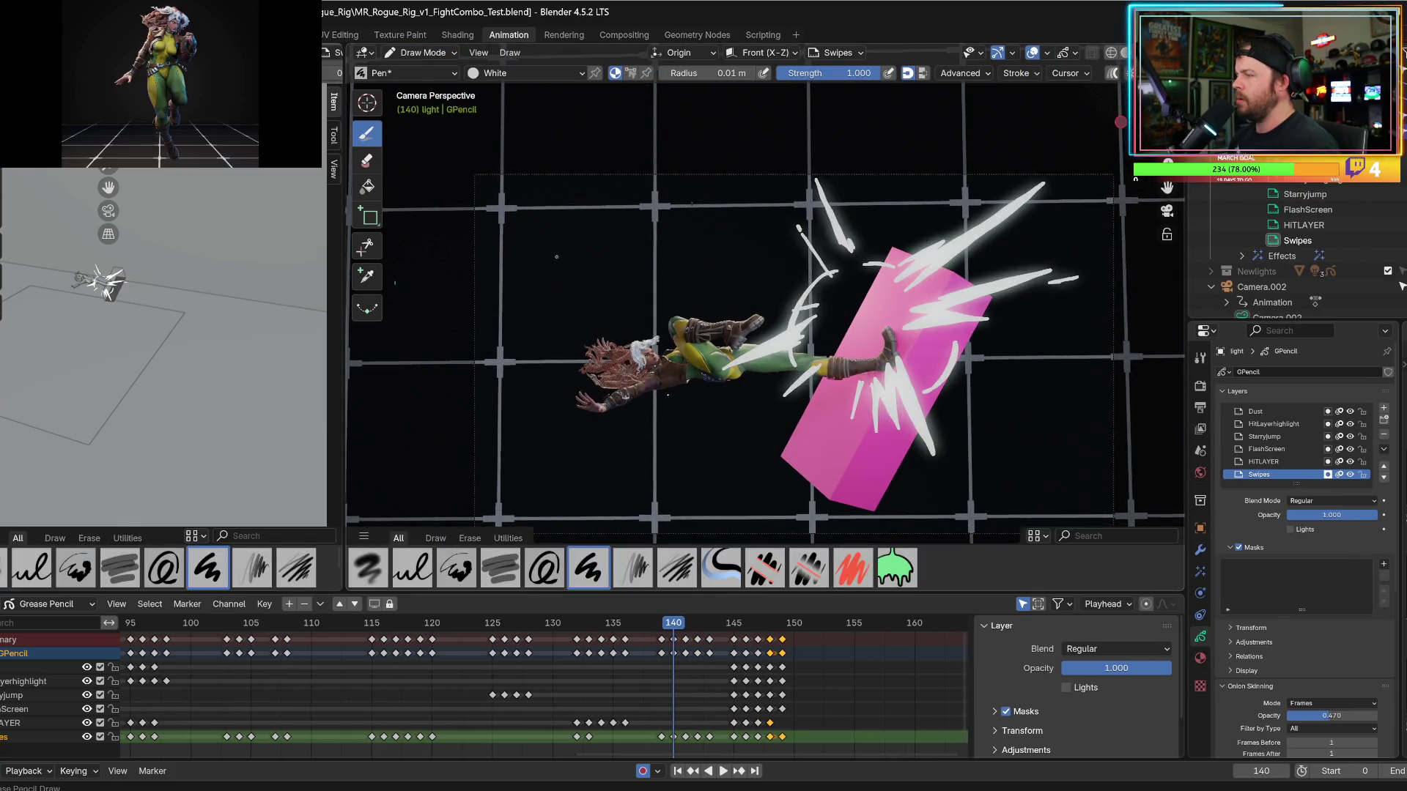
key(space)
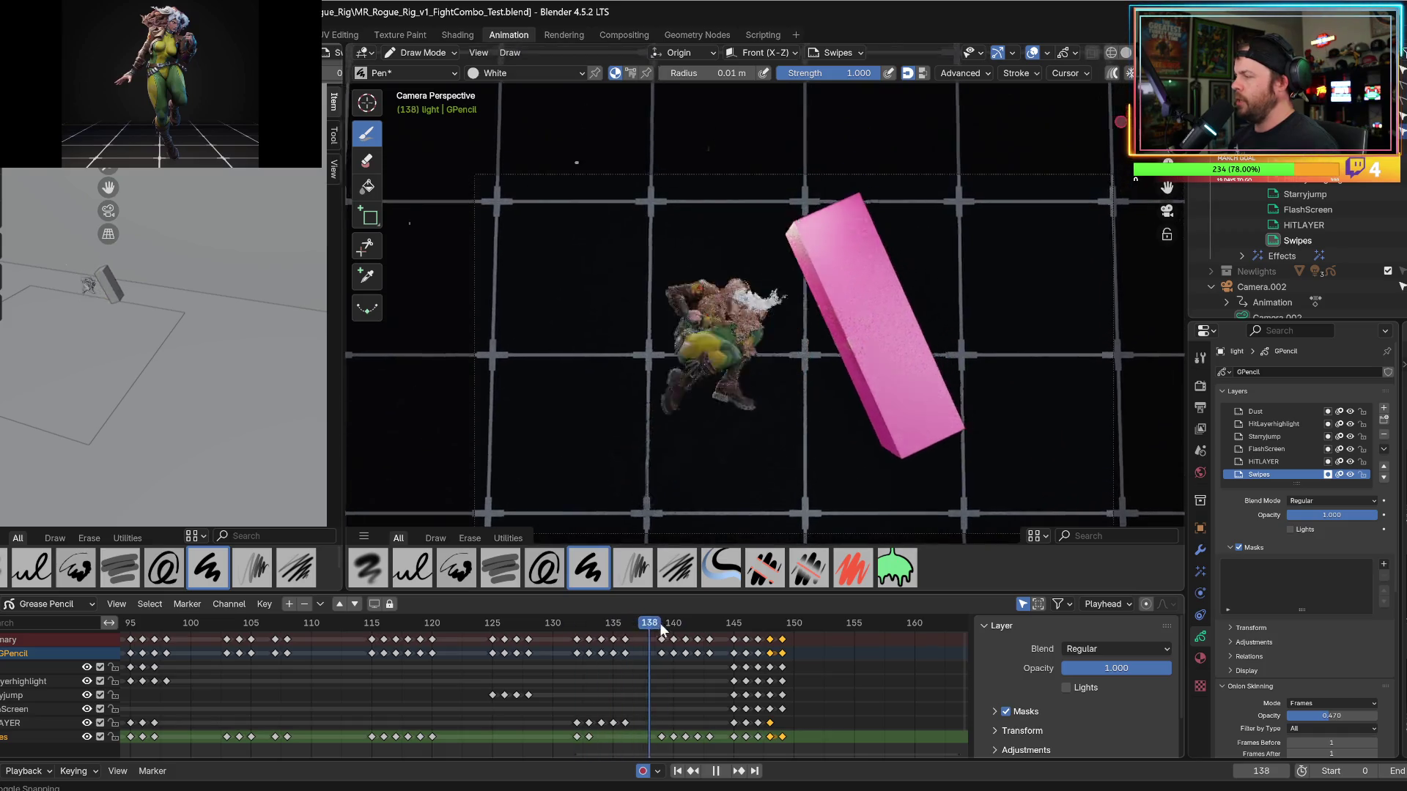
mouse_move(700, 628)
mouse_down()
mouse_move(792, 629)
mouse_move(694, 636)
mouse_move(784, 639)
mouse_up()
middle_drag(677, 640, 586, 640)
key(Escape)
key(Right)
key(Right)
key(Right)
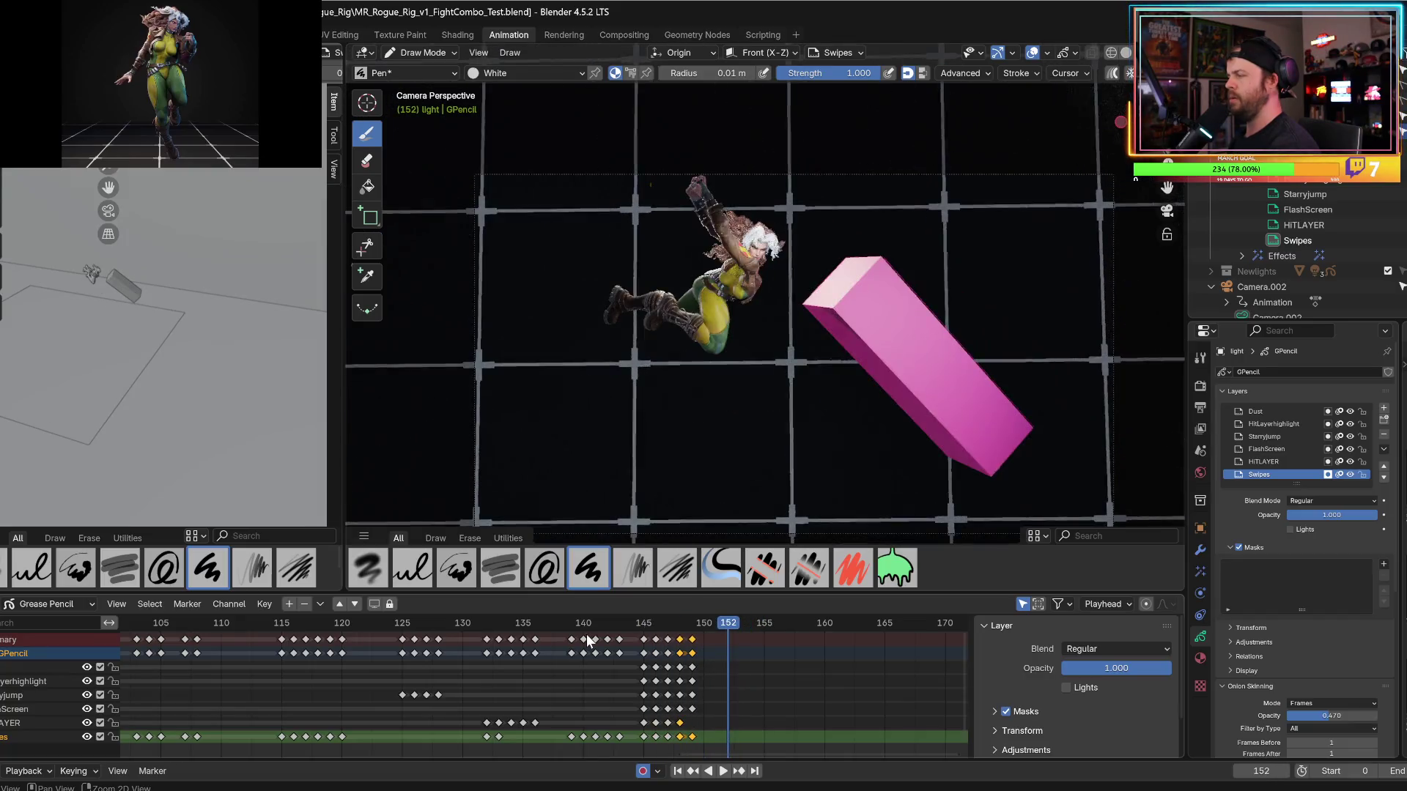
key(Right)
key(Right)
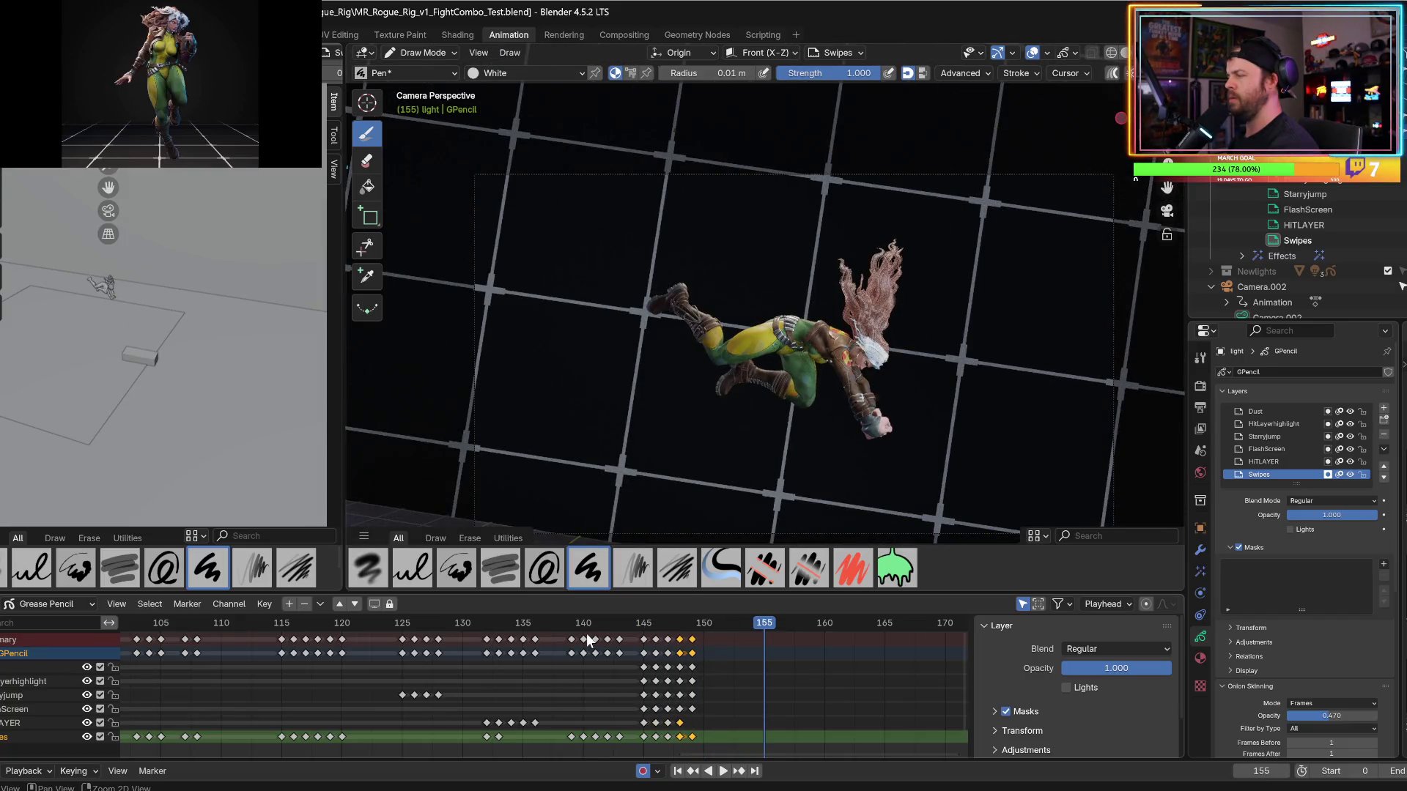
key(Left)
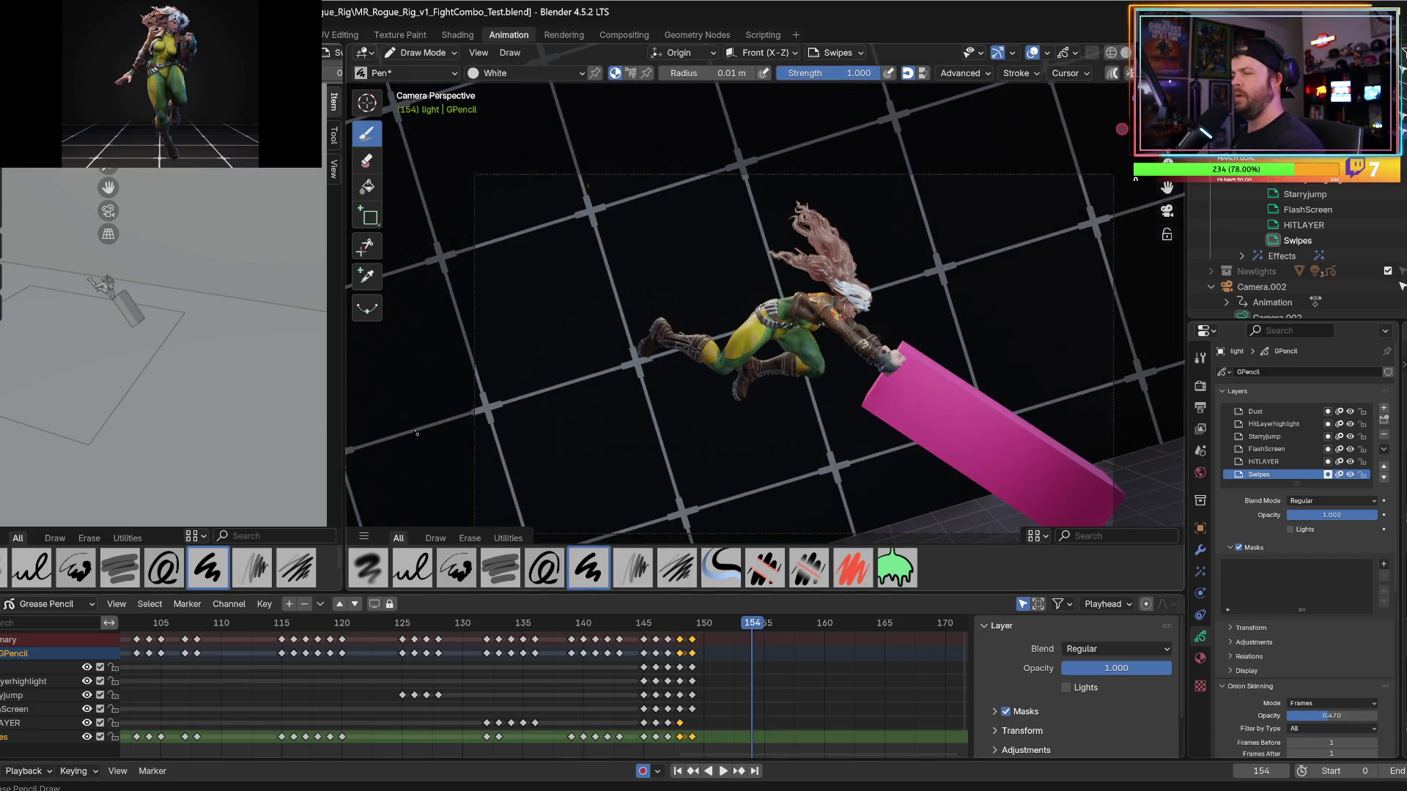
Widen the side viewport, view through the camera, and return to Object Mode.
middle_drag(213, 303, 318, 266)
drag(340, 276, 389, 277)
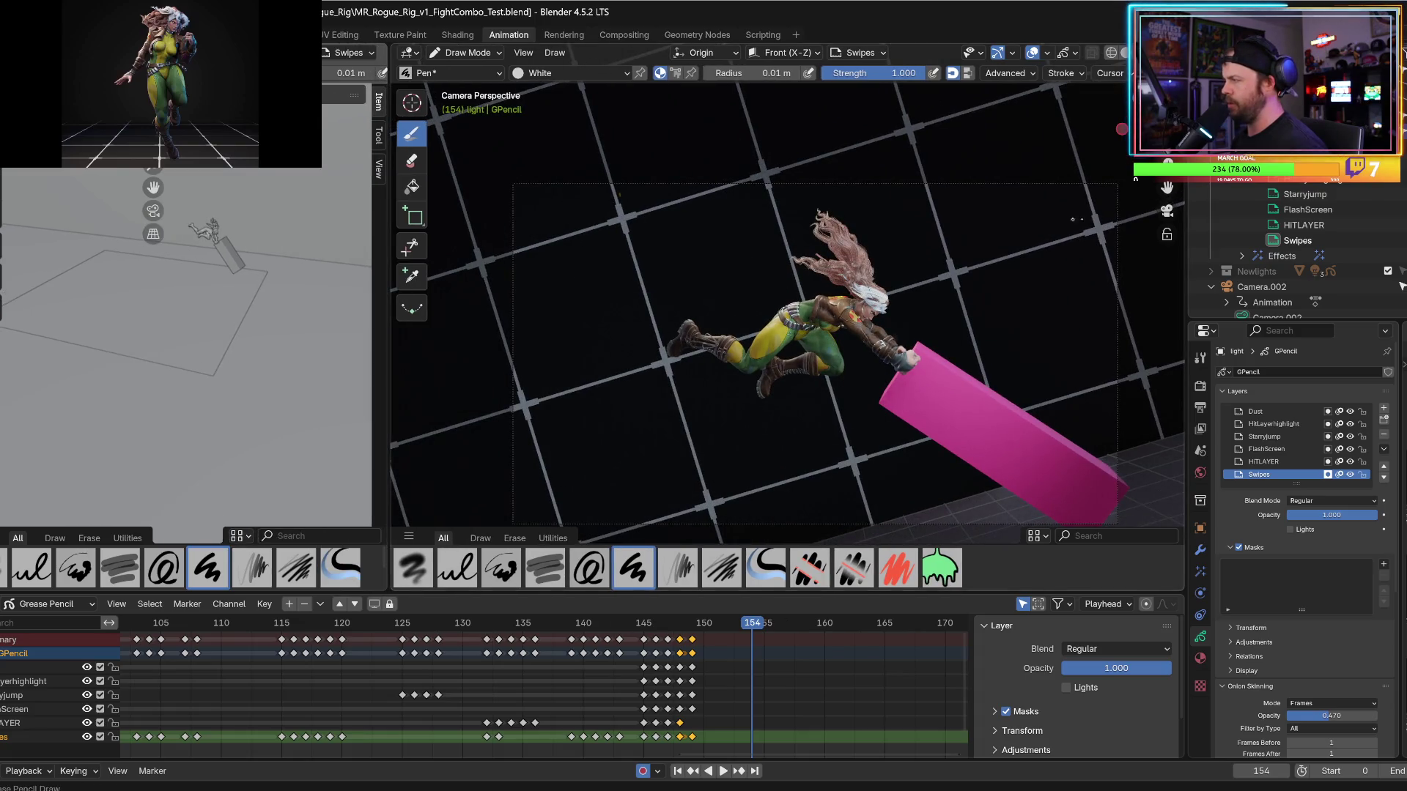
key(KP_0)
key(KP_0)
scroll(788, 315, down, 2)
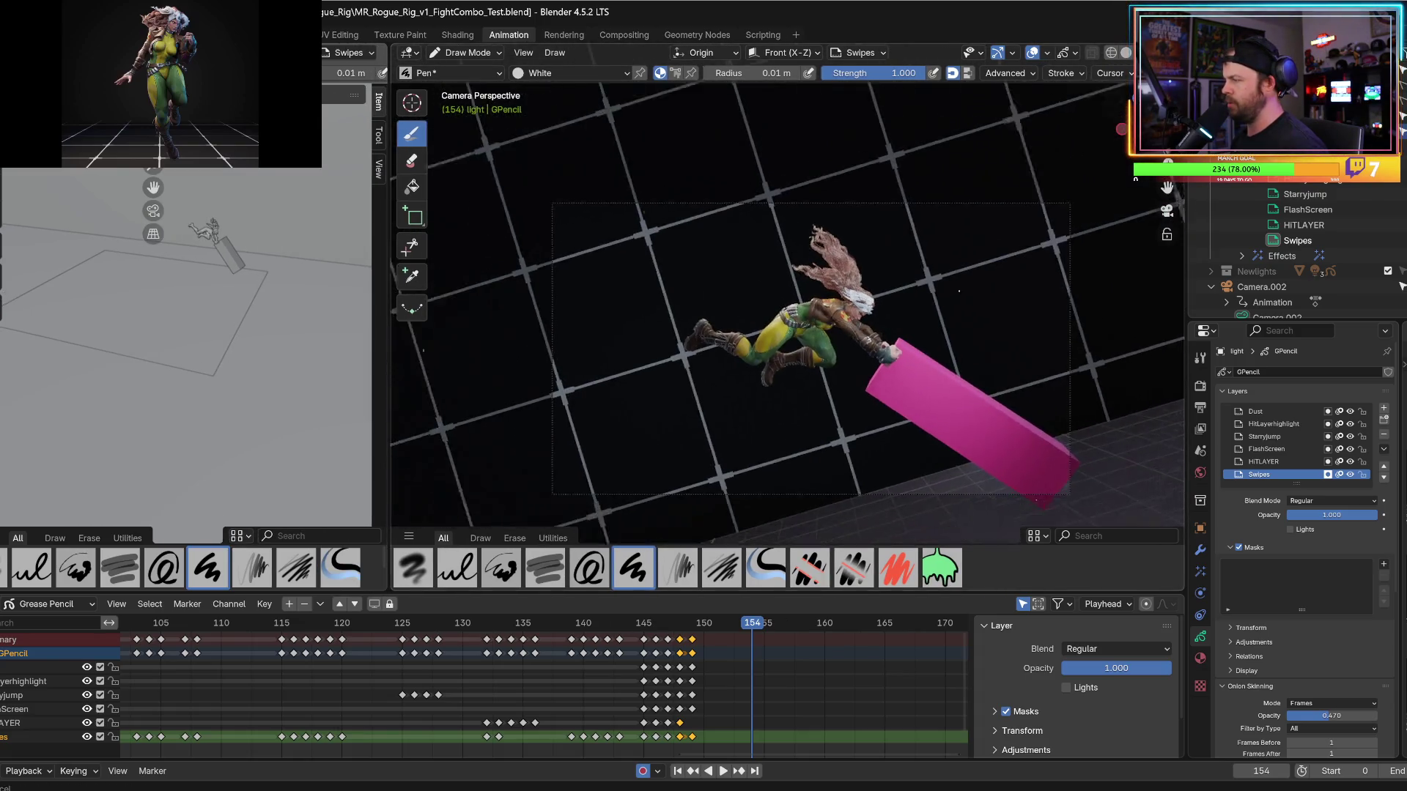
scroll(909, 297, up, 2)
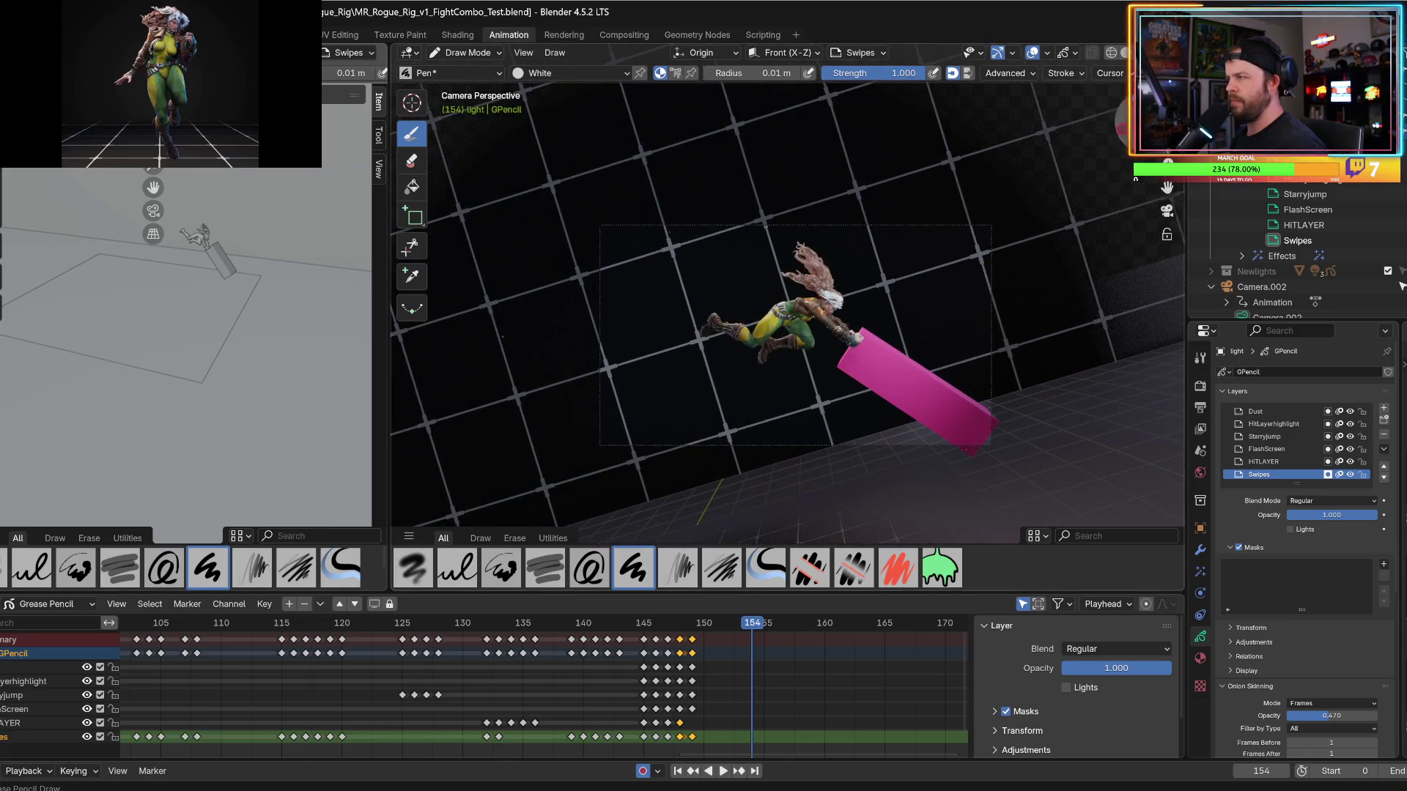
drag(389, 138, 573, 138)
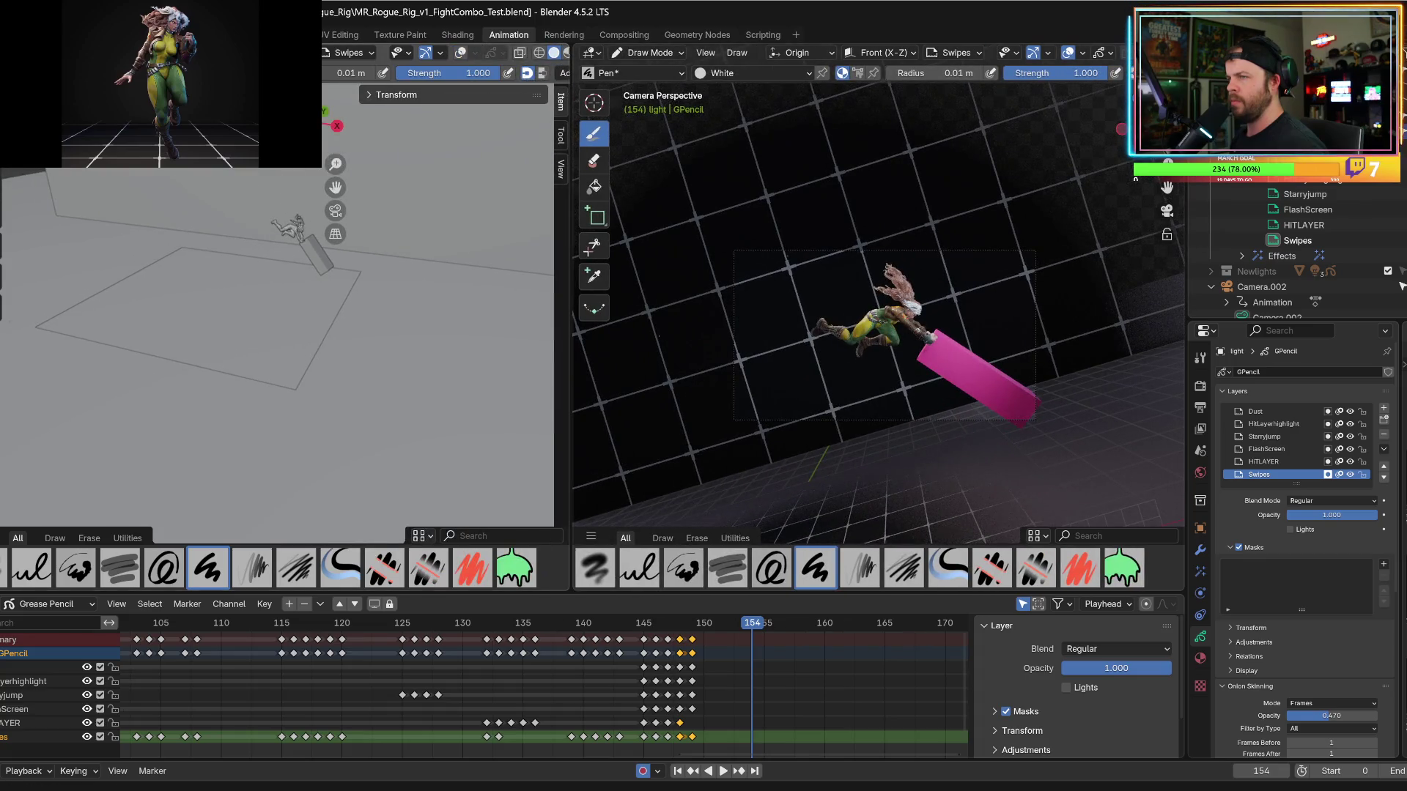
key(ctrl+Tab)
mouse_move(380, 148)
middle_down()
mouse_move(393, 220)
mouse_move(455, 60)
middle_up()
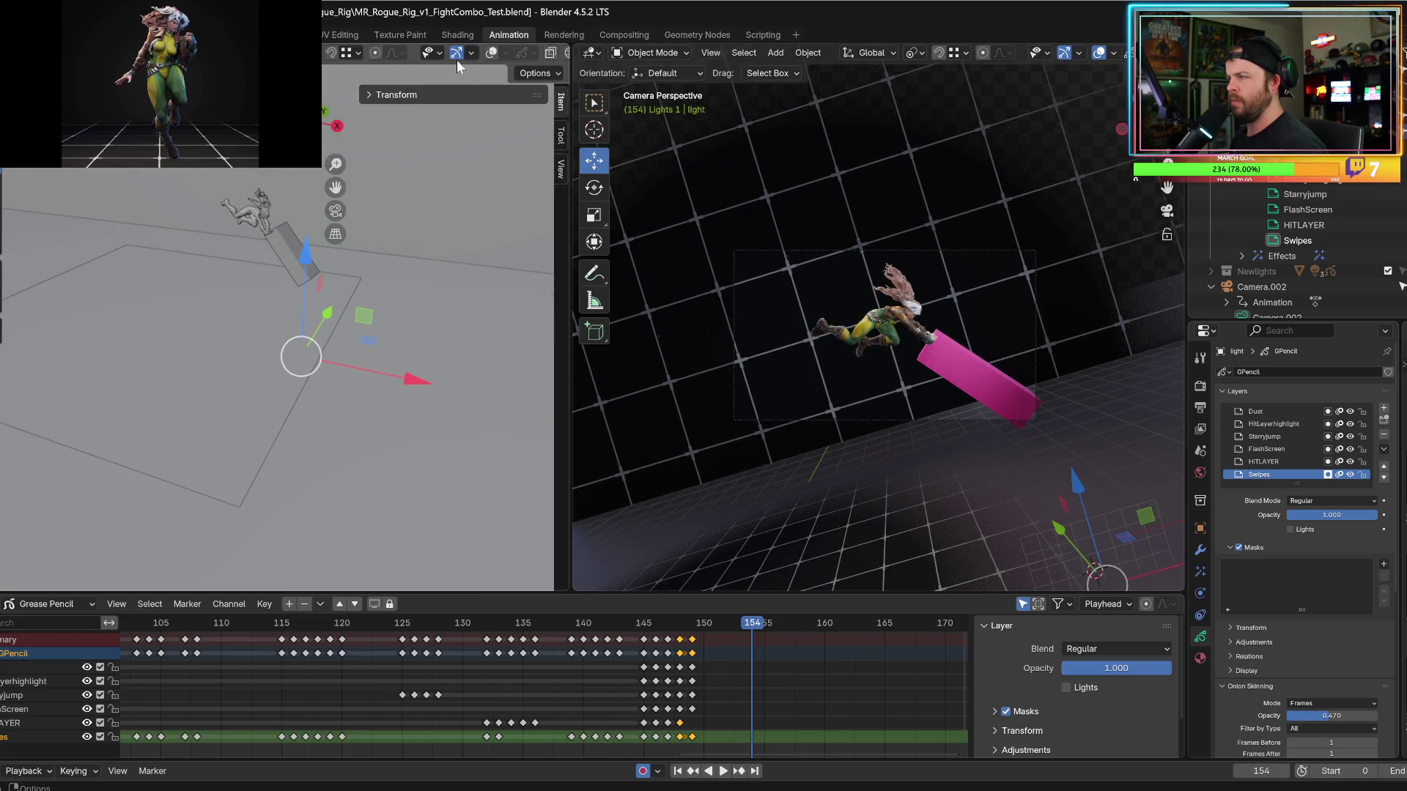
Show overlays, select Camera.002, and tilt it around its Y axis near frame 154.
click(439, 53)
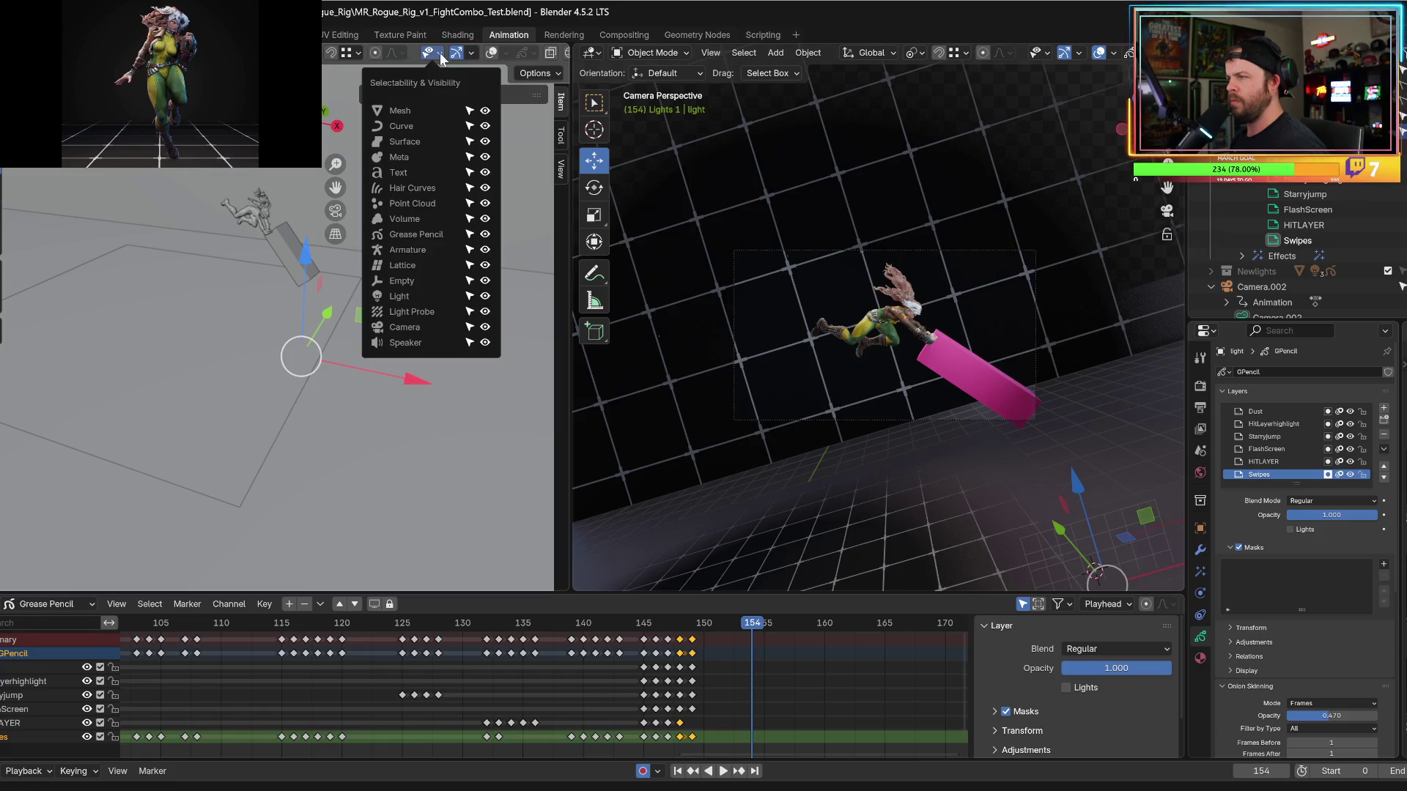
click(492, 55)
middle_drag(345, 176, 324, 209)
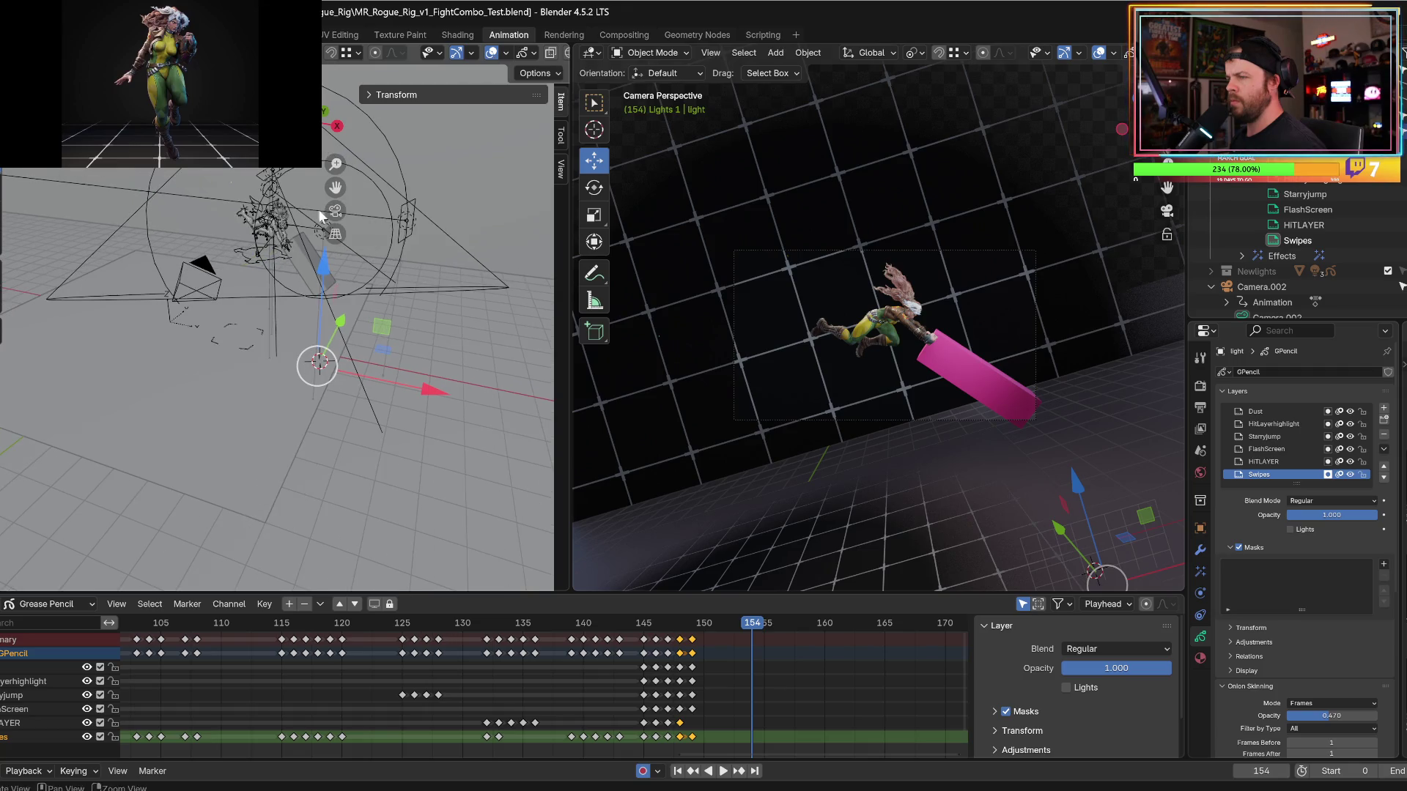
click(206, 271)
key(r)
middle_drag(222, 285, 267, 301)
key(Left)
key(Left)
key(Right)
key(Right)
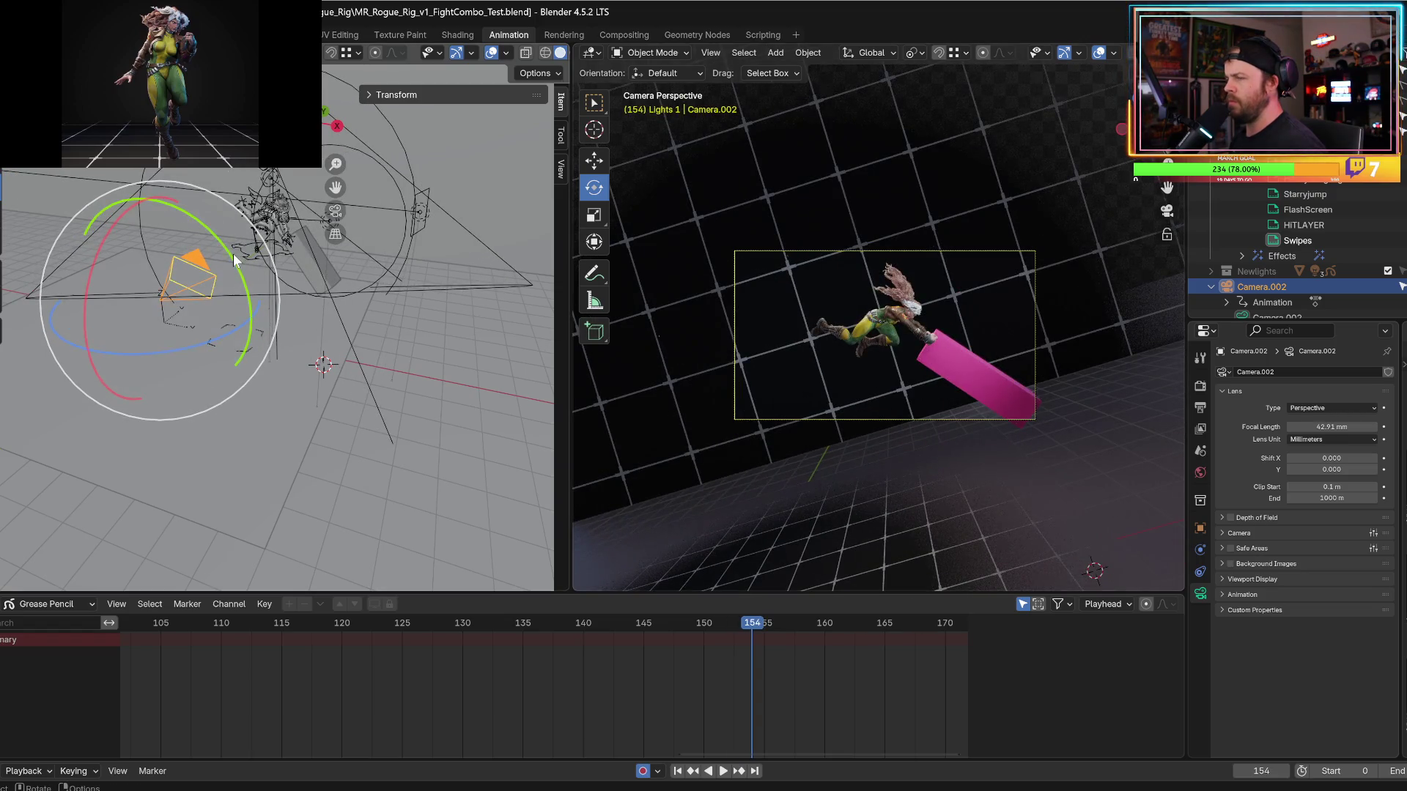
drag(230, 253, 208, 227)
key(Right)
key(Right)
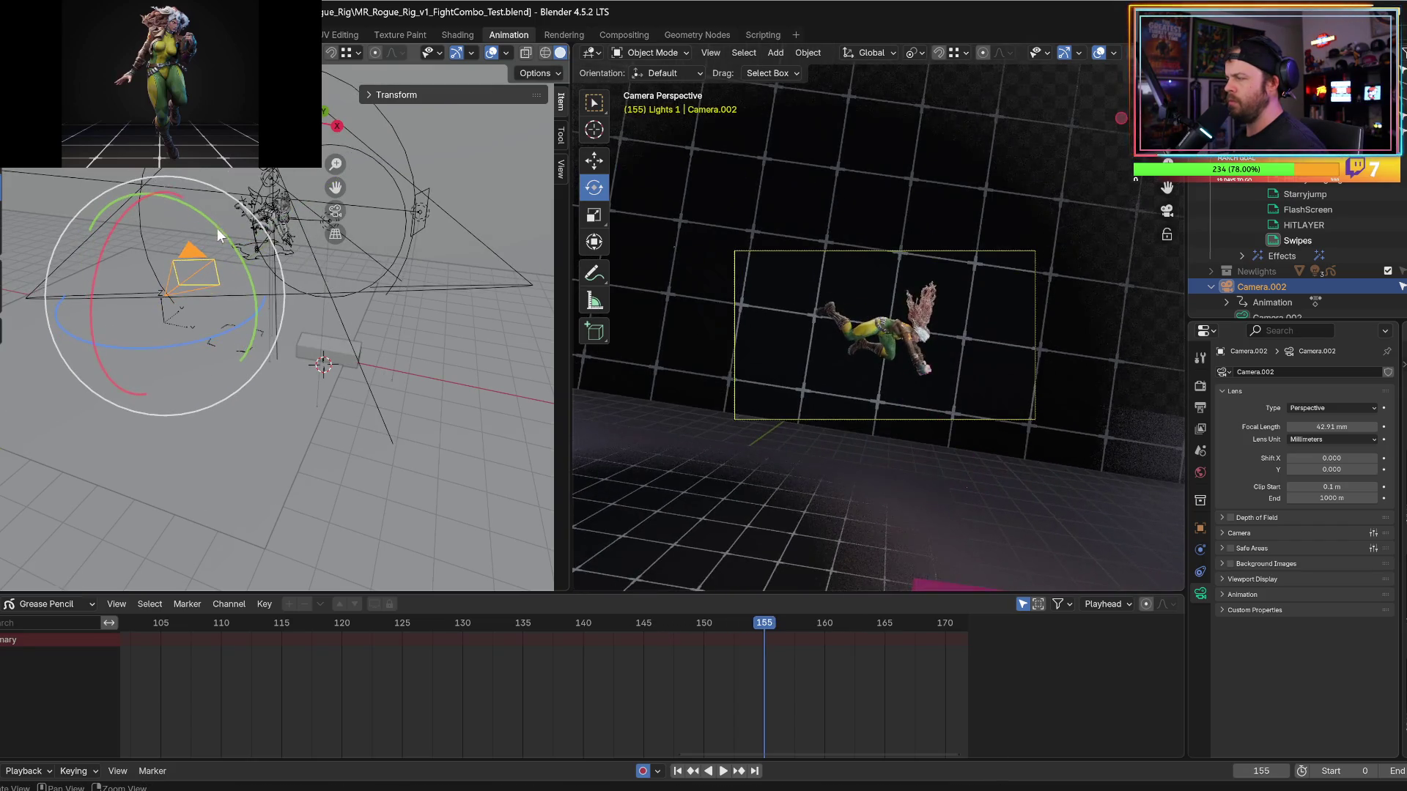
Replay from frame 146 and keyframe Camera.002's rotation at the impact frame.
click(658, 623)
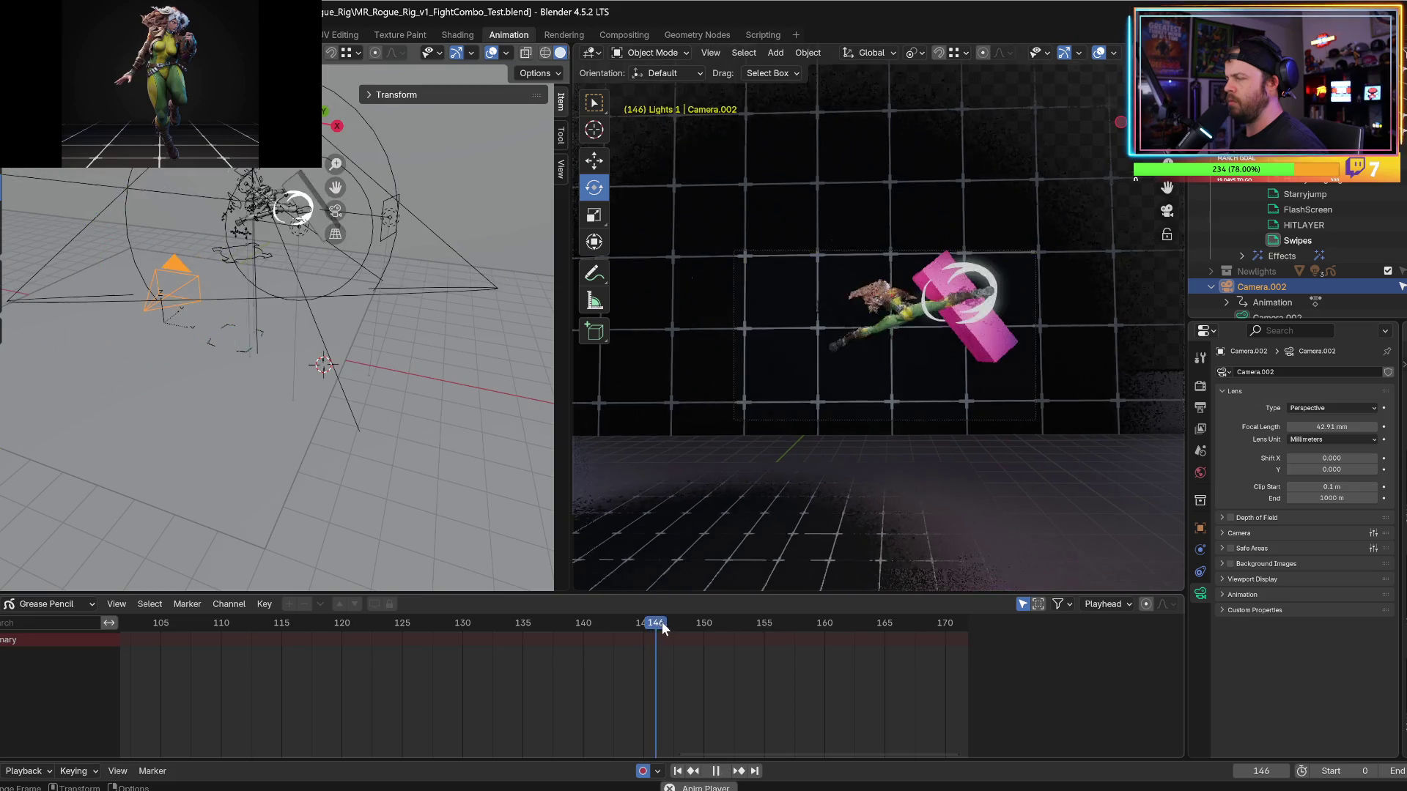
key(space)
key(space)
click(734, 624)
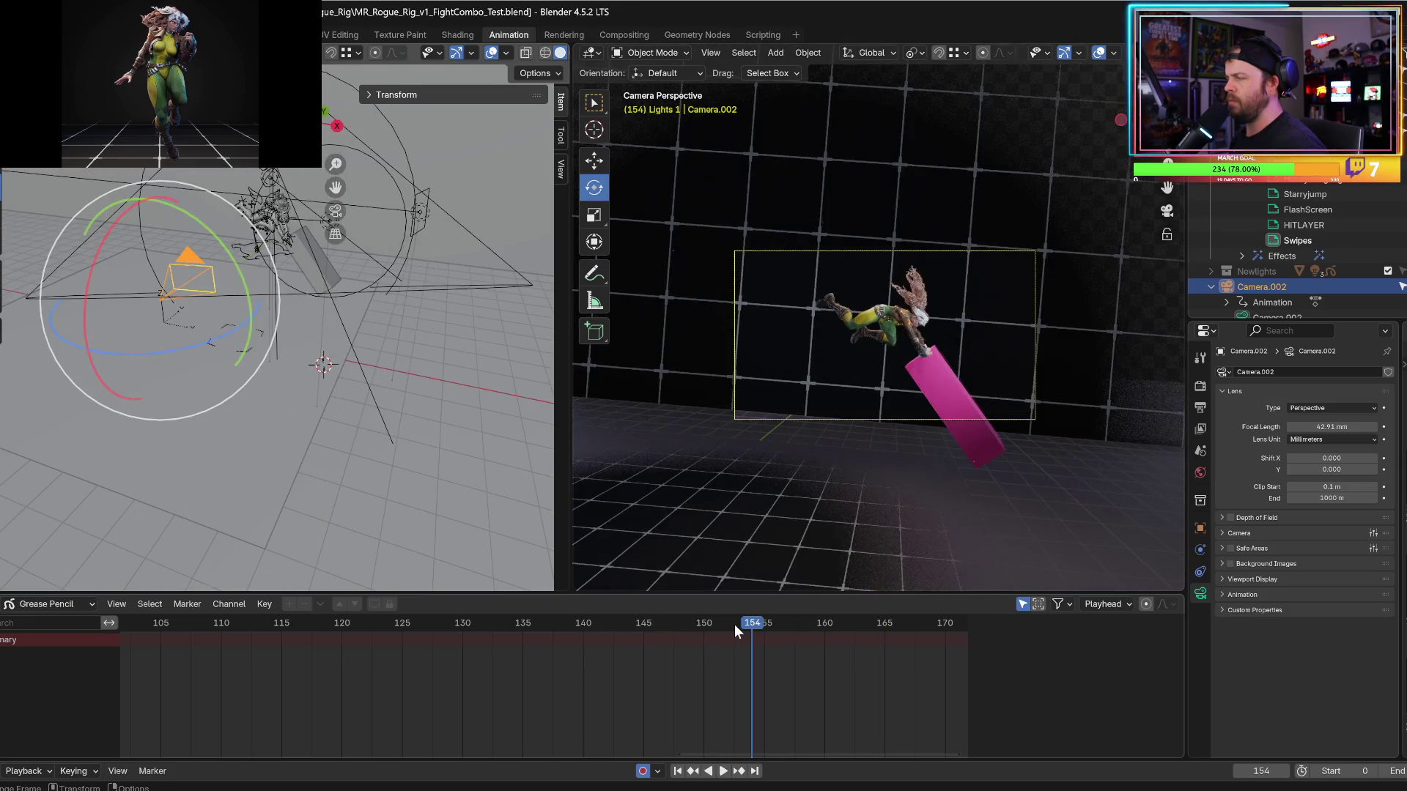
key(Right)
key(Right)
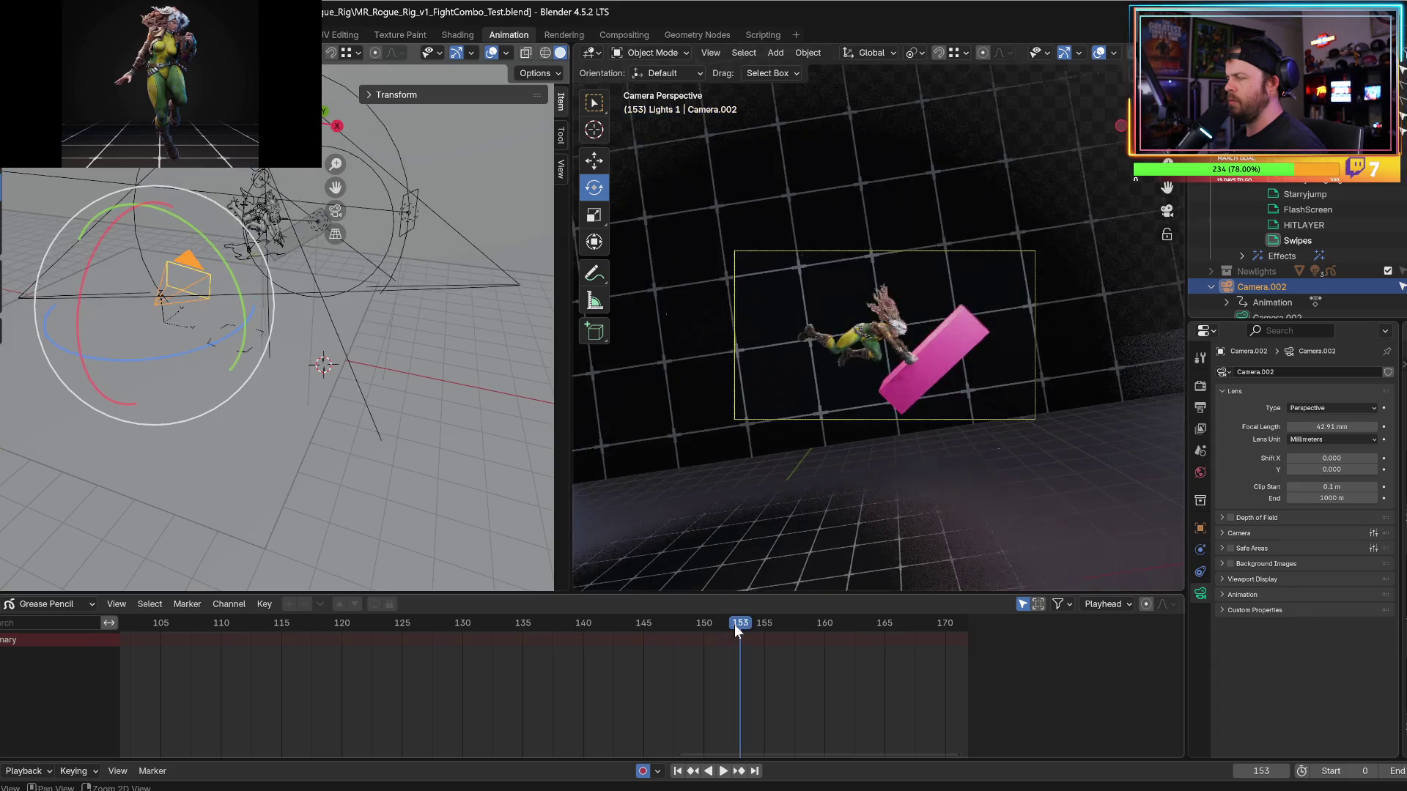
key(i)
key(Left)
Switch the bottom Dope Sheet to the Graph Editor and frame all camera keys.
click(10, 603)
click(172, 674)
key(Home)
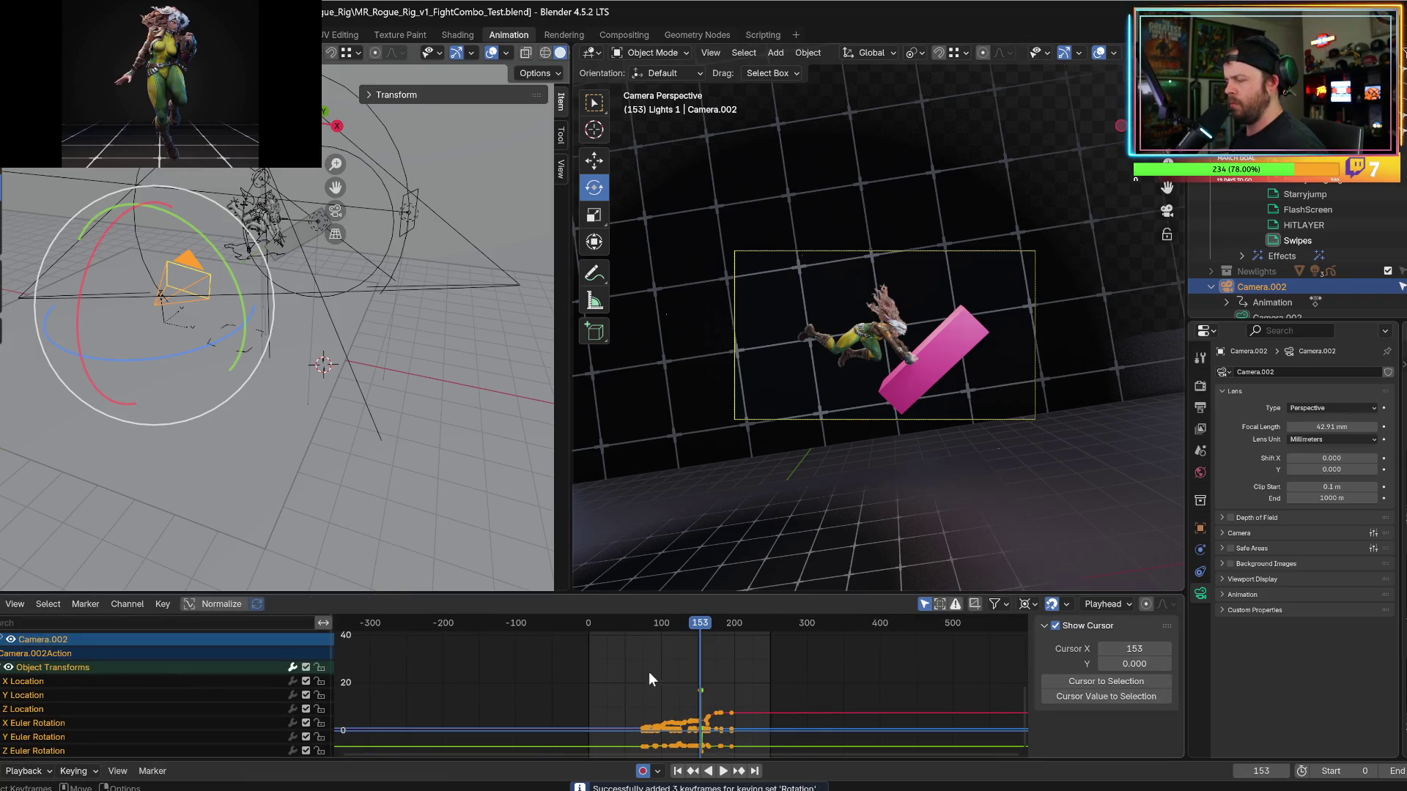
Key Camera.002's rotation at frame 154.
scroll(736, 697, up, 5)
scroll(736, 697, up, 2)
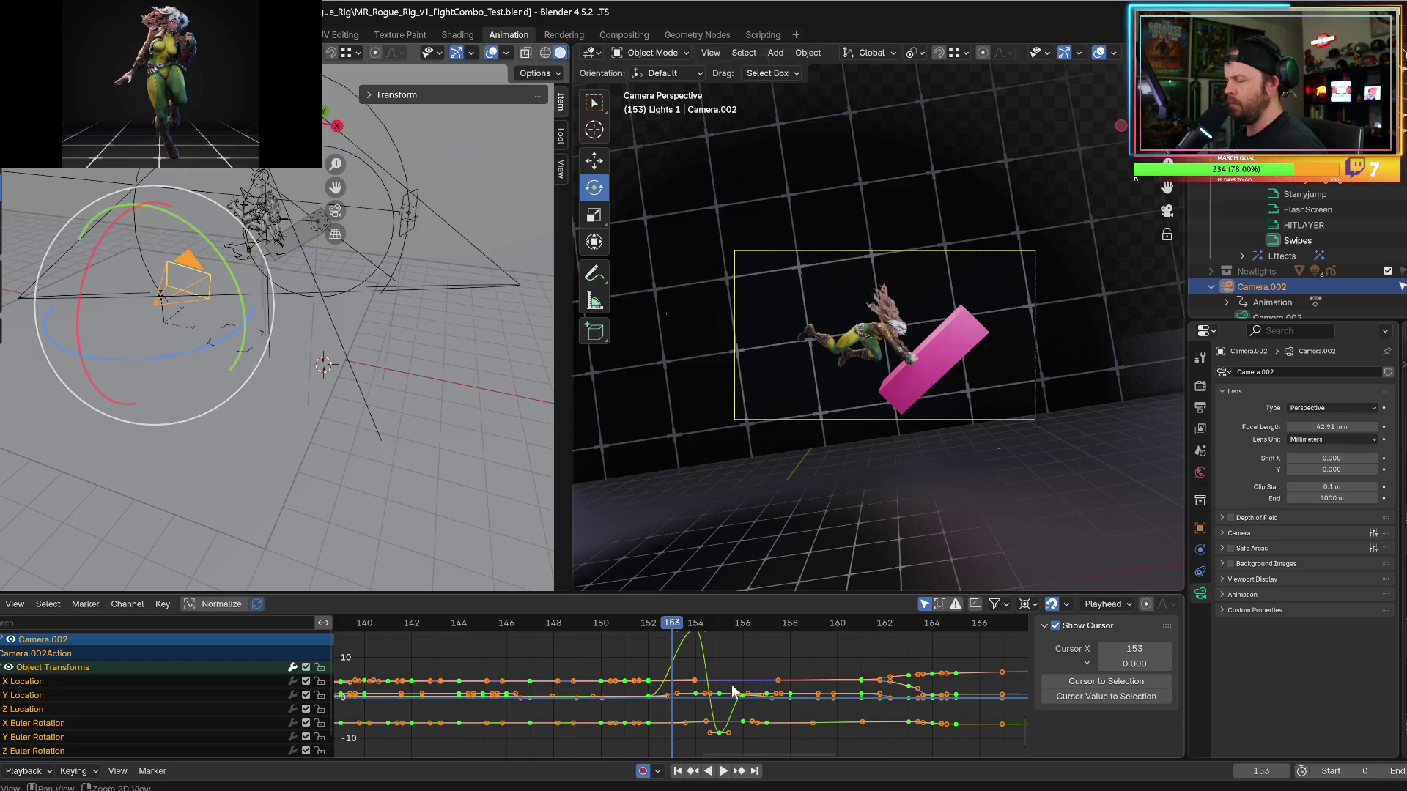
key(Right)
key(Right)
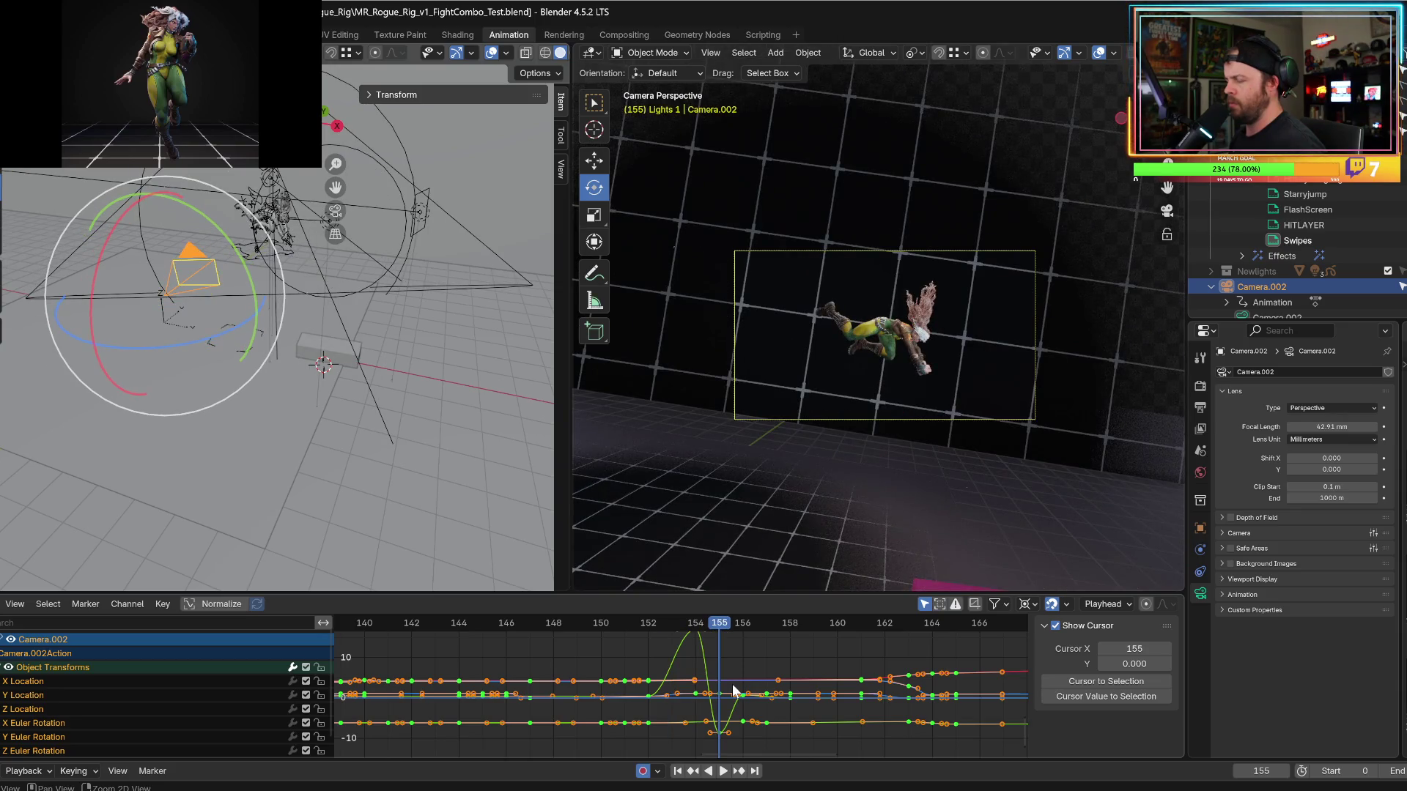
key(Left)
key(Left)
key(Left)
key(Right)
key(Right)
scroll(736, 691, up, 3)
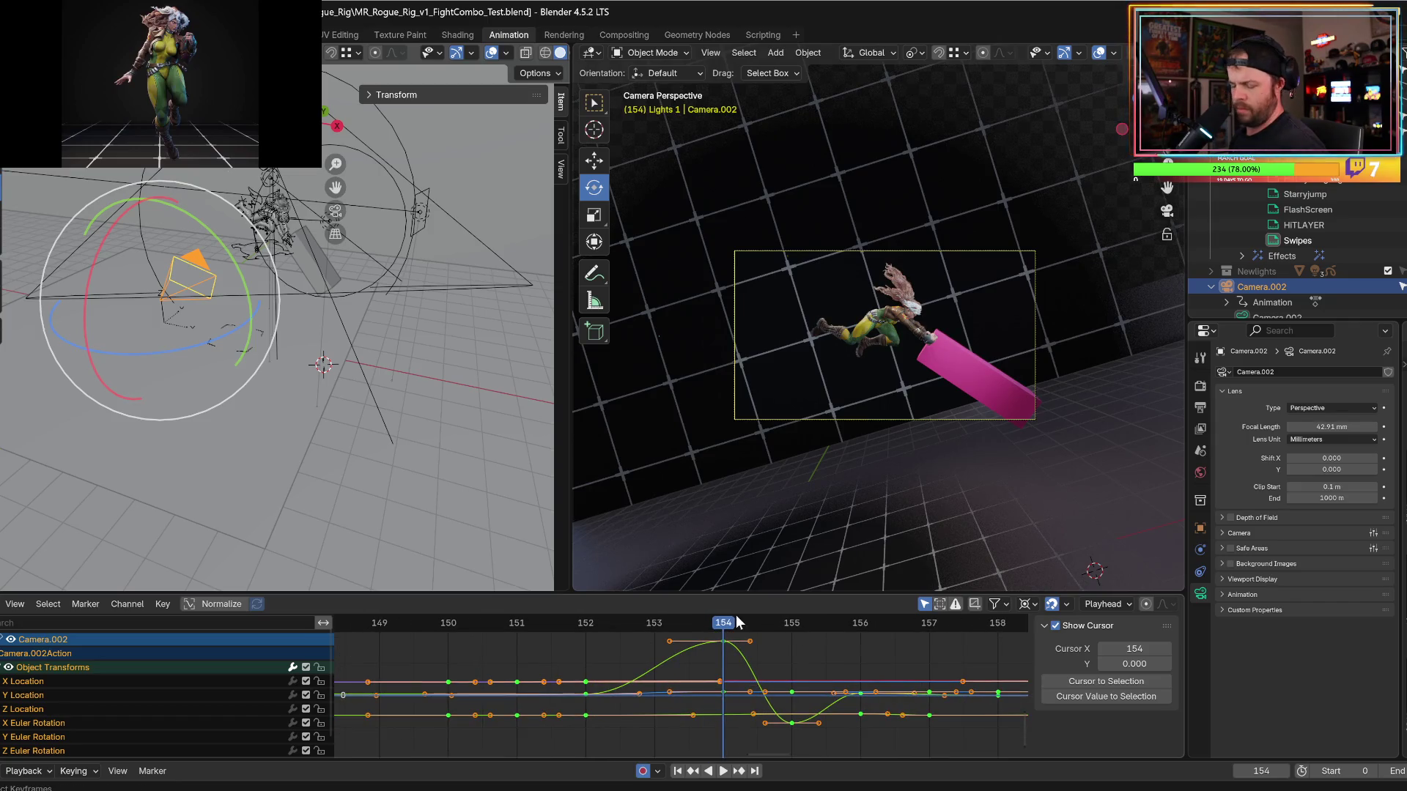
key(i)
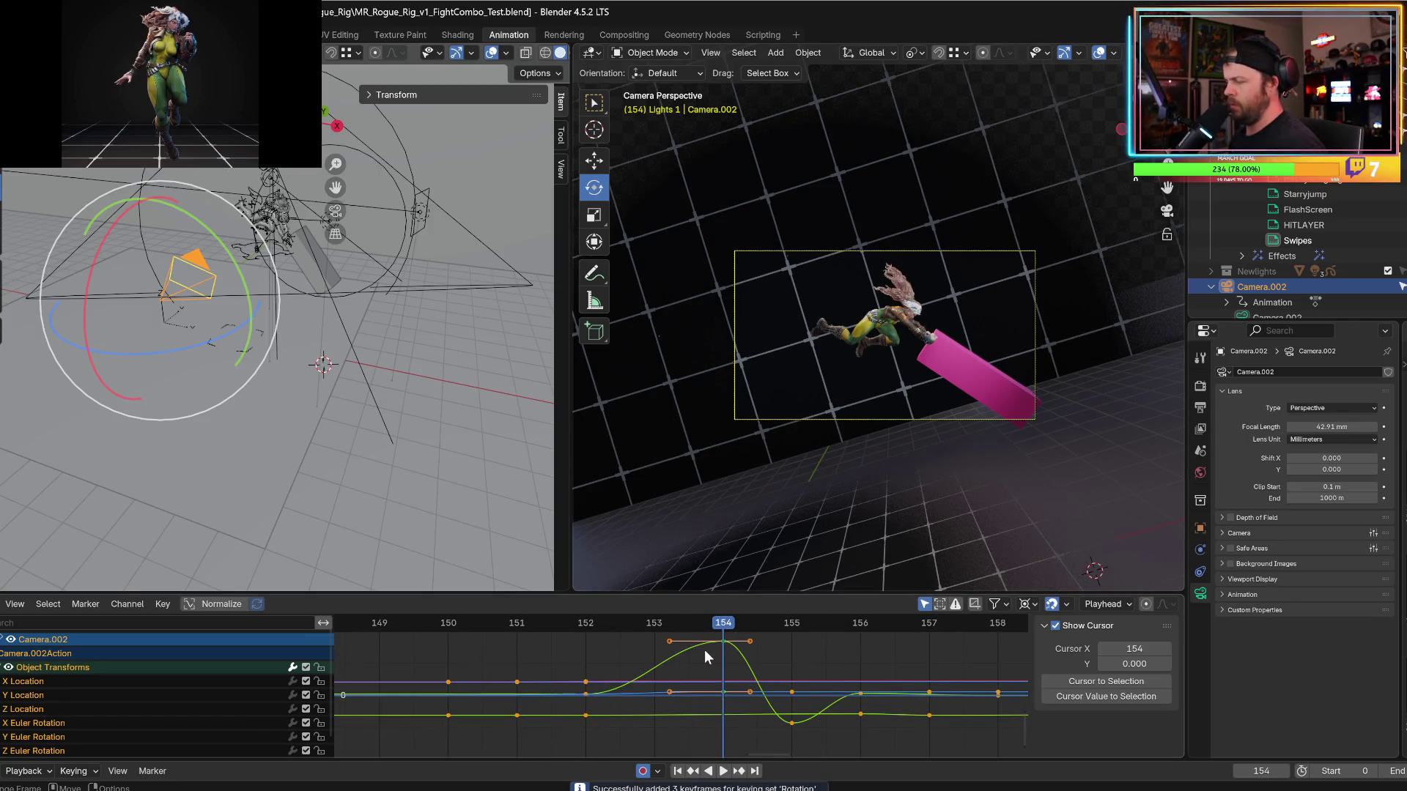
Undo a trial camera Y rotation and key the rotation again one frame later.
middle_drag(708, 649, 704, 653)
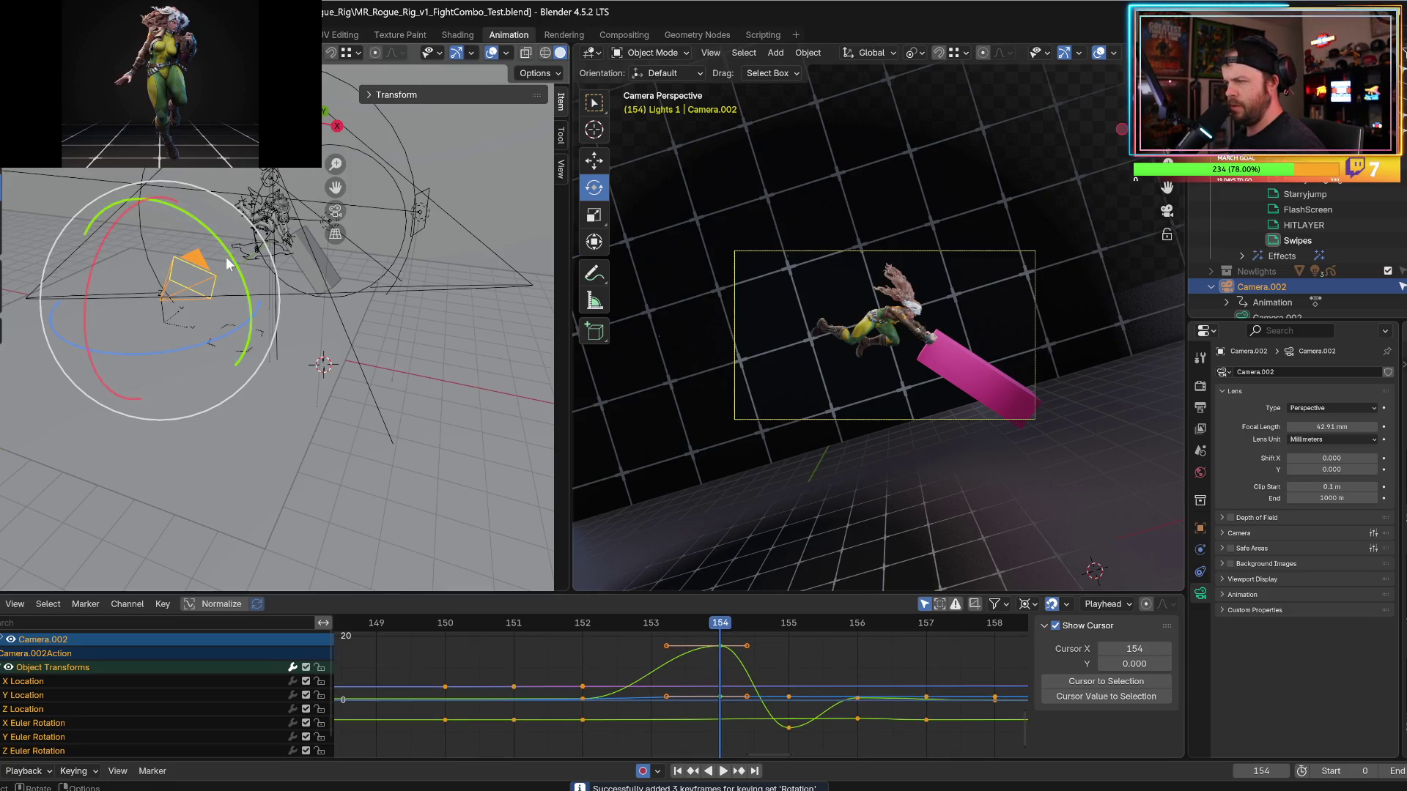
drag(227, 264, 209, 221)
key(ctrl+z)
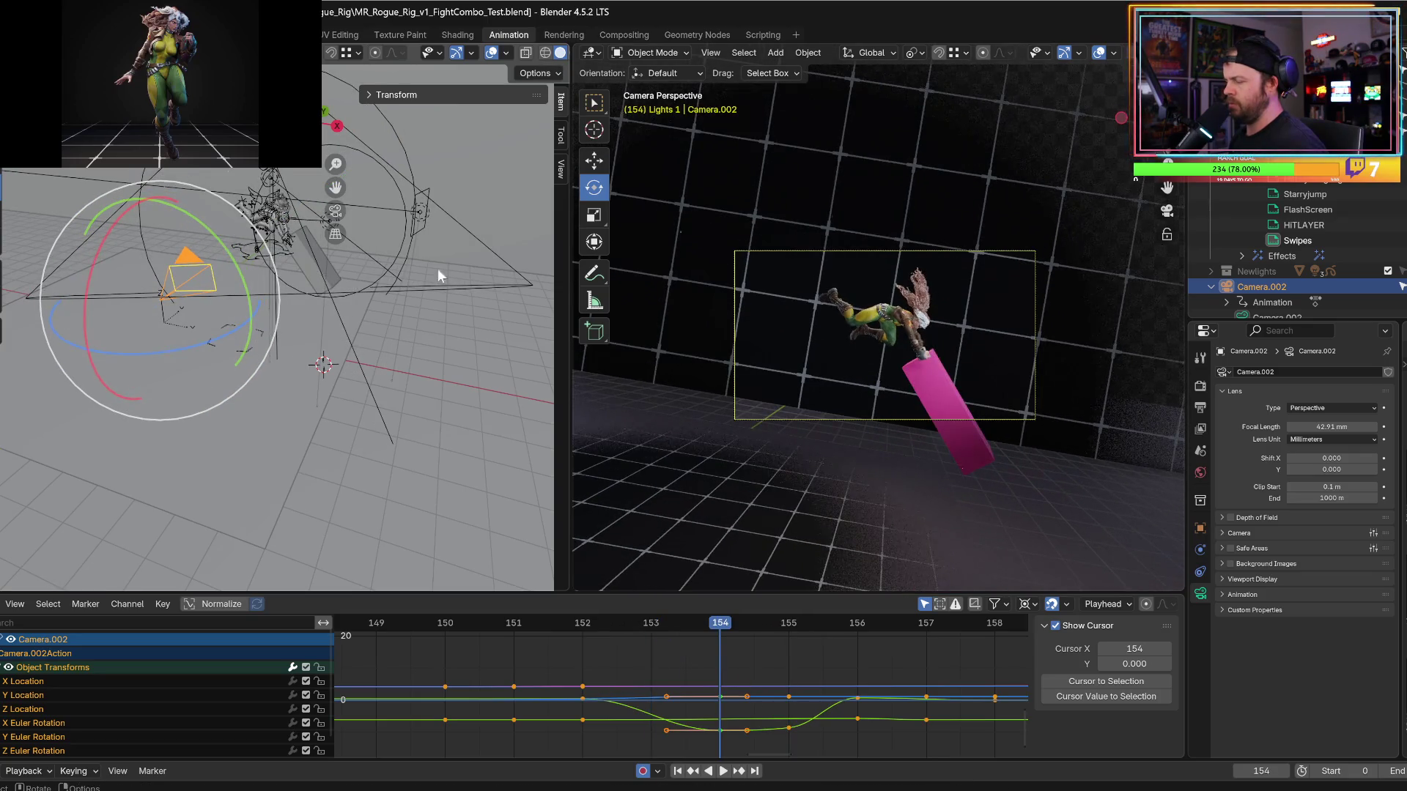
key(ctrl+z)
key(Right)
key(i)
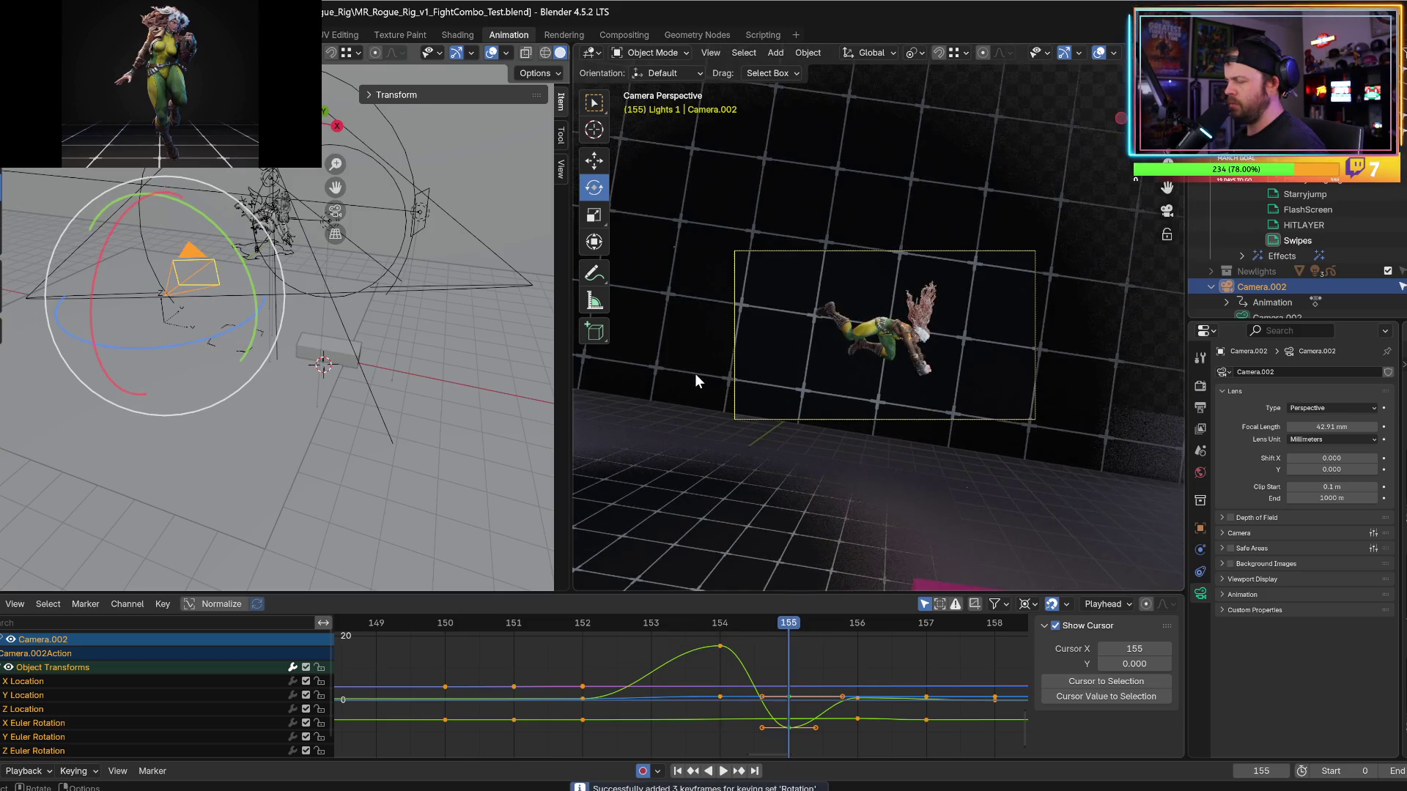
Show only the X, Y and Z Euler Rotation curves and key rotation at frame 153.
click(42, 719)
shift+click(34, 745)
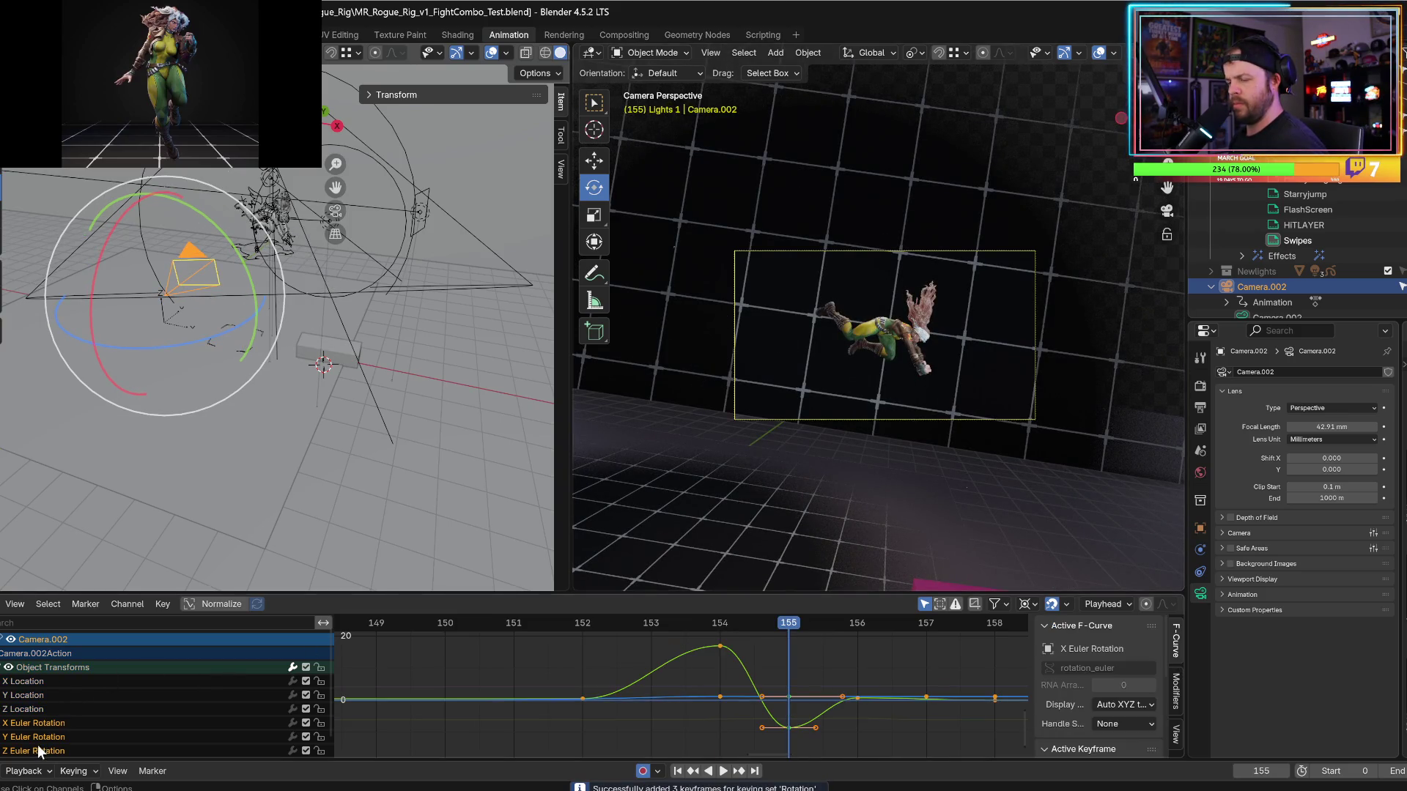
ctrl+middle_drag(705, 695, 716, 693)
key(Left)
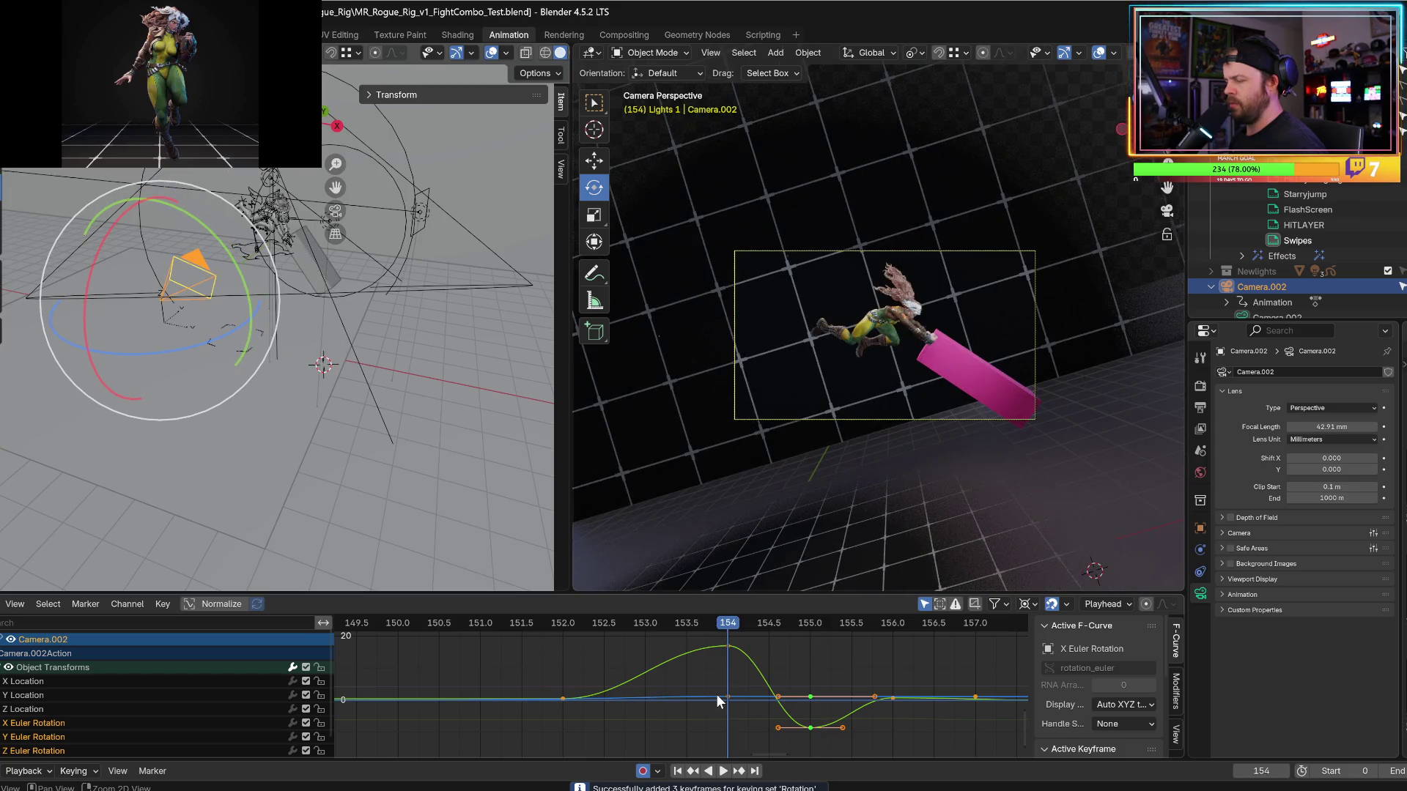
key(Right)
key(Right)
key(Left)
key(Left)
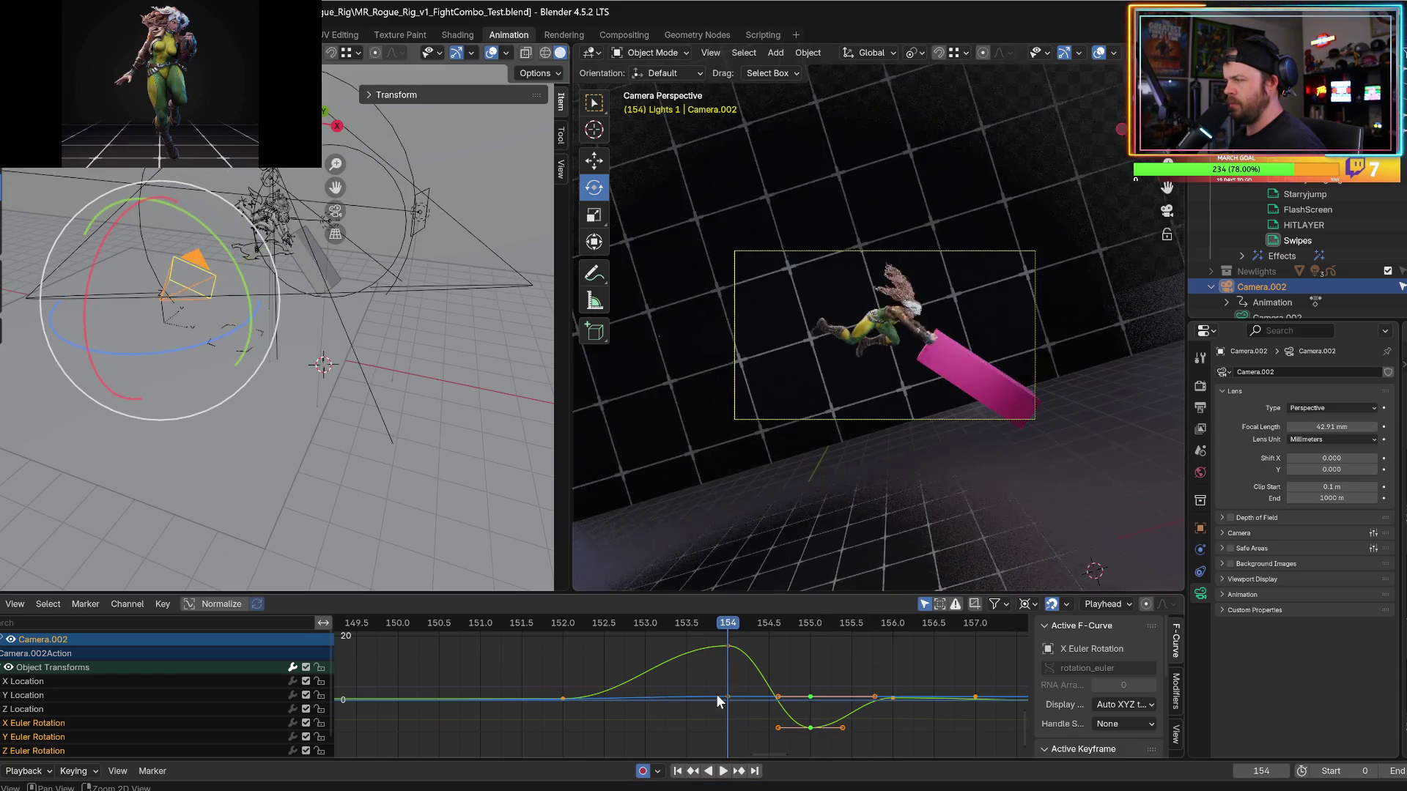
key(Left)
key(i)
Drag the frame-154 Y Euler Rotation key far down.
key(Right)
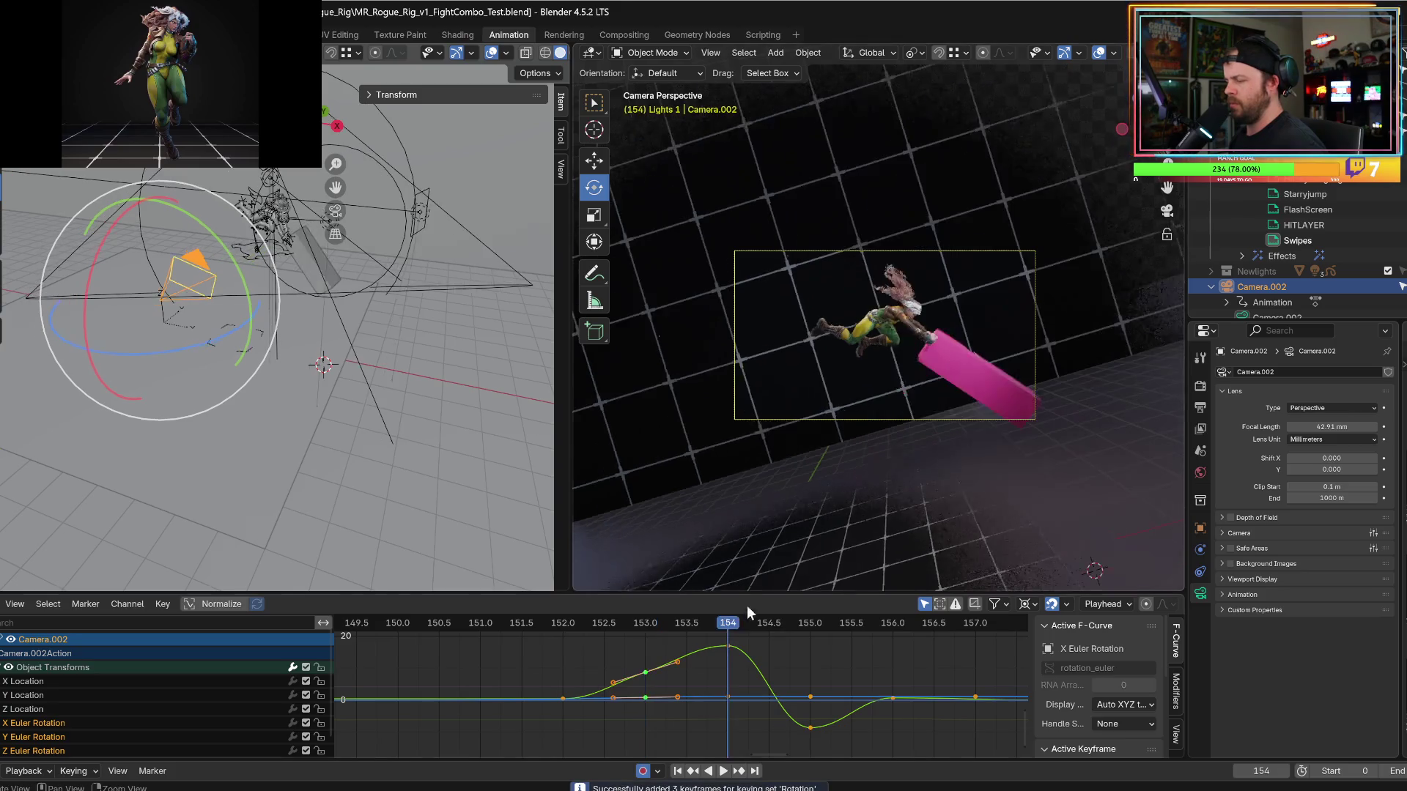
click(727, 644)
key(g)
drag(727, 655, 713, 628)
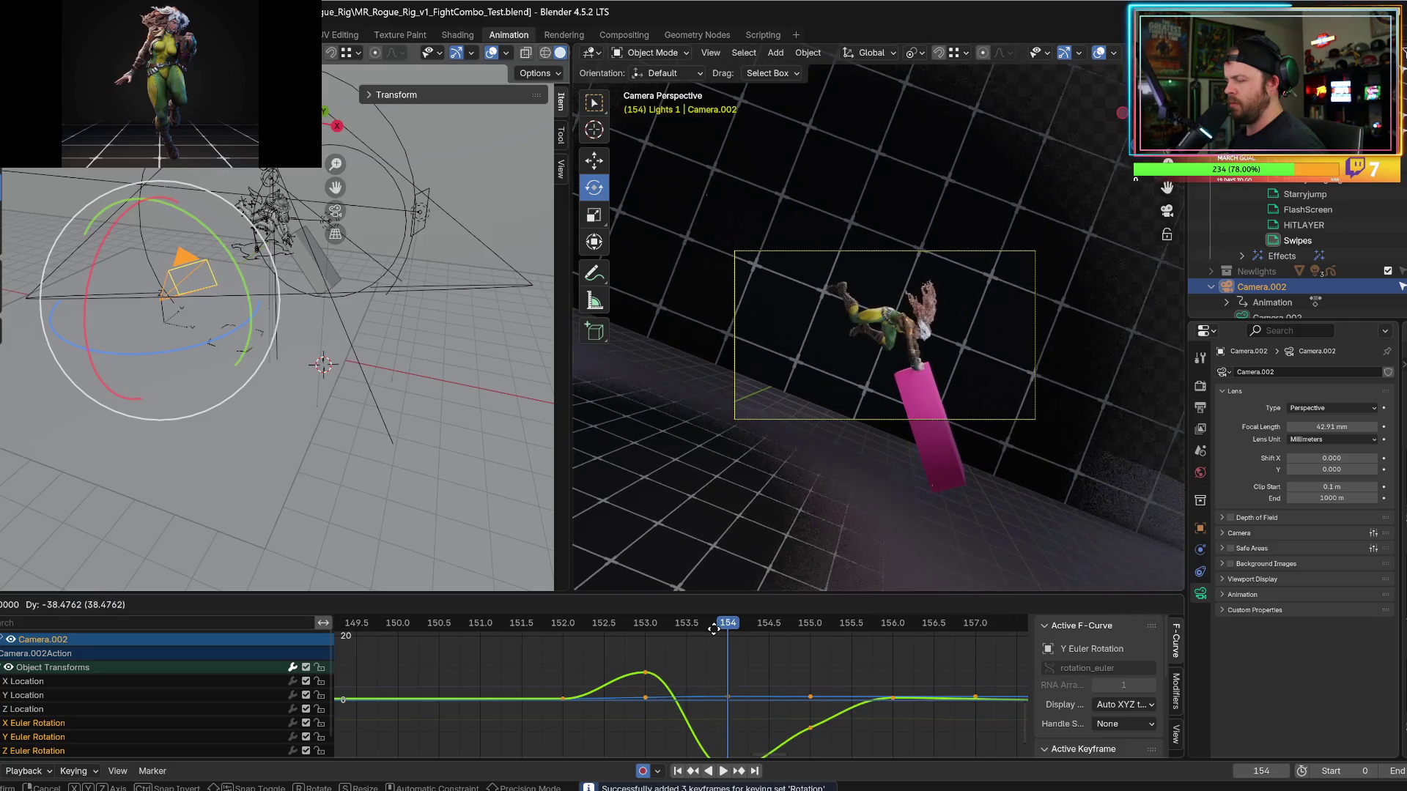
click(713, 628)
Step and play through the frames around 154 to check the shake.
key(Left)
key(Right)
key(Right)
key(Right)
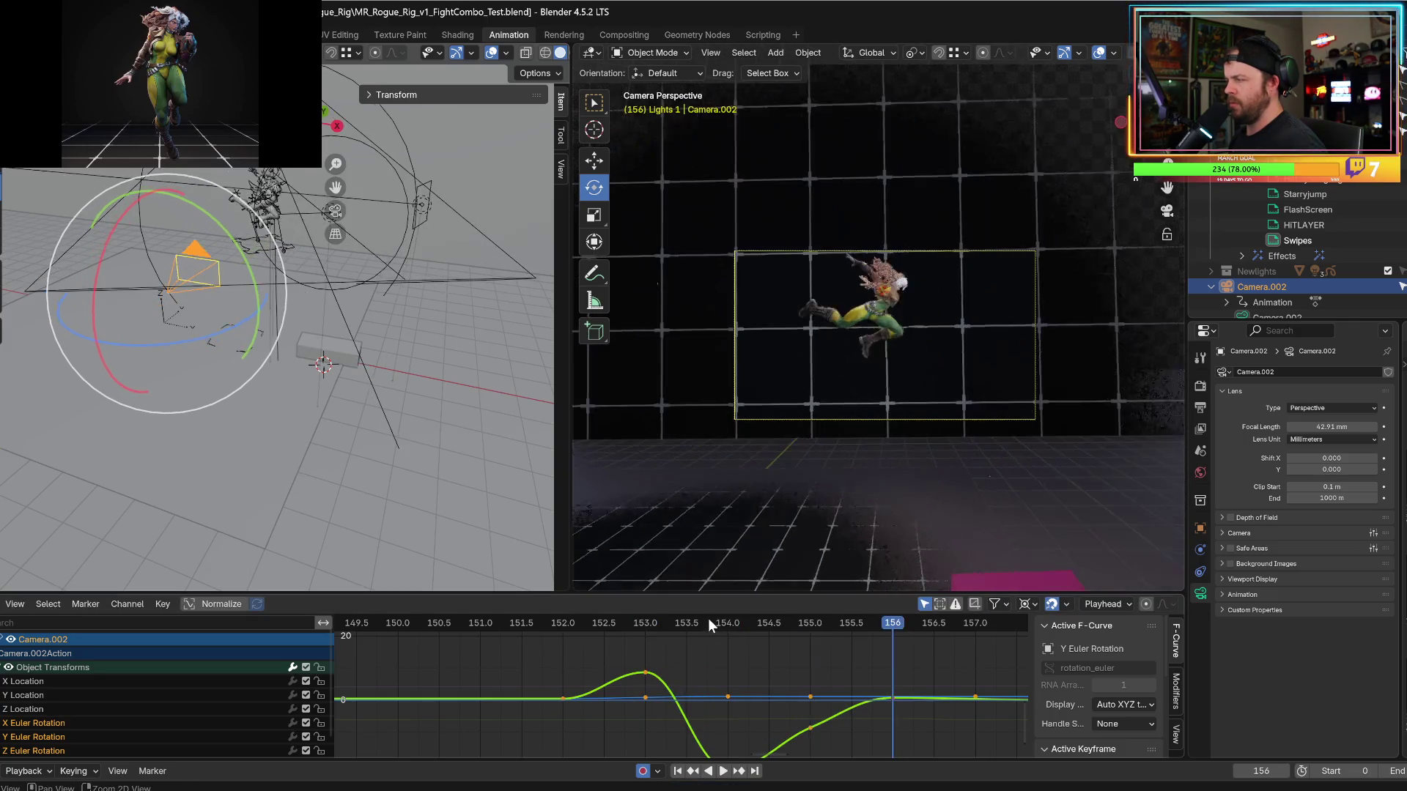
key(space)
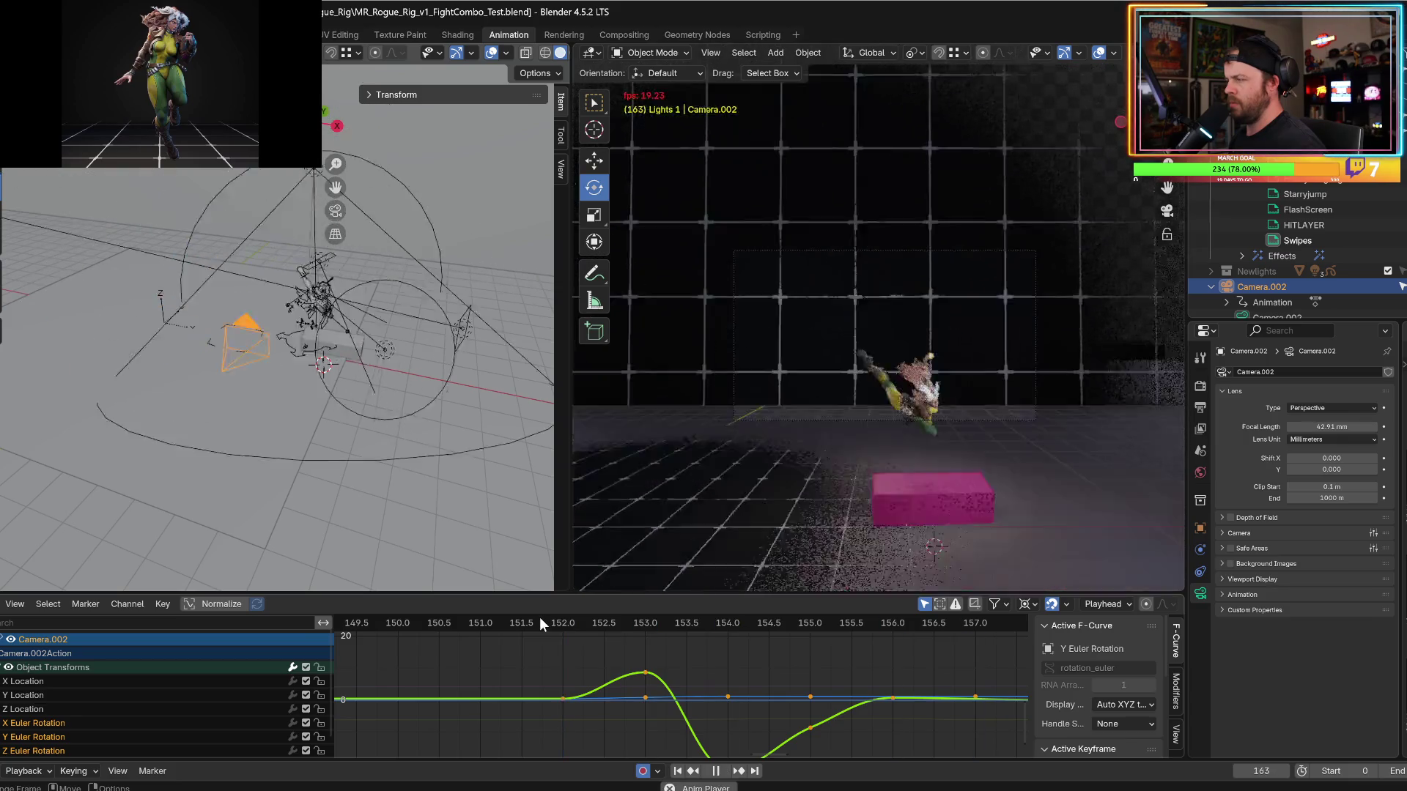
key(Escape)
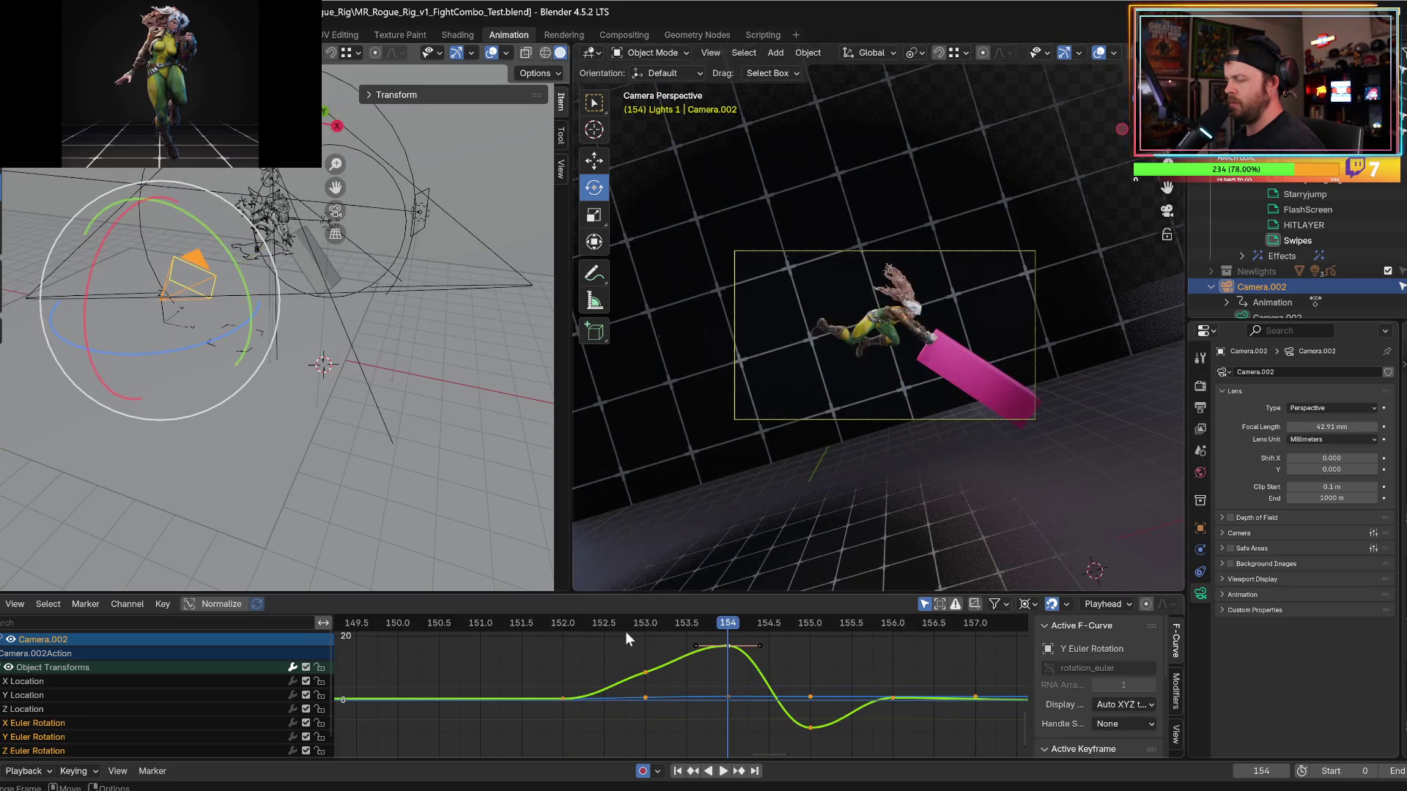
key(Left)
key(Left)
key(Right)
key(Right)
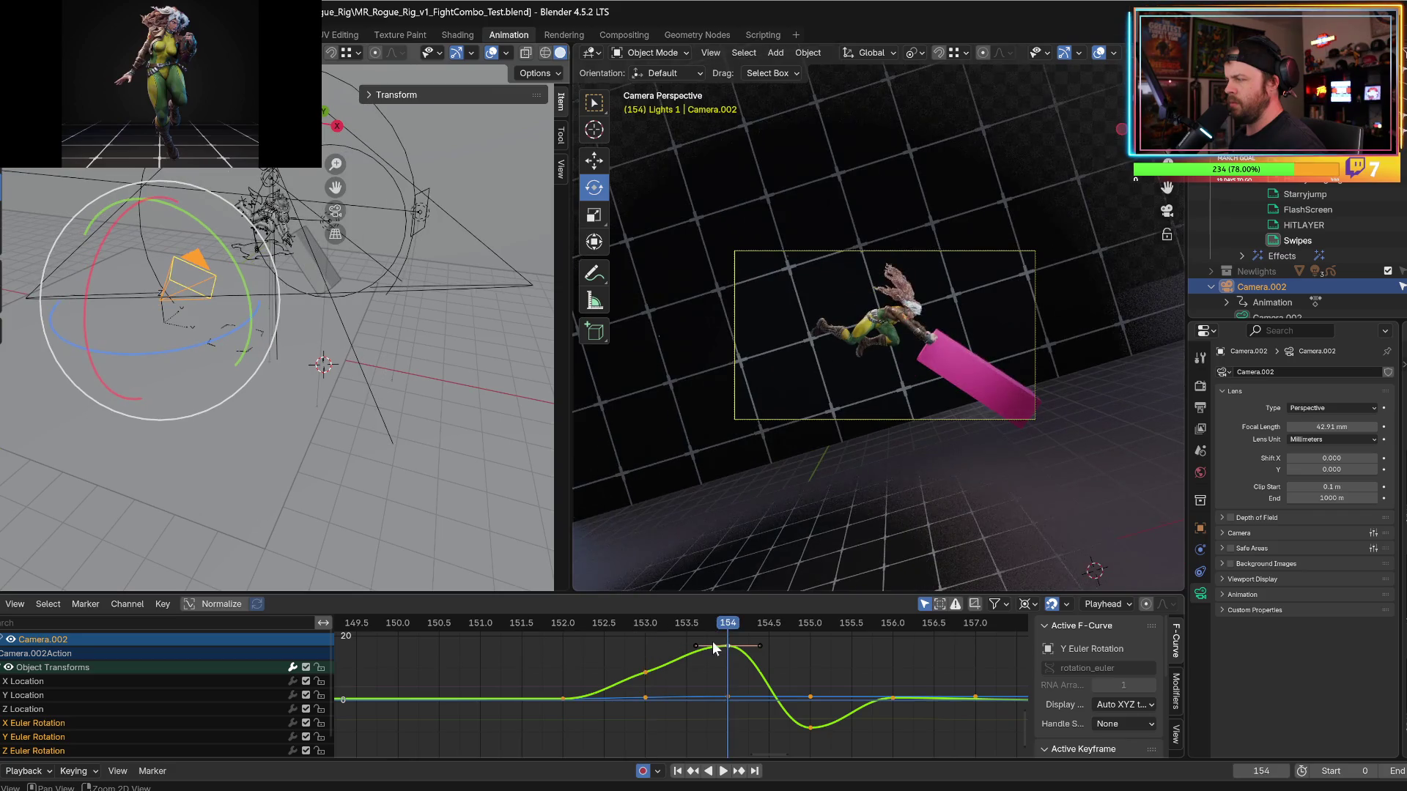
Try raising the frame-154 key, play it back, then revert the change.
drag(730, 639, 729, 571)
key(Right)
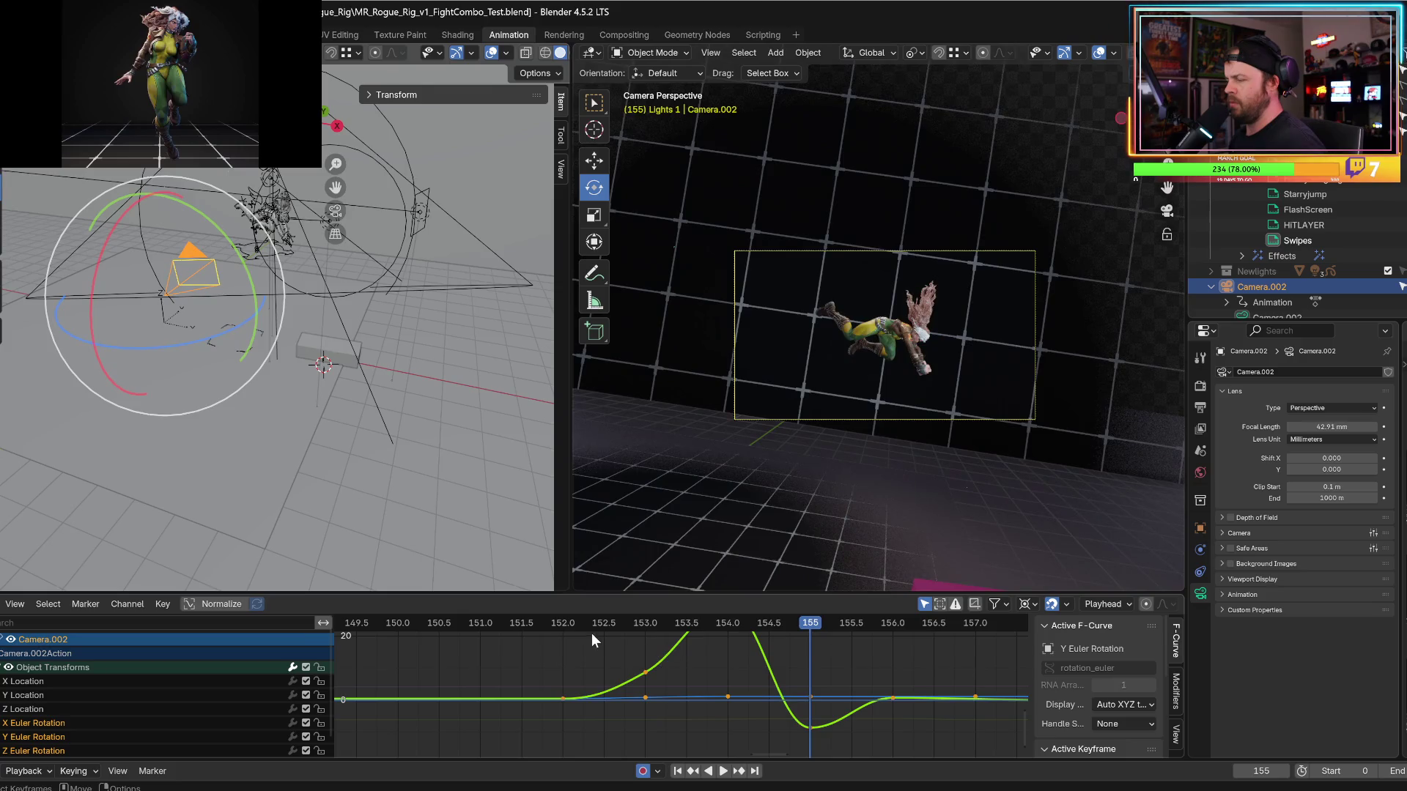
click(591, 633)
key(space)
key(space)
key(ctrl+z)
key(ctrl+z)
key(ctrl+z)
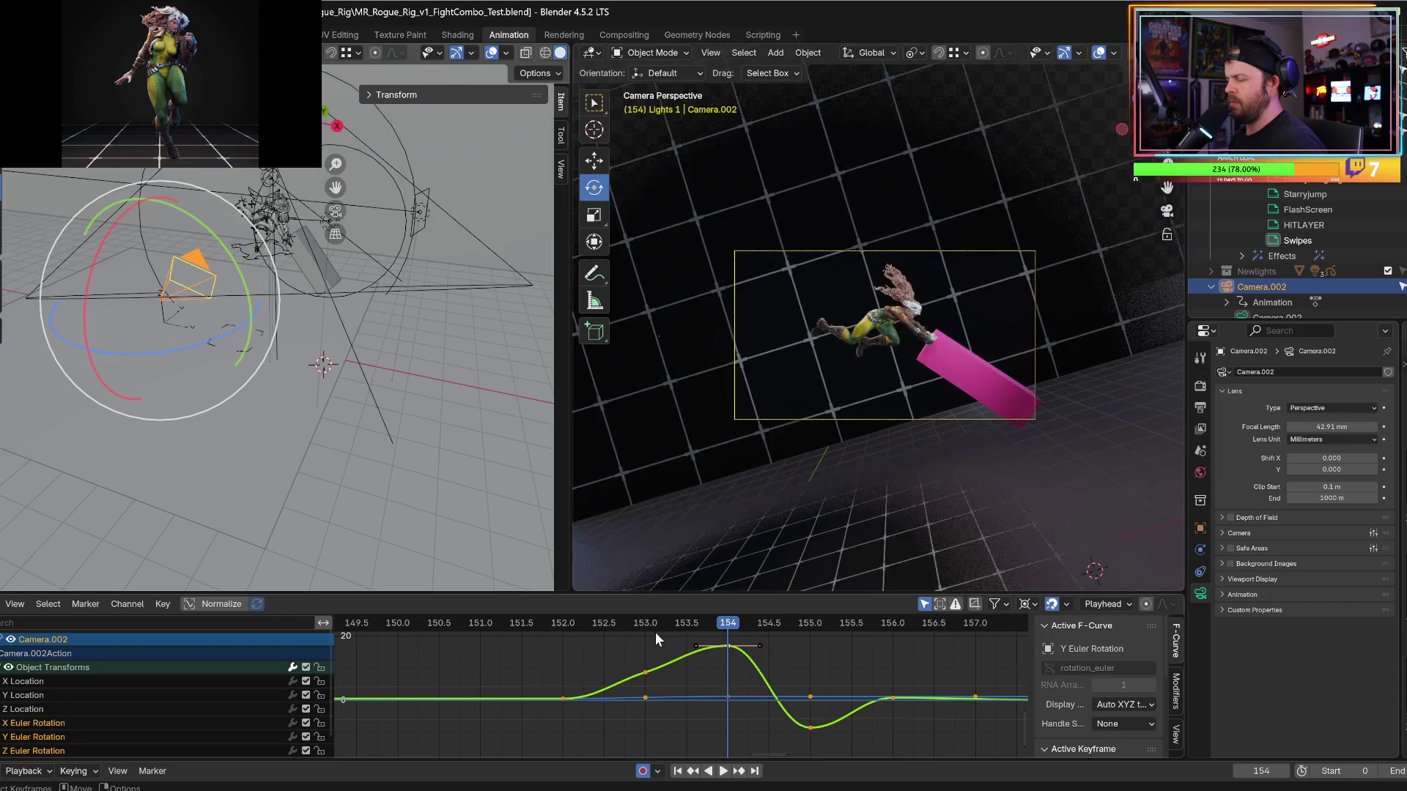
key(shift+ctrl+space)
key(Escape)
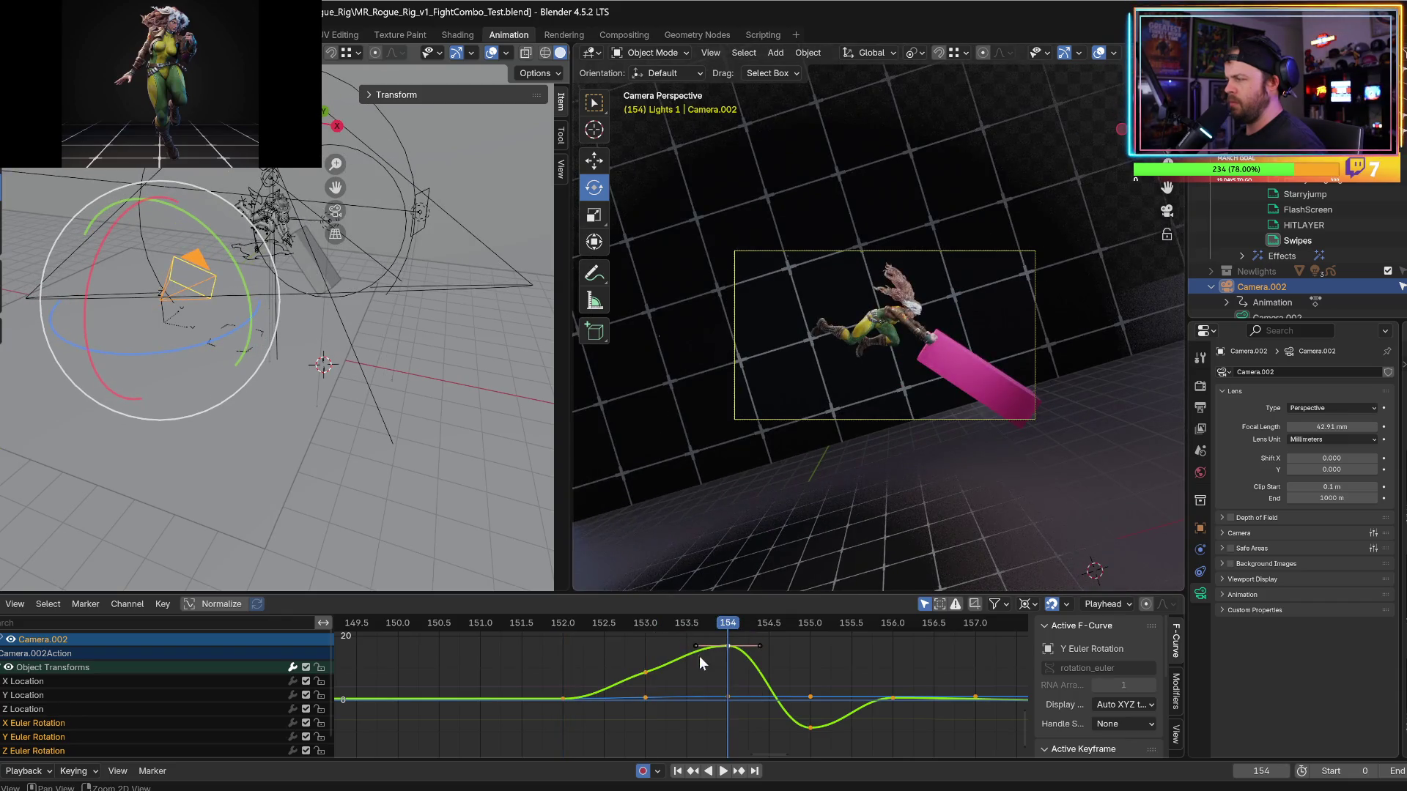
Push the frame-154 Y rotation key lower and add a Y rotation key at frame 155.
click(709, 662)
double_click(728, 644)
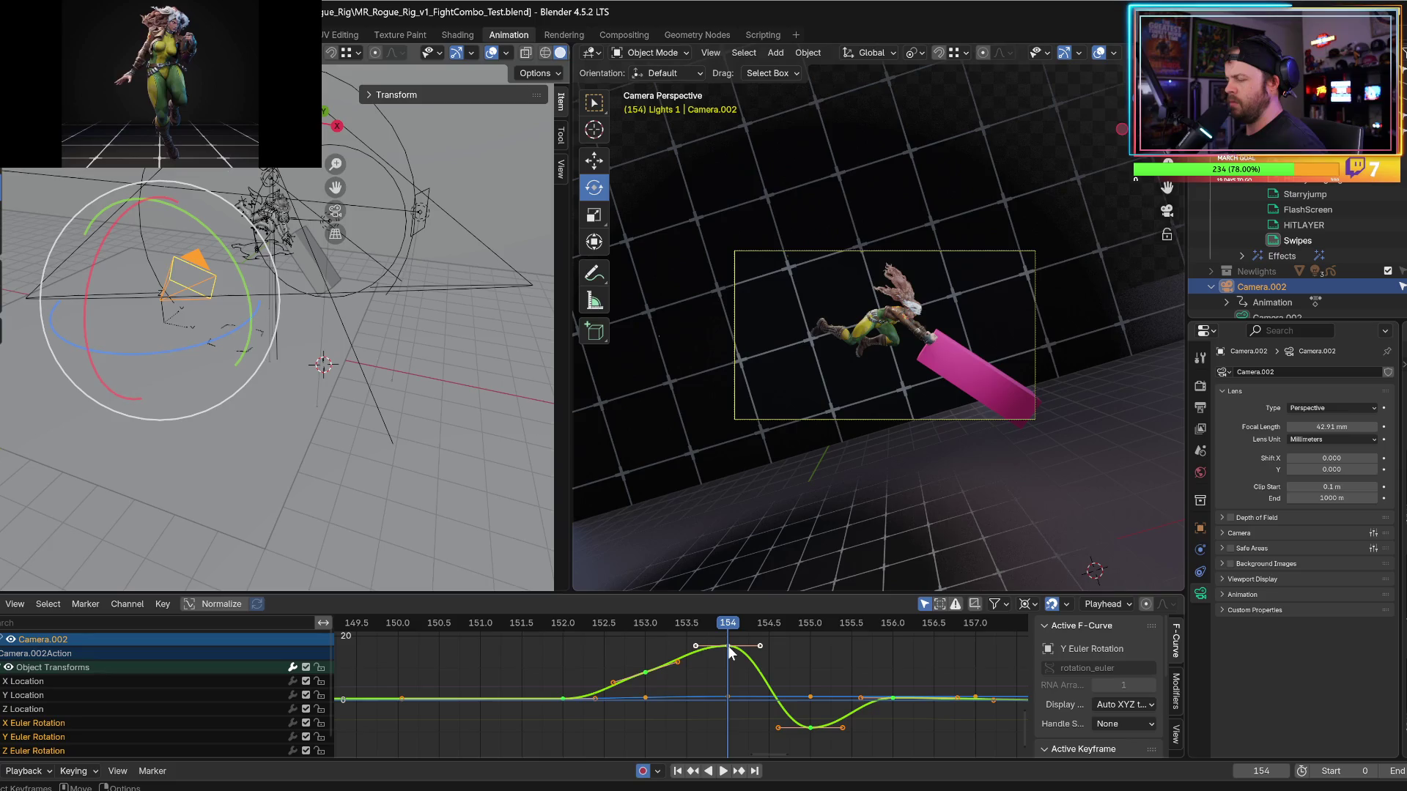
drag(728, 647, 728, 754)
key(Left)
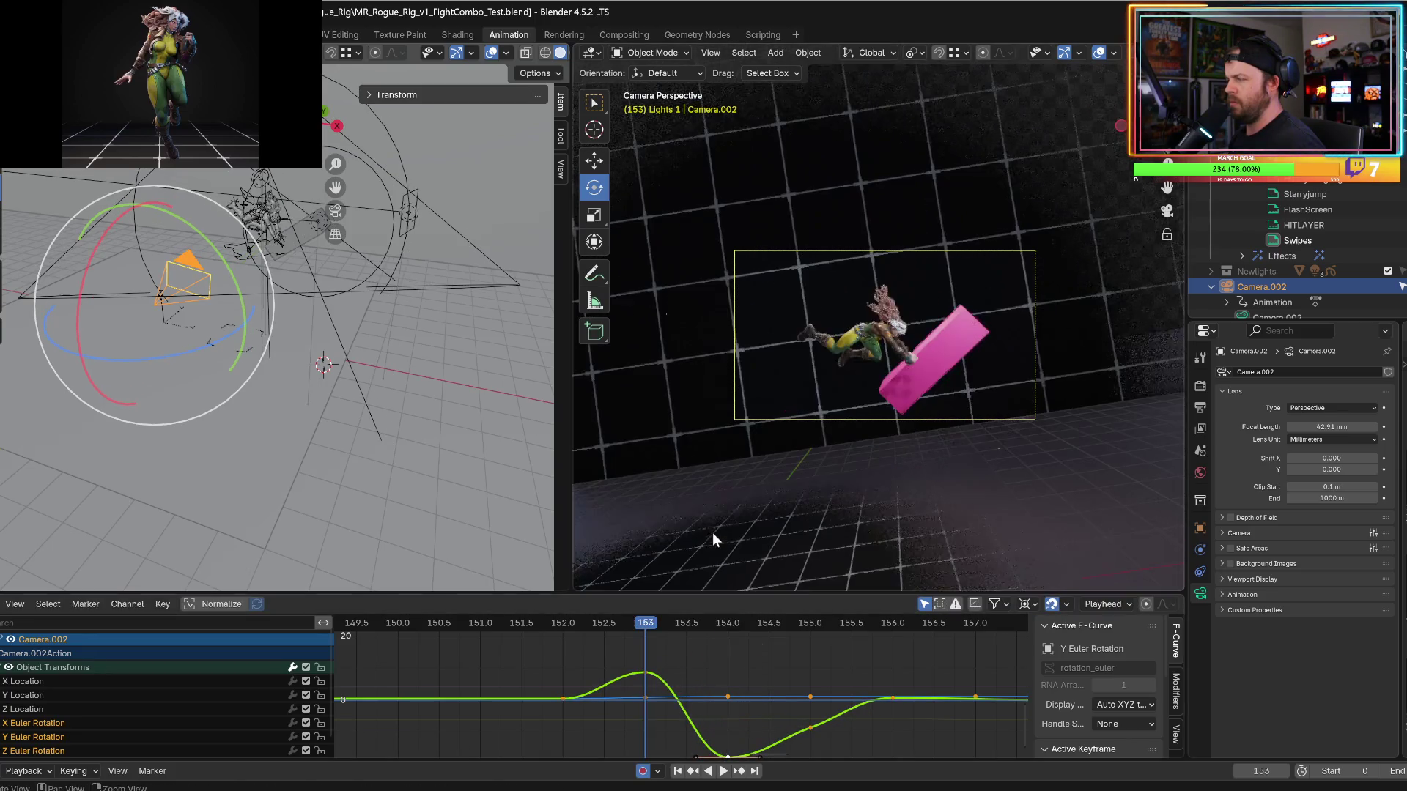
key(Right)
key(Right)
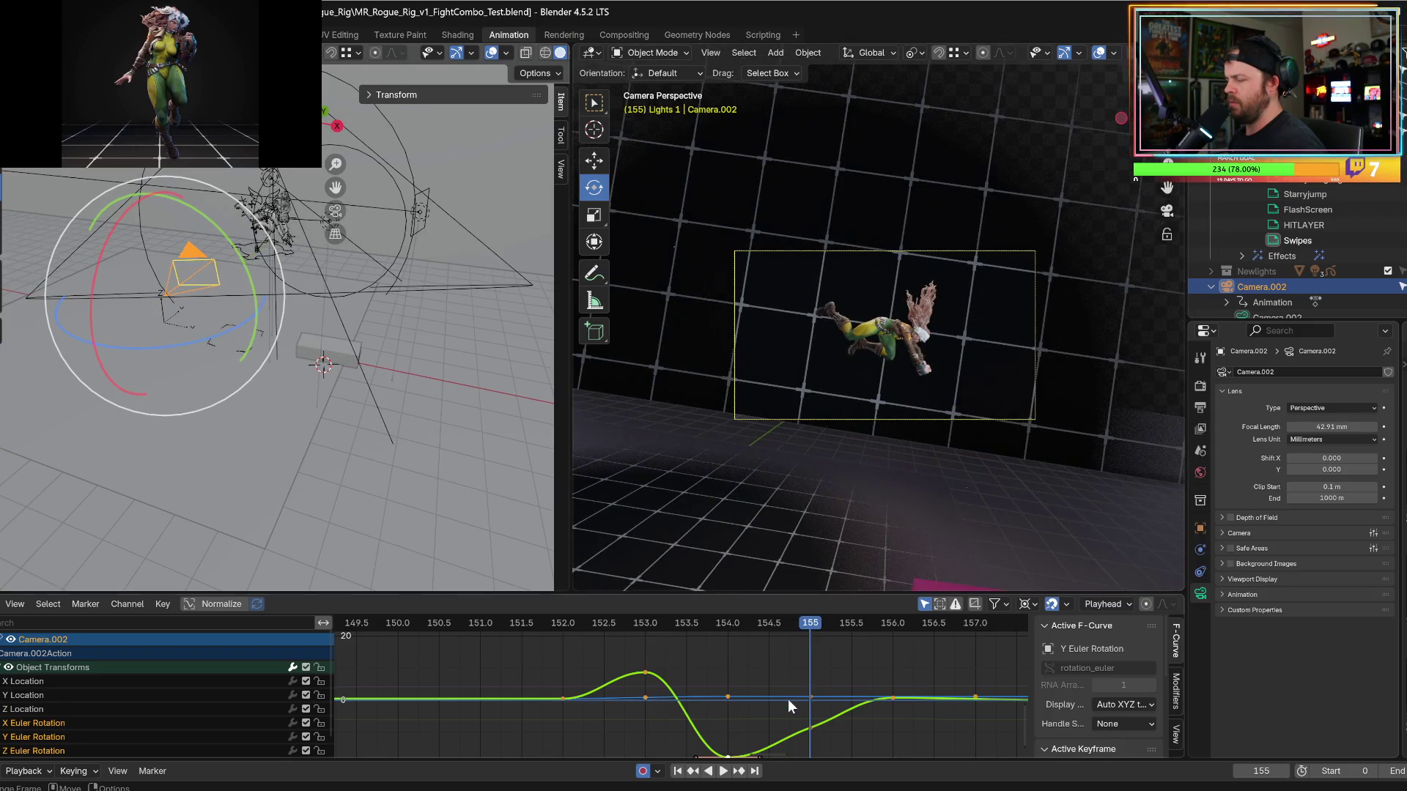
ctrl+right_click(823, 734)
Raise the frame-155 Y rotation key for an upward kick.
key(g)
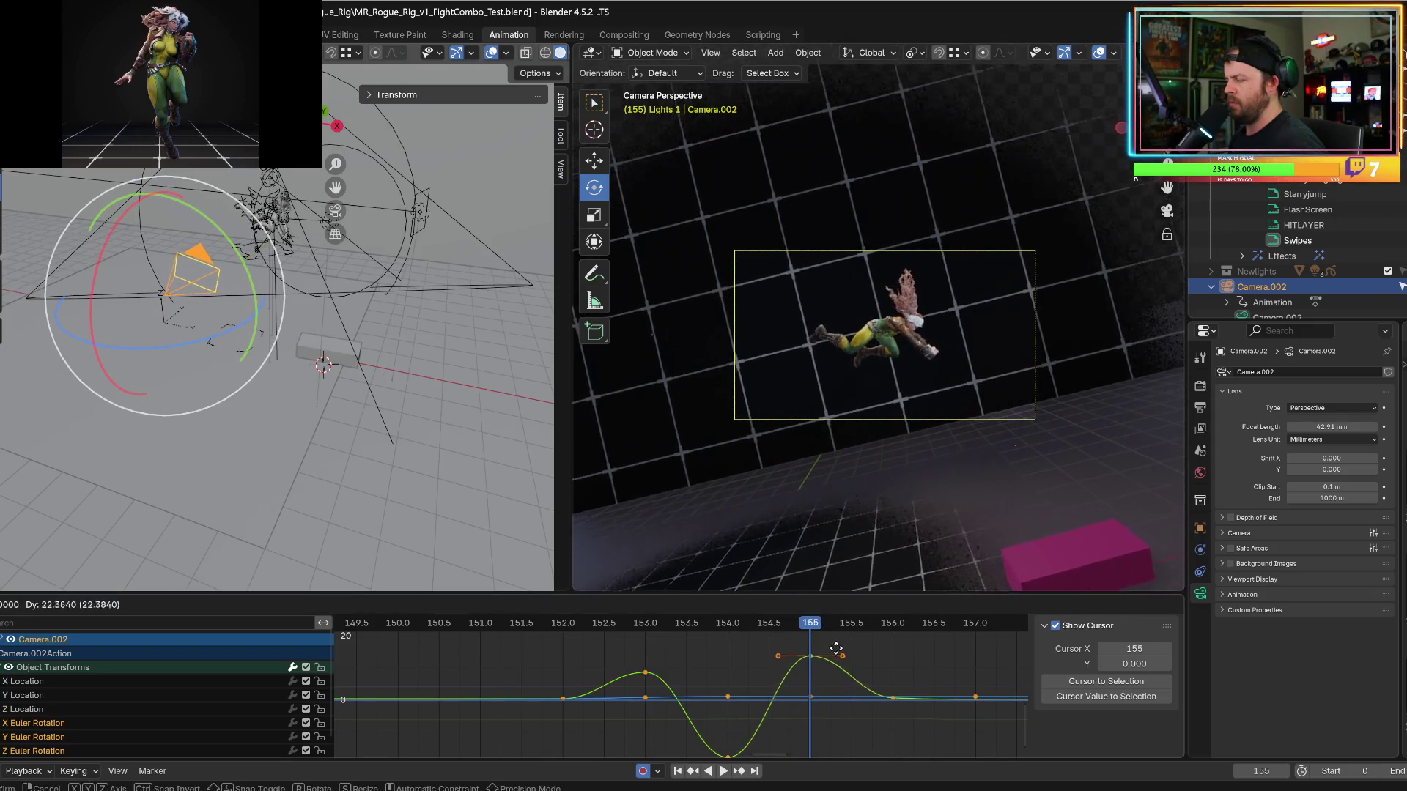
click(836, 649)
key(Right)
Play the animation in camera view and scrub frames 153–155 to review the shake.
key(space)
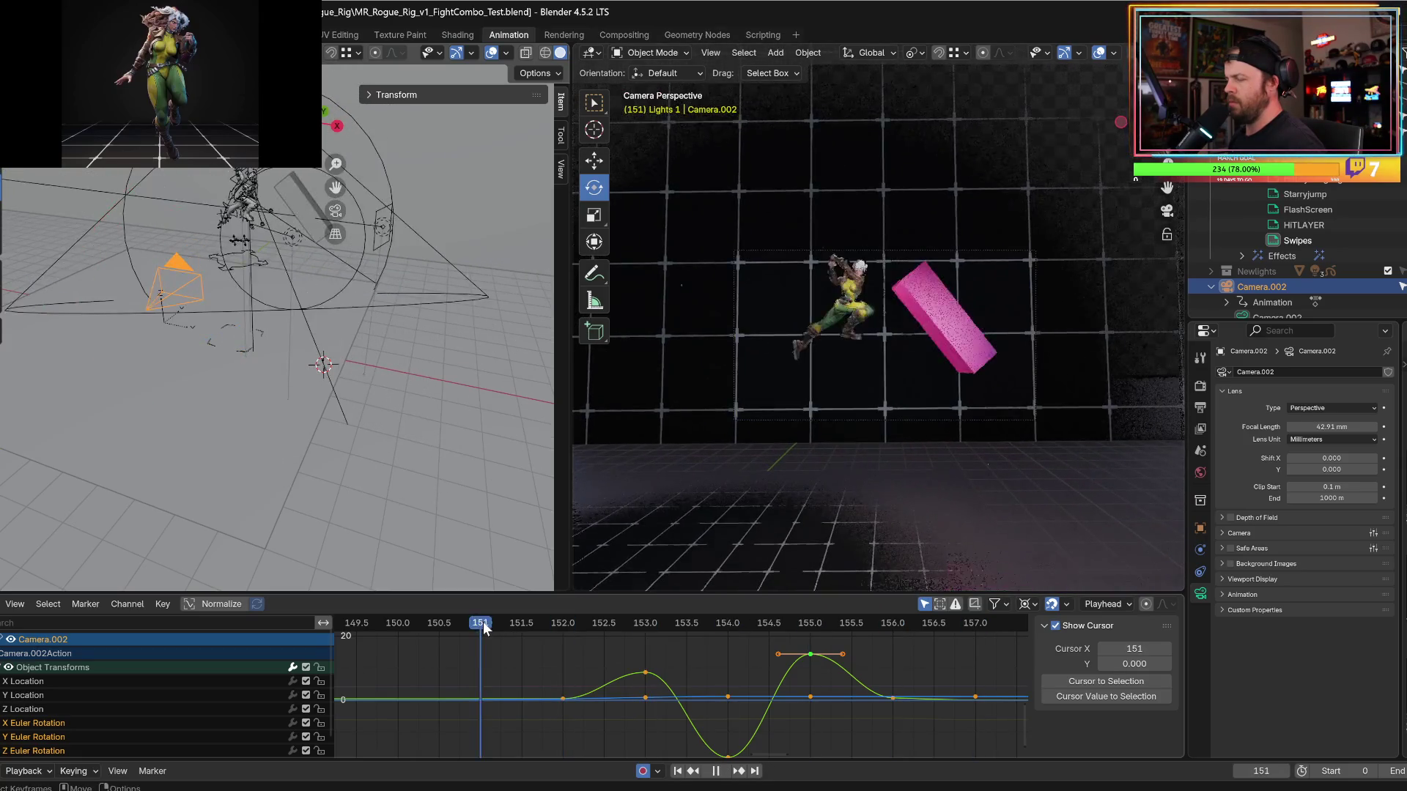
key(space)
key(space)
drag(498, 621, 627, 629)
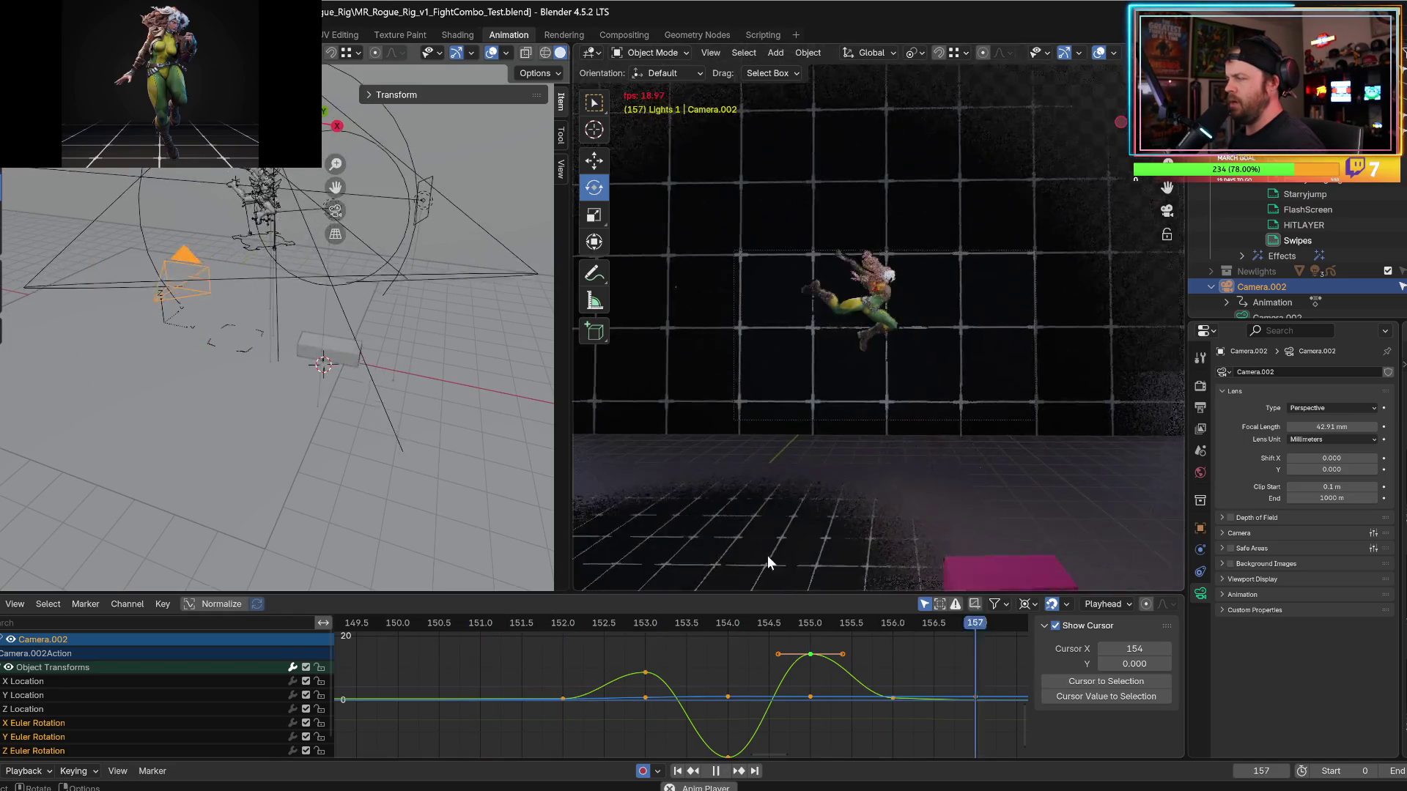
key(space)
key(Home)
key(space)
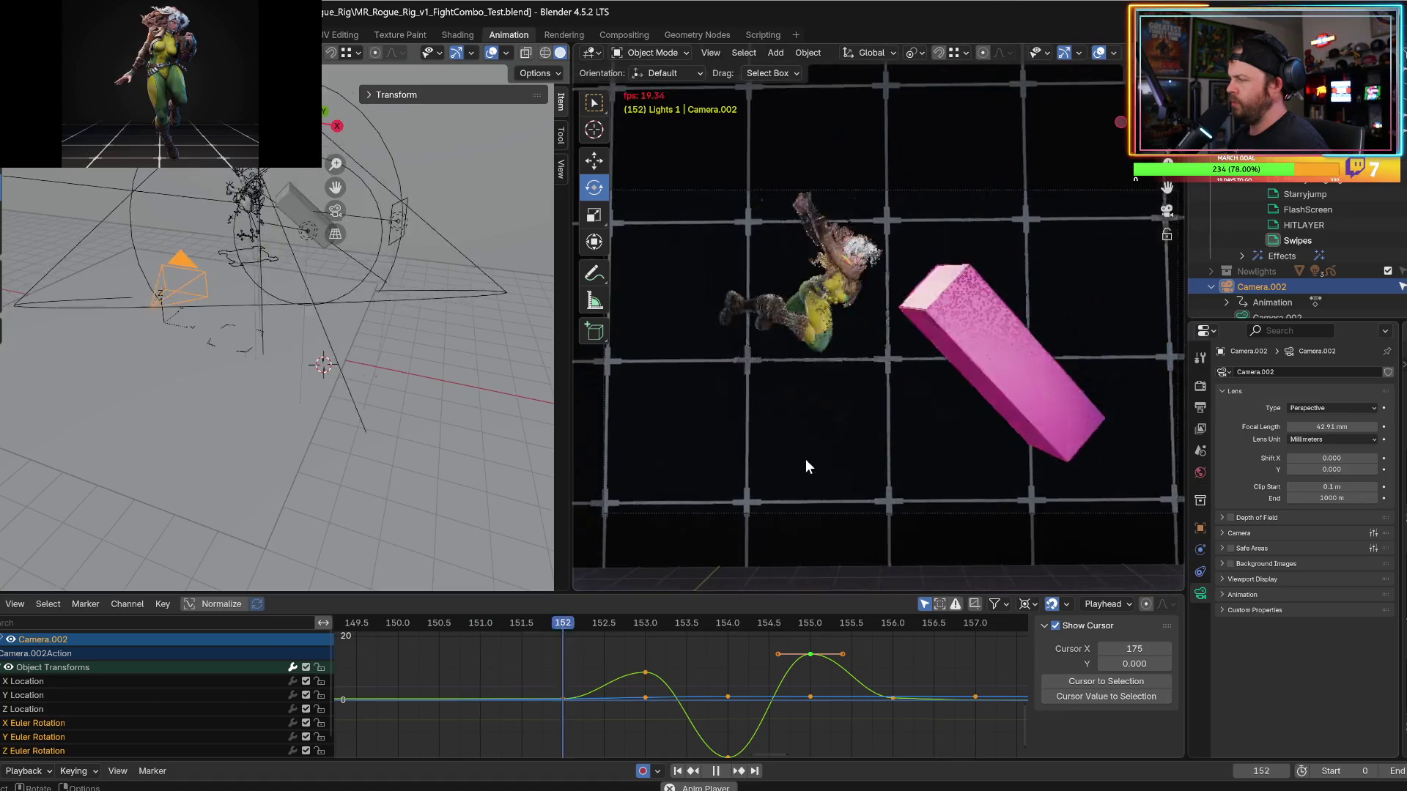
key(space)
key(space)
click(626, 623)
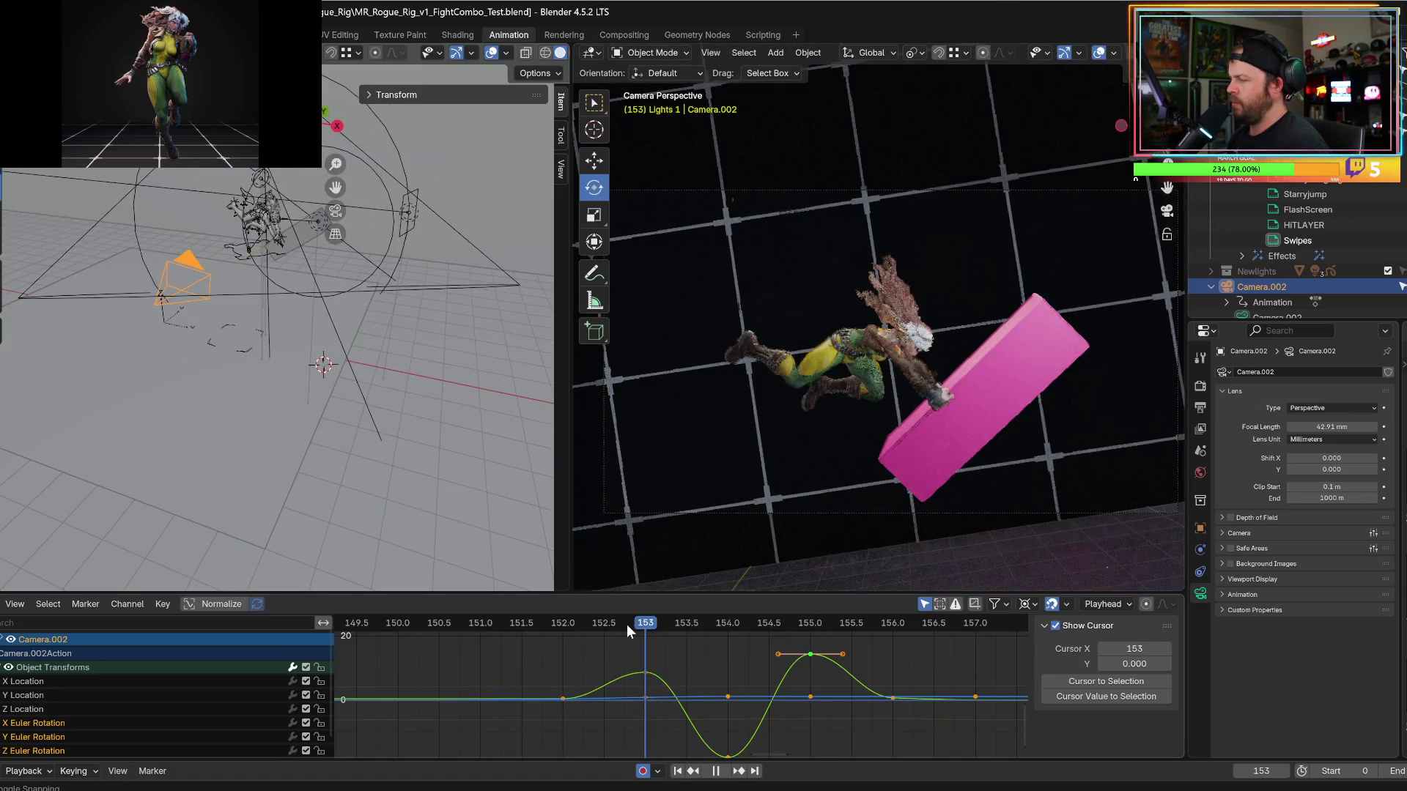
mouse_move(657, 619)
mouse_down()
mouse_move(777, 617)
mouse_move(439, 590)
mouse_move(471, 600)
mouse_up()
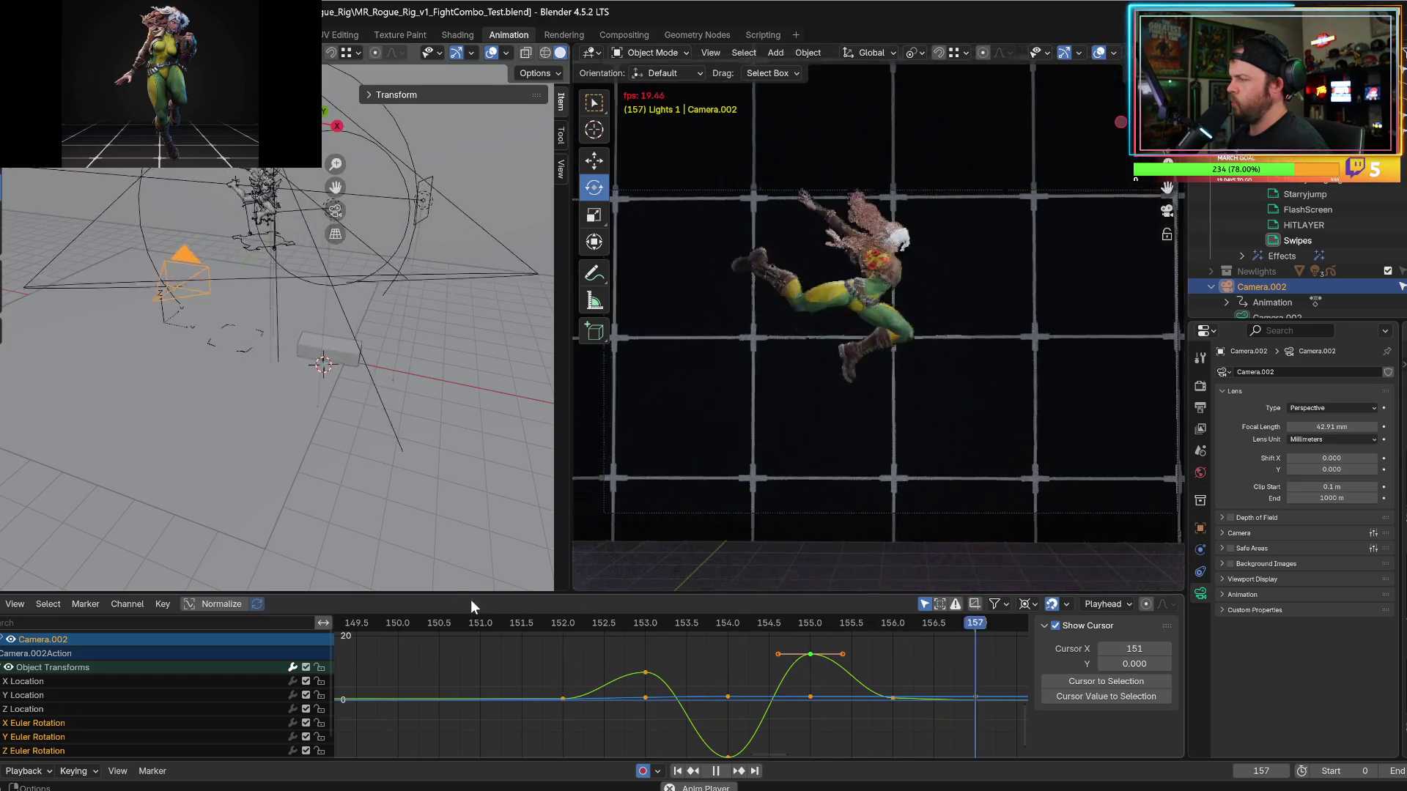
mouse_move(627, 619)
mouse_down()
mouse_move(810, 625)
mouse_move(574, 610)
mouse_move(622, 610)
mouse_up()
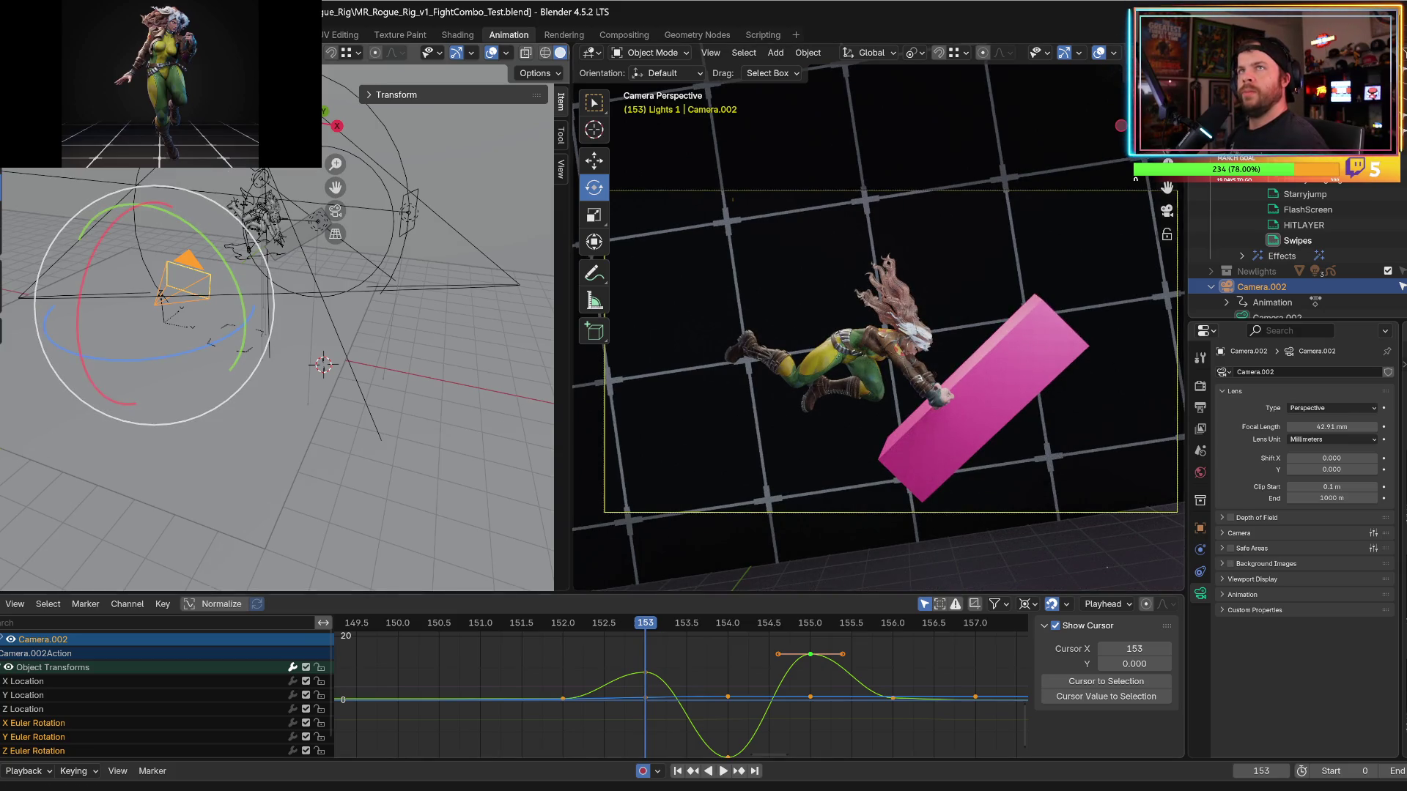
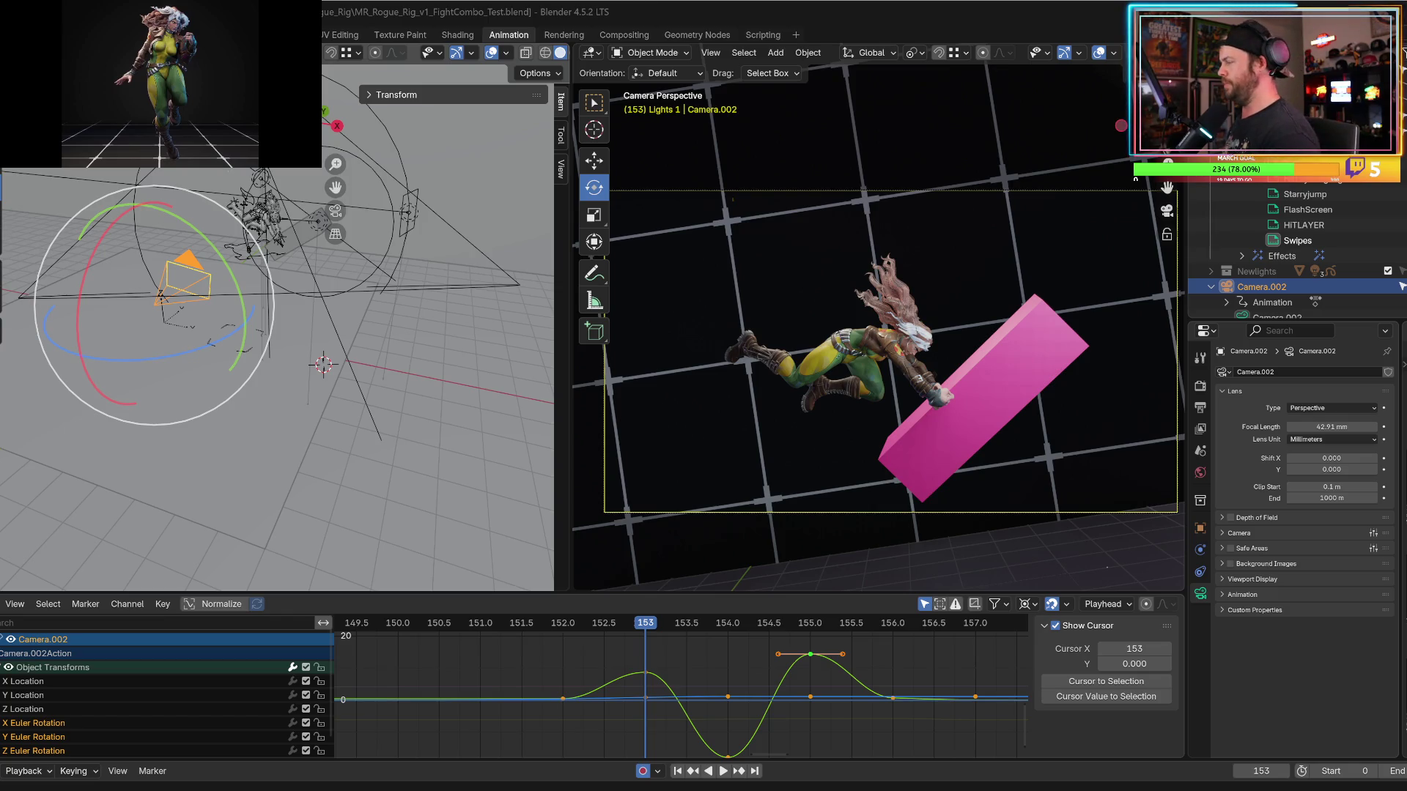
Look through the camera's object and constraint properties.
click(1200, 528)
click(1199, 550)
click(1200, 573)
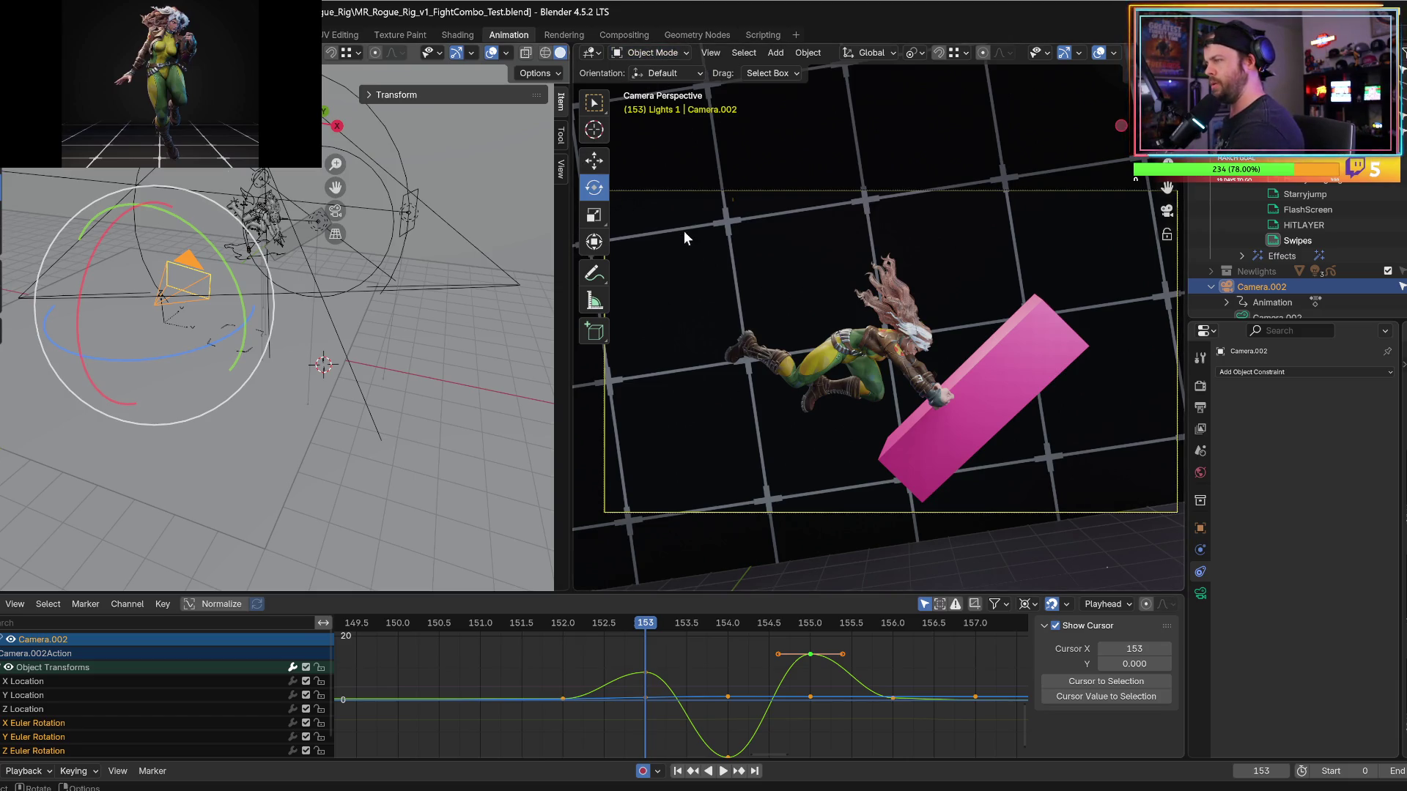
Select Rogue's body, turn on viewport gizmos, and save MR_Rogue_Rig_v1_FightCombo_Test.blend.
click(844, 335)
click(652, 55)
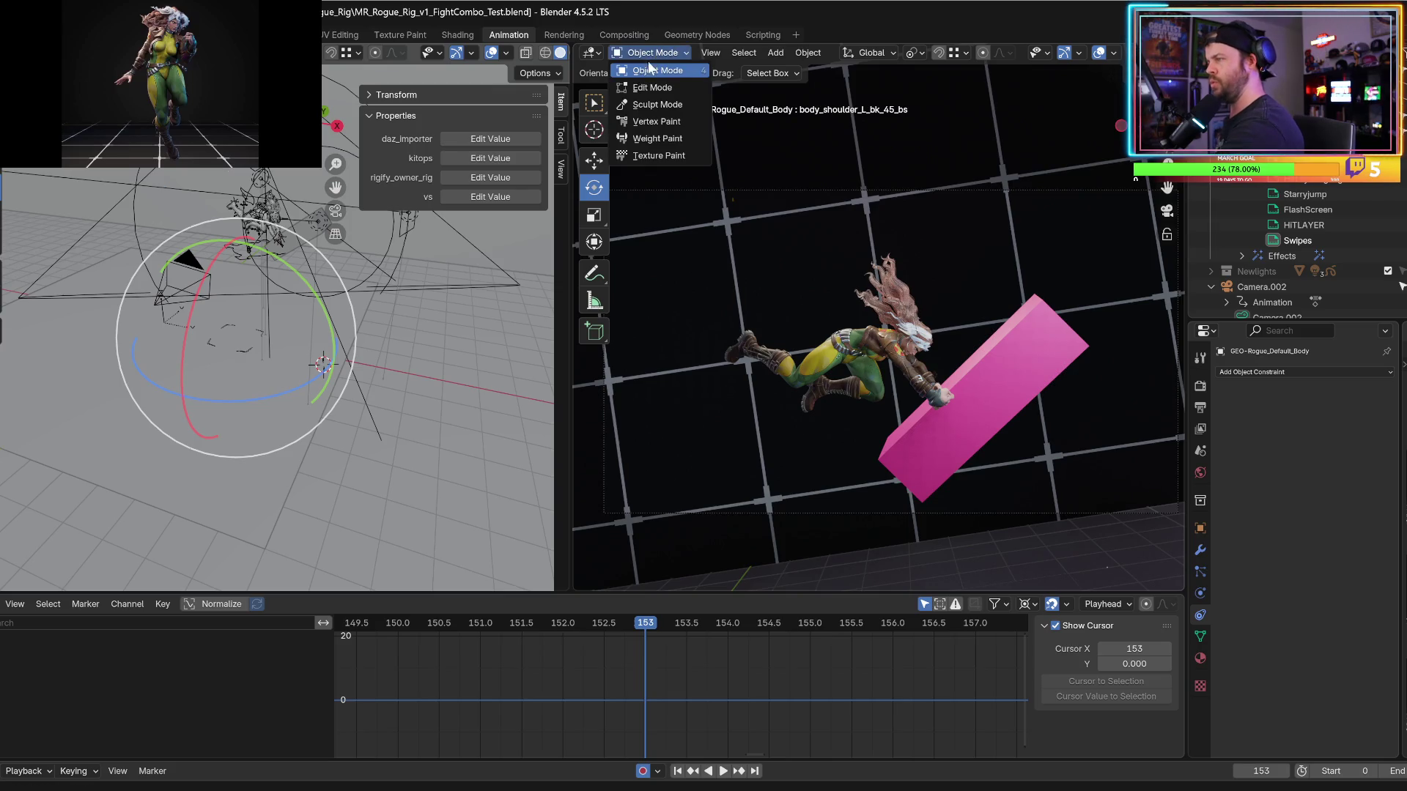
click(1066, 52)
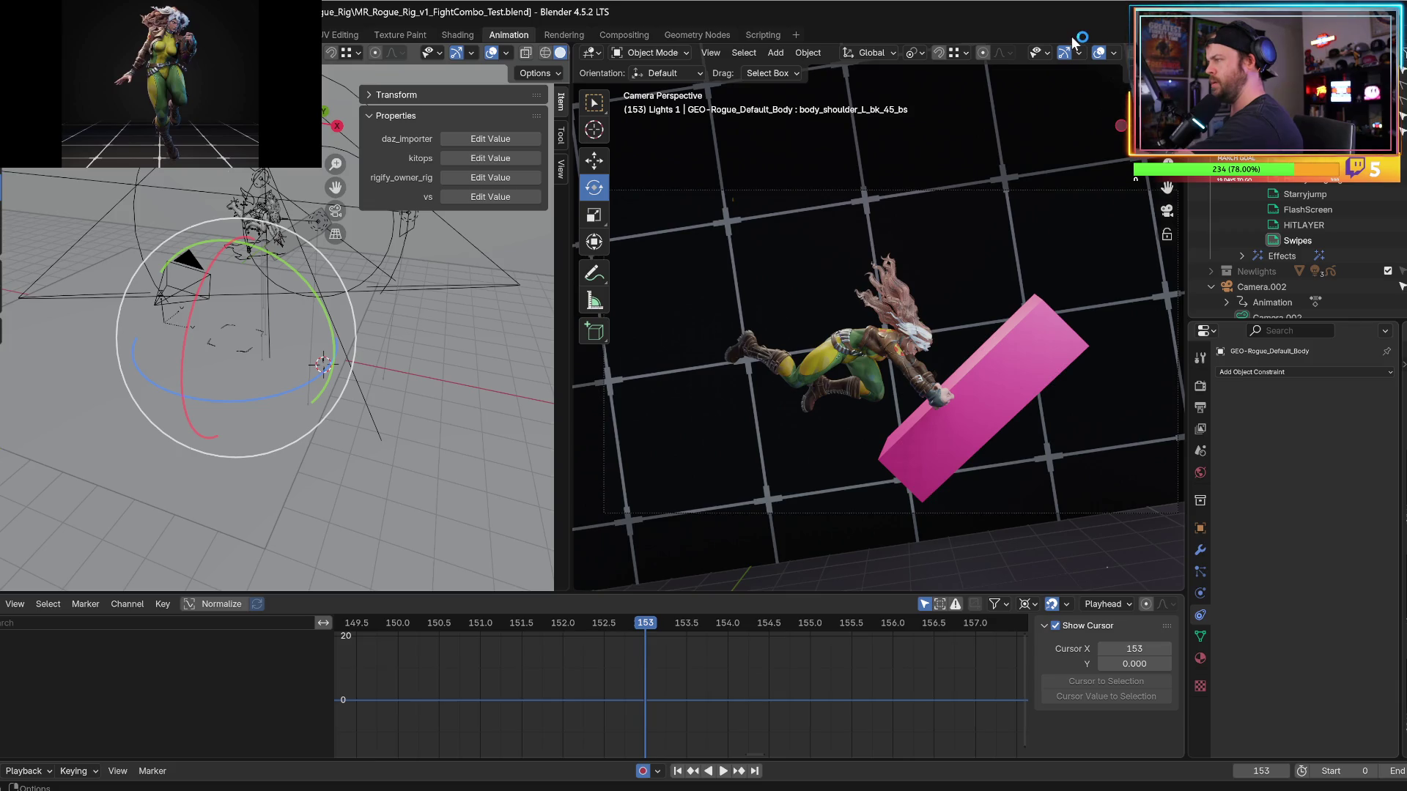
key(ctrl+s)
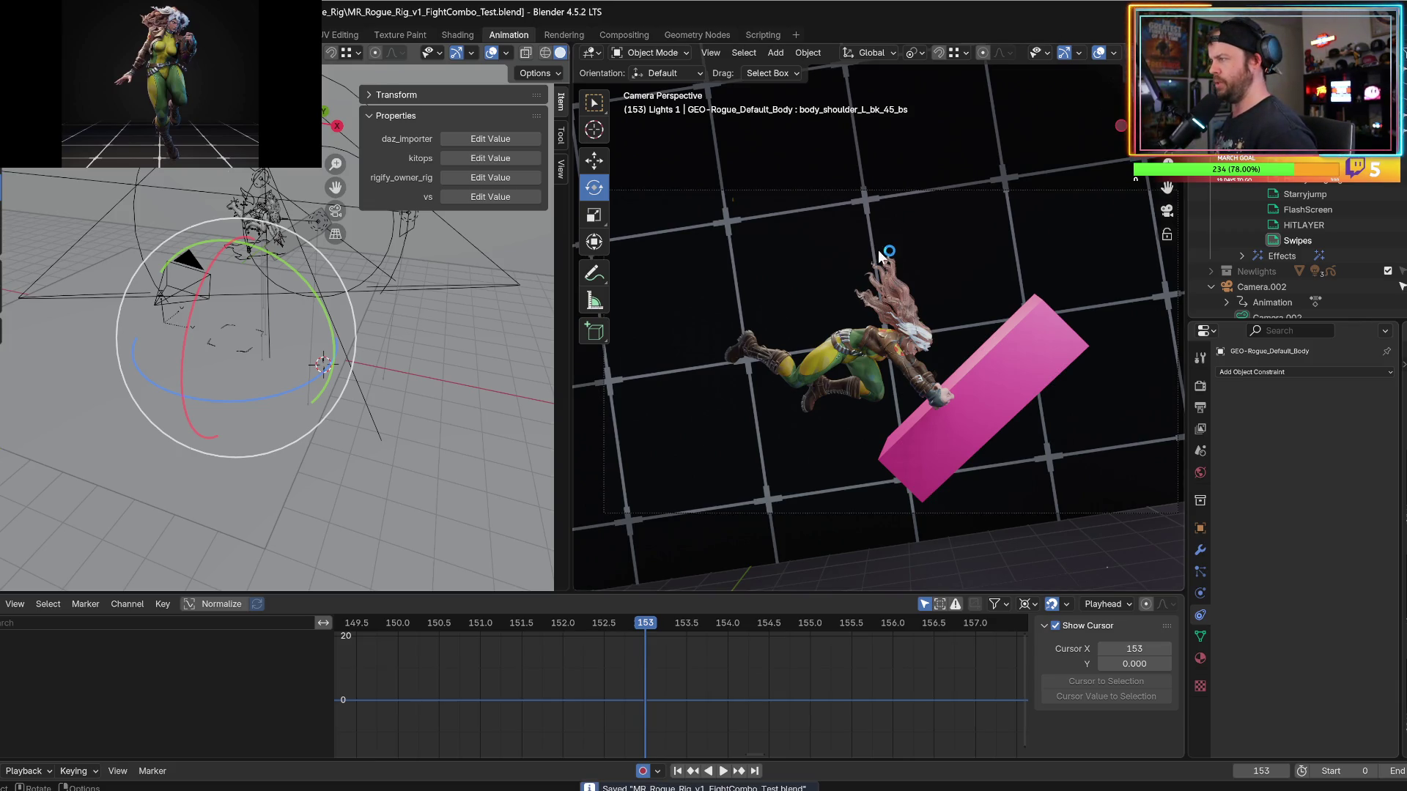
Hide the grid and wireframes in the side view's overlay settings.
click(1079, 53)
click(1076, 54)
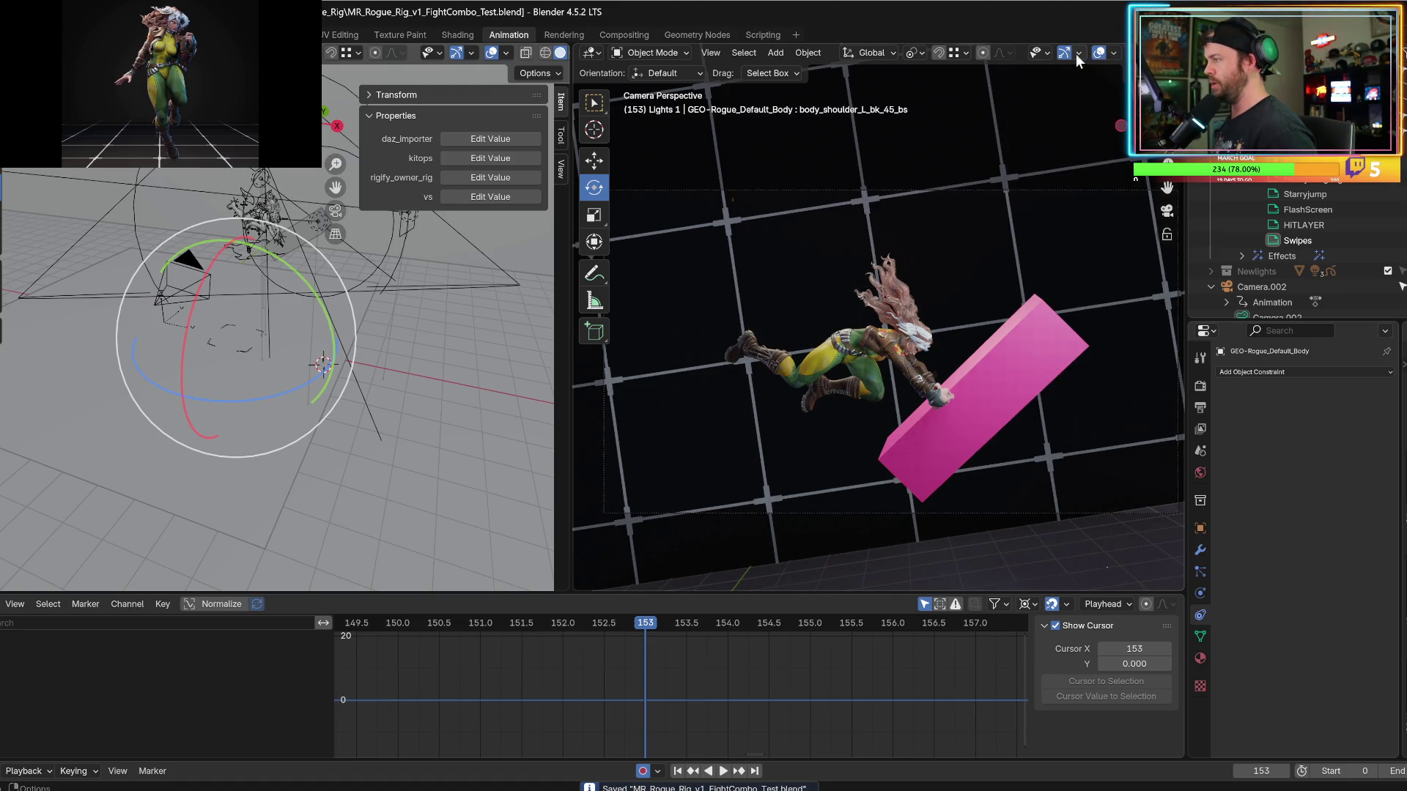
click(1113, 53)
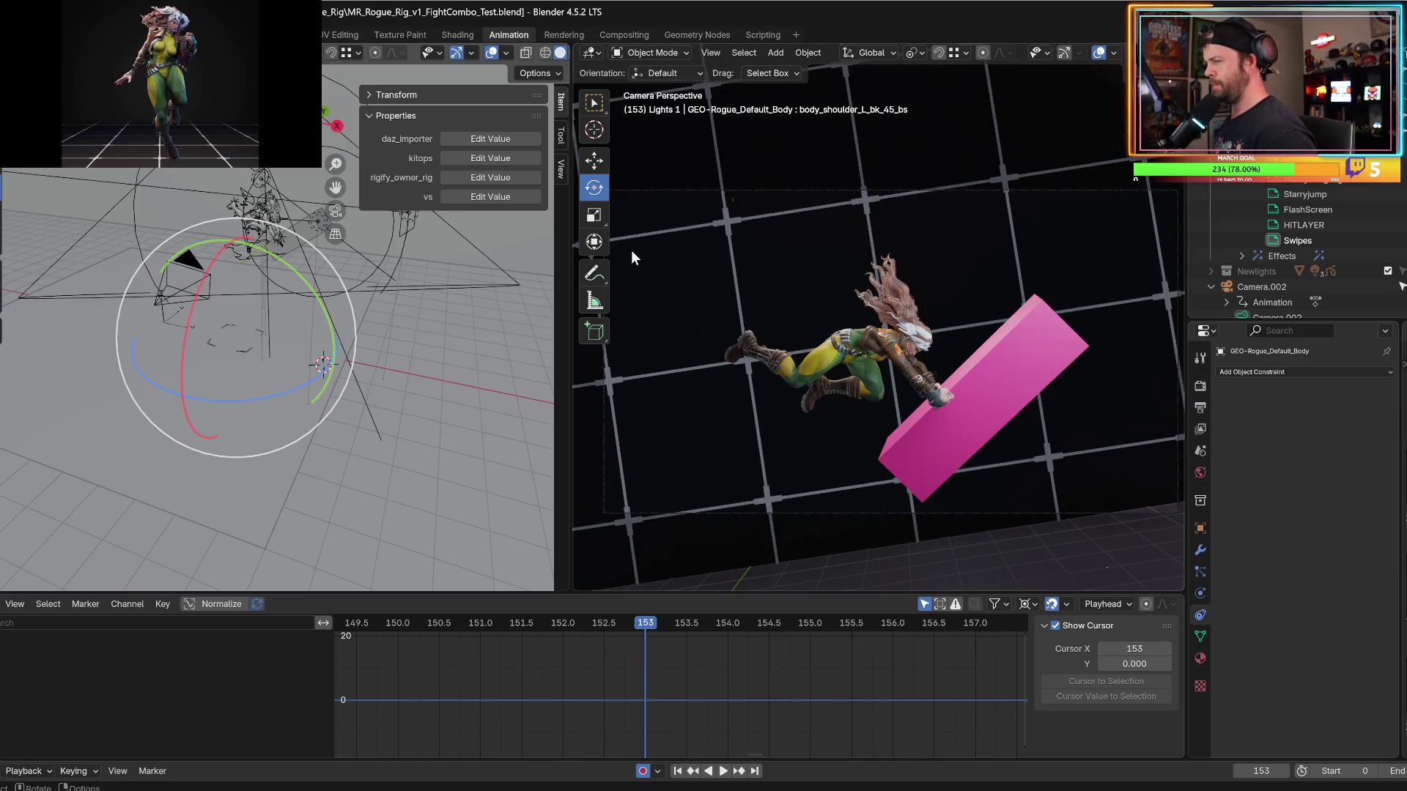
click(491, 54)
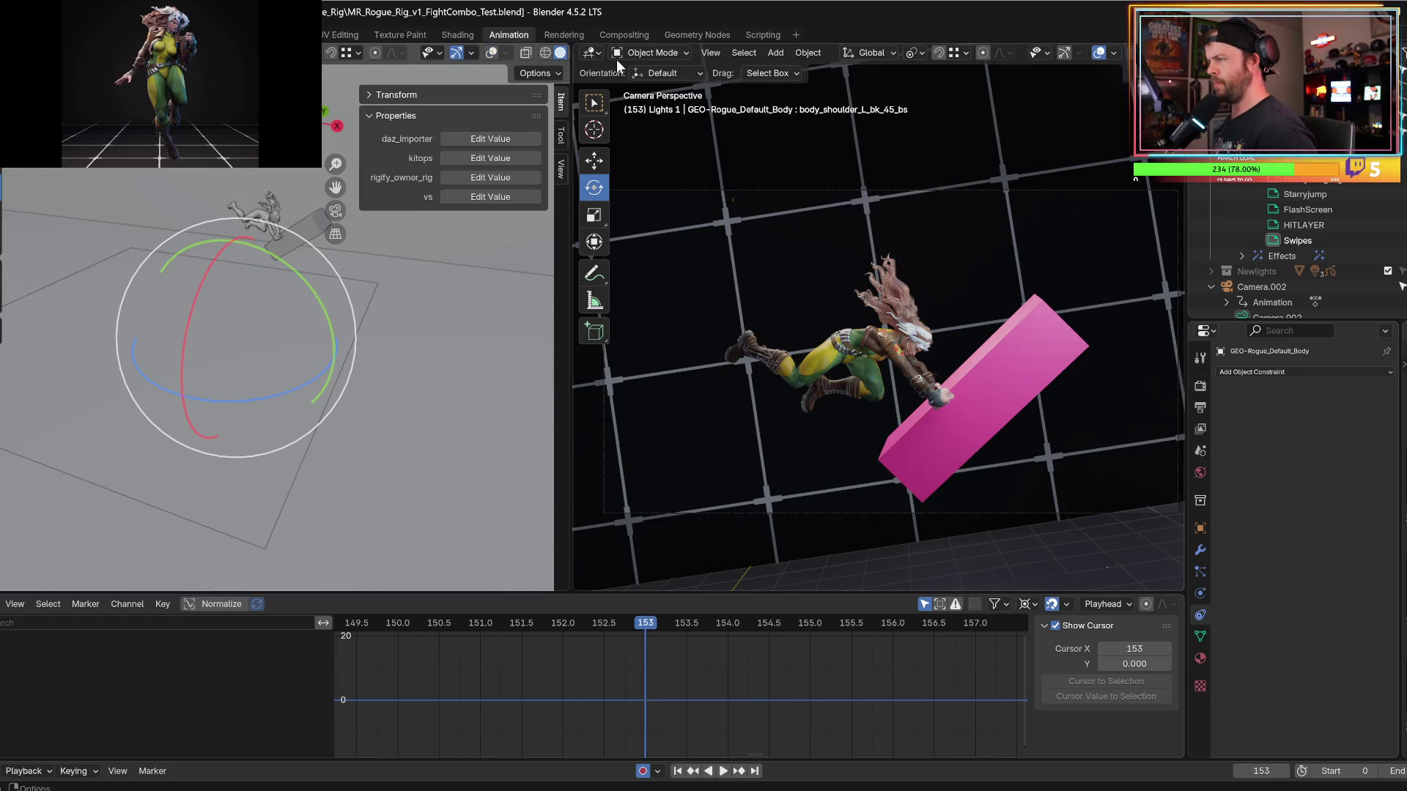
Switch the bottom editor to the Grease Pencil Dope Sheet to show keyframes.
click(651, 52)
click(658, 71)
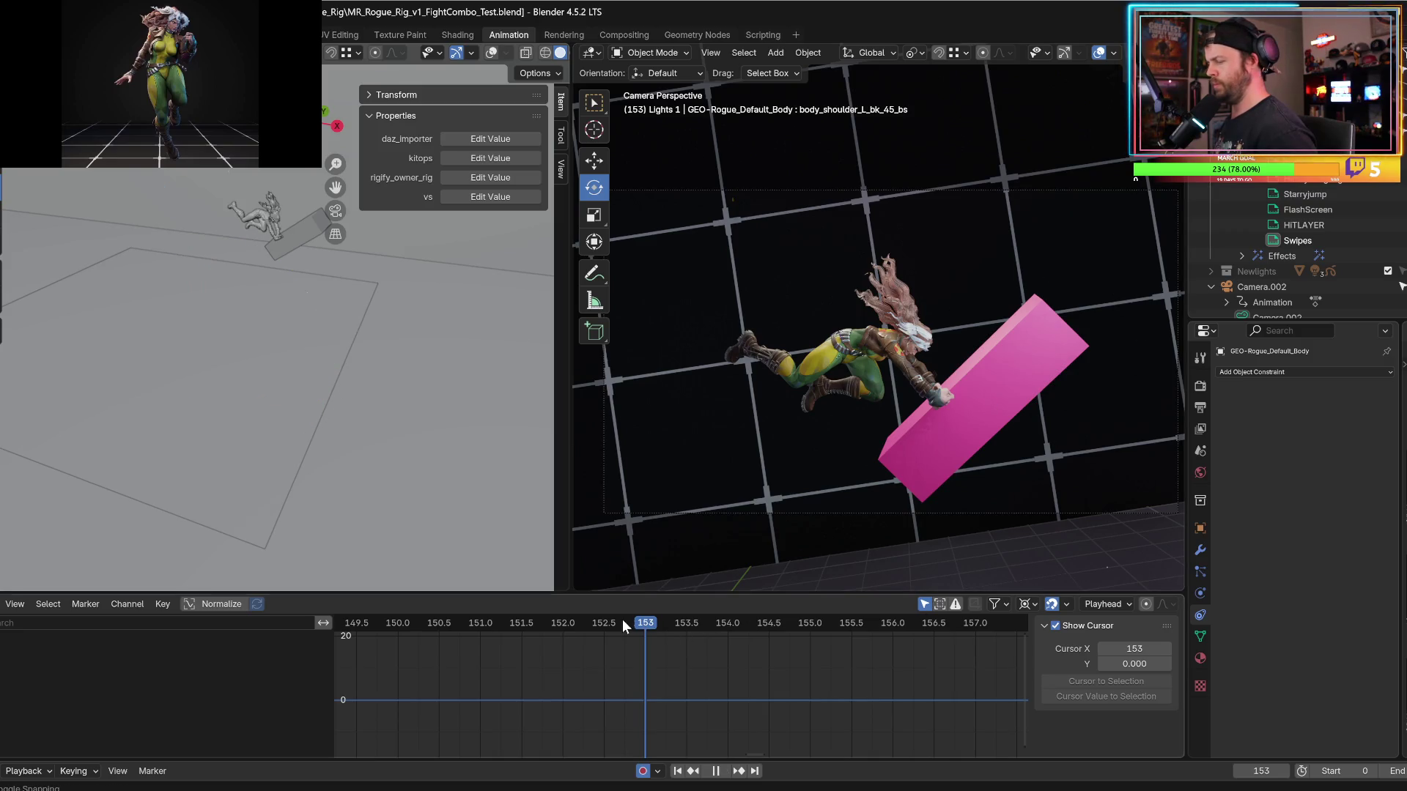
click(2, 604)
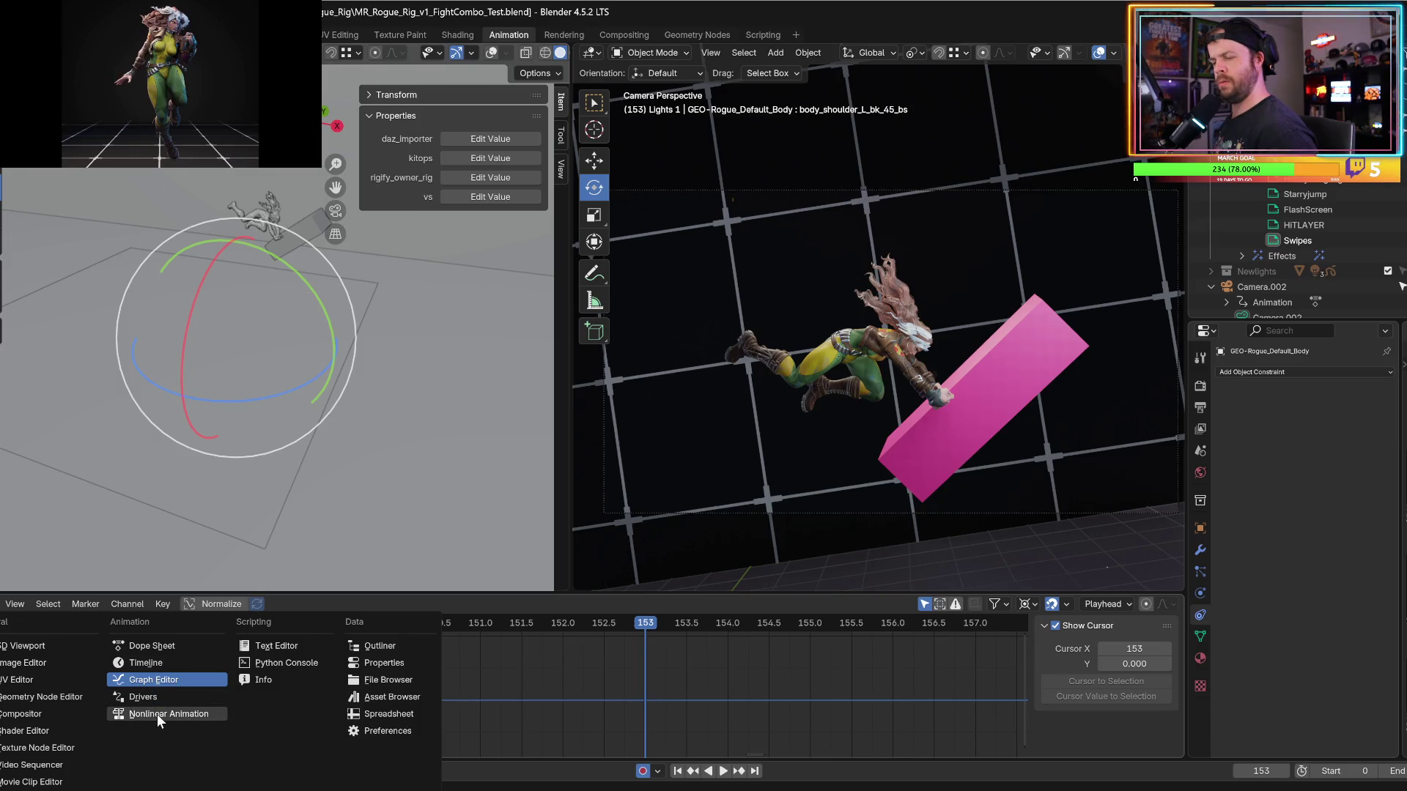
click(156, 713)
click(4, 605)
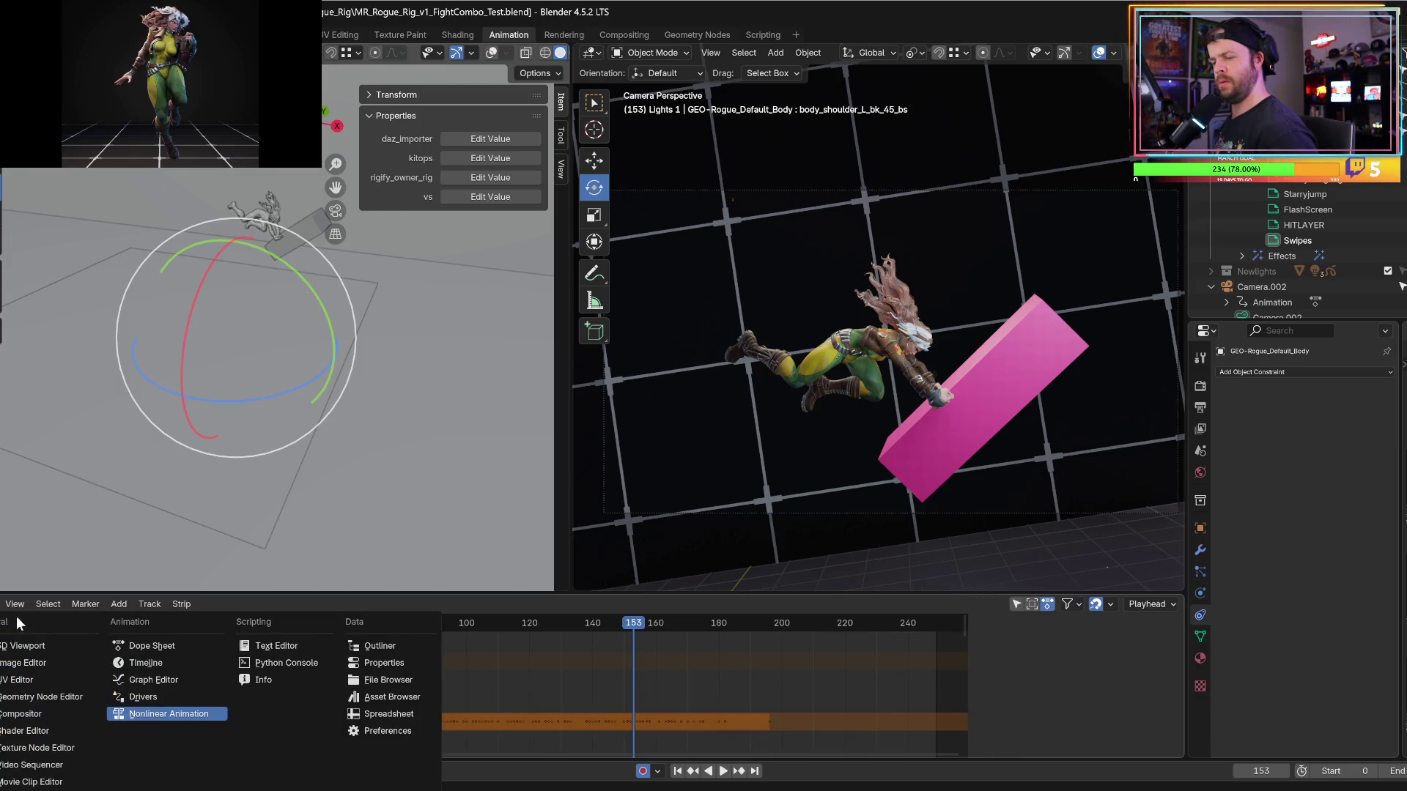
click(150, 688)
click(2, 608)
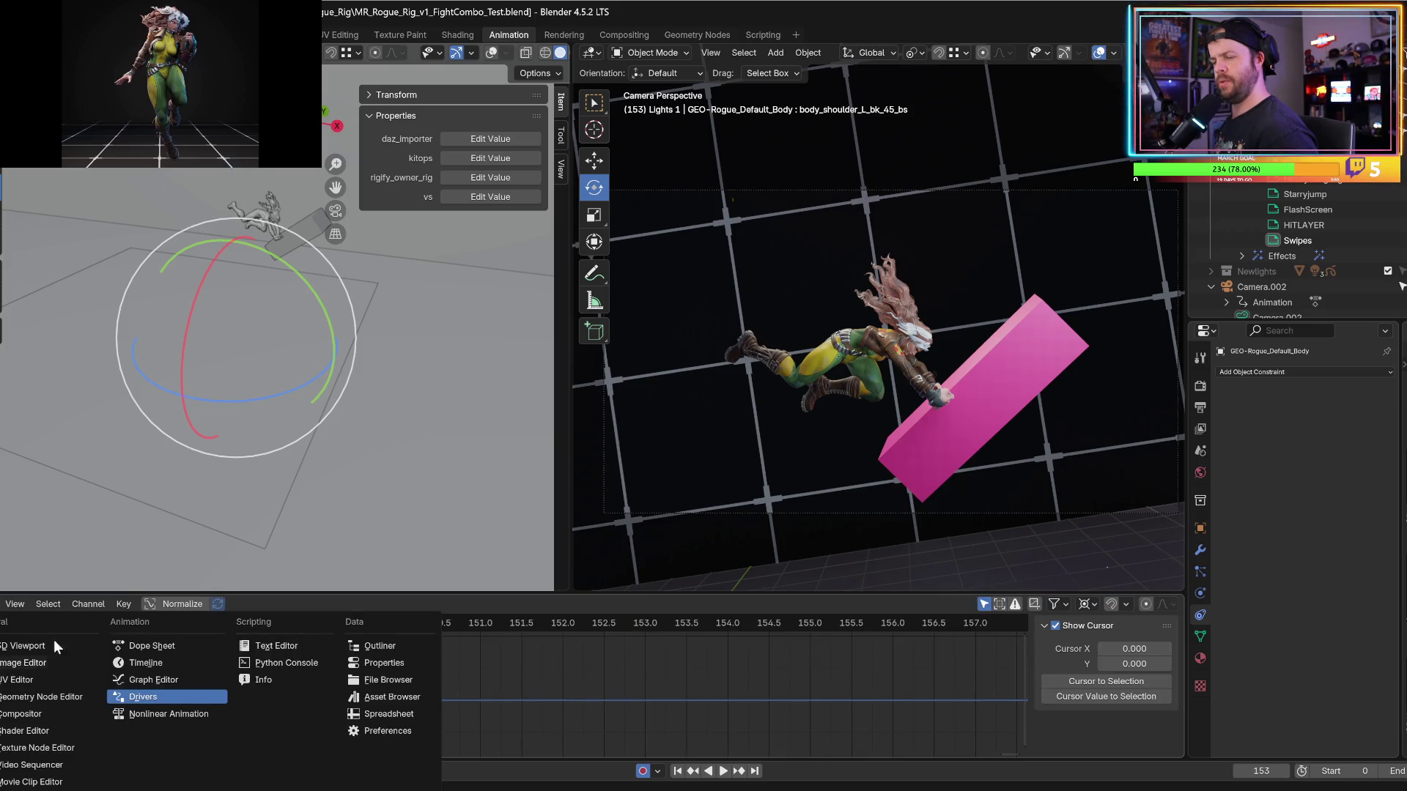
click(150, 645)
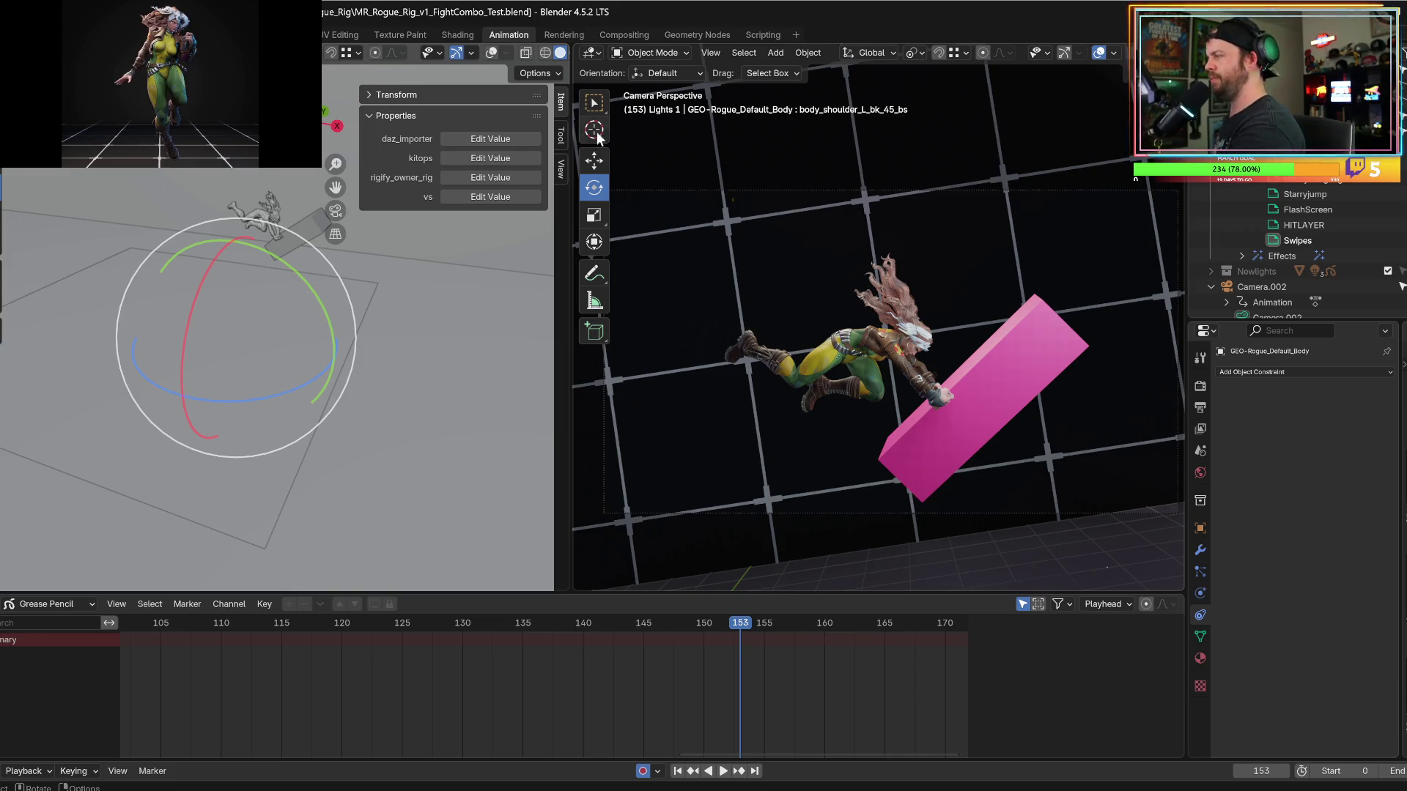
Widen the camera viewport, frame Rogue closely in the side view, and activate the 'light' grease pencil.
drag(571, 381, 489, 396)
mouse_move(311, 419)
middle_down()
mouse_move(343, 407)
mouse_move(122, 423)
mouse_move(203, 336)
middle_up()
scroll(199, 328, up, 5)
click(297, 360)
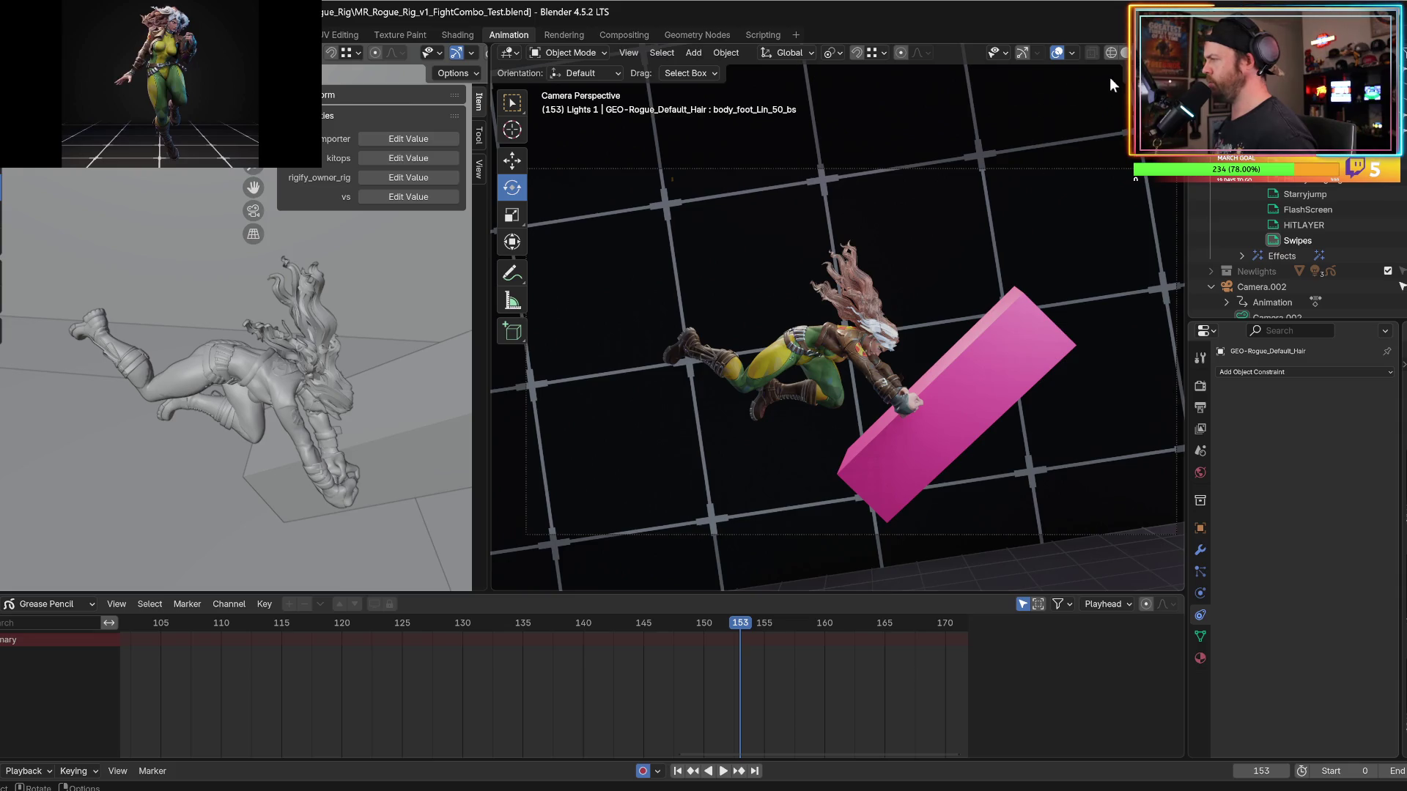
click(512, 273)
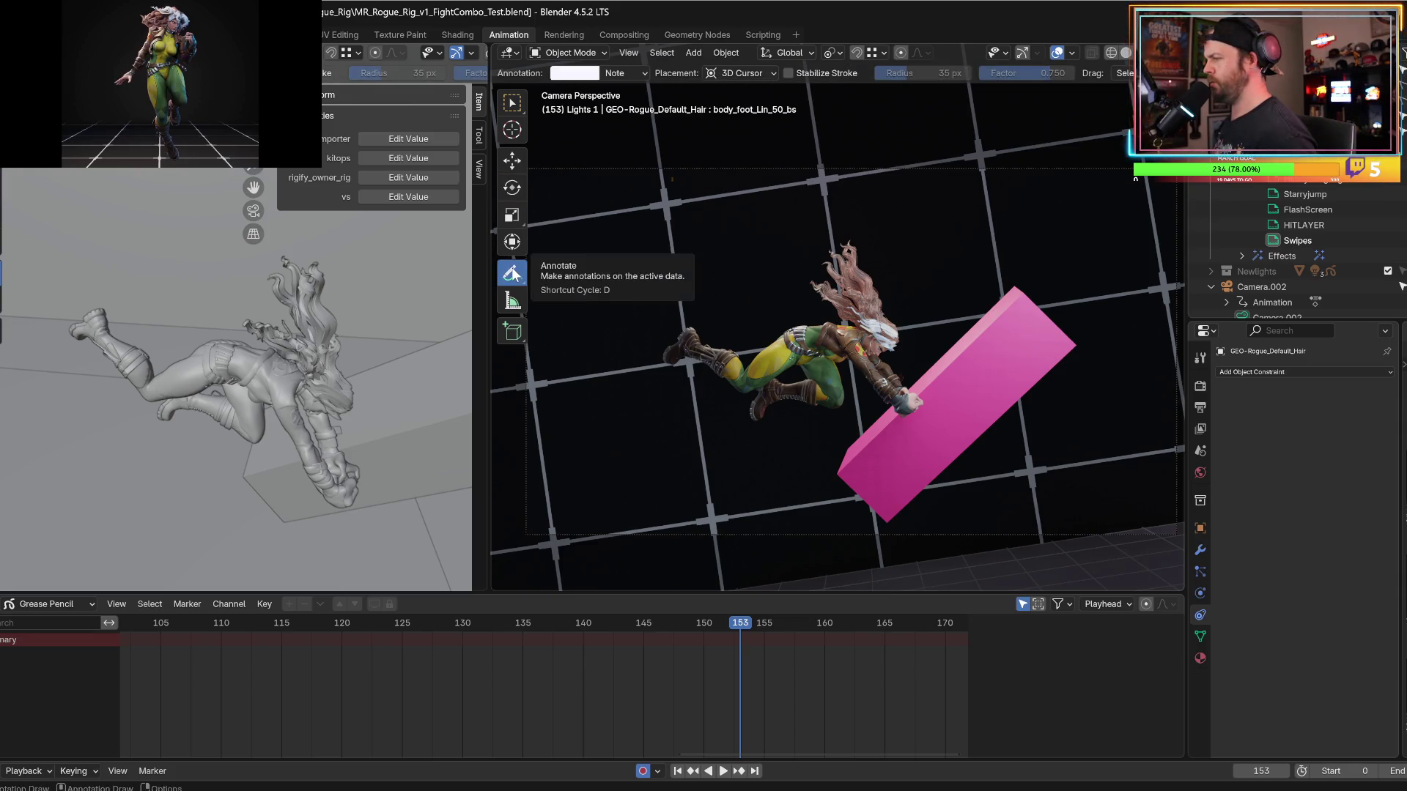
click(512, 160)
scroll(1246, 271, down, 2)
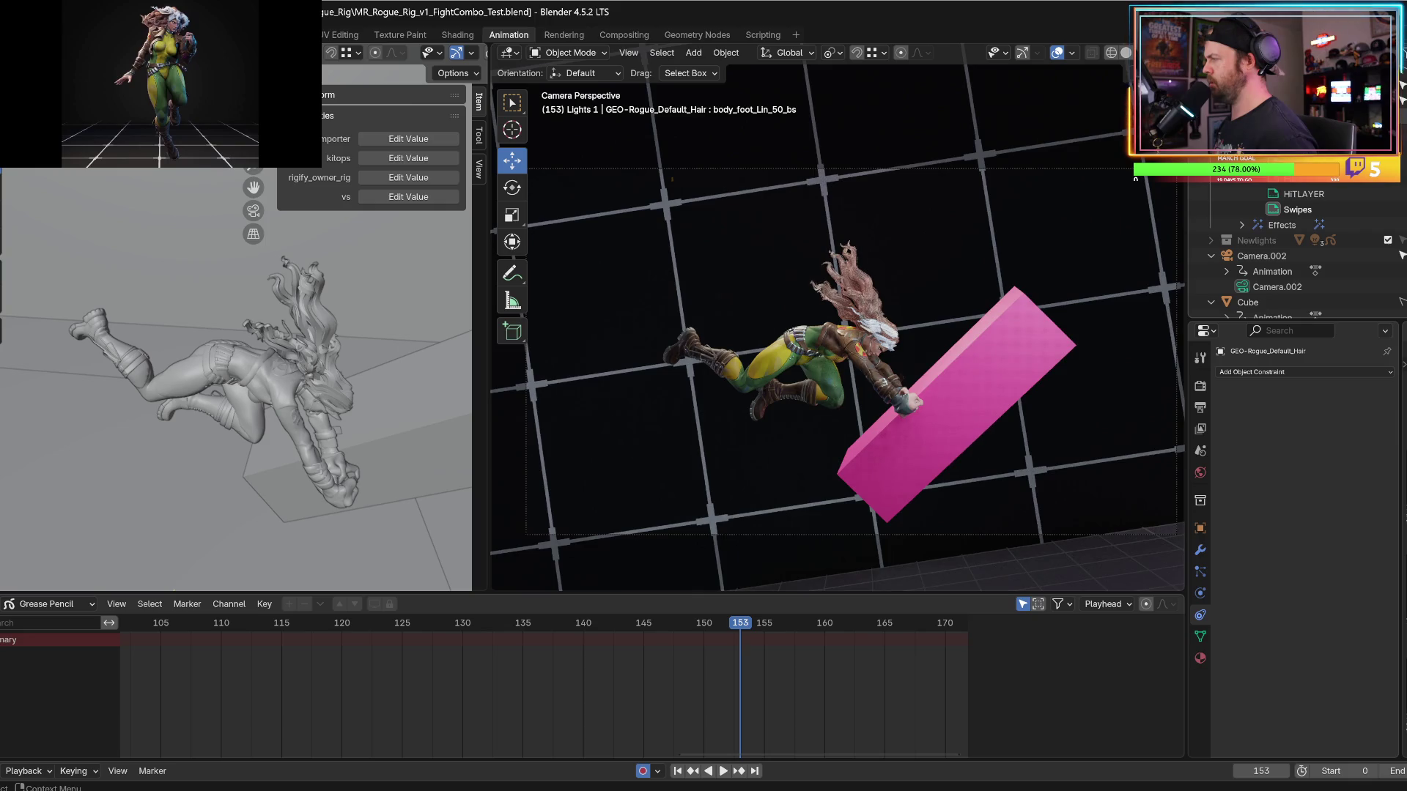
click(819, 445)
click(584, 52)
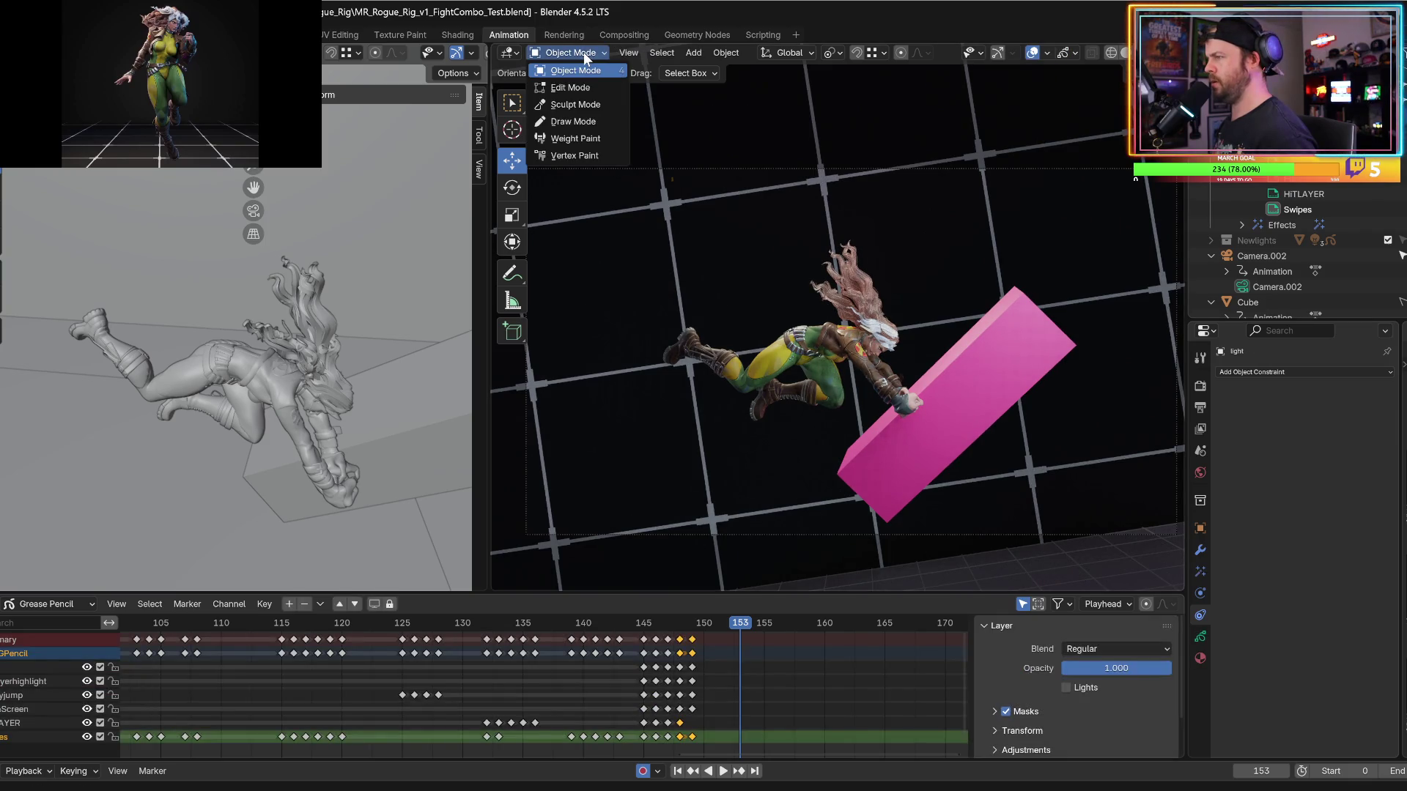
Put the light grease pencil in Draw Mode at frame 153 and show its layers, Swipes active.
click(569, 125)
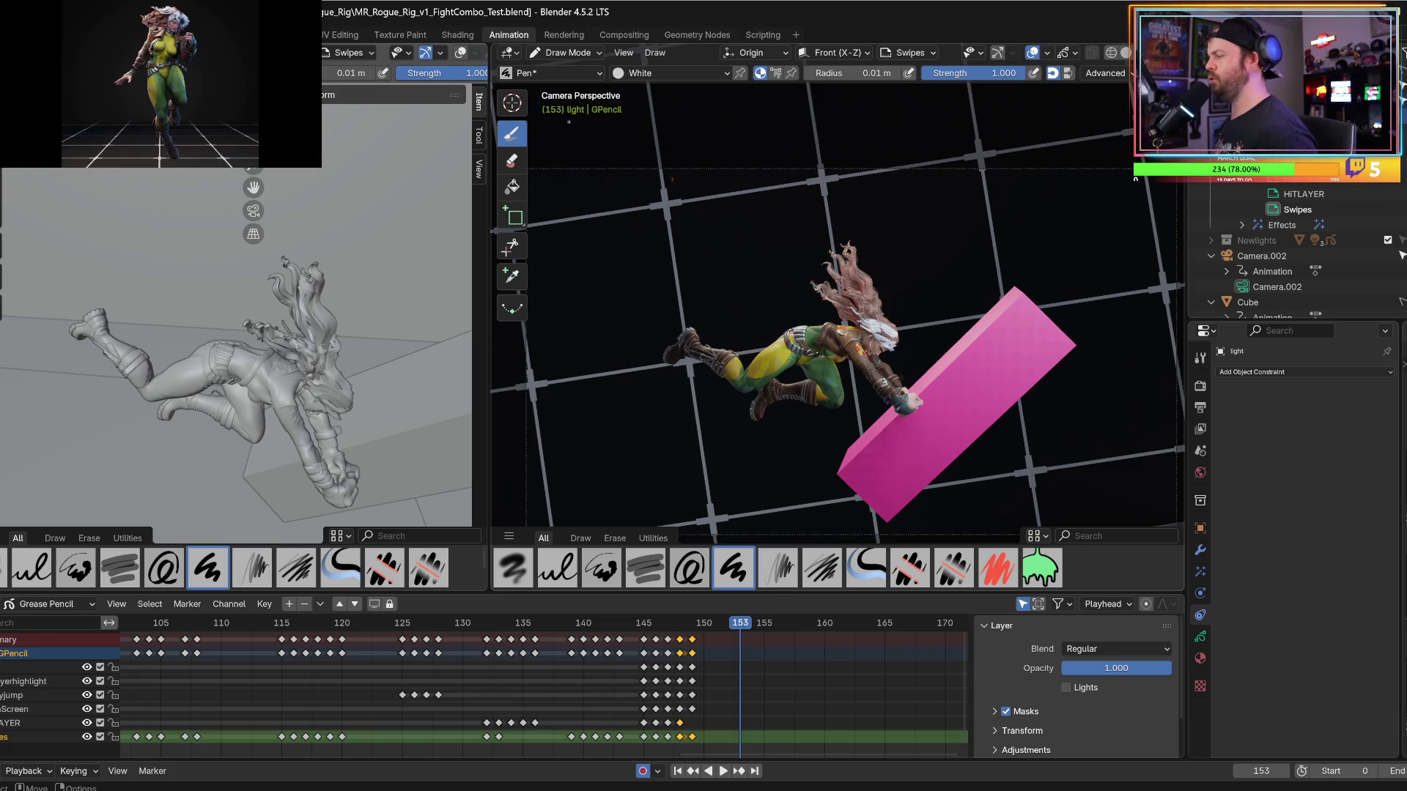
key(space)
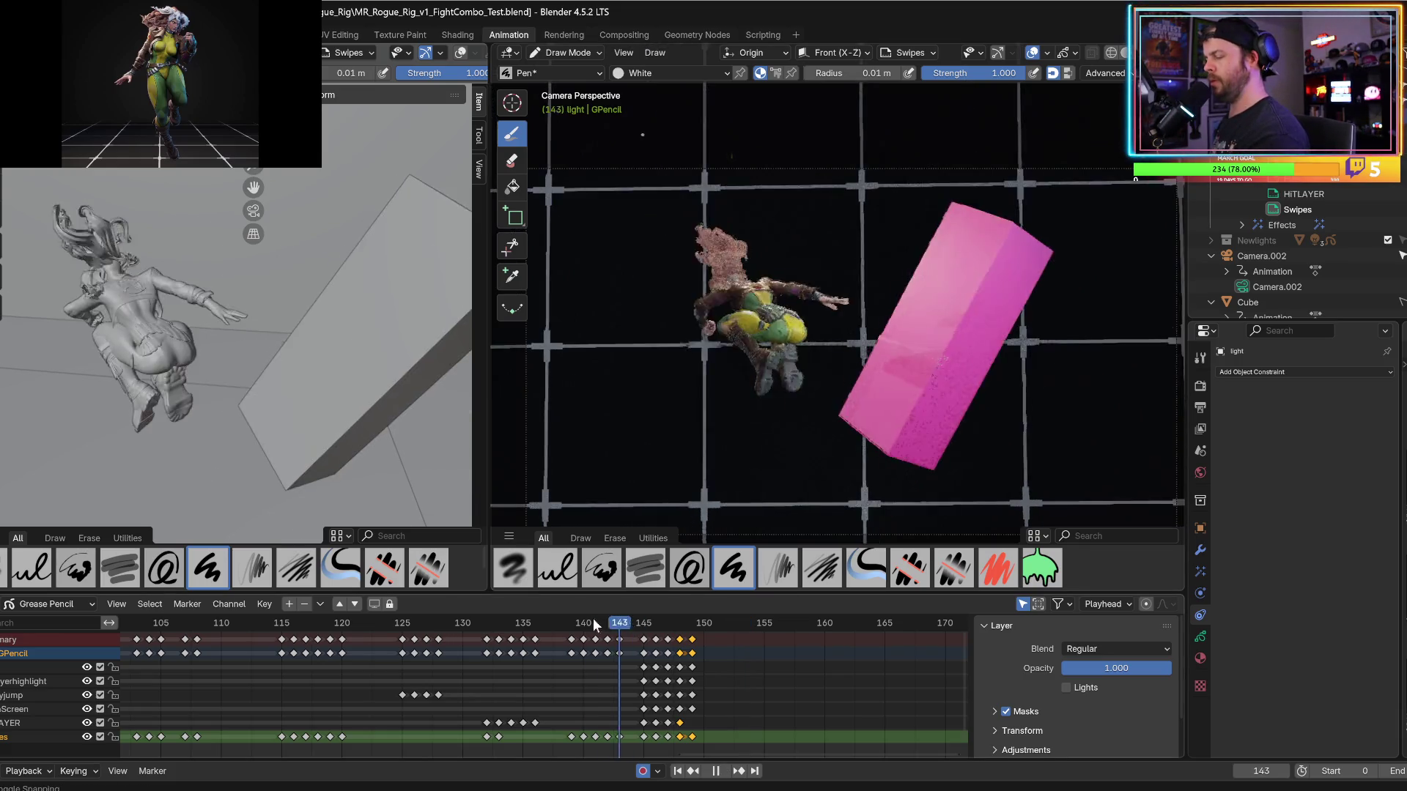
drag(685, 627, 743, 637)
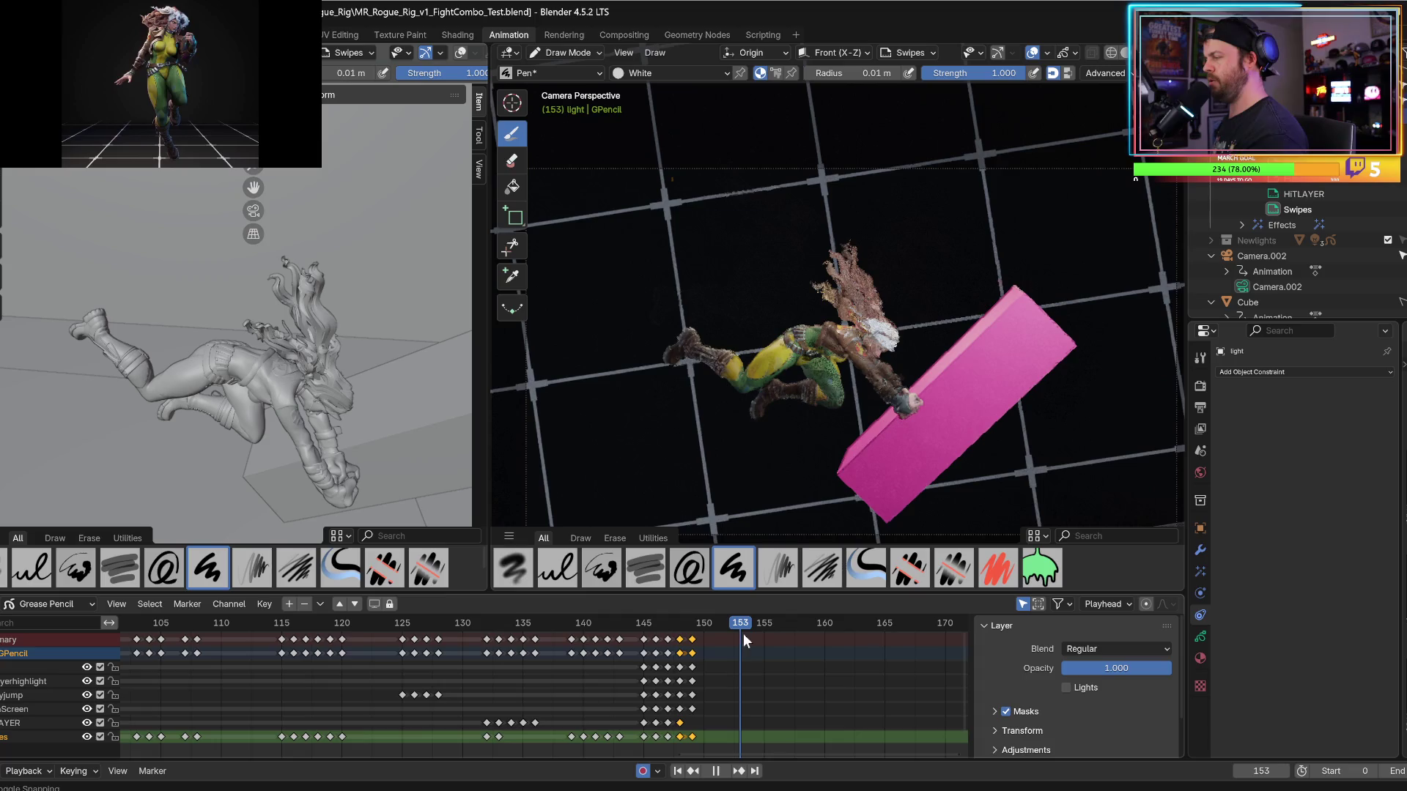
click(1200, 639)
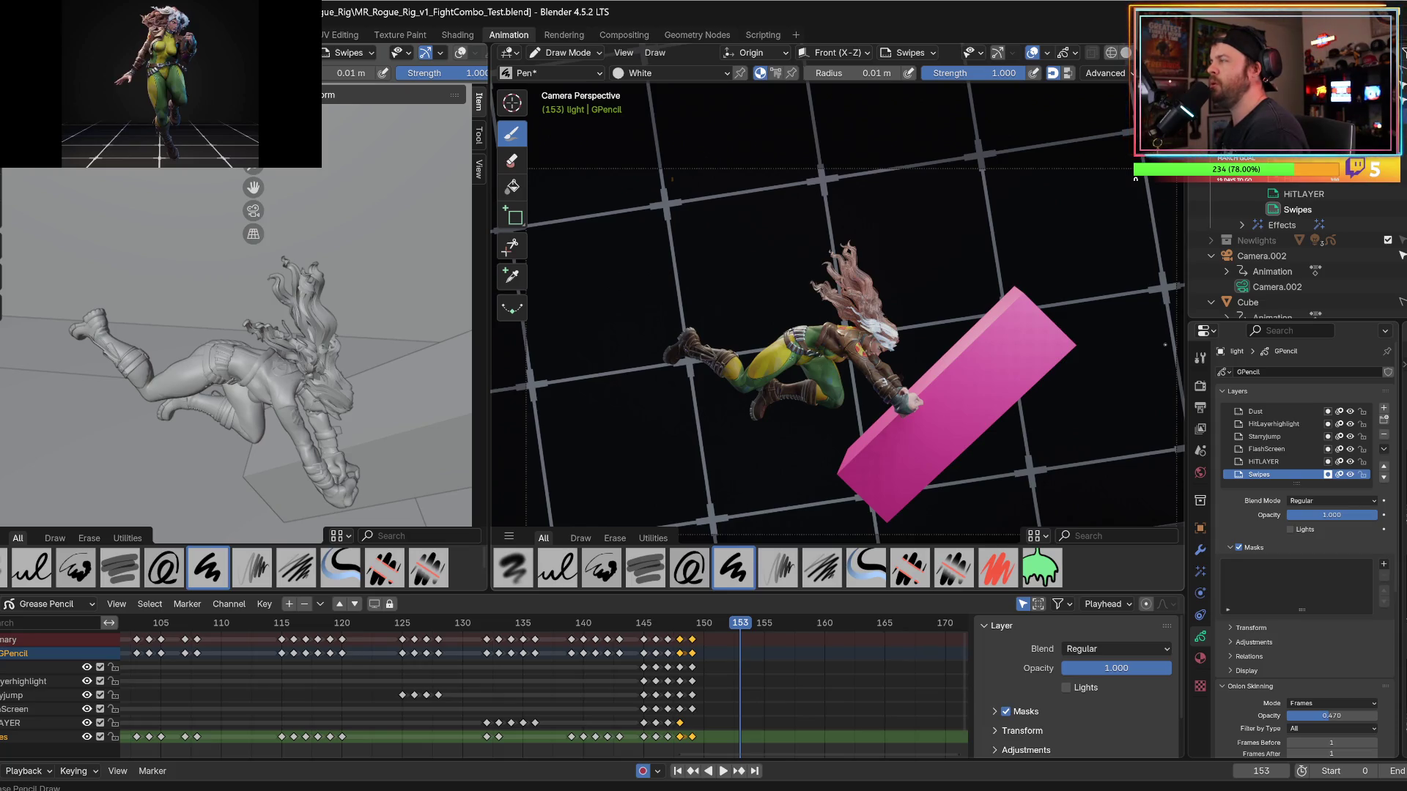
Enlarge the layers list, preview the slam, stop at frame 153, and show the object's materials.
mouse_move(1303, 483)
mouse_down()
mouse_move(1295, 515)
mouse_move(1294, 503)
mouse_up()
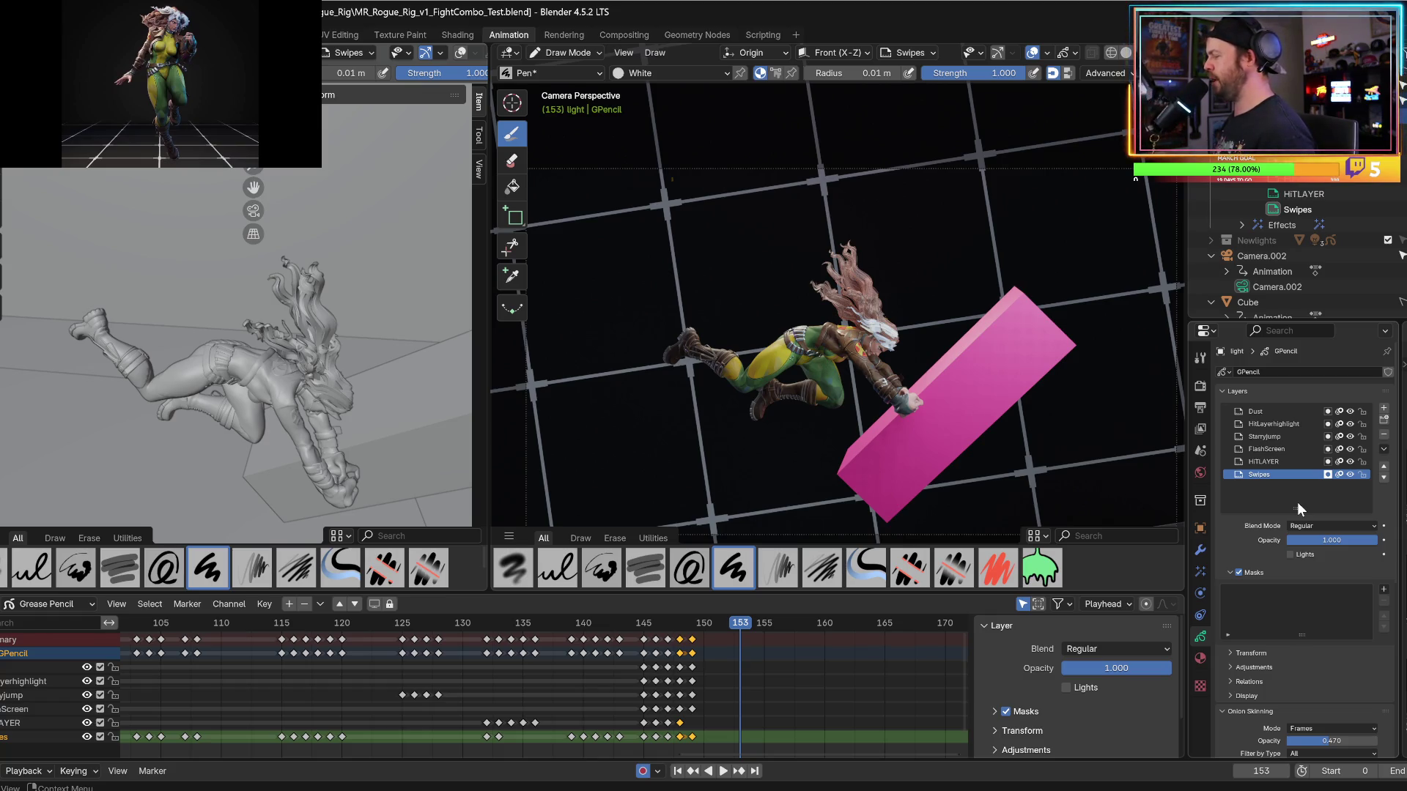
key(space)
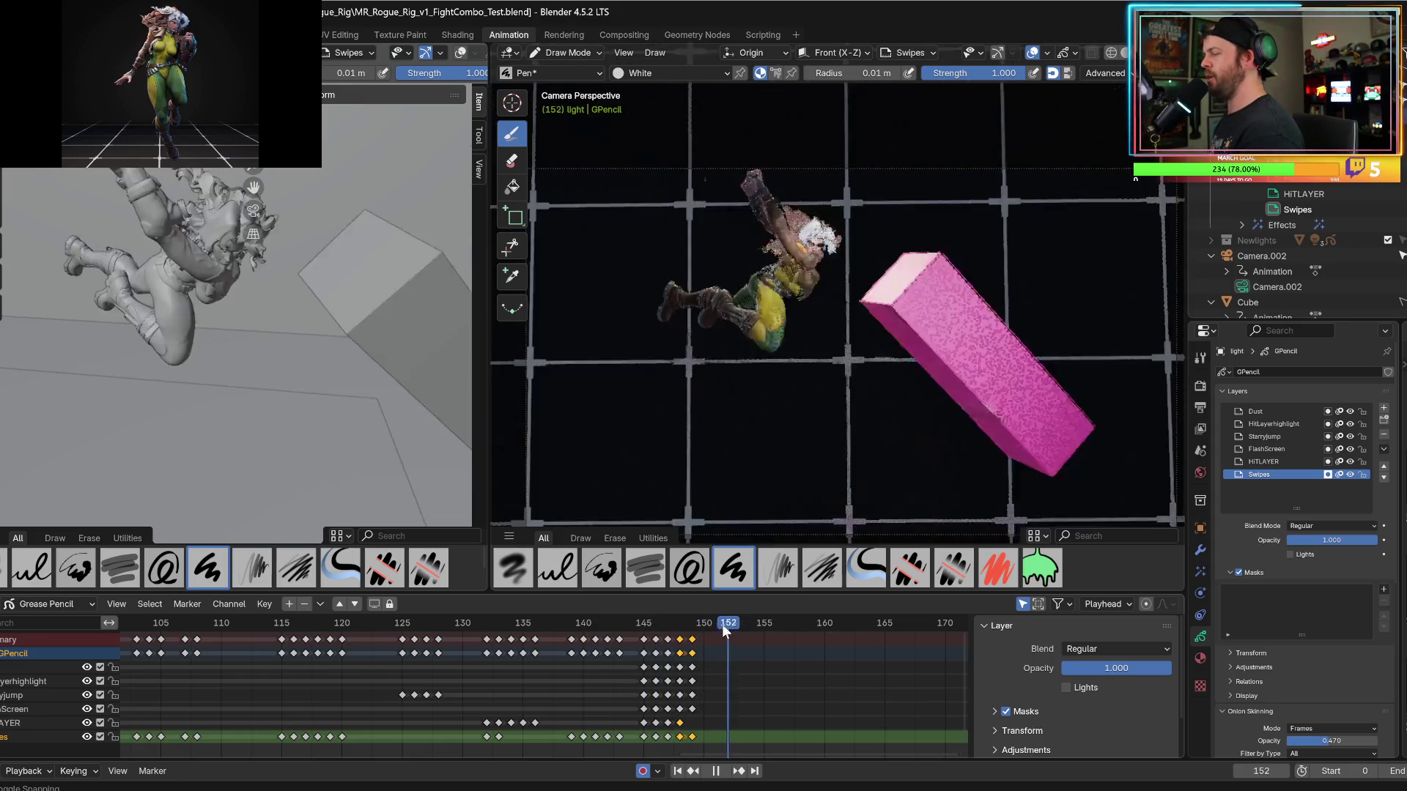
drag(723, 625, 736, 628)
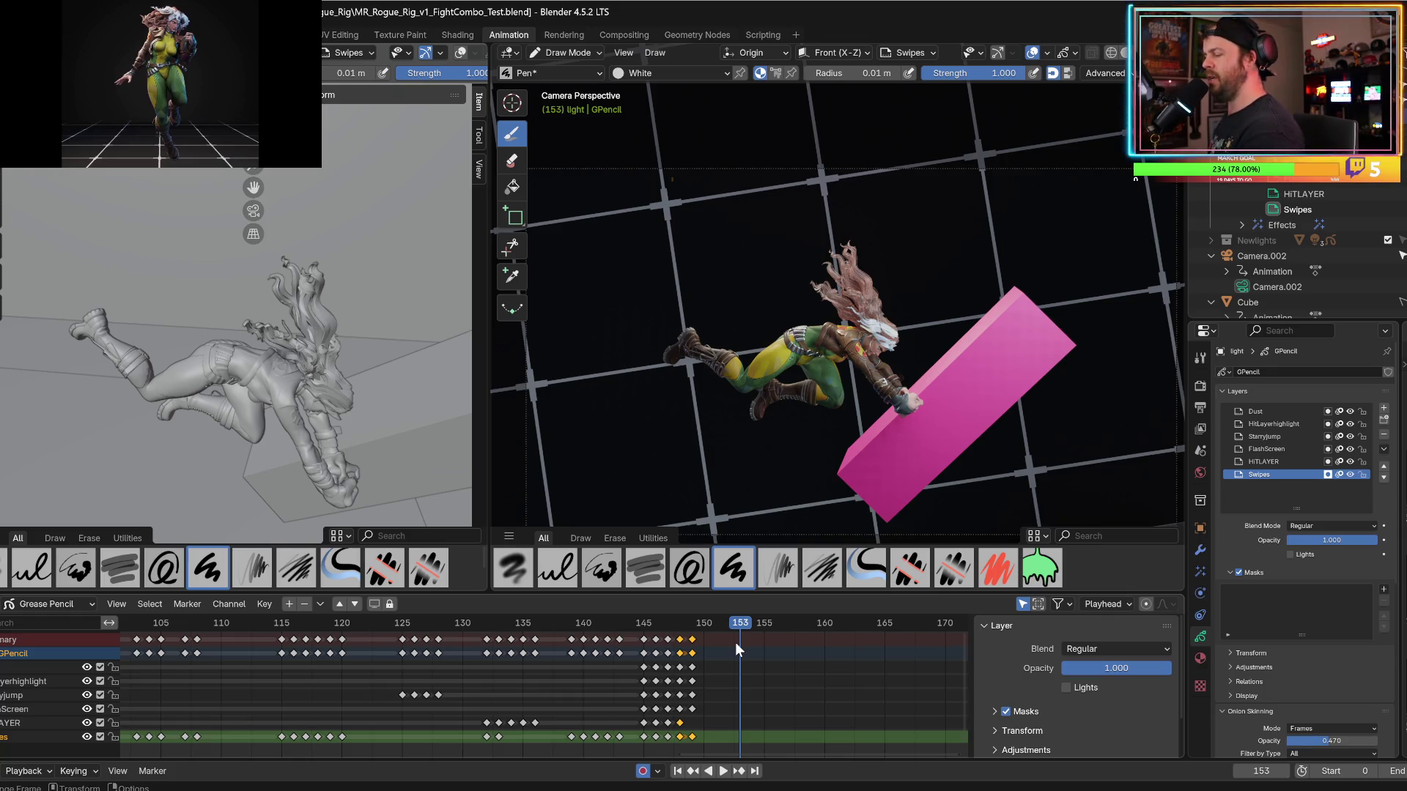
click(655, 623)
key(space)
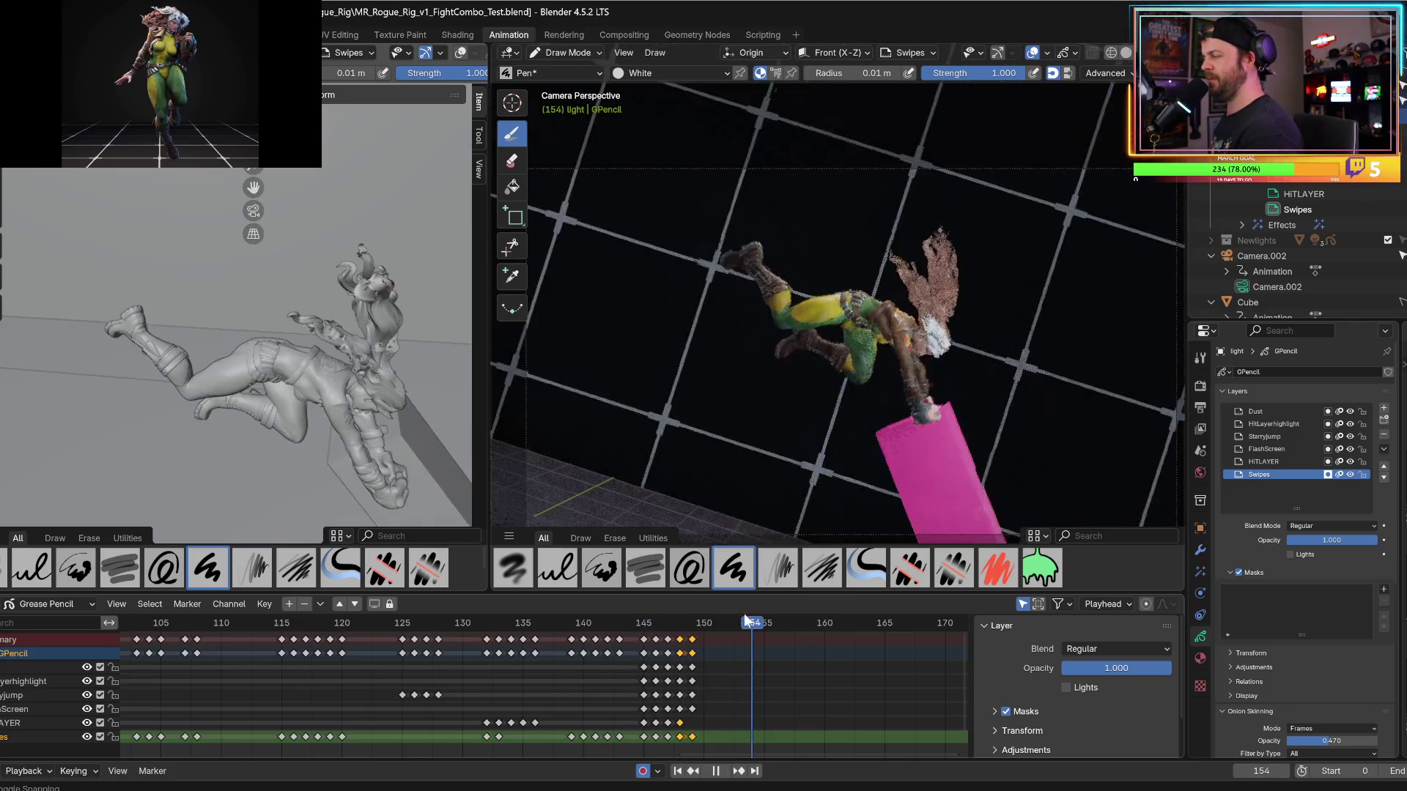
key(space)
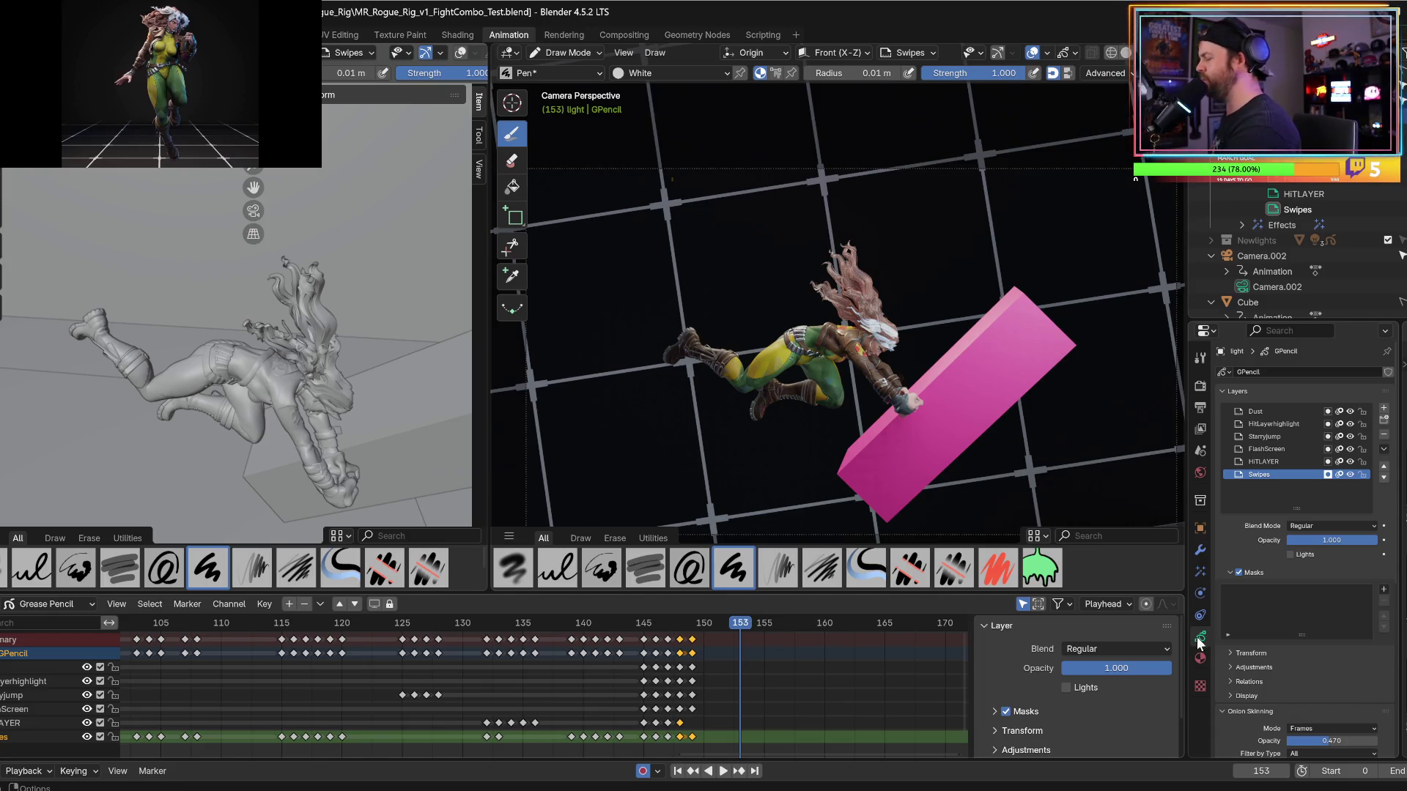
click(1198, 656)
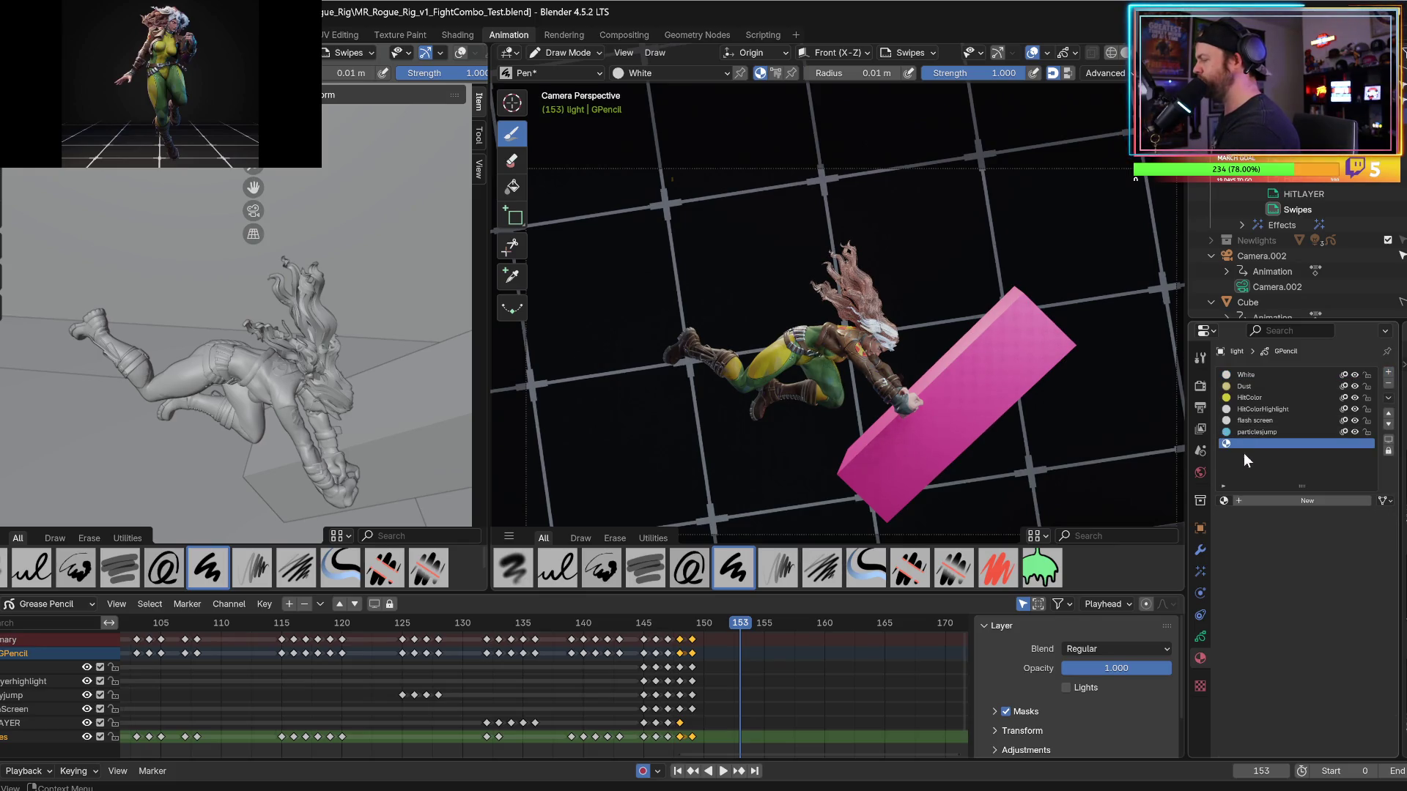
Create a new grease pencil material named Powerslam.
click(1269, 500)
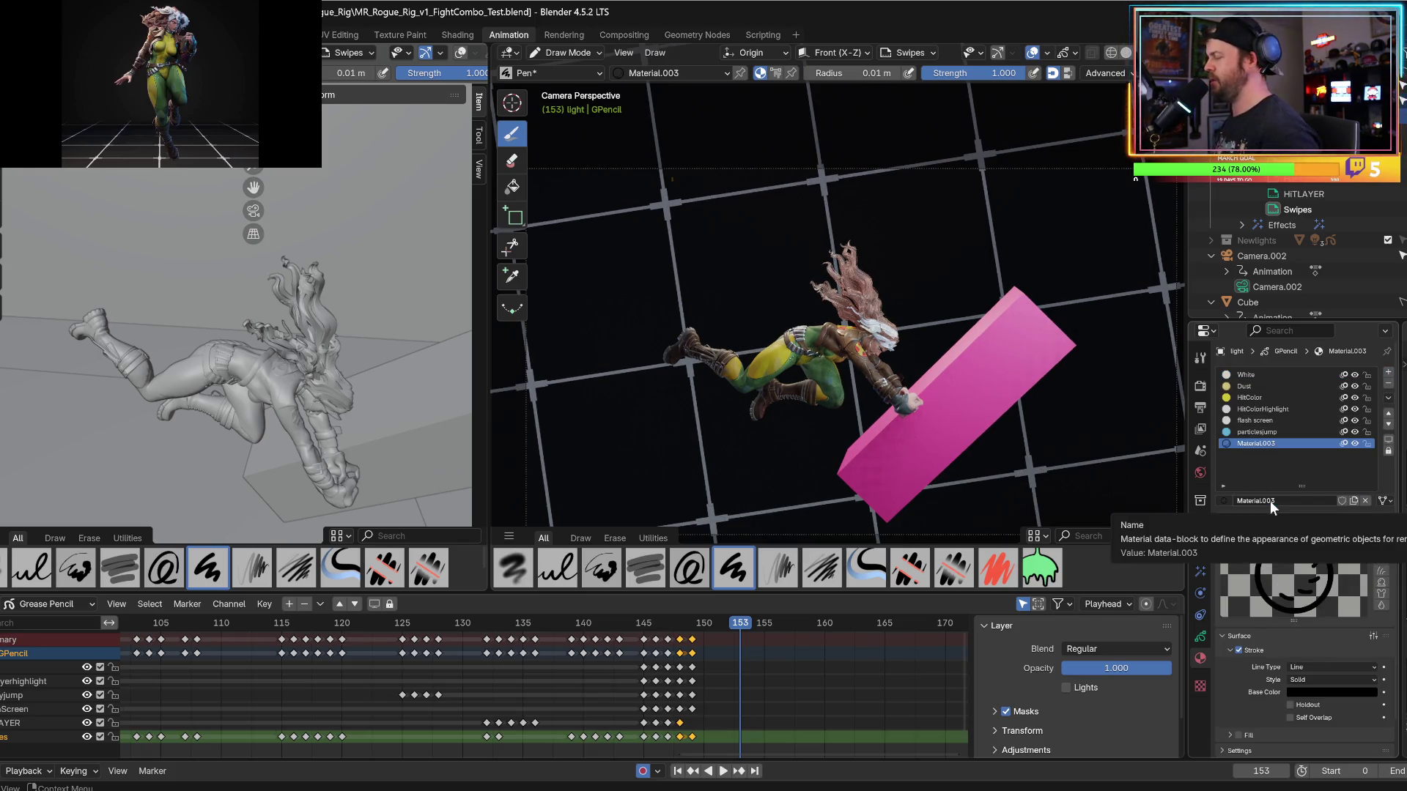
click(1271, 500)
text(Powerslam)
key(Return)
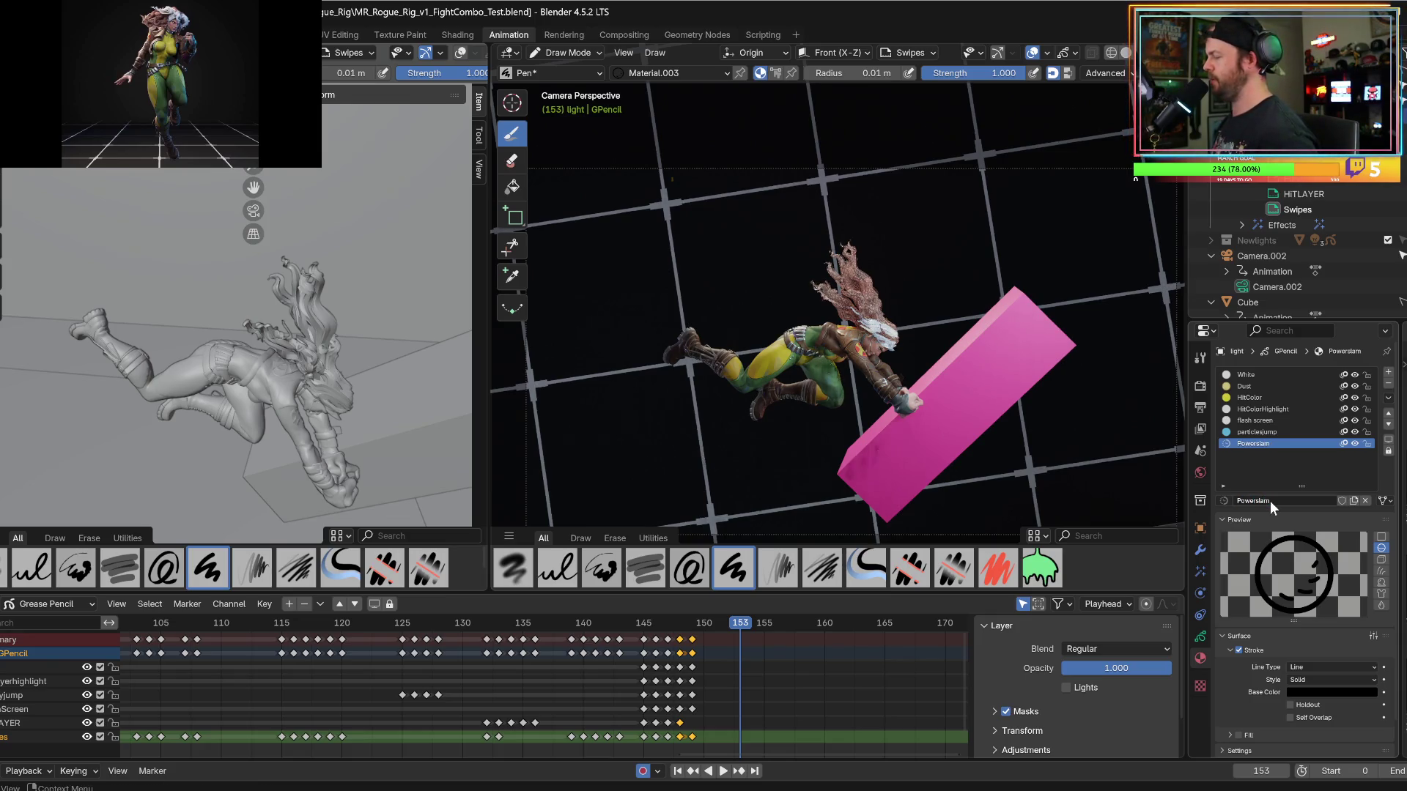
scroll(1273, 618, down, 1)
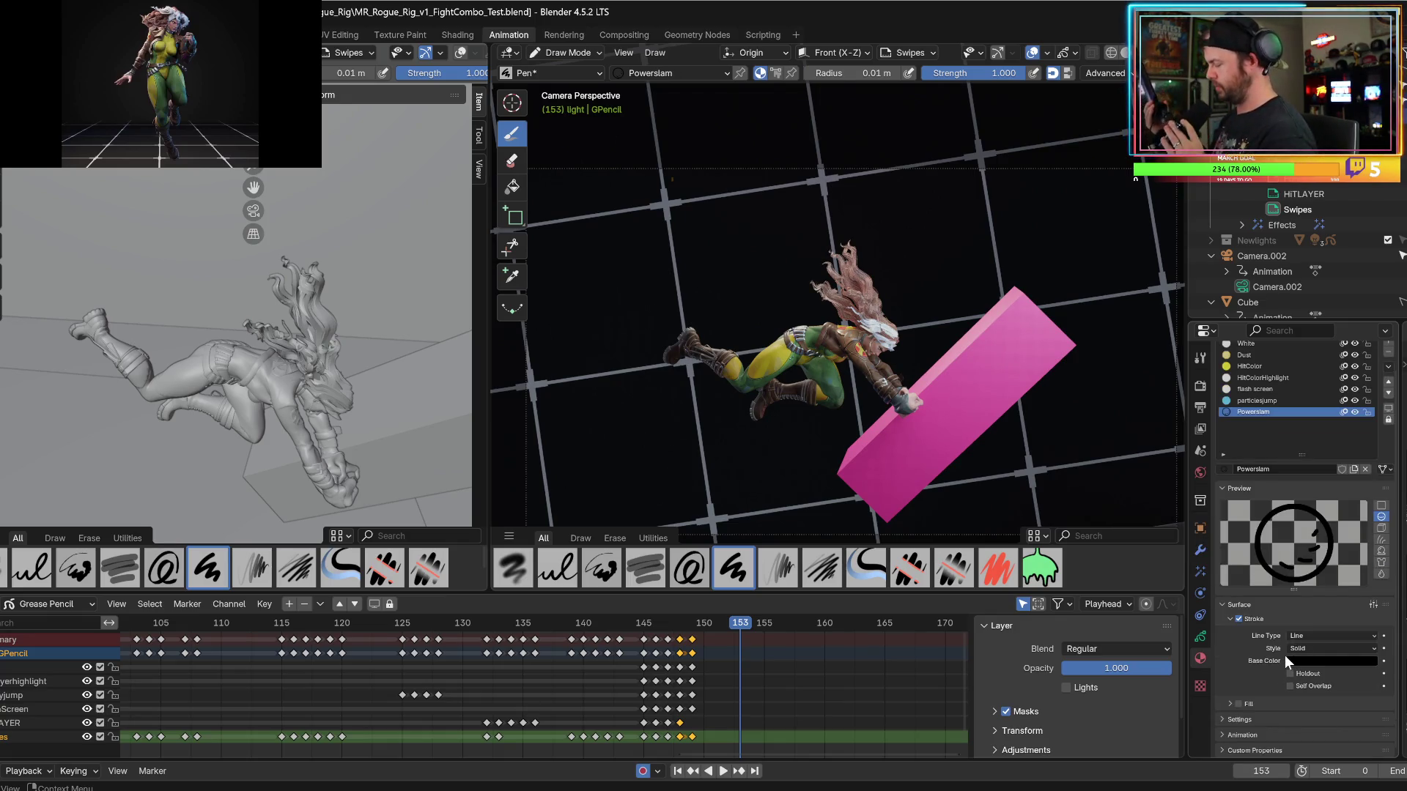
Set the Powerslam stroke base colour to full-brightness light blue.
click(1312, 662)
click(1309, 660)
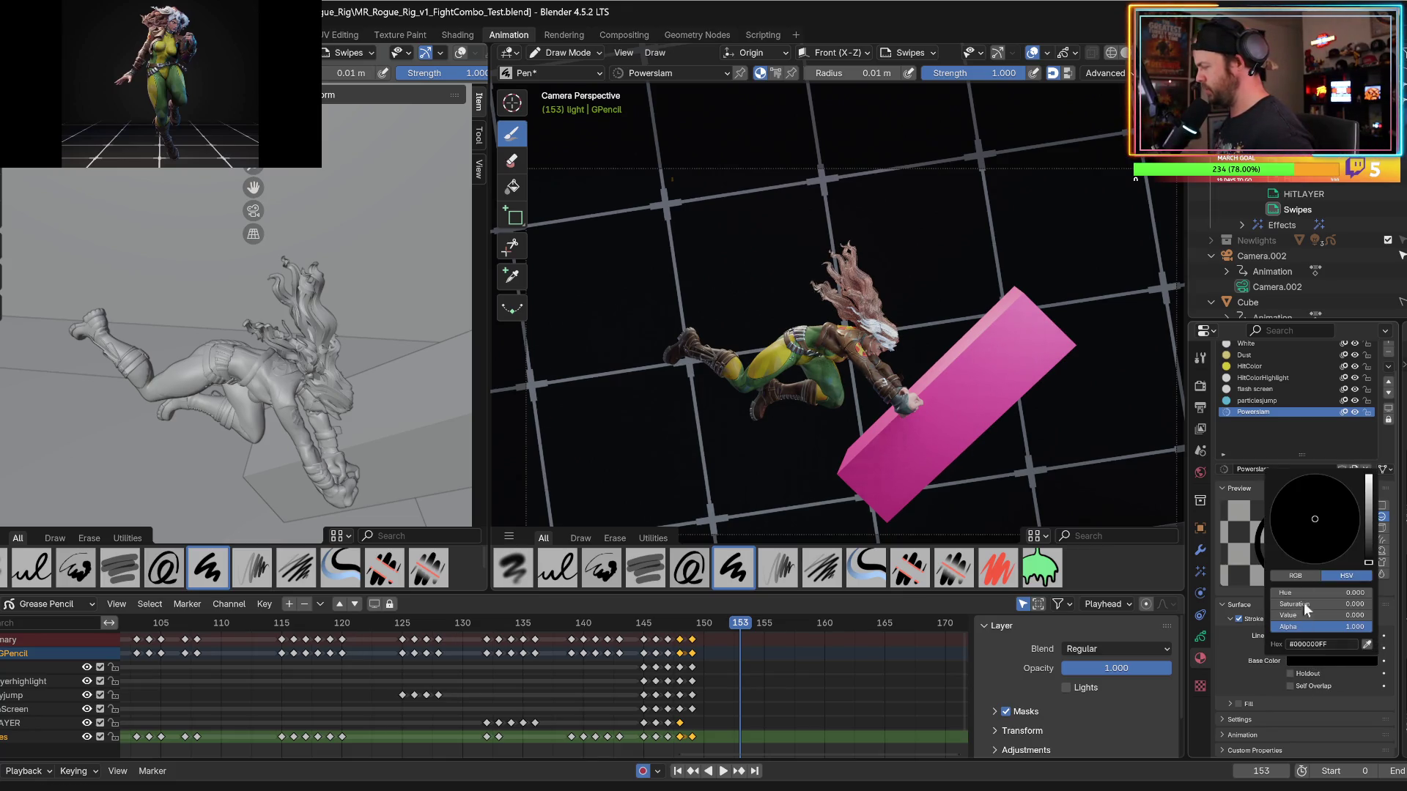
drag(1371, 495, 1369, 475)
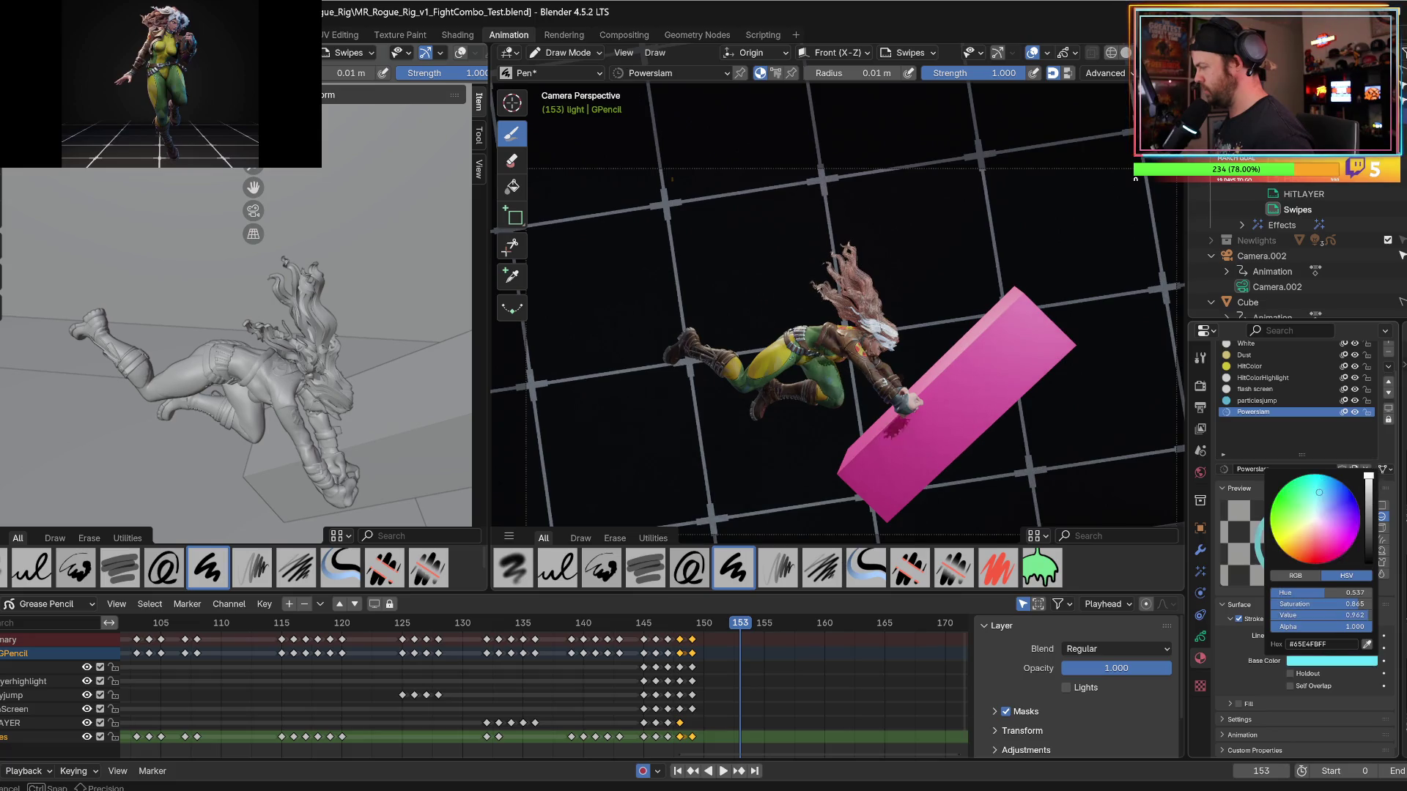
click(1314, 491)
click(1313, 492)
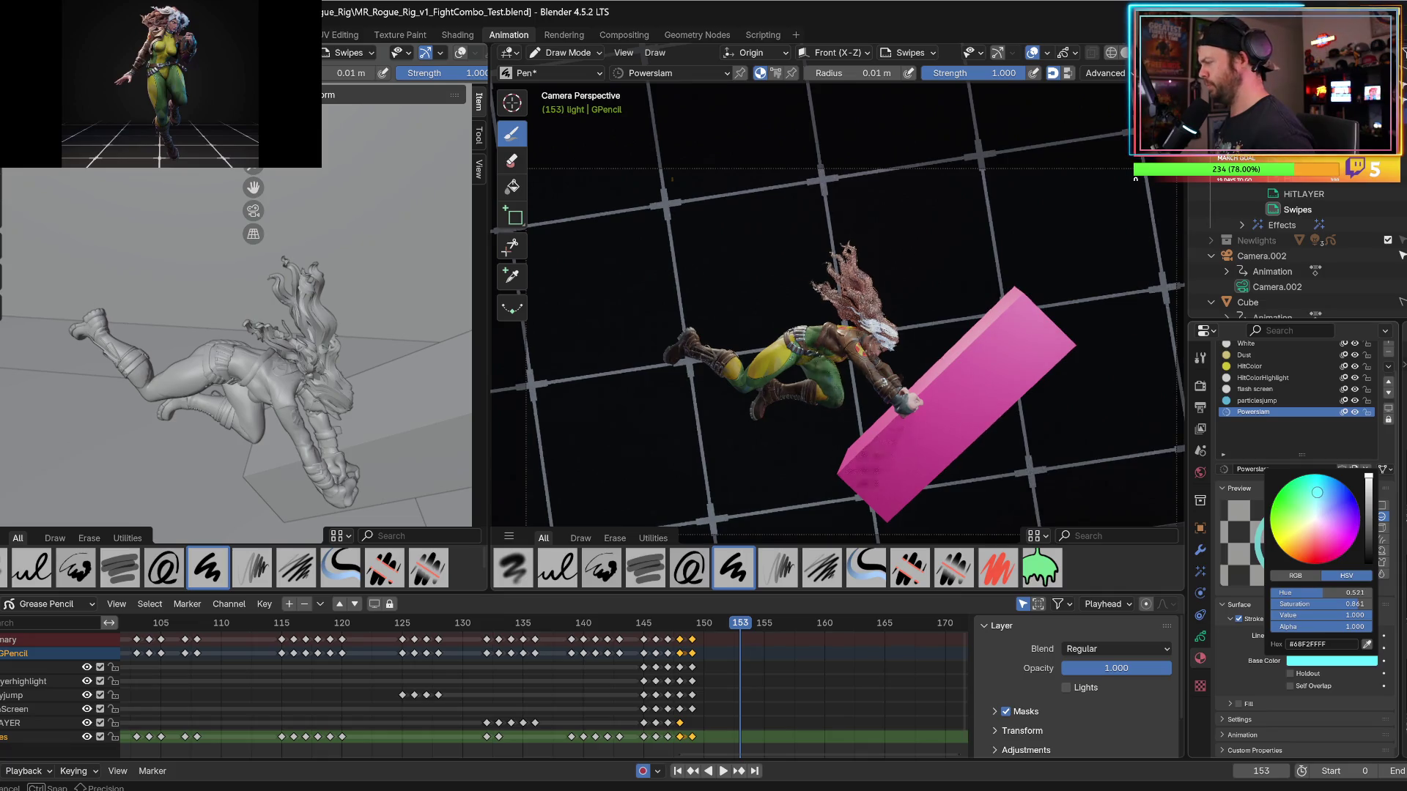
click(1329, 492)
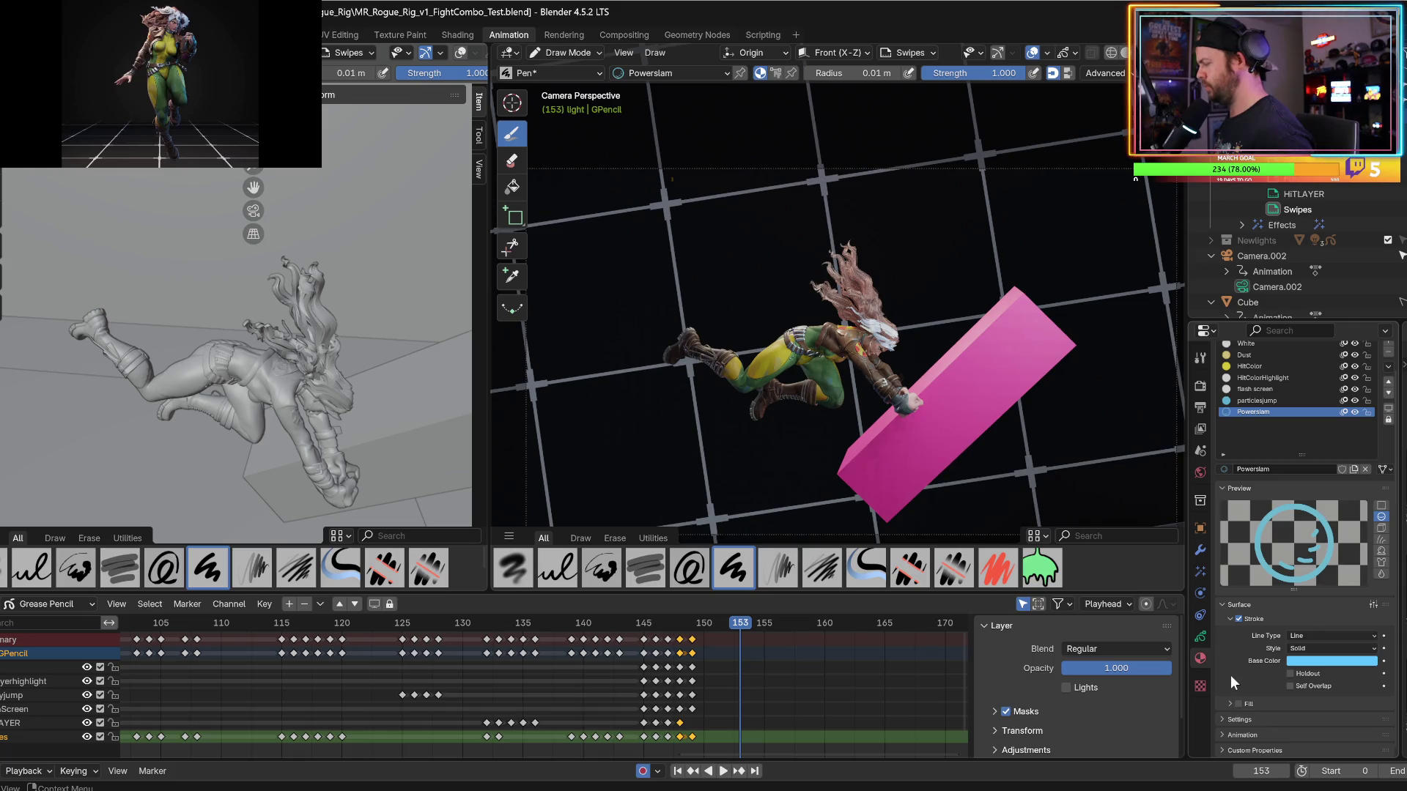
Copy the light blue to the fill colour, lighten it to pale blue, and return to layers.
click(1232, 703)
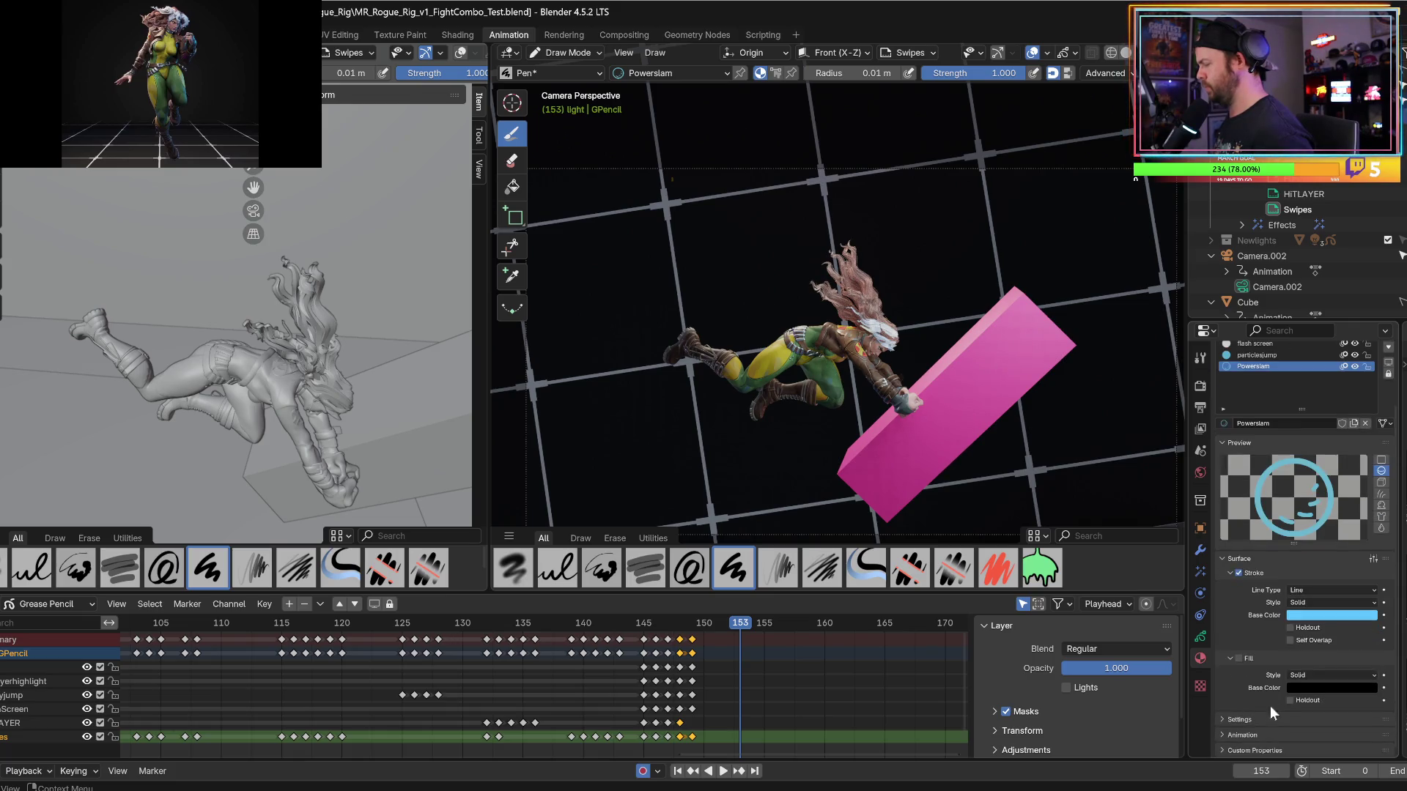
drag(1318, 613, 1323, 692)
click(1316, 692)
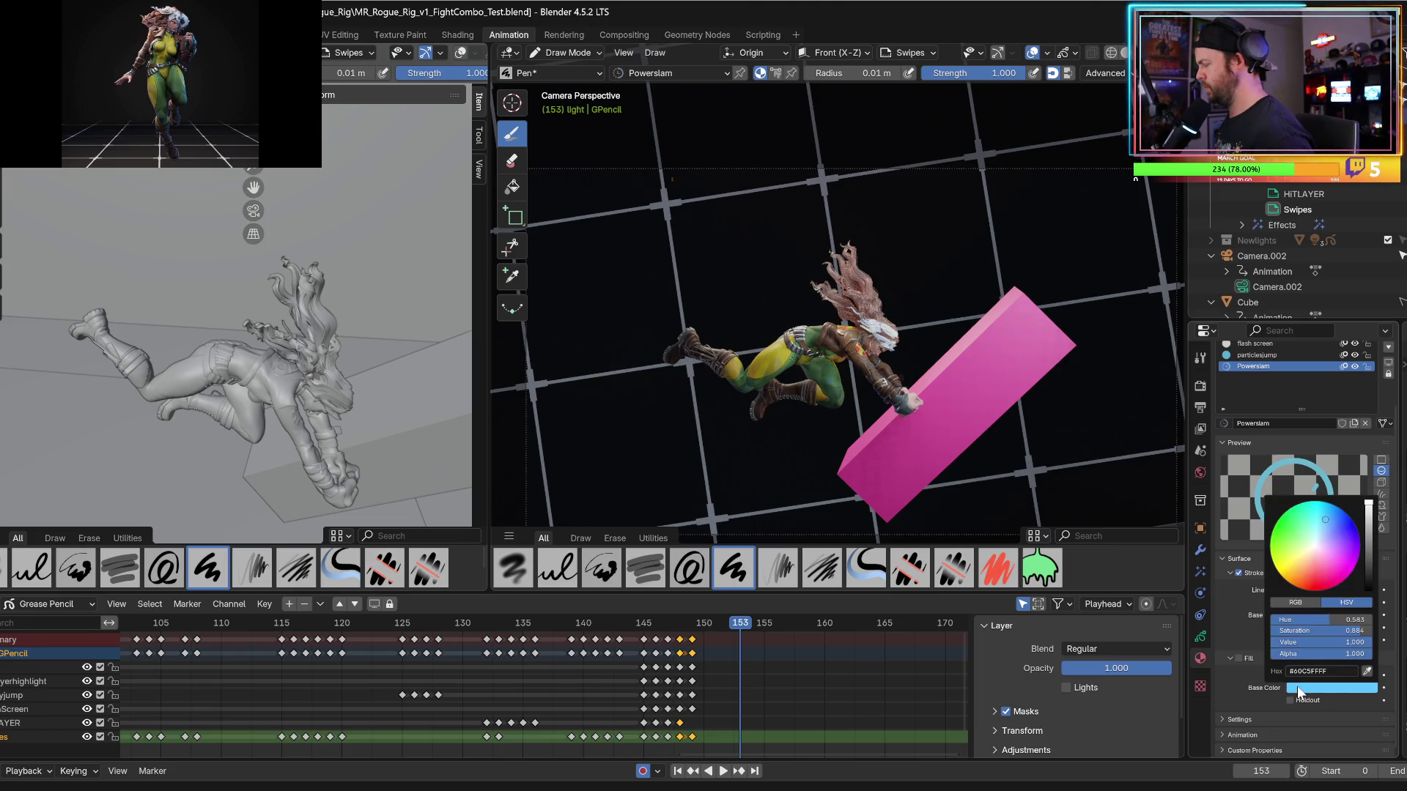
click(1317, 694)
drag(1324, 531, 1318, 541)
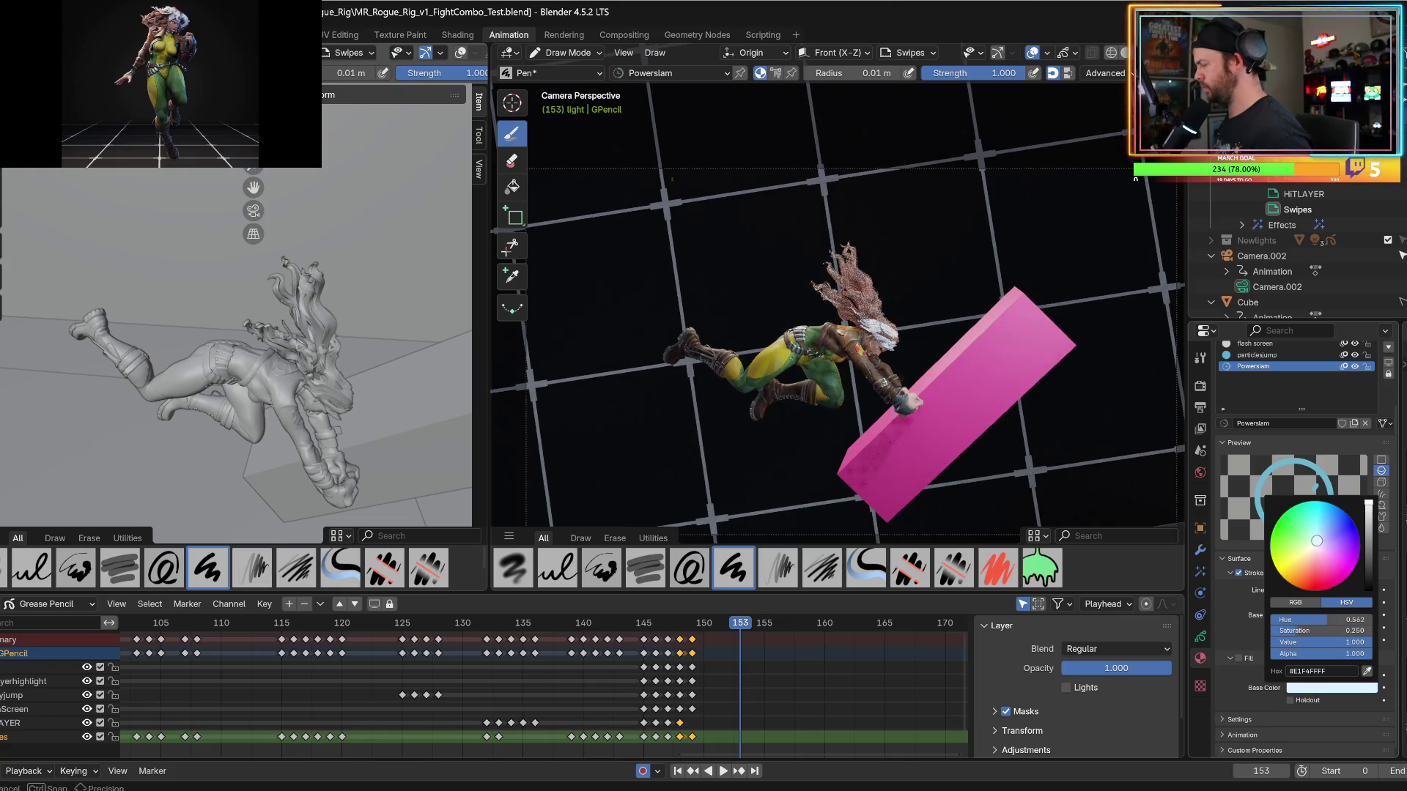
scroll(1269, 621, up, 2)
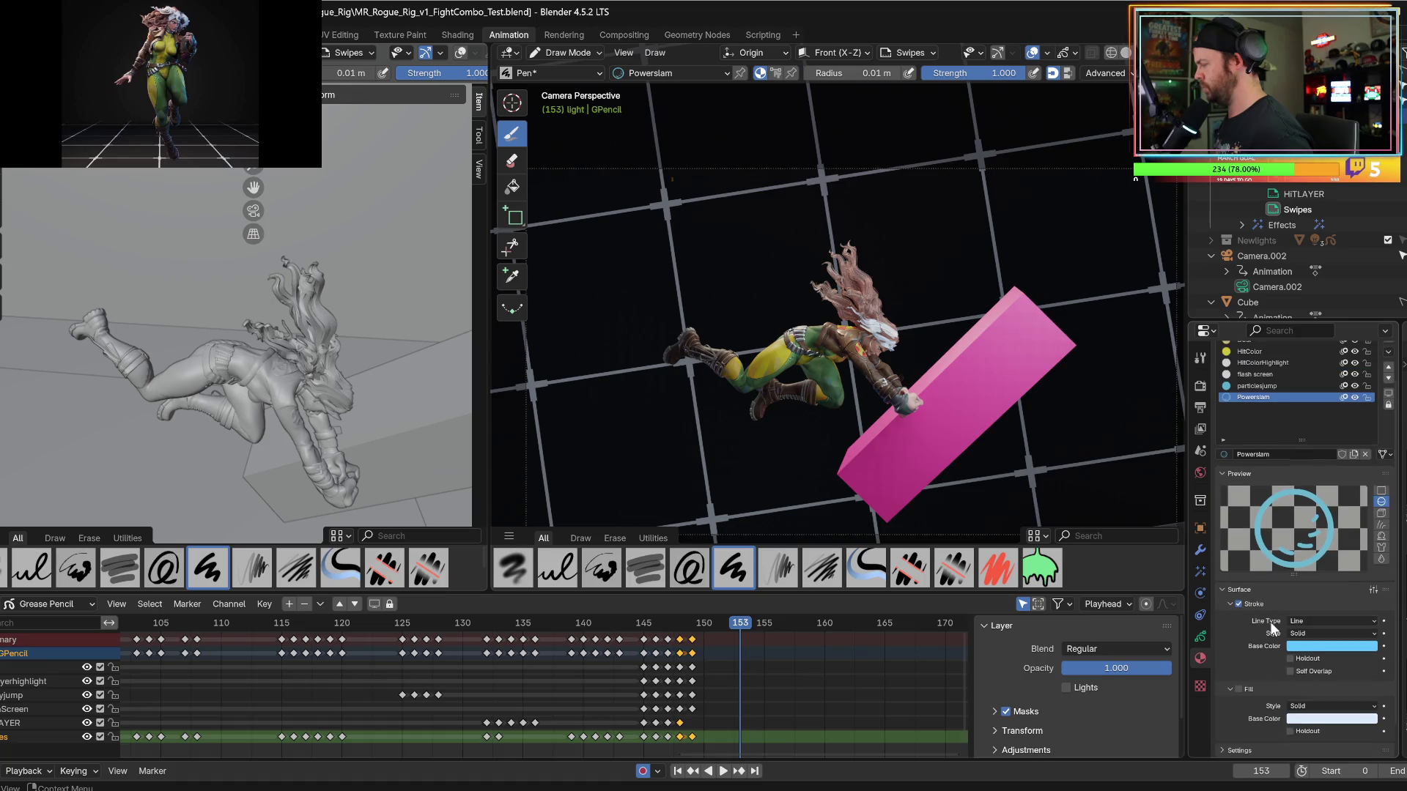
click(1200, 637)
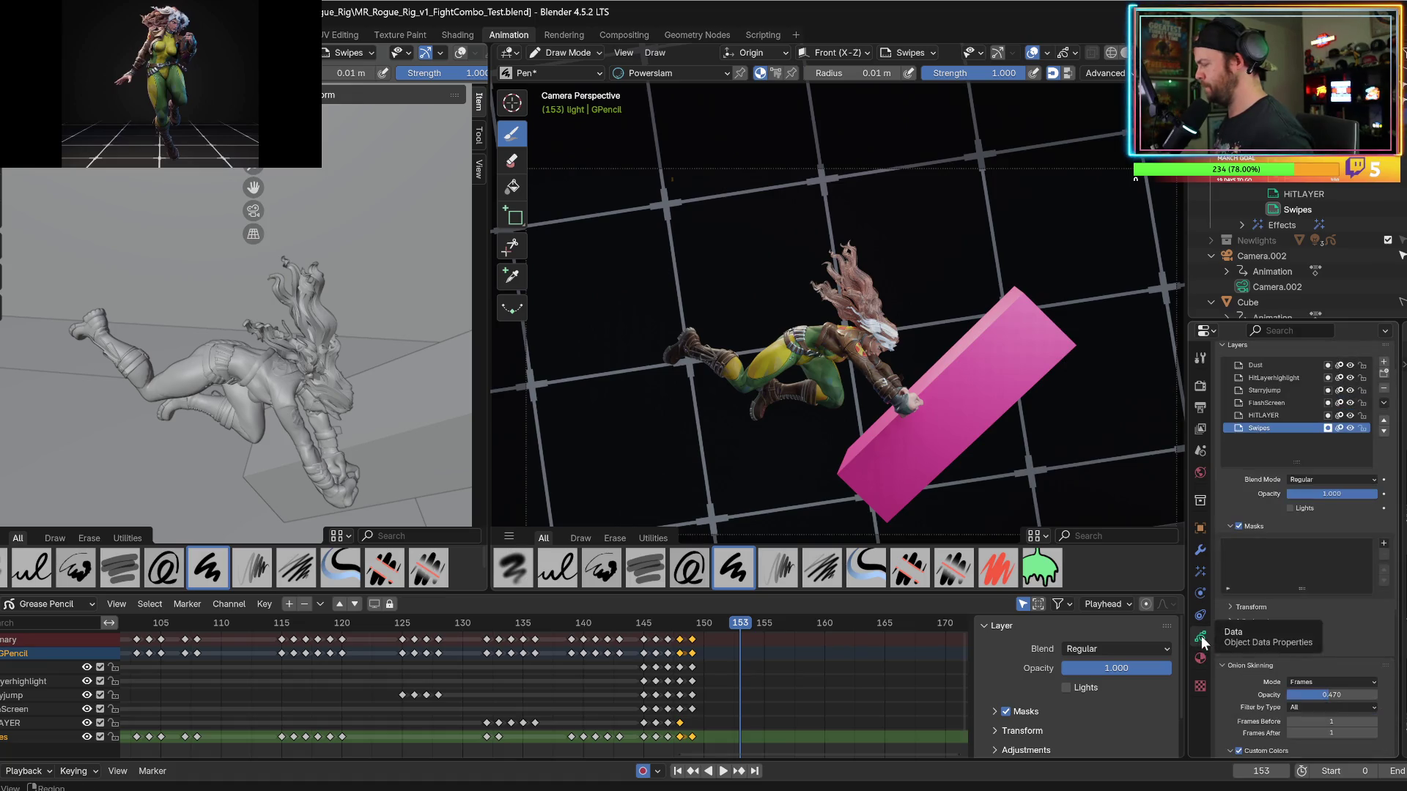
Add a new grease pencil layer named PowerSlam.
click(1383, 362)
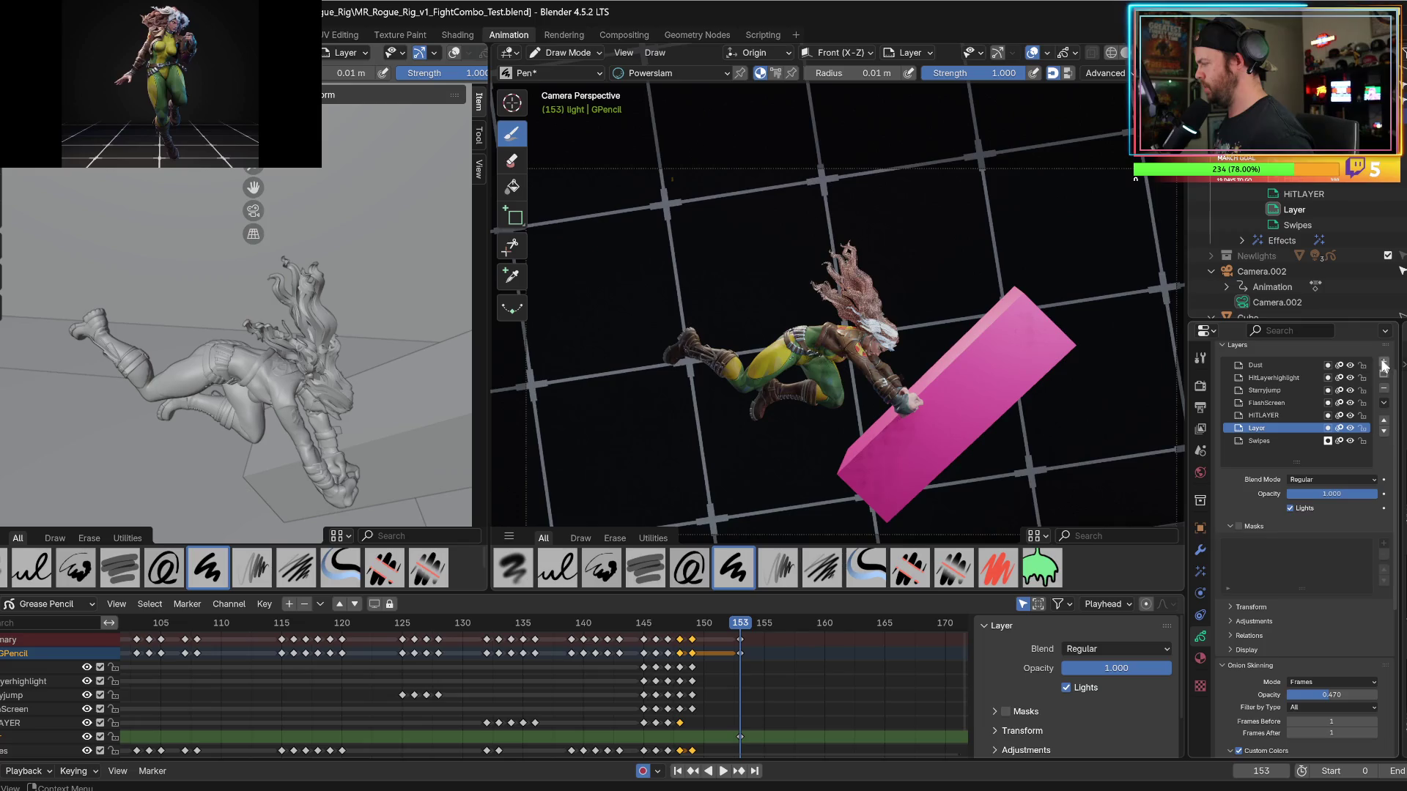
double_click(1253, 428)
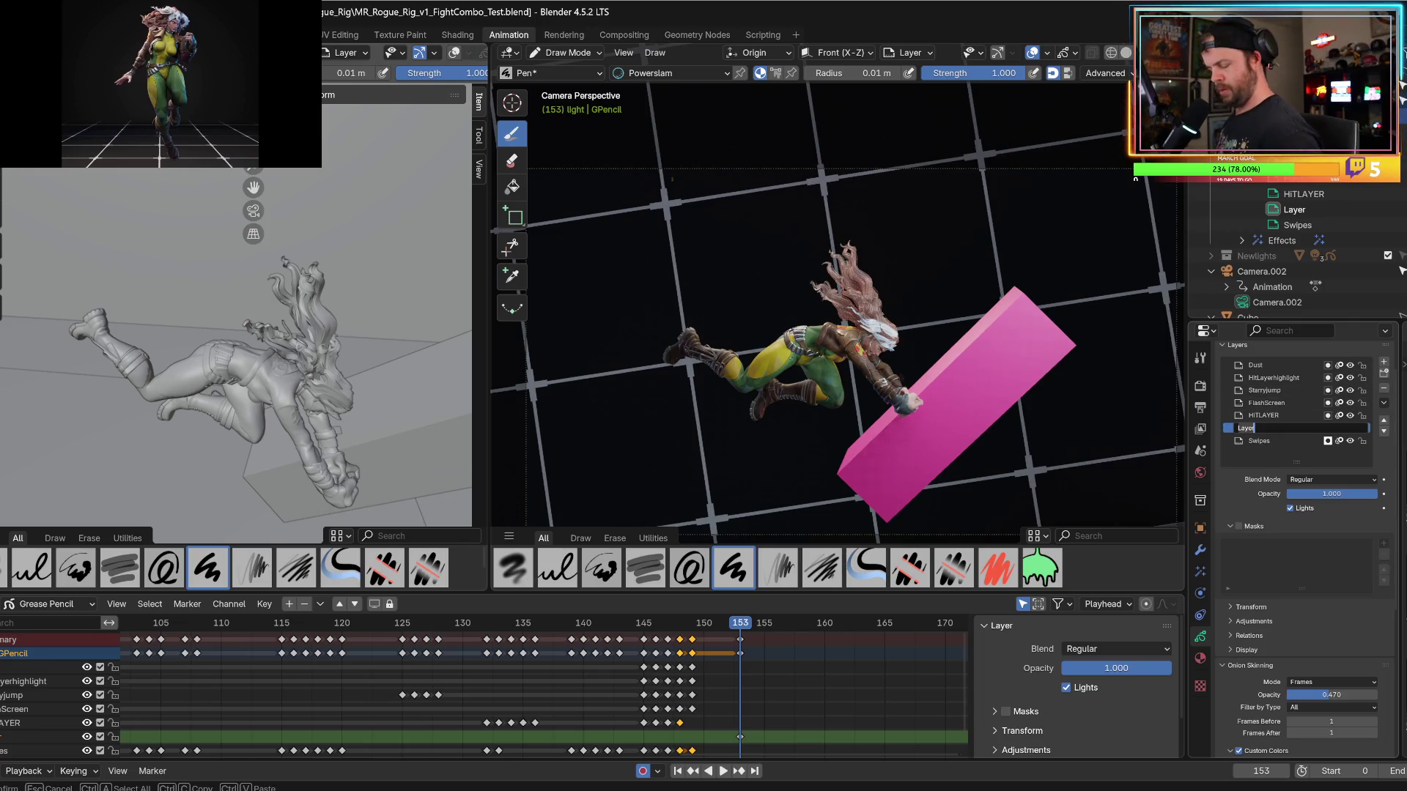
text(PowerSlam)
key(Return)
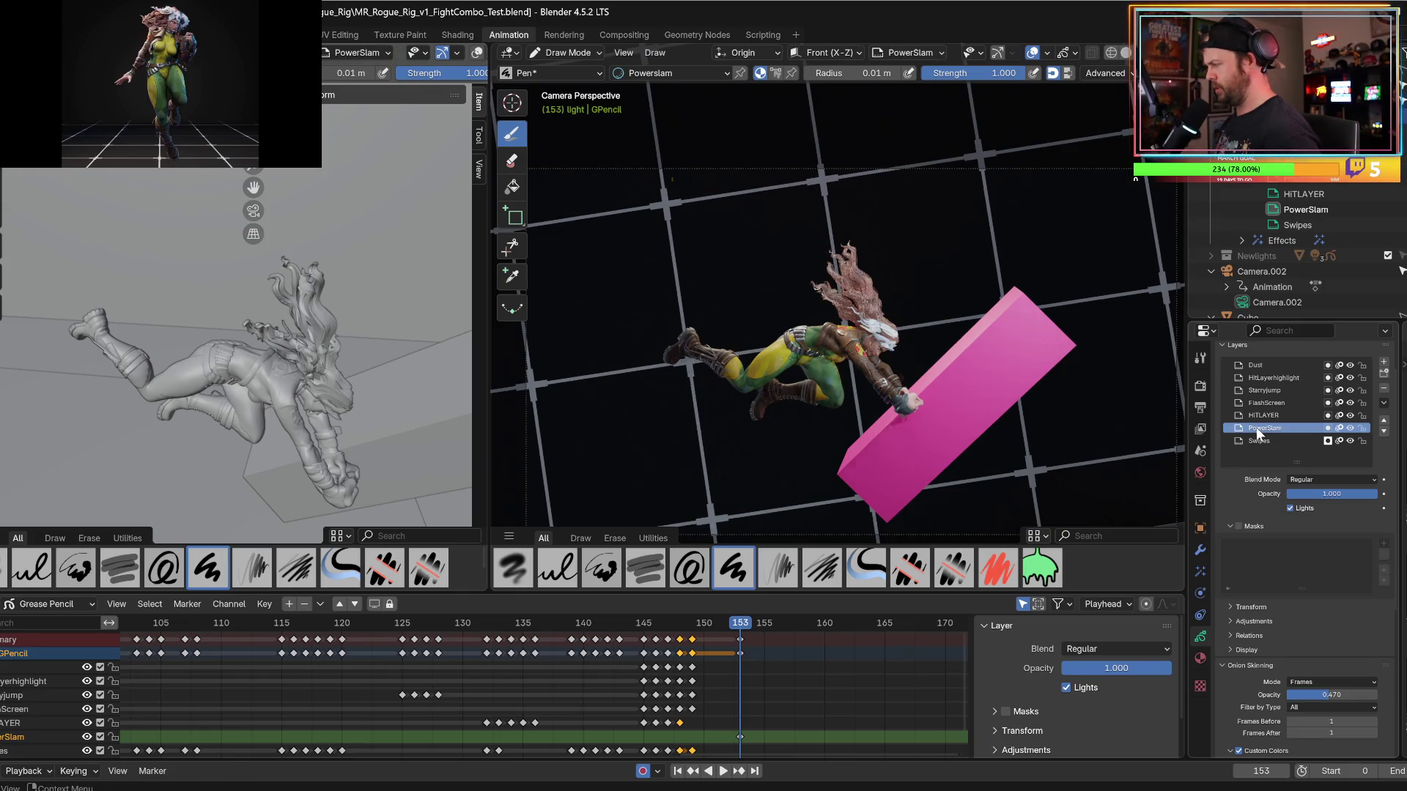
Draw a cyan zig-zag burst stroke above the pink box, discarding a test stroke first.
mouse_move(904, 378)
mouse_down()
mouse_move(919, 201)
mouse_move(939, 417)
mouse_up()
key(ctrl+z)
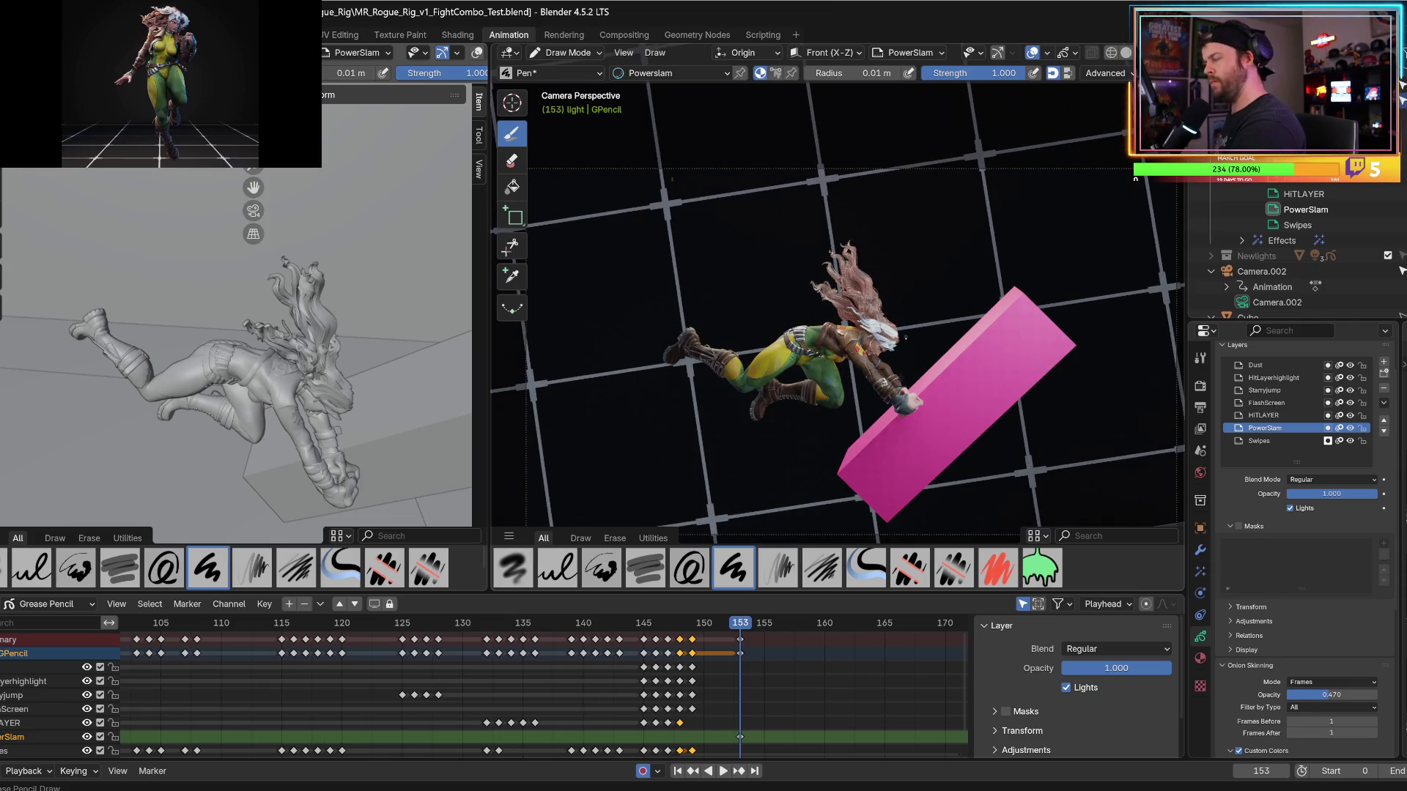
mouse_move(913, 360)
mouse_down()
mouse_move(925, 209)
mouse_move(927, 357)
mouse_move(953, 297)
mouse_move(939, 360)
mouse_move(1071, 286)
mouse_move(962, 361)
mouse_move(1064, 362)
mouse_move(973, 369)
mouse_move(1076, 434)
mouse_move(979, 399)
mouse_move(1037, 495)
mouse_up()
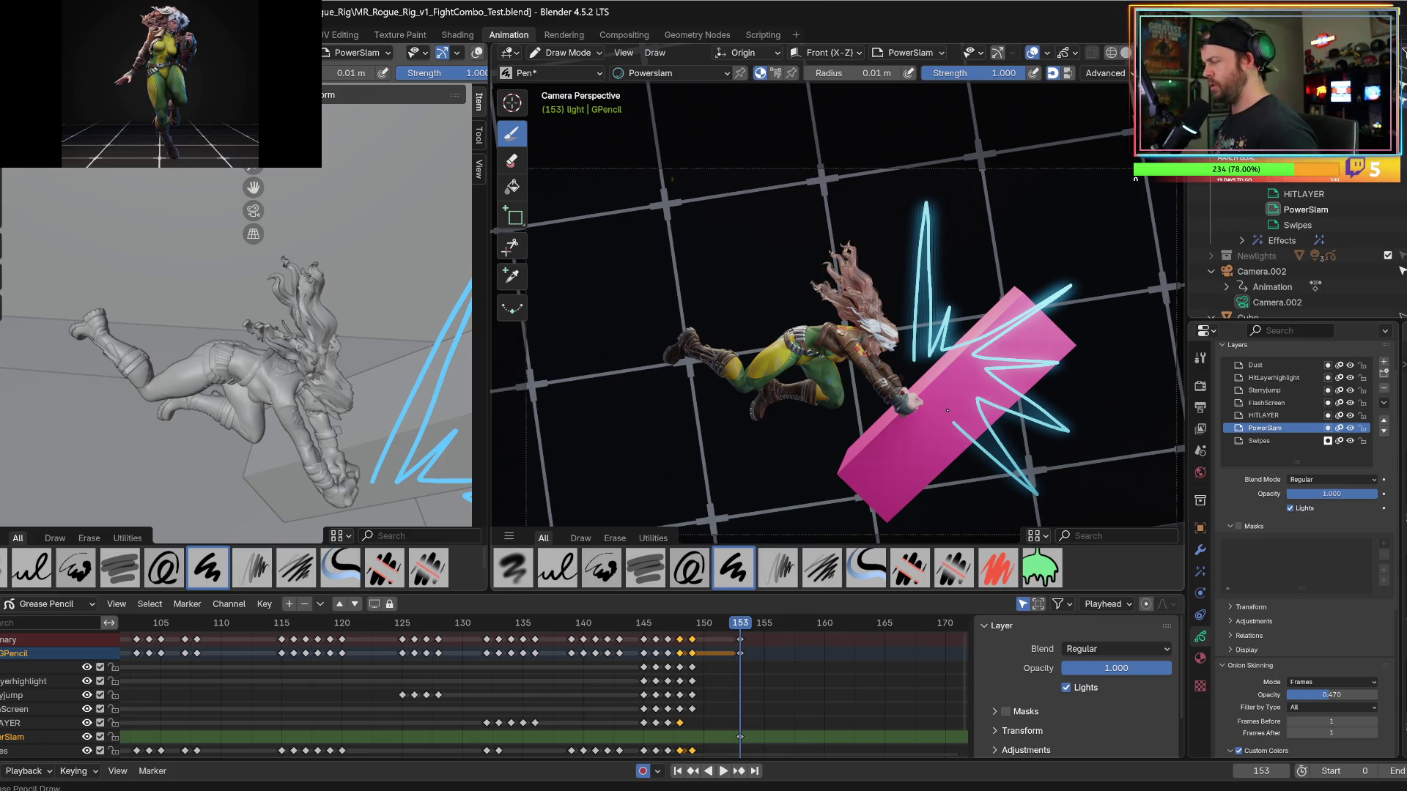
Remove the zig-zag stroke and set the brush radius to 0.005 m.
key(ctrl+z)
click(871, 73)
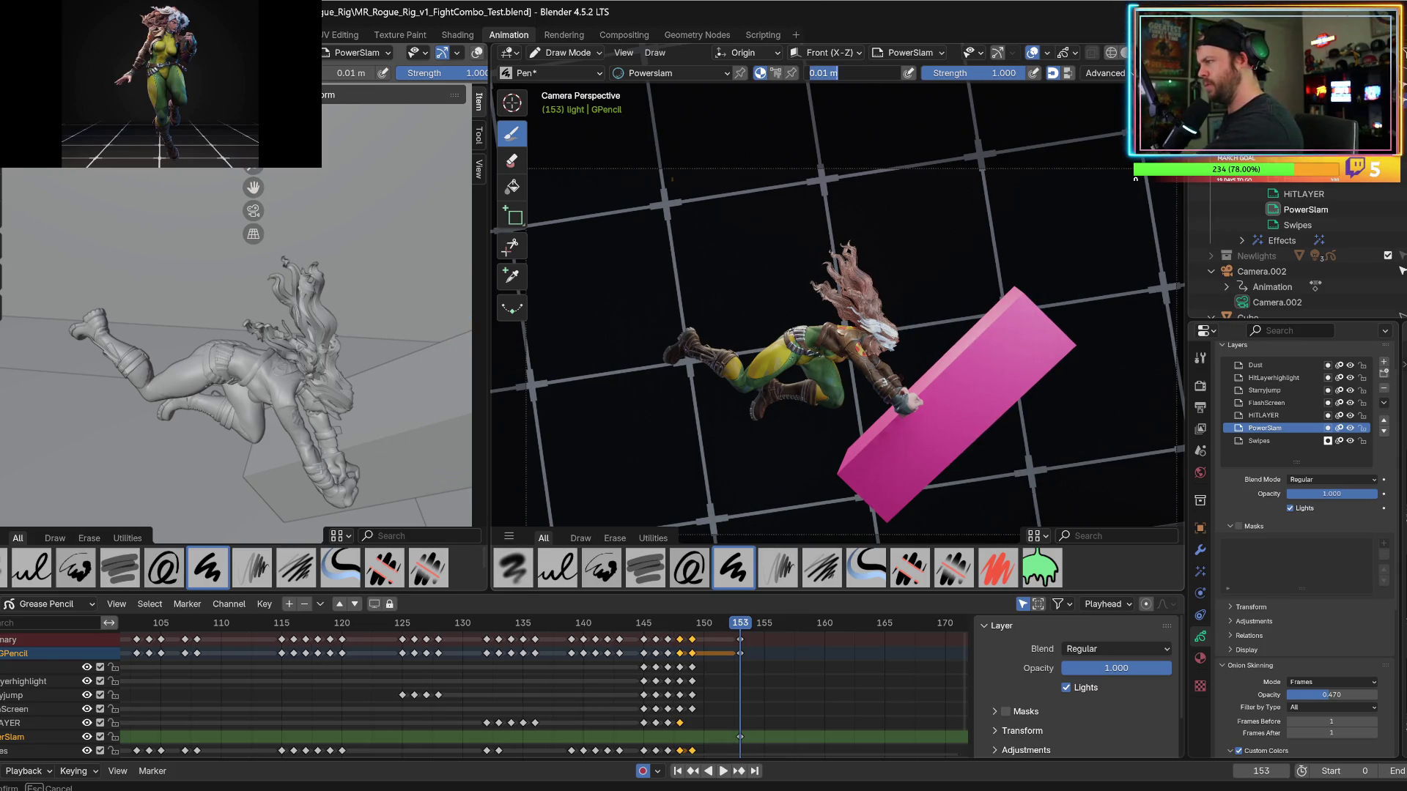
text(0.005)
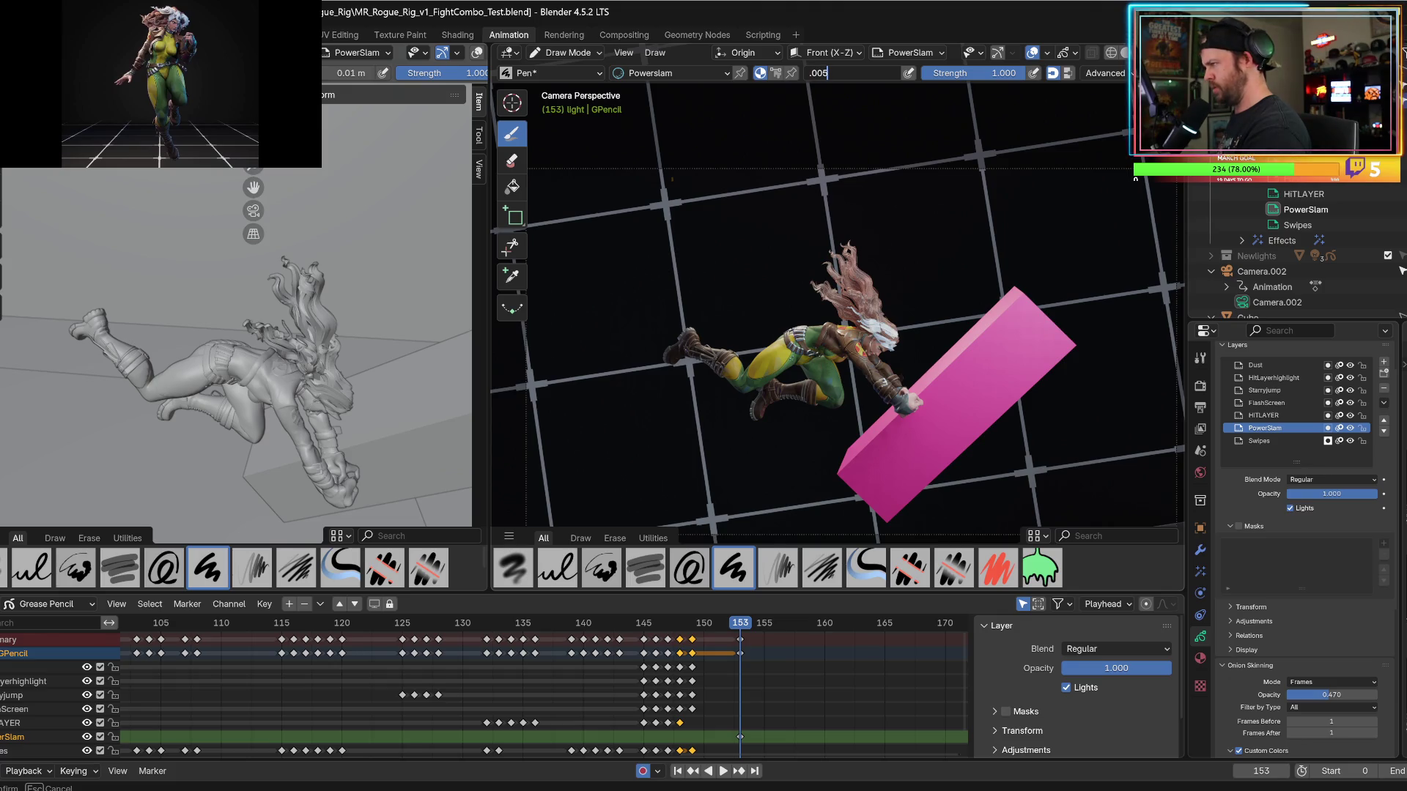
key(Return)
Draw thin cyan spike lines radiating from Rogue's hand across the pink box.
drag(925, 278, 913, 344)
drag(908, 352, 918, 247)
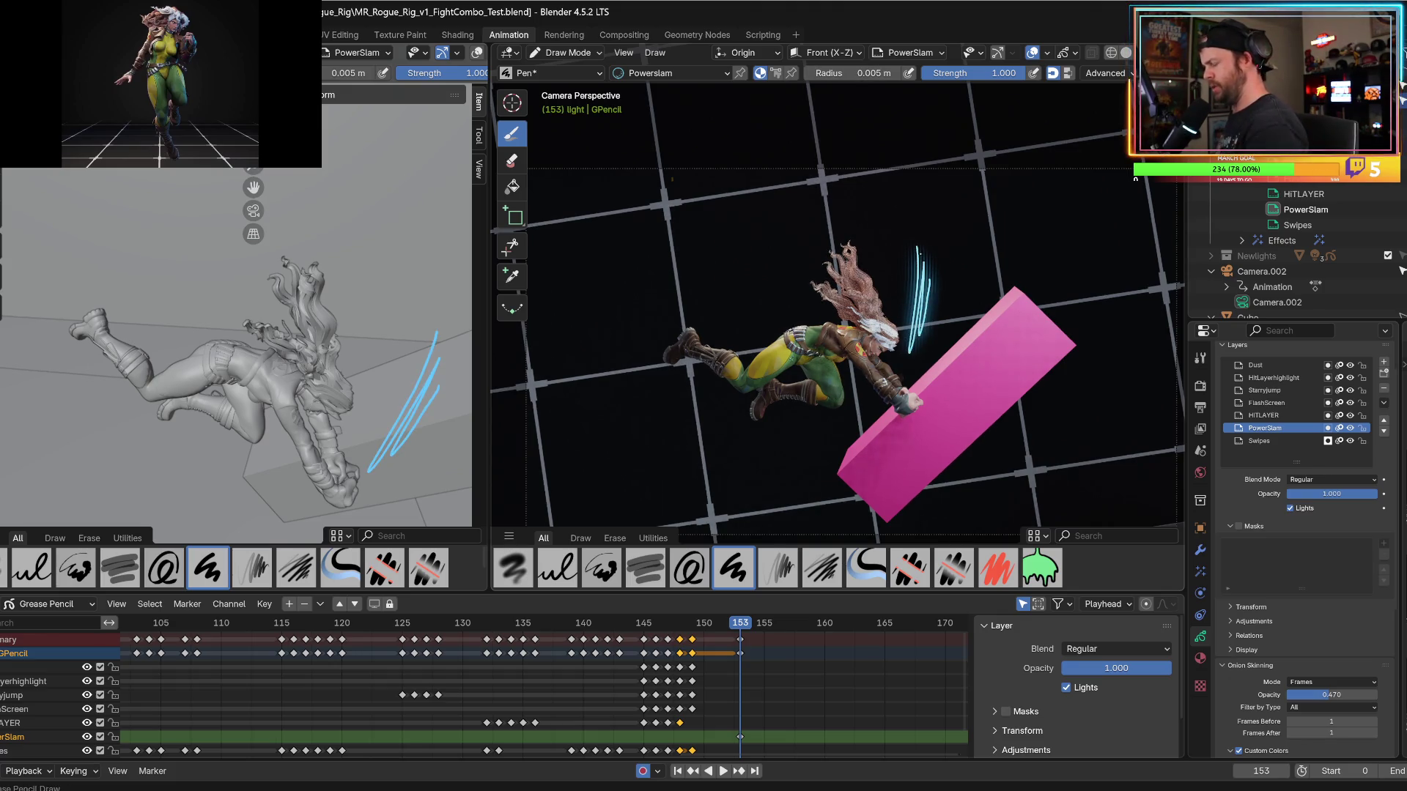
key(ctrl+z)
key(ctrl+z)
key(ctrl+z)
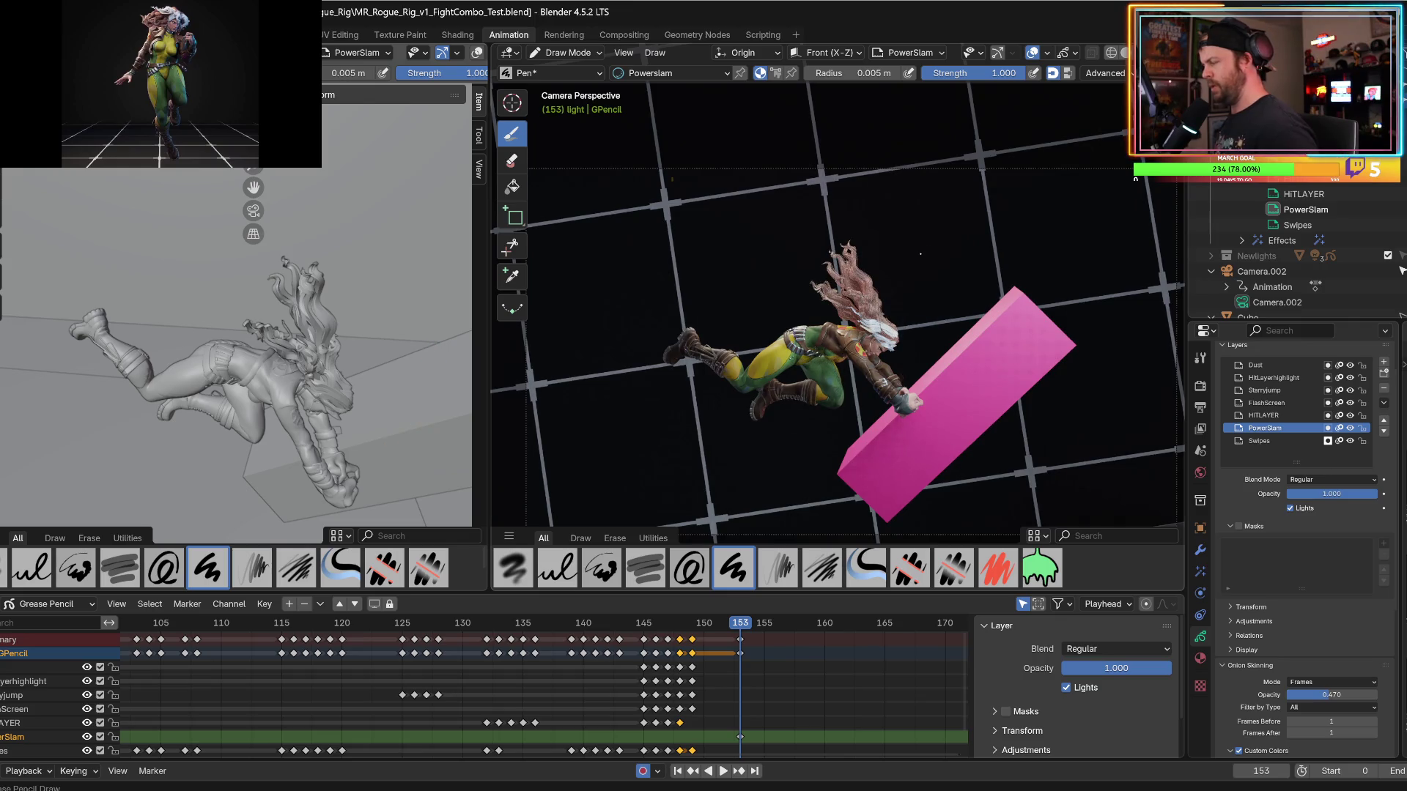
mouse_move(926, 377)
mouse_down()
mouse_move(953, 219)
mouse_move(935, 373)
mouse_move(945, 339)
mouse_move(969, 337)
mouse_move(1046, 250)
mouse_move(956, 386)
mouse_move(1131, 371)
mouse_move(962, 411)
mouse_move(973, 426)
mouse_up()
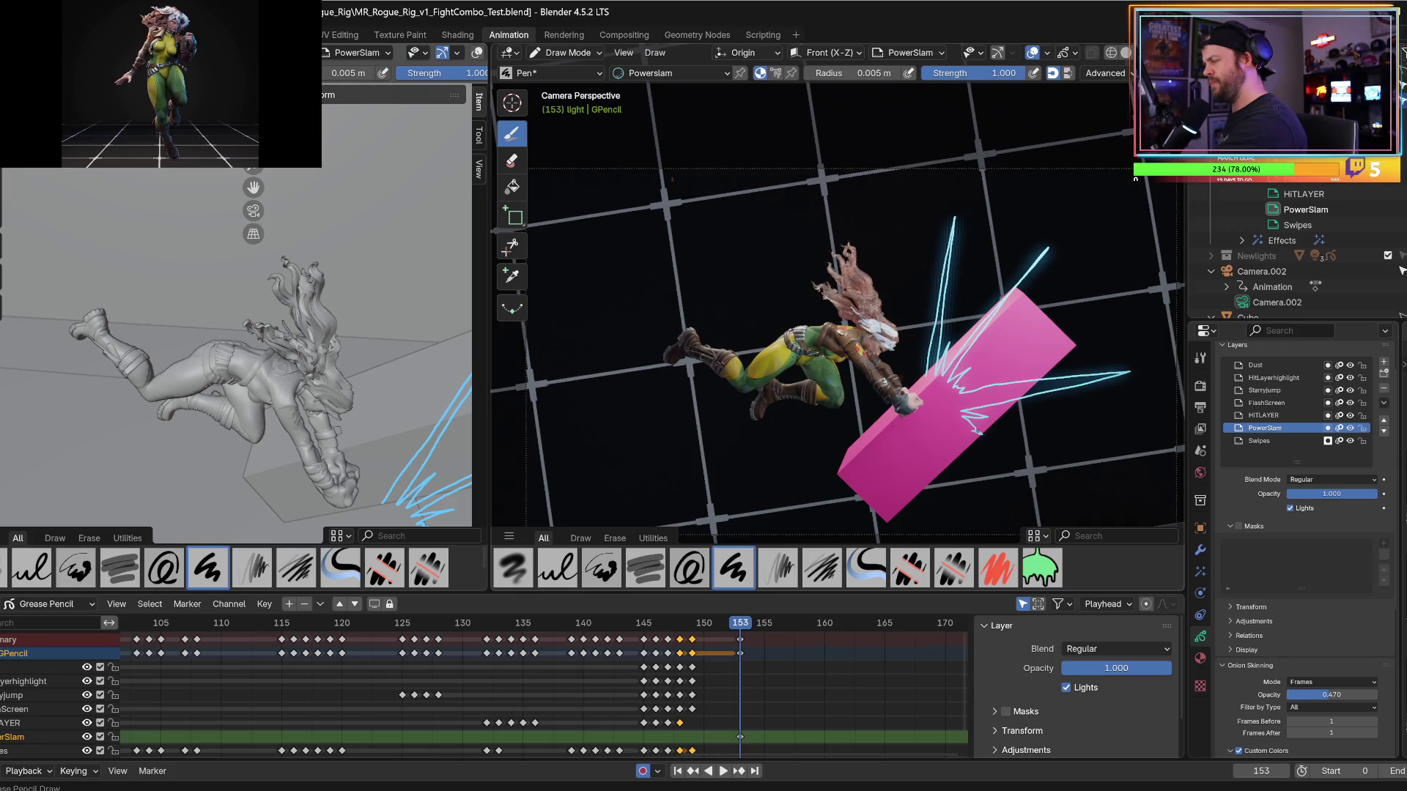
mouse_move(924, 365)
mouse_down()
mouse_move(919, 287)
mouse_move(916, 354)
mouse_move(890, 347)
mouse_move(856, 285)
mouse_move(885, 347)
mouse_move(847, 365)
mouse_move(791, 346)
mouse_up()
mouse_move(897, 395)
mouse_down()
mouse_move(823, 365)
mouse_move(861, 405)
mouse_move(797, 504)
mouse_move(913, 419)
mouse_move(875, 480)
mouse_move(928, 424)
mouse_move(924, 480)
mouse_move(940, 425)
mouse_move(960, 488)
mouse_up()
drag(961, 488, 962, 424)
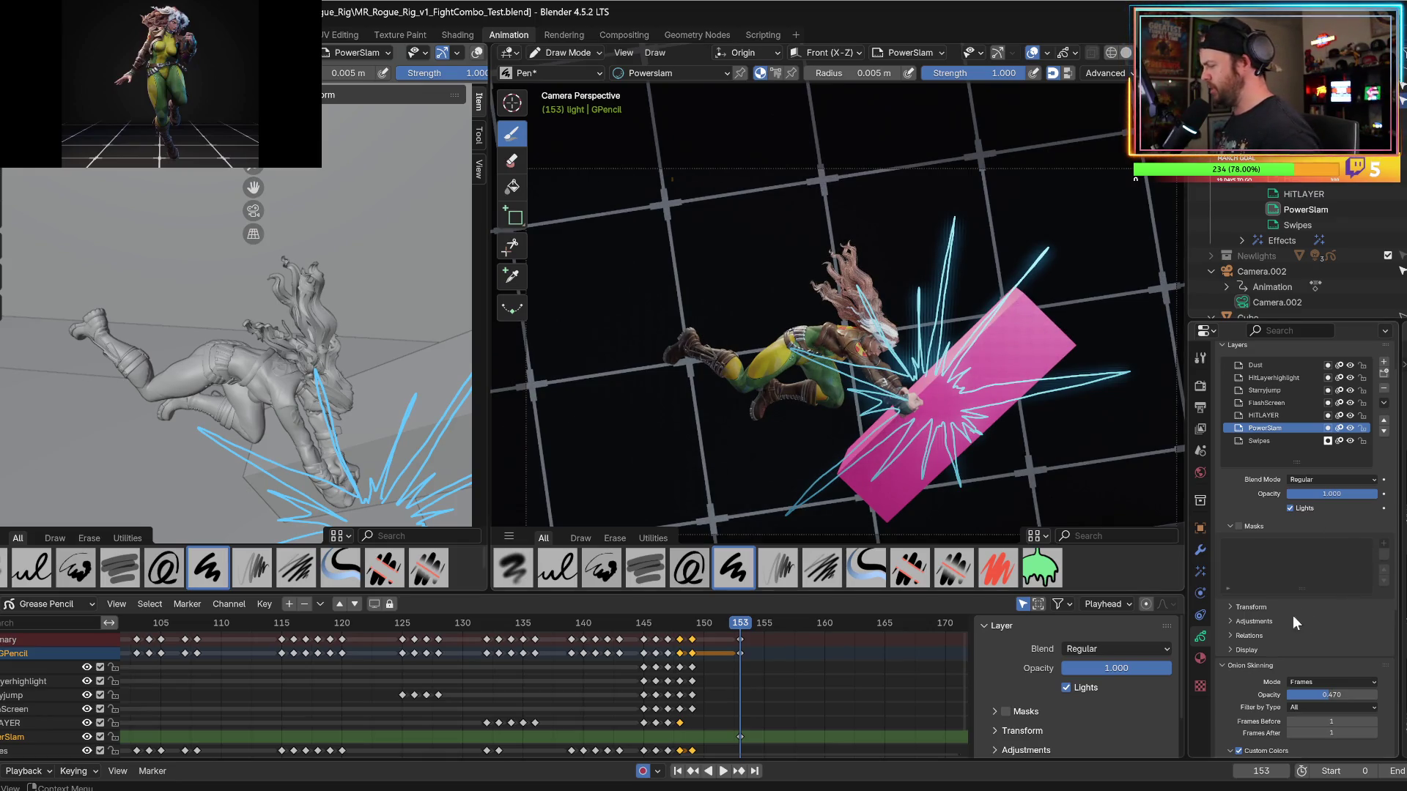
Test a fill on the Powerslam burst strokes, then leave Fill unchecked for line-only strokes.
click(1200, 658)
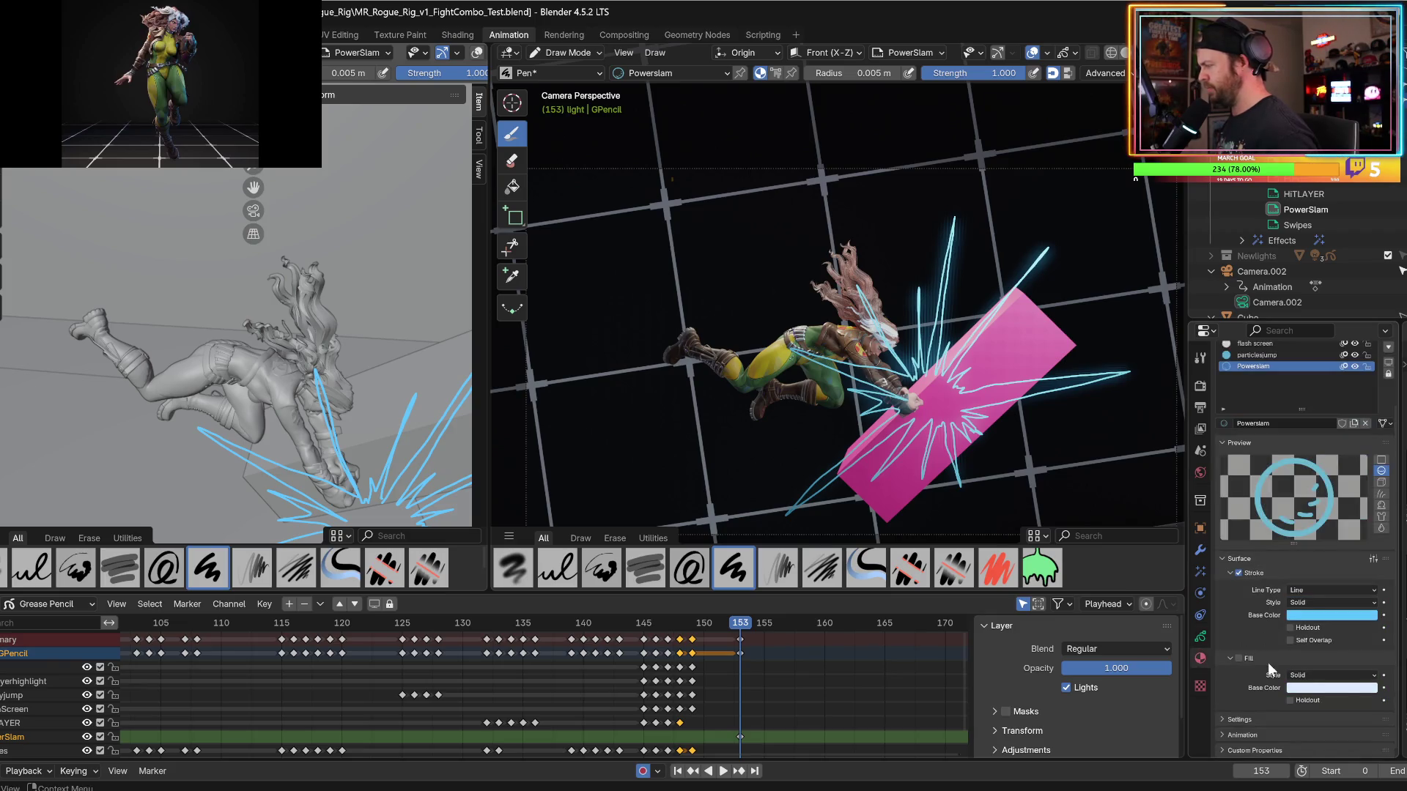
click(1238, 658)
click(1239, 658)
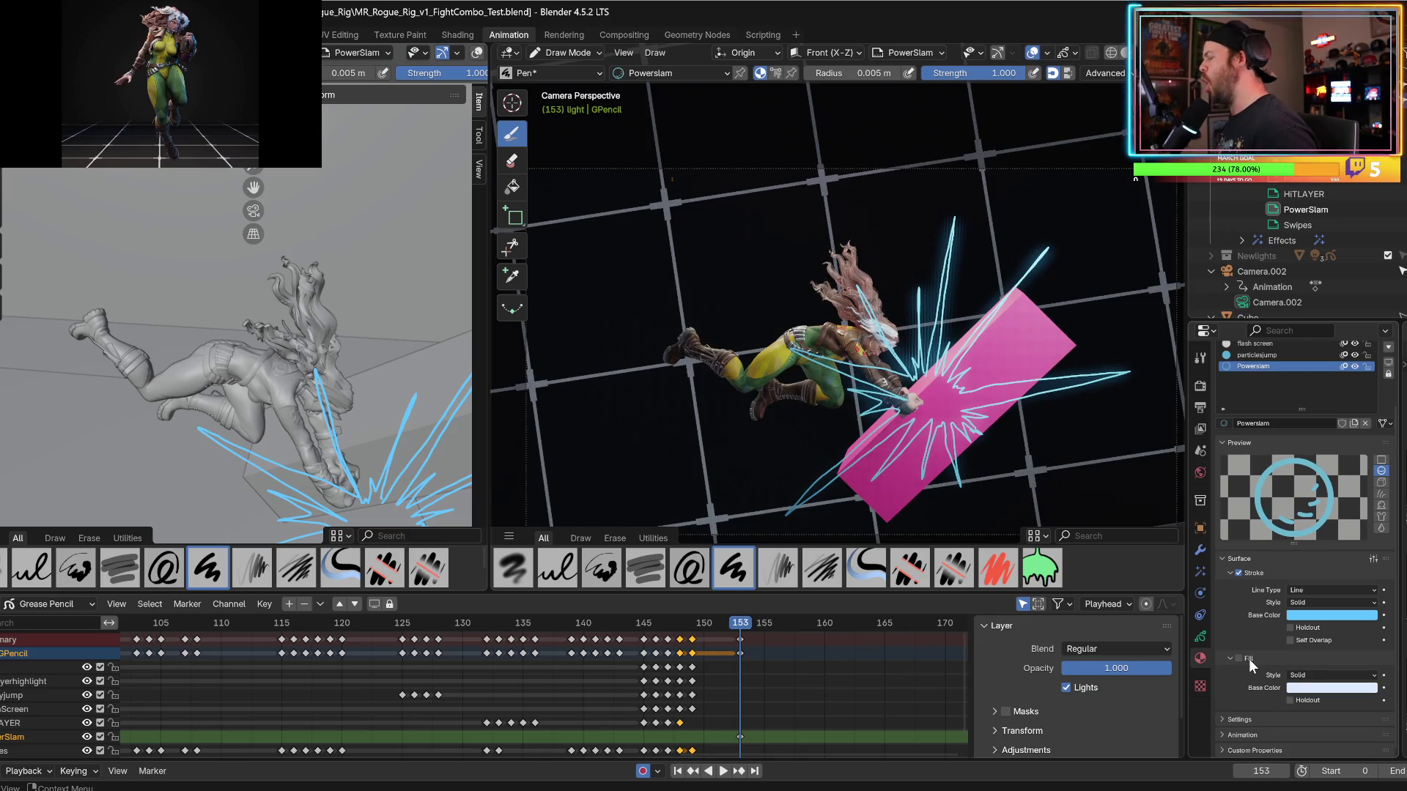
click(1238, 658)
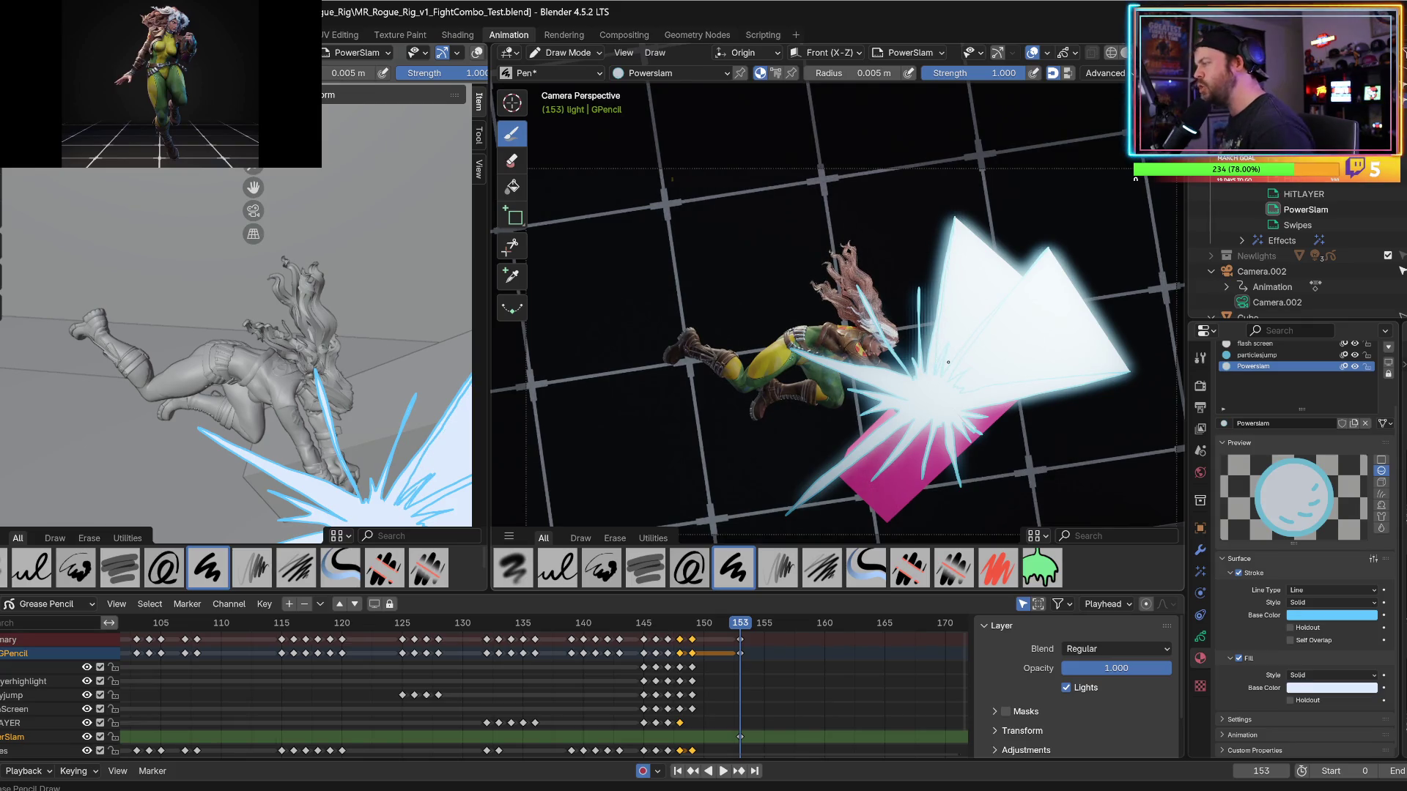
click(1228, 657)
click(1229, 700)
click(1235, 658)
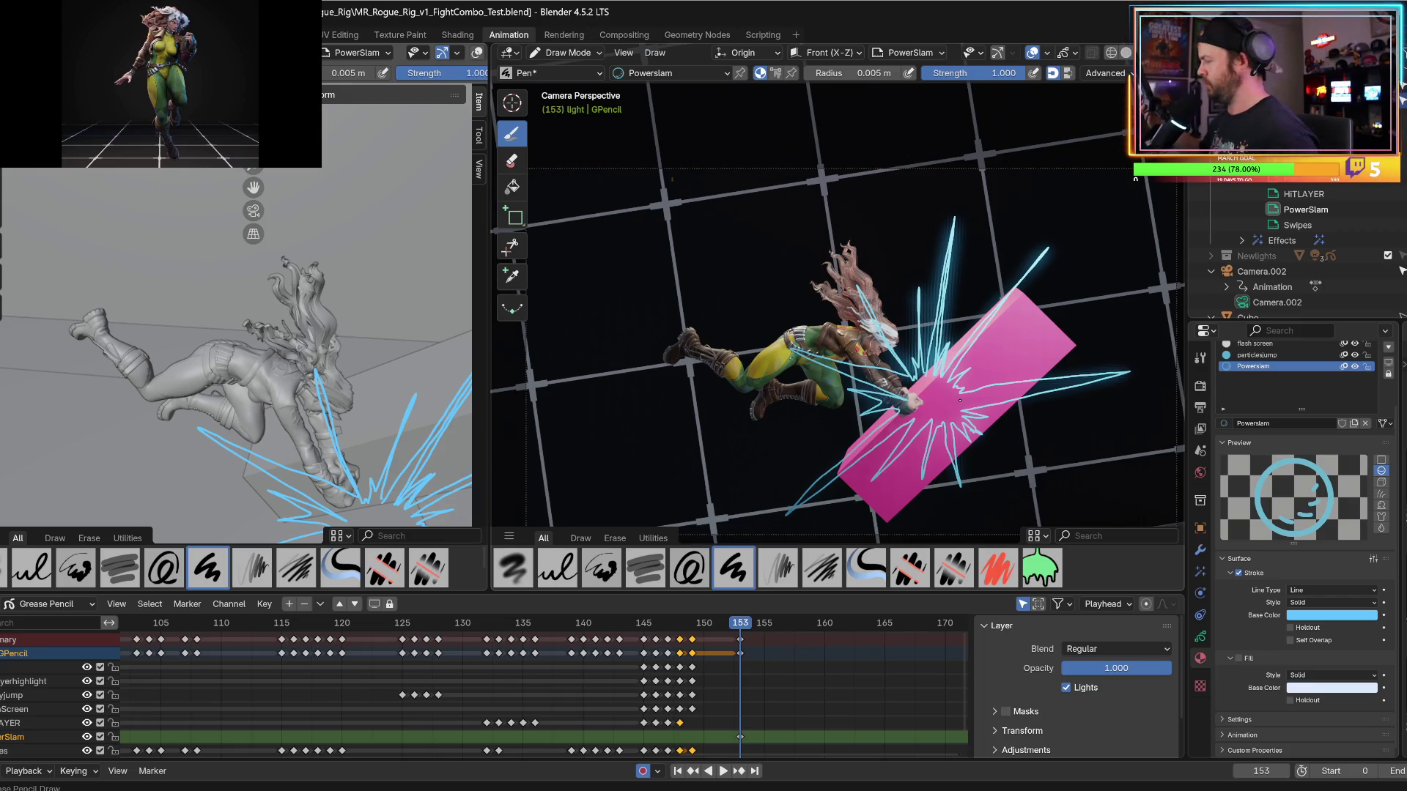
Replay and scrub the slam from frame 145 through 154, landing on frame 153.
click(642, 628)
key(space)
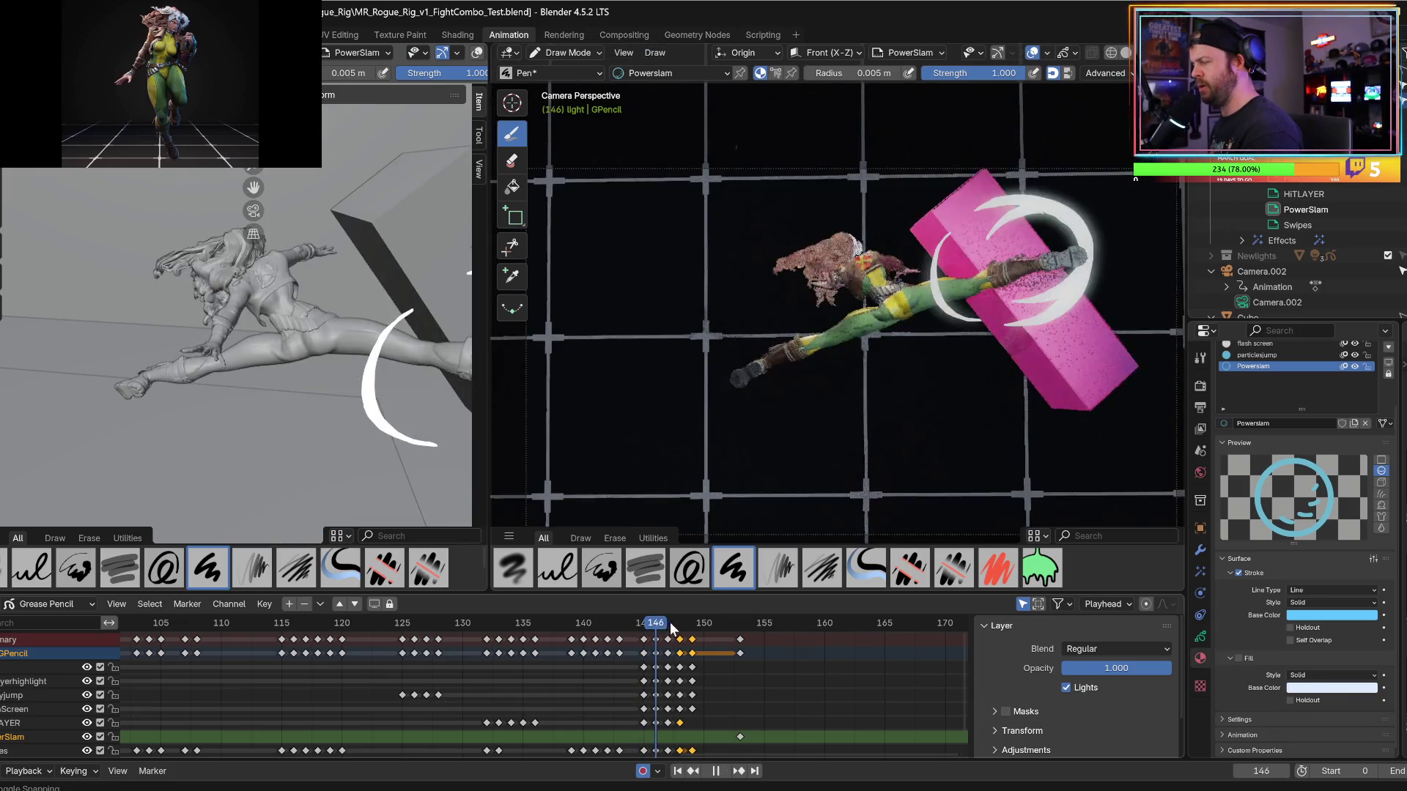
click(694, 619)
drag(695, 628, 689, 629)
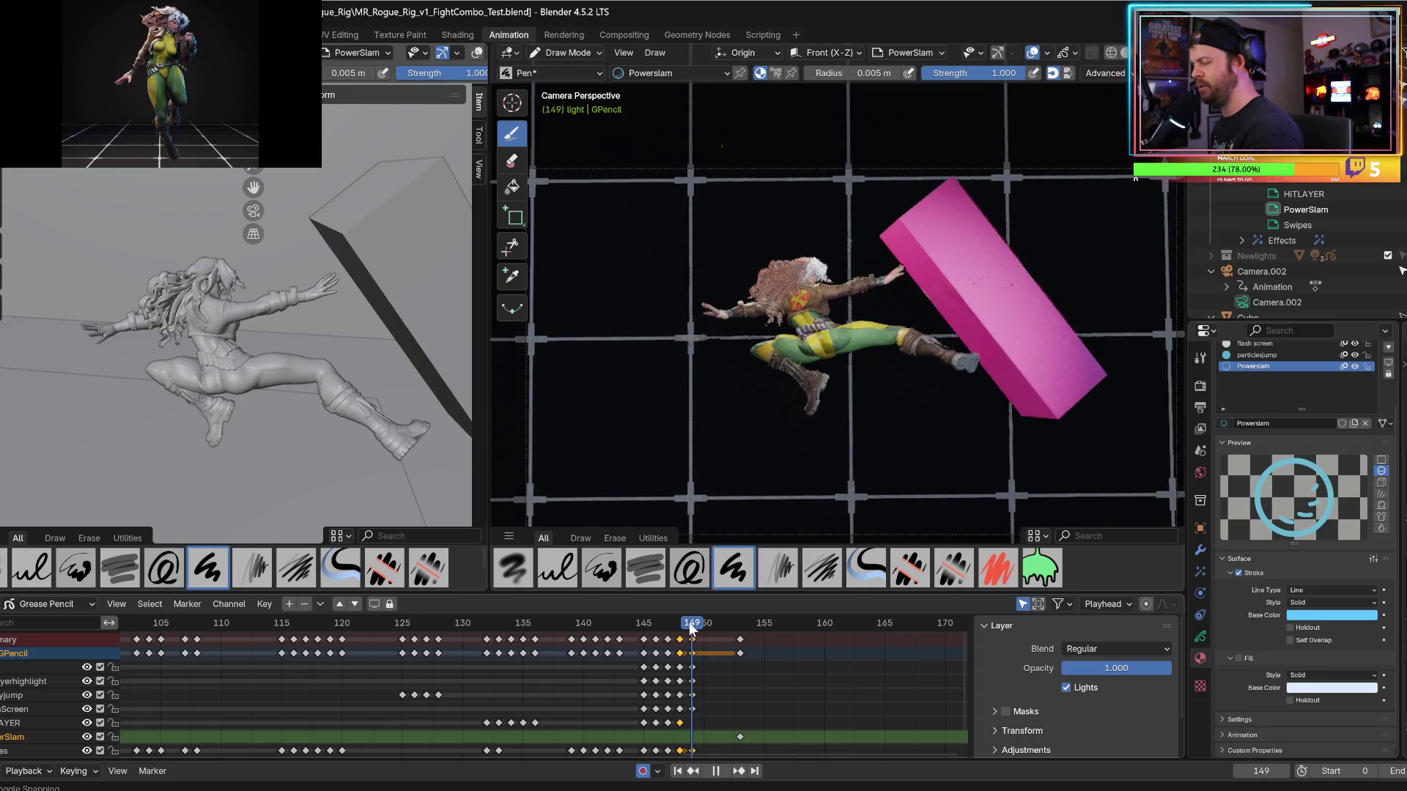
key(space)
click(676, 627)
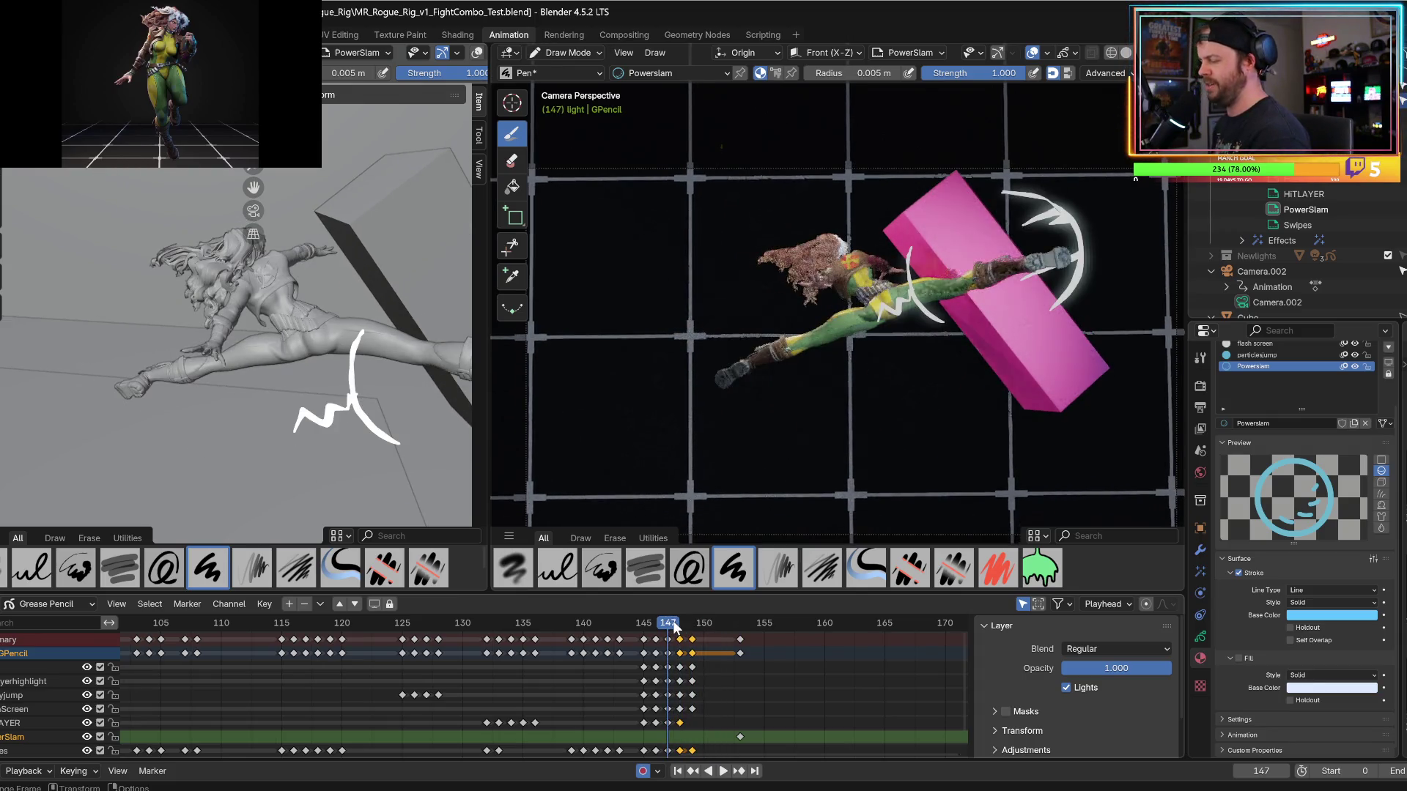
drag(674, 626, 648, 629)
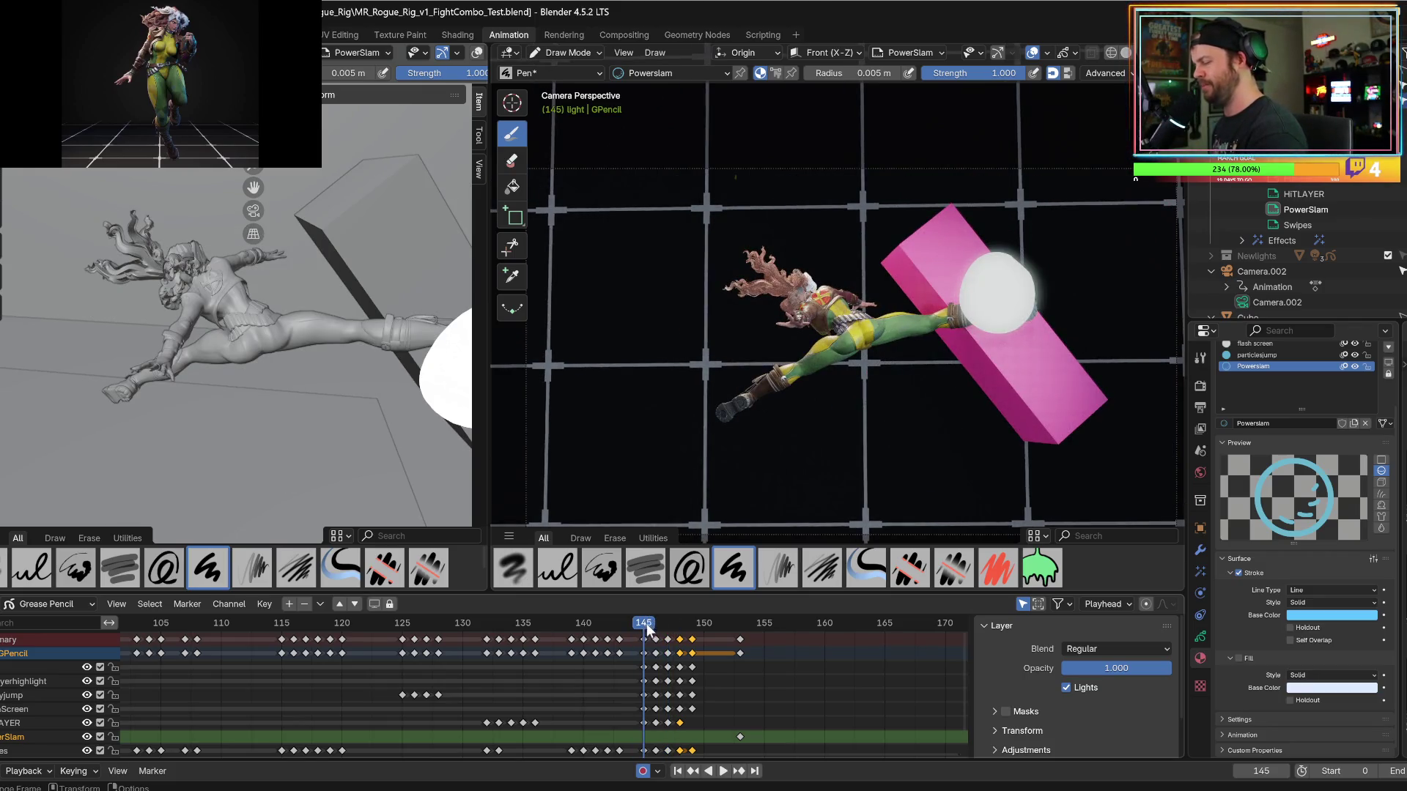
key(space)
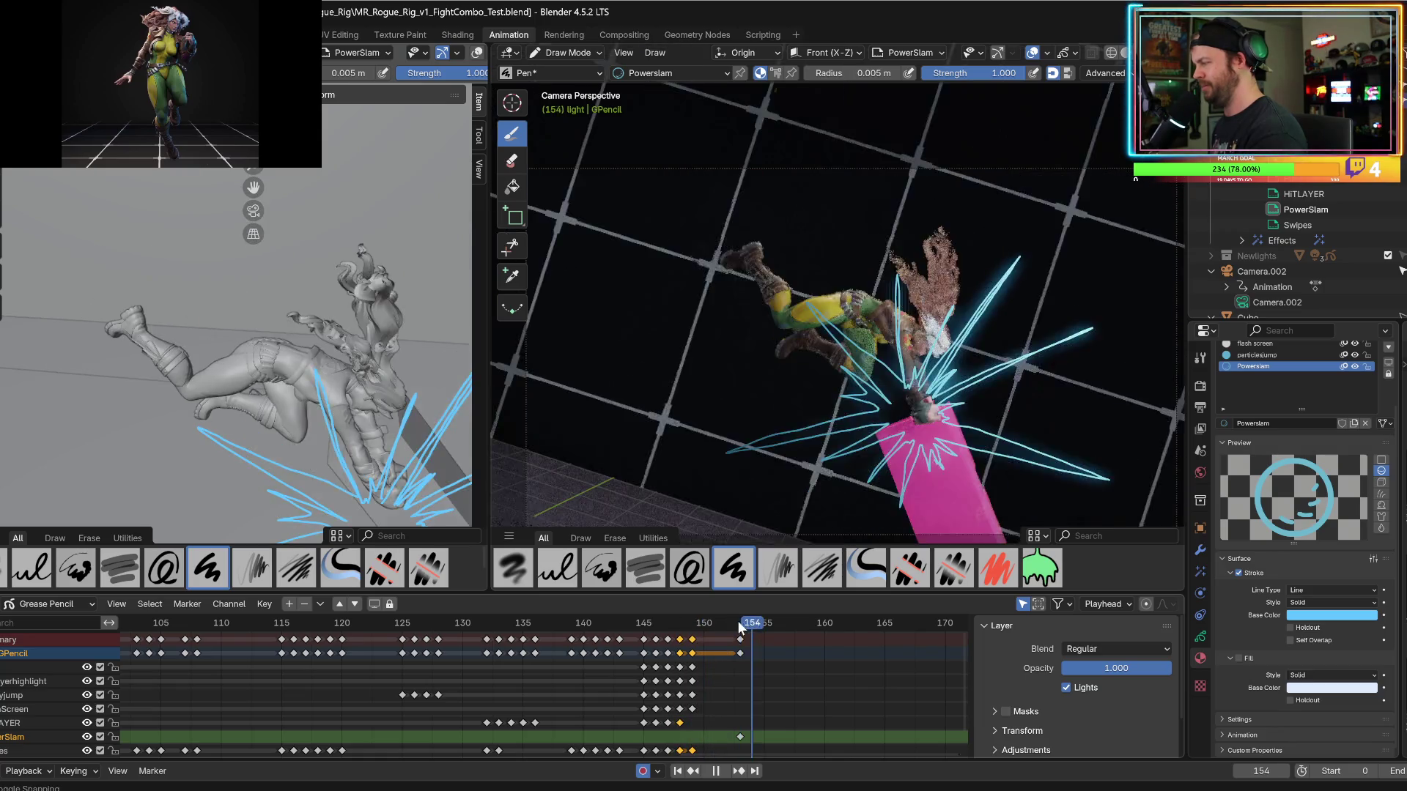
key(space)
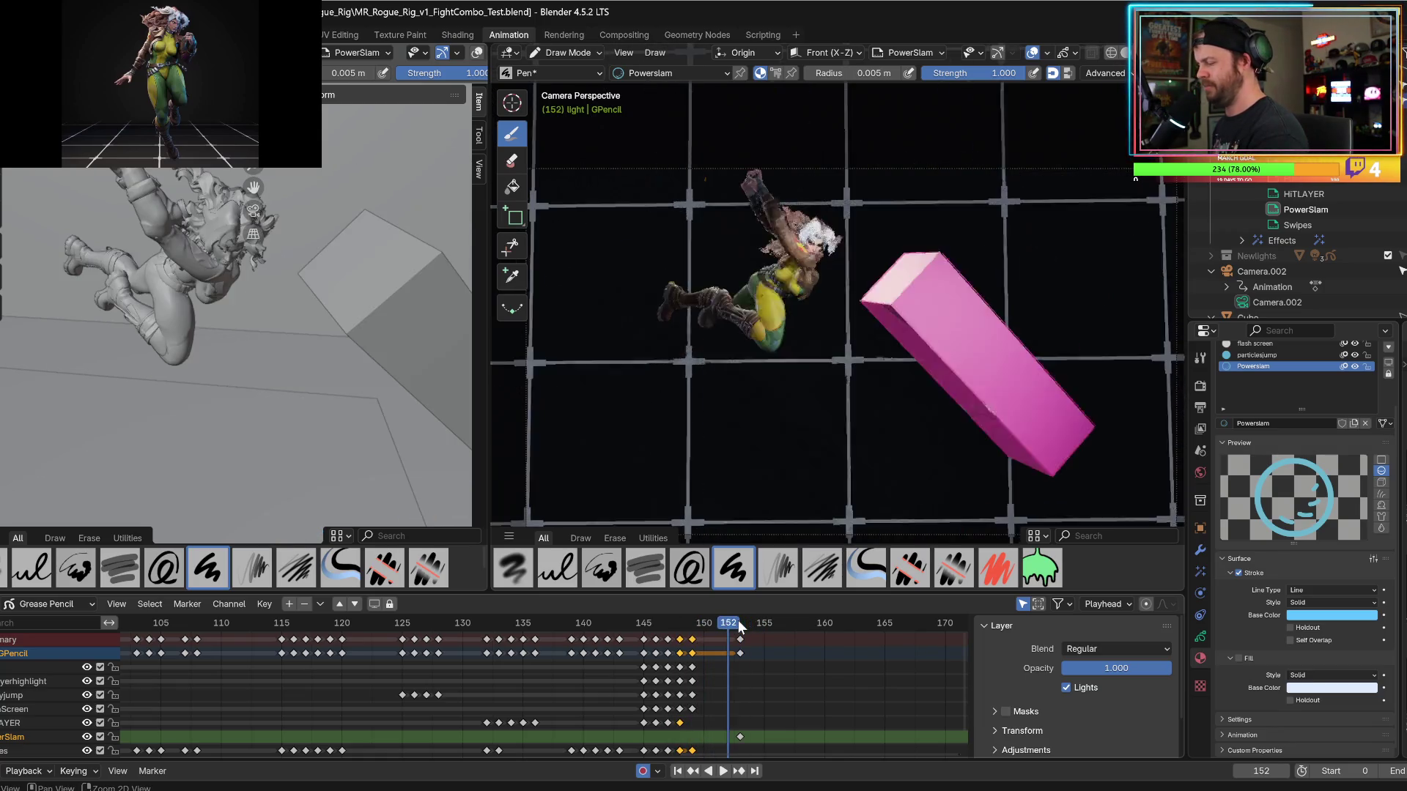
click(739, 622)
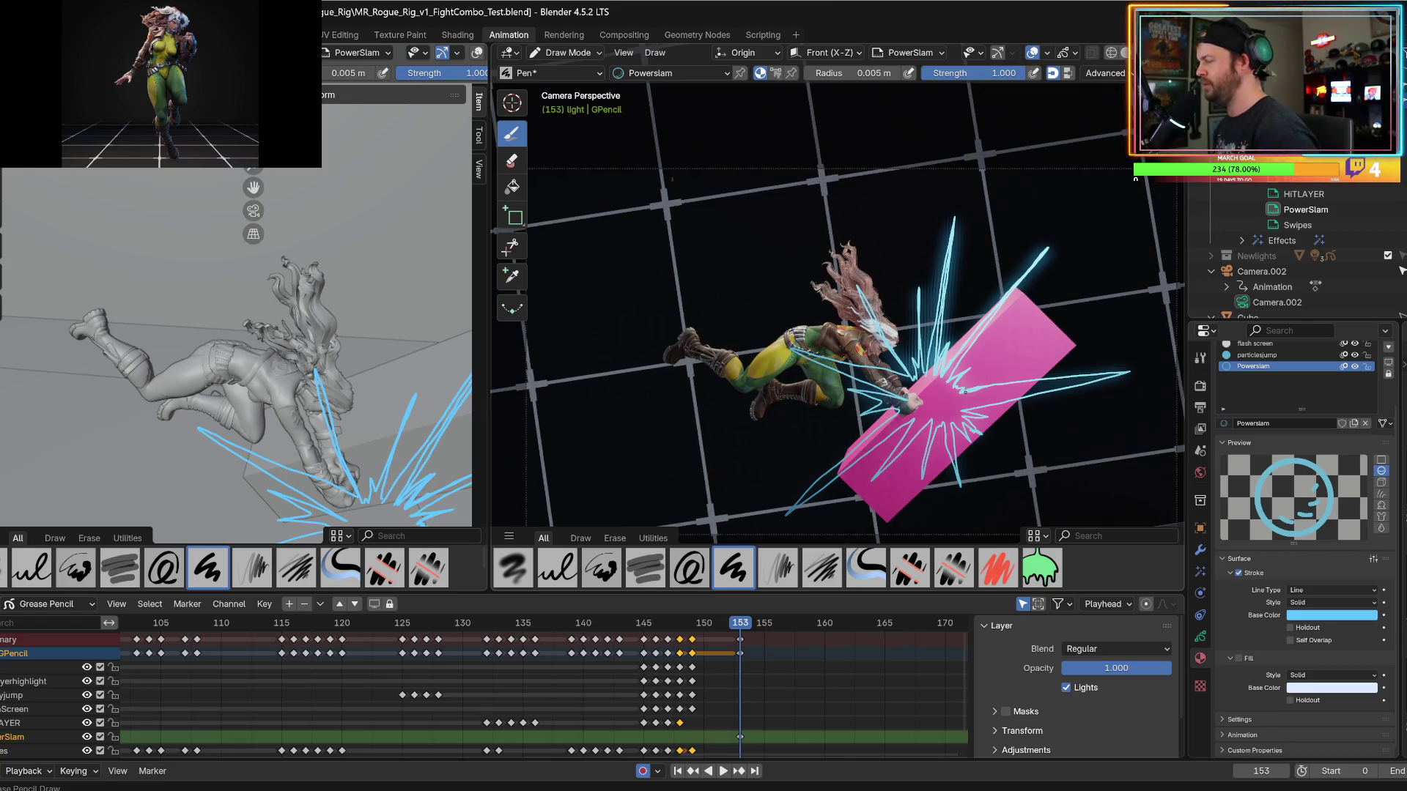
Compare frame 153 with neighbouring frames, then start frame 154 with a new cyan zigzag stroke.
key(Left)
key(Right)
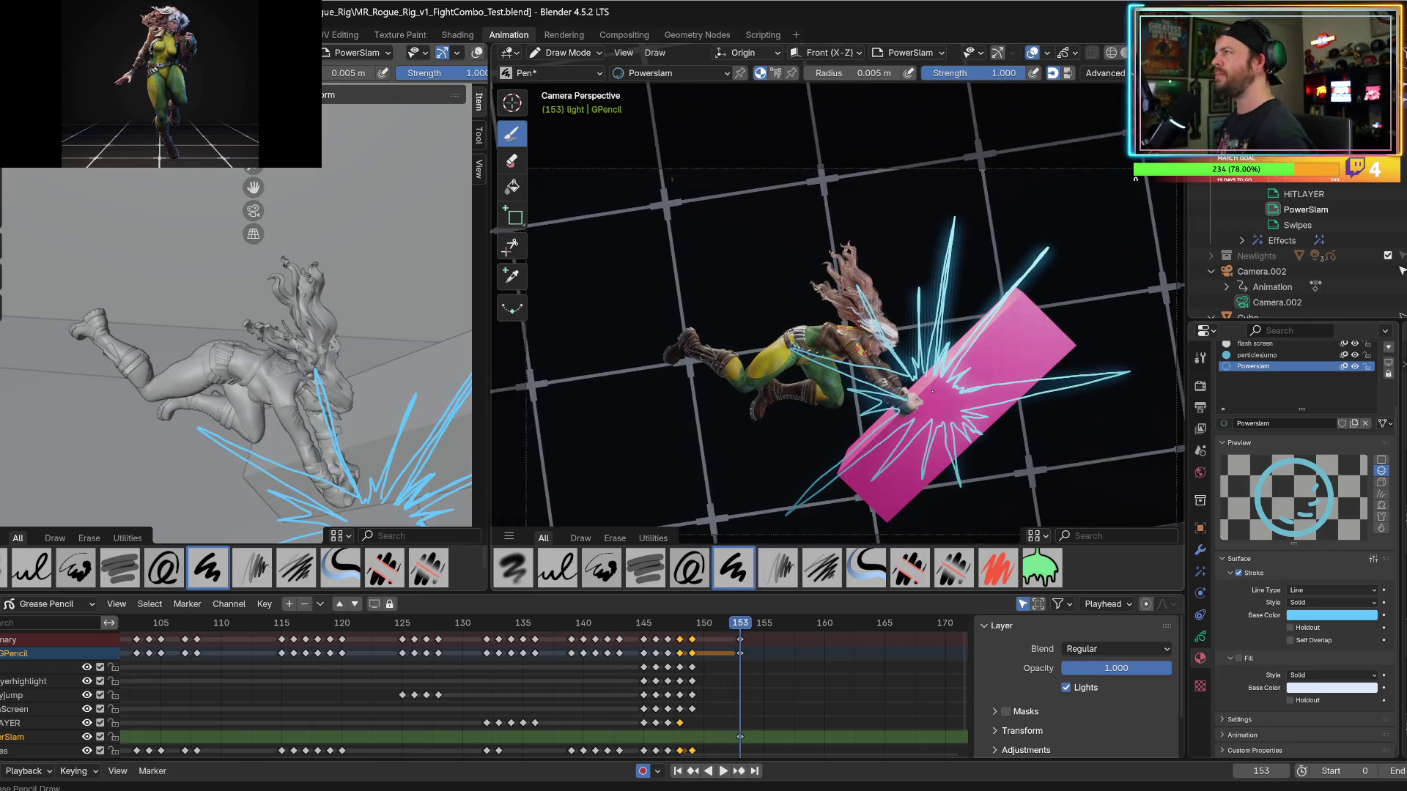
key(Left)
key(Right)
key(Left)
key(Right)
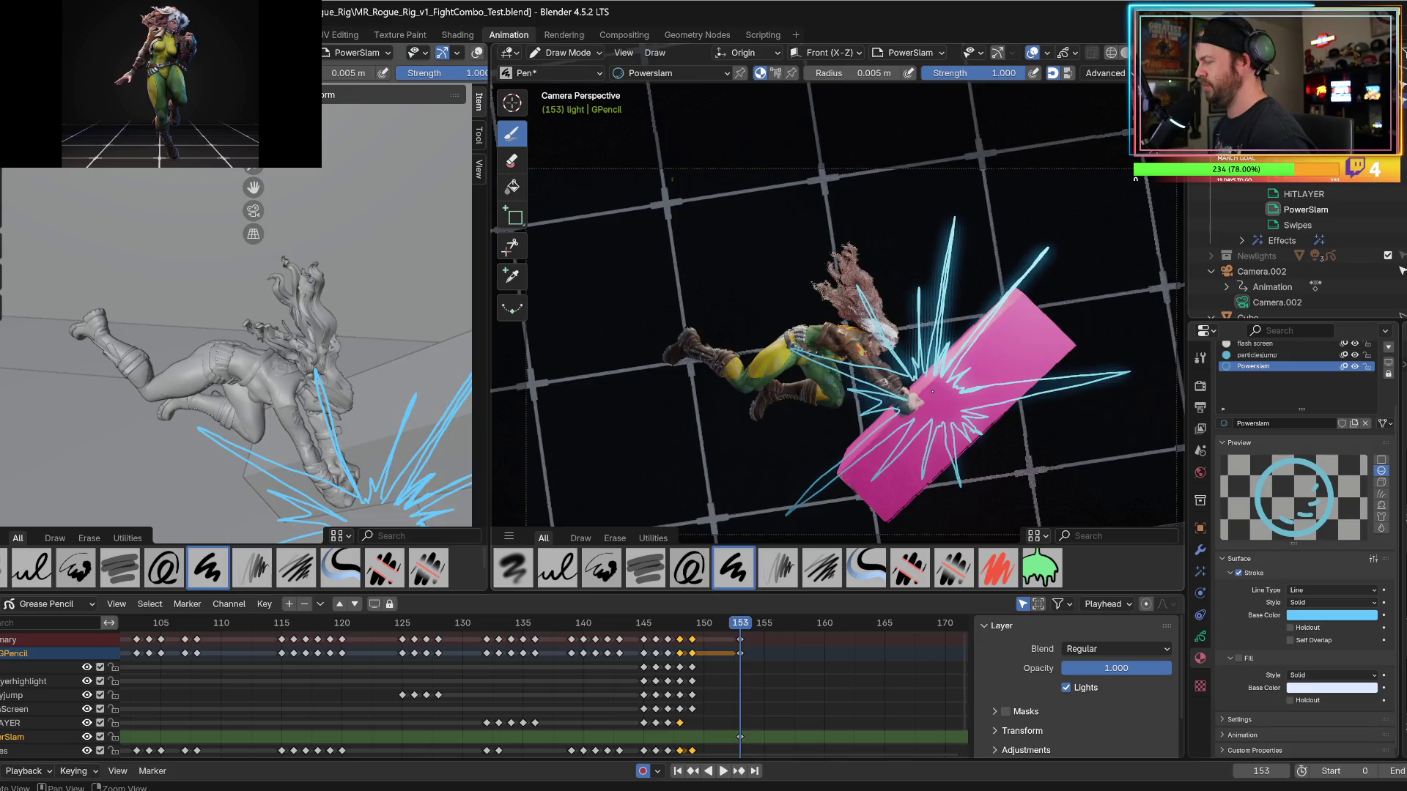
key(Left)
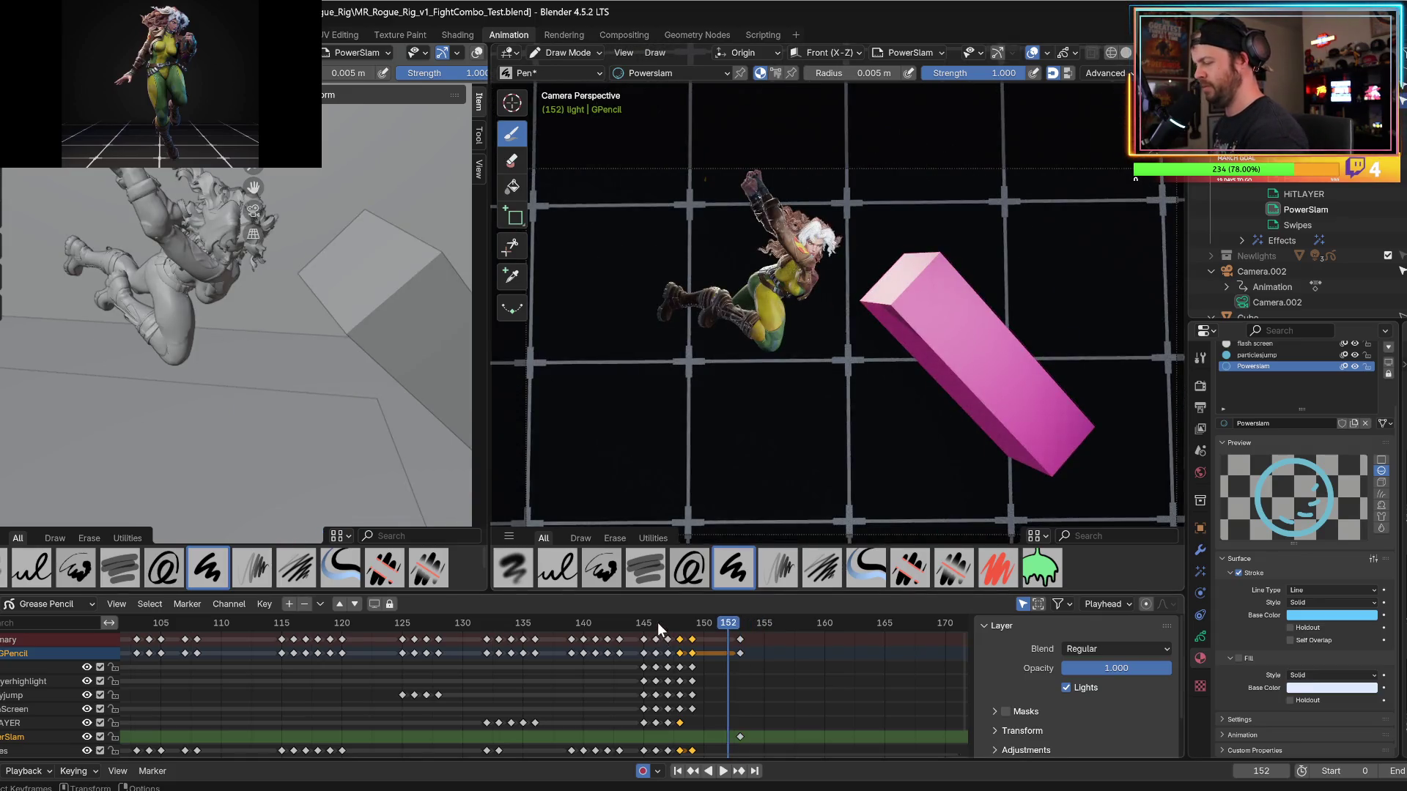
key(space)
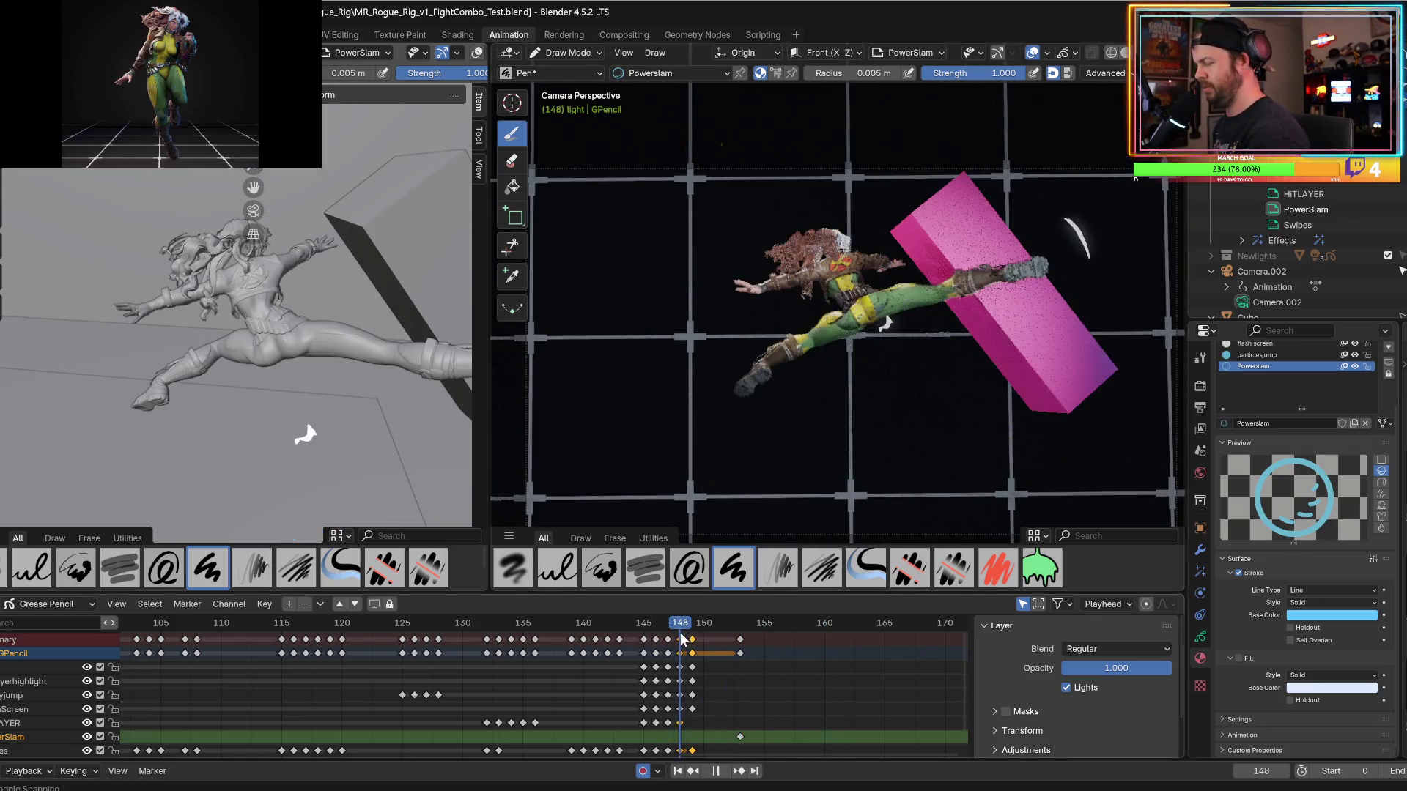
key(space)
key(Left)
key(Left)
key(Right)
key(Right)
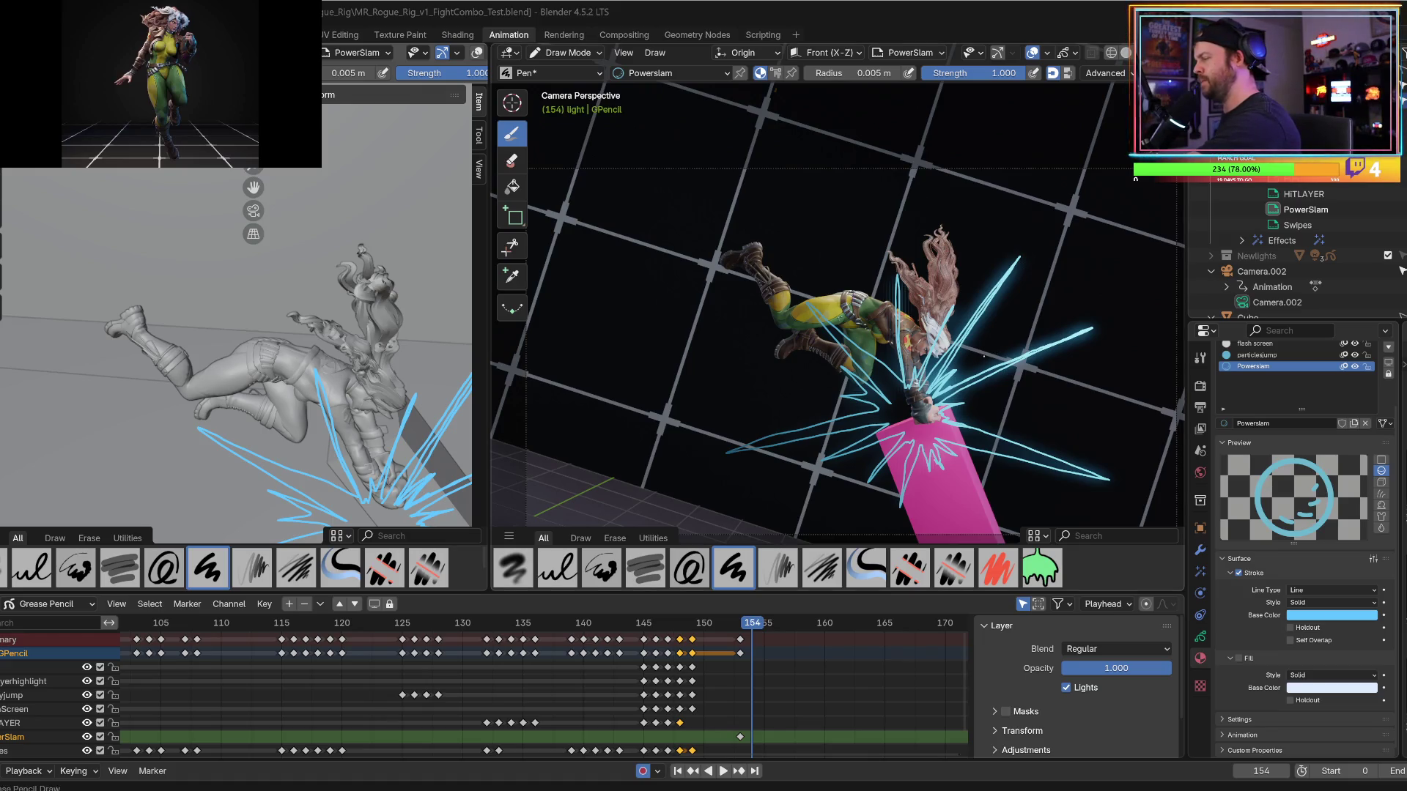
mouse_move(980, 357)
mouse_down()
mouse_move(1066, 310)
mouse_move(1160, 292)
mouse_move(985, 370)
mouse_move(1111, 402)
mouse_move(975, 381)
mouse_move(1017, 339)
mouse_move(973, 356)
mouse_up()
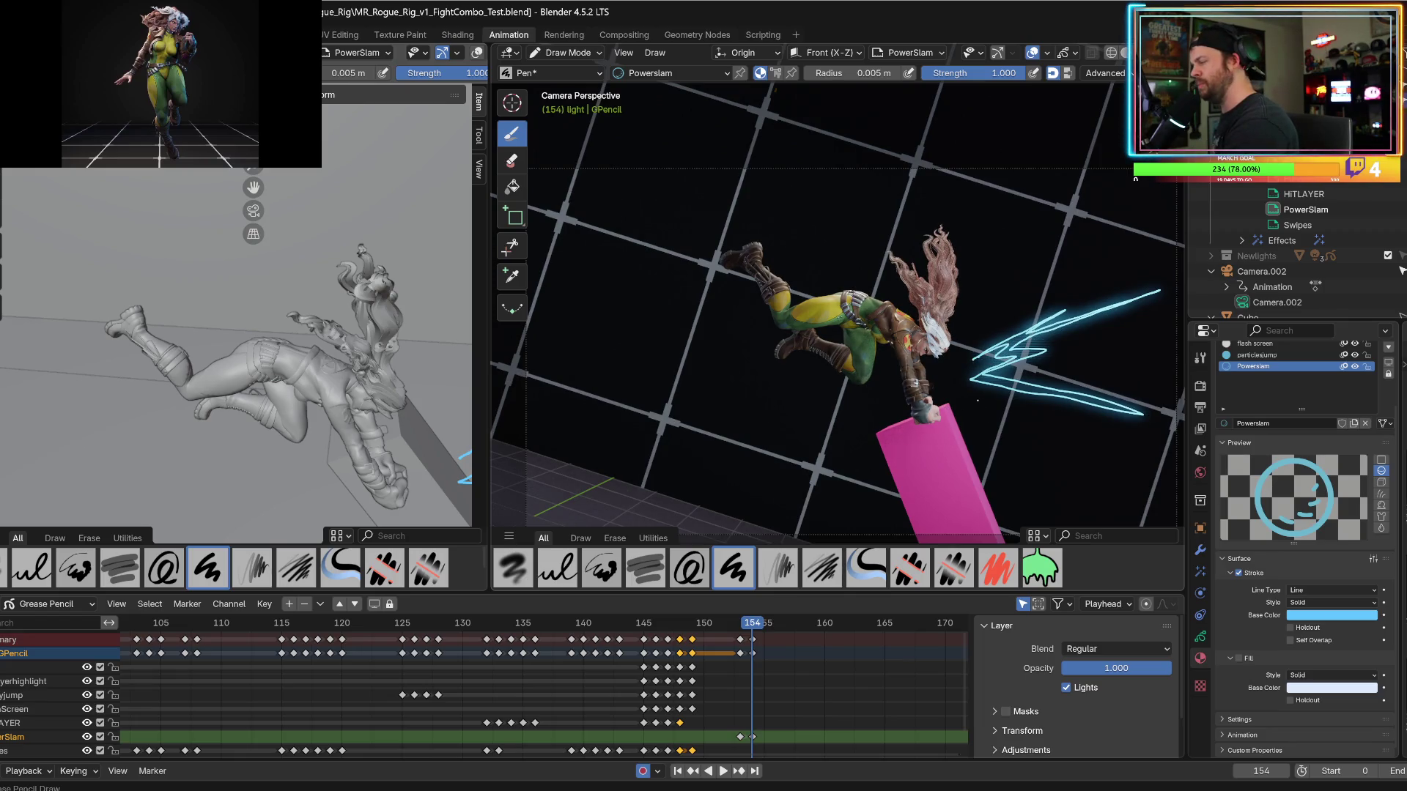
Draw two V-shaped cyan burst lines below Rogue's hand on frame 154.
scroll(954, 387, down, 2)
mouse_move(953, 387)
mouse_down()
mouse_move(1095, 490)
mouse_move(967, 408)
mouse_move(1007, 457)
mouse_move(952, 410)
mouse_up()
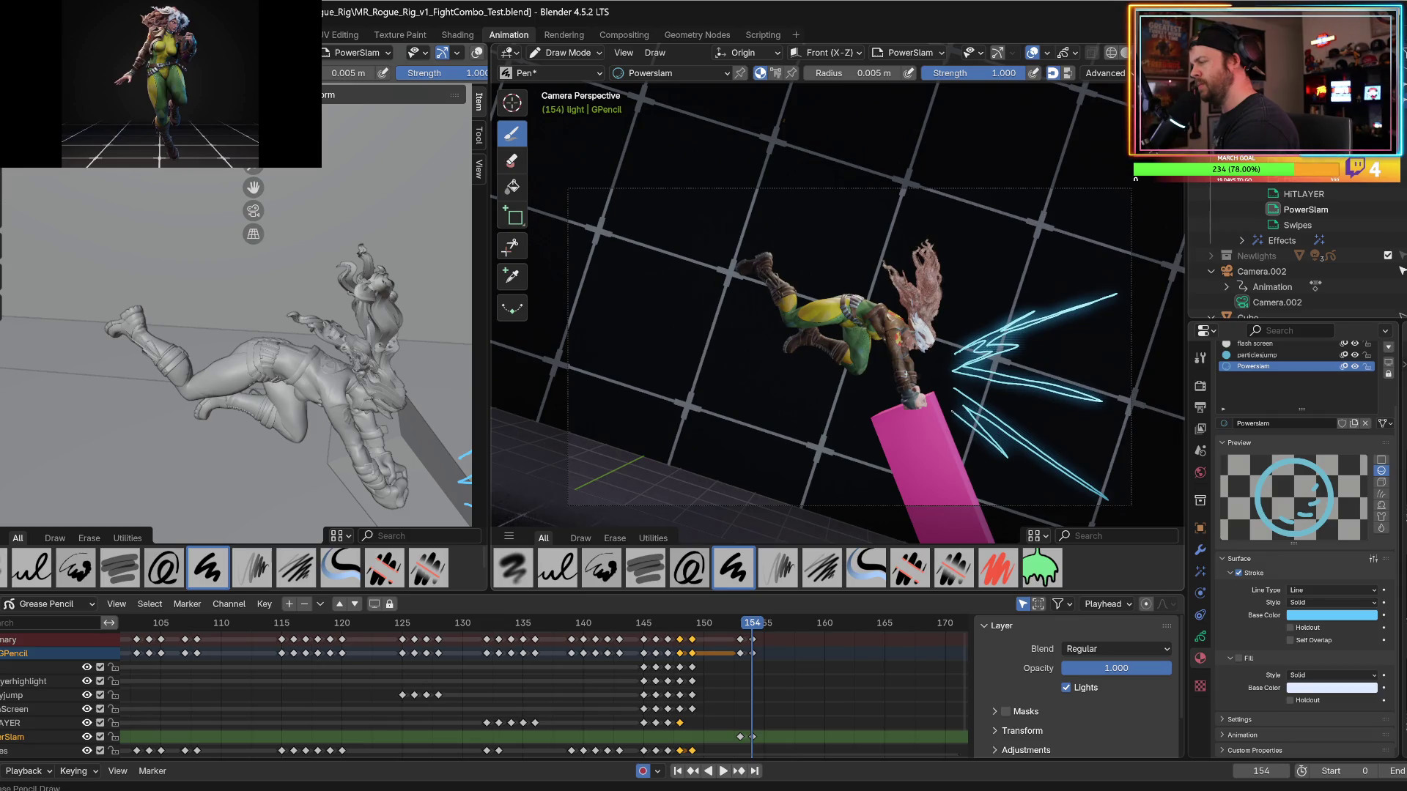
mouse_move(941, 396)
mouse_down()
mouse_move(1001, 536)
mouse_move(936, 405)
mouse_move(948, 495)
mouse_move(928, 407)
mouse_move(942, 416)
mouse_move(945, 399)
mouse_up()
key(Left)
key(Right)
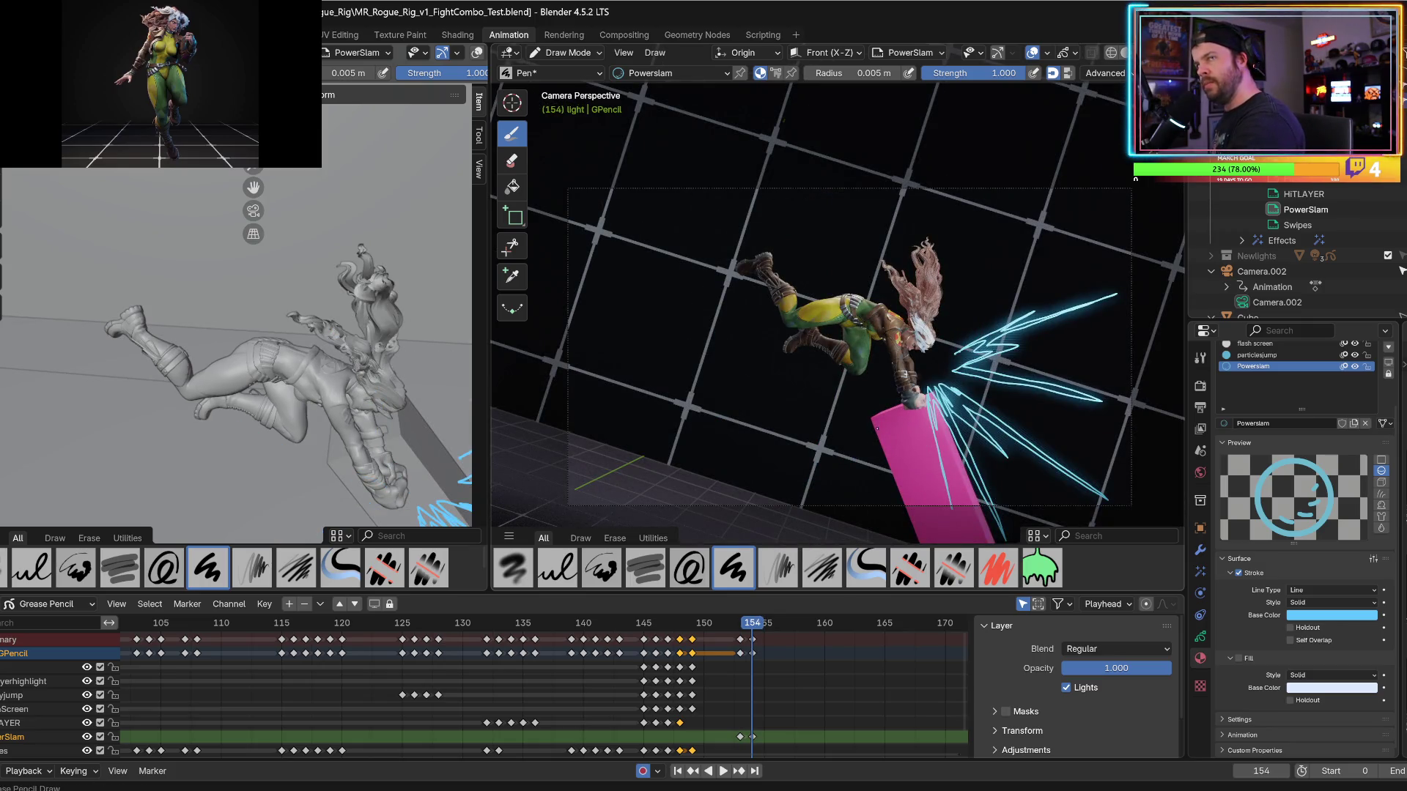
Add cyan burst lines across and left of the pink block and over Rogue's shoulder.
mouse_move(879, 429)
mouse_down()
mouse_move(843, 511)
mouse_move(852, 495)
mouse_up()
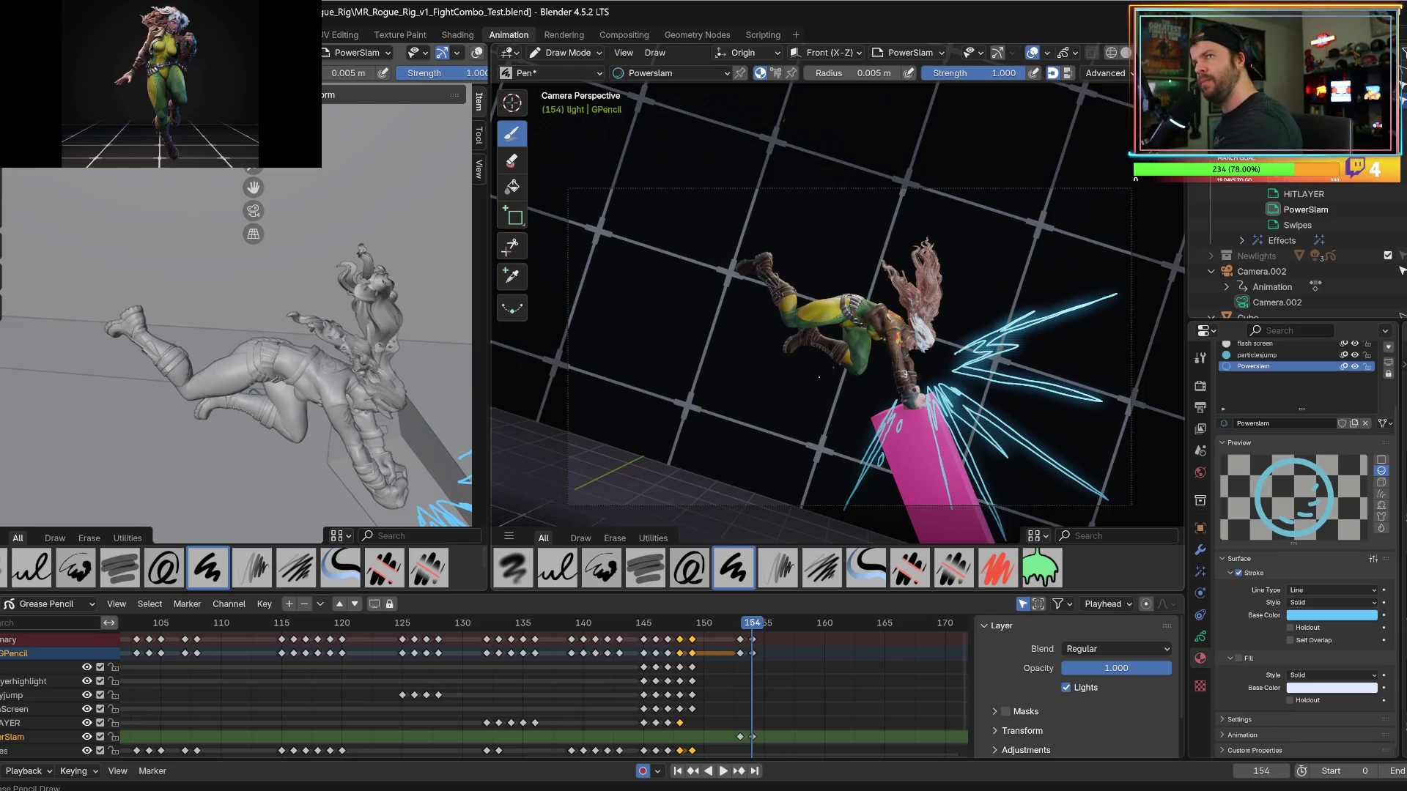
mouse_move(865, 396)
mouse_down()
mouse_move(762, 439)
mouse_move(825, 405)
mouse_move(806, 411)
mouse_move(843, 362)
mouse_move(817, 386)
mouse_move(855, 383)
mouse_move(835, 392)
mouse_up()
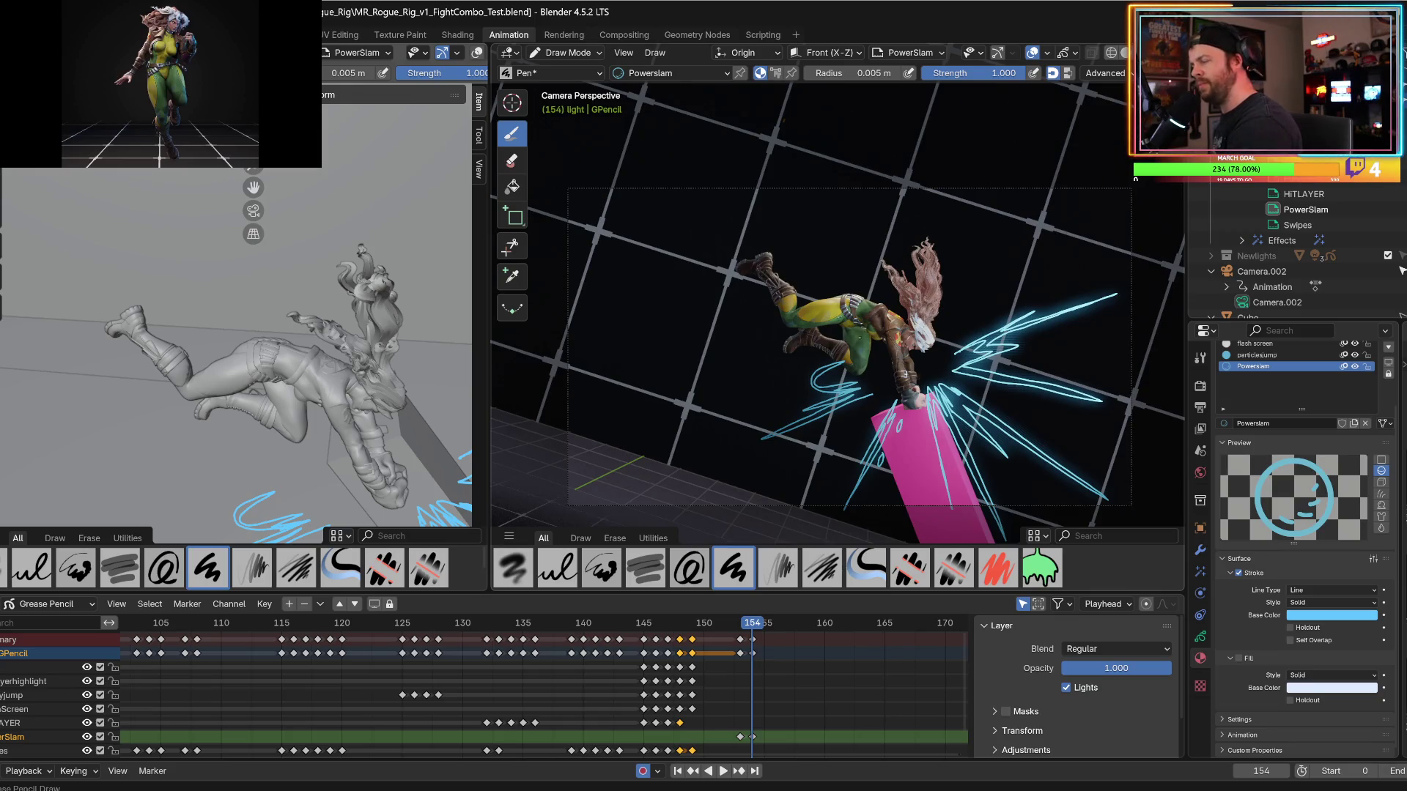
mouse_move(872, 337)
mouse_down()
mouse_move(821, 279)
mouse_move(886, 341)
mouse_move(819, 277)
mouse_up()
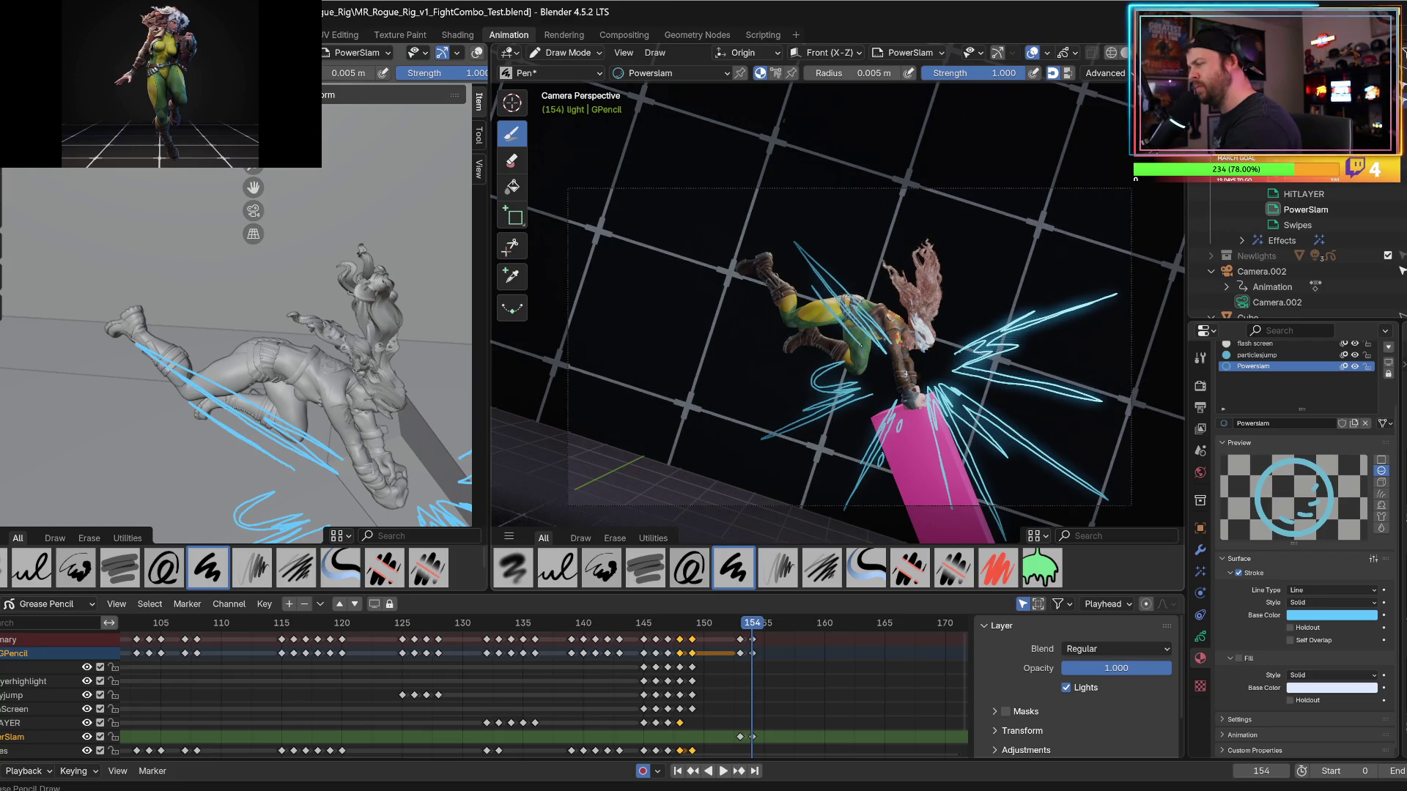
drag(863, 363, 912, 264)
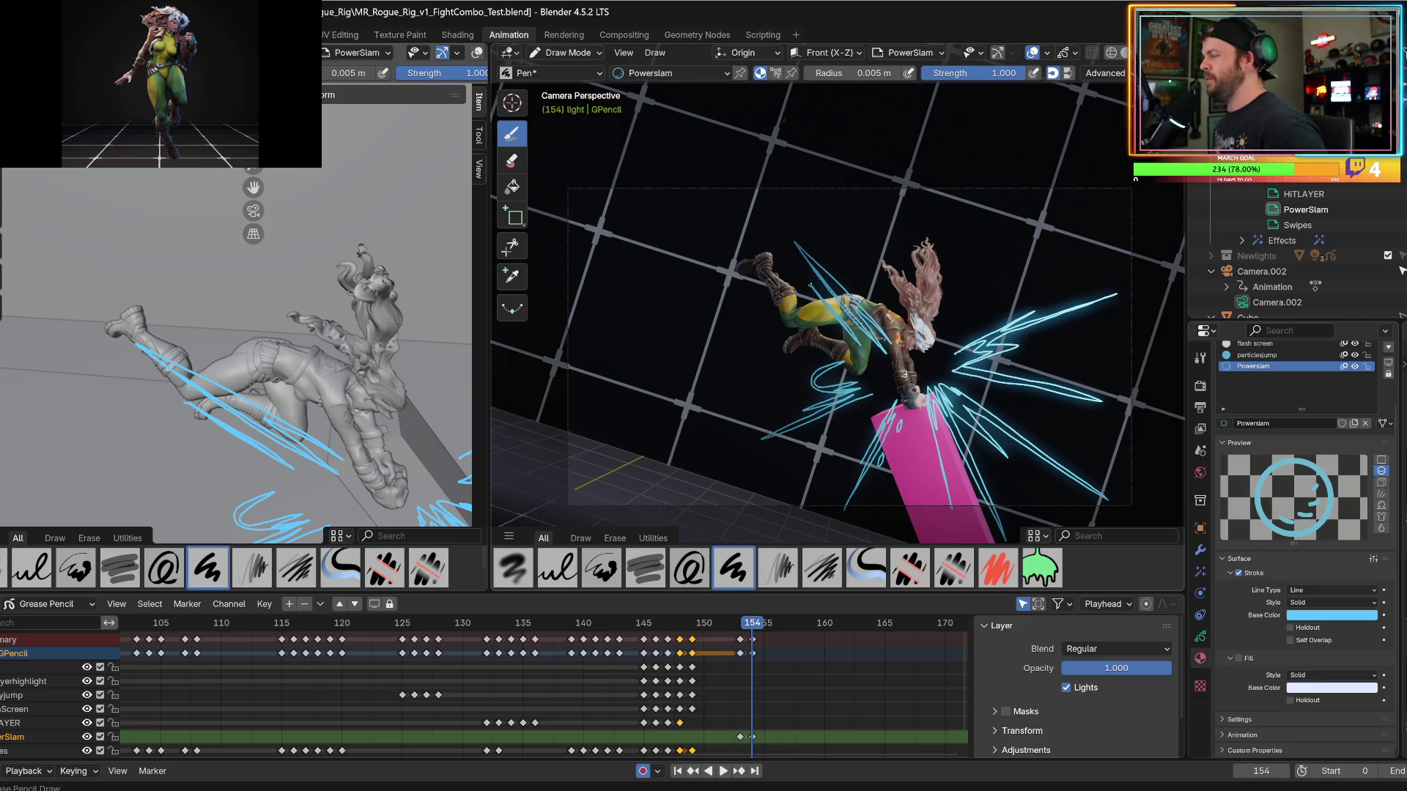
key(Left)
key(Right)
key(Right)
Draw tall cyan streaks over Rogue's hair on frame 154, redoing unwanted strokes.
key(Left)
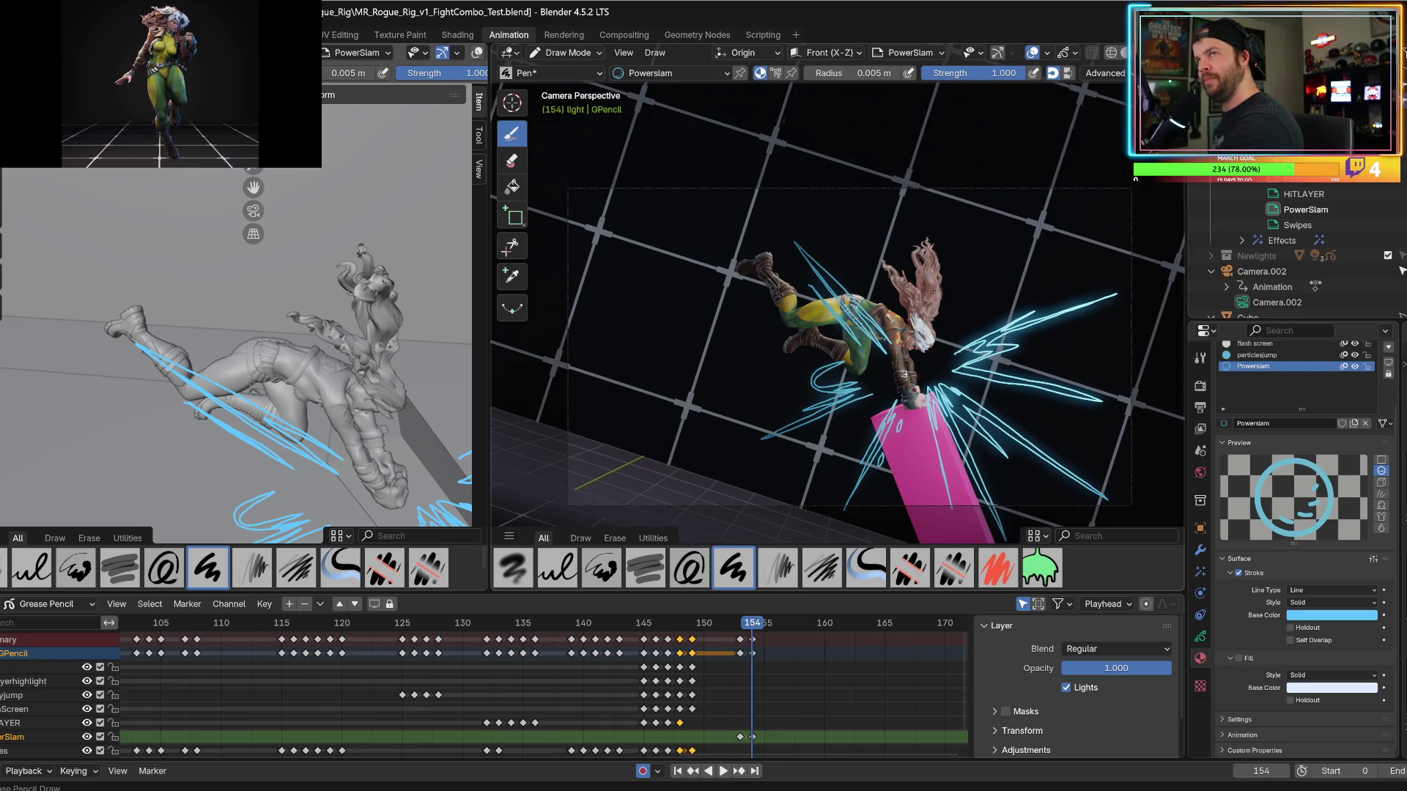
mouse_move(932, 319)
mouse_down()
mouse_move(927, 293)
mouse_move(952, 238)
mouse_move(953, 282)
mouse_up()
mouse_move(941, 344)
mouse_down()
mouse_move(951, 236)
mouse_move(890, 264)
mouse_move(939, 289)
mouse_move(929, 367)
mouse_up()
key(ctrl+z)
drag(943, 326, 949, 248)
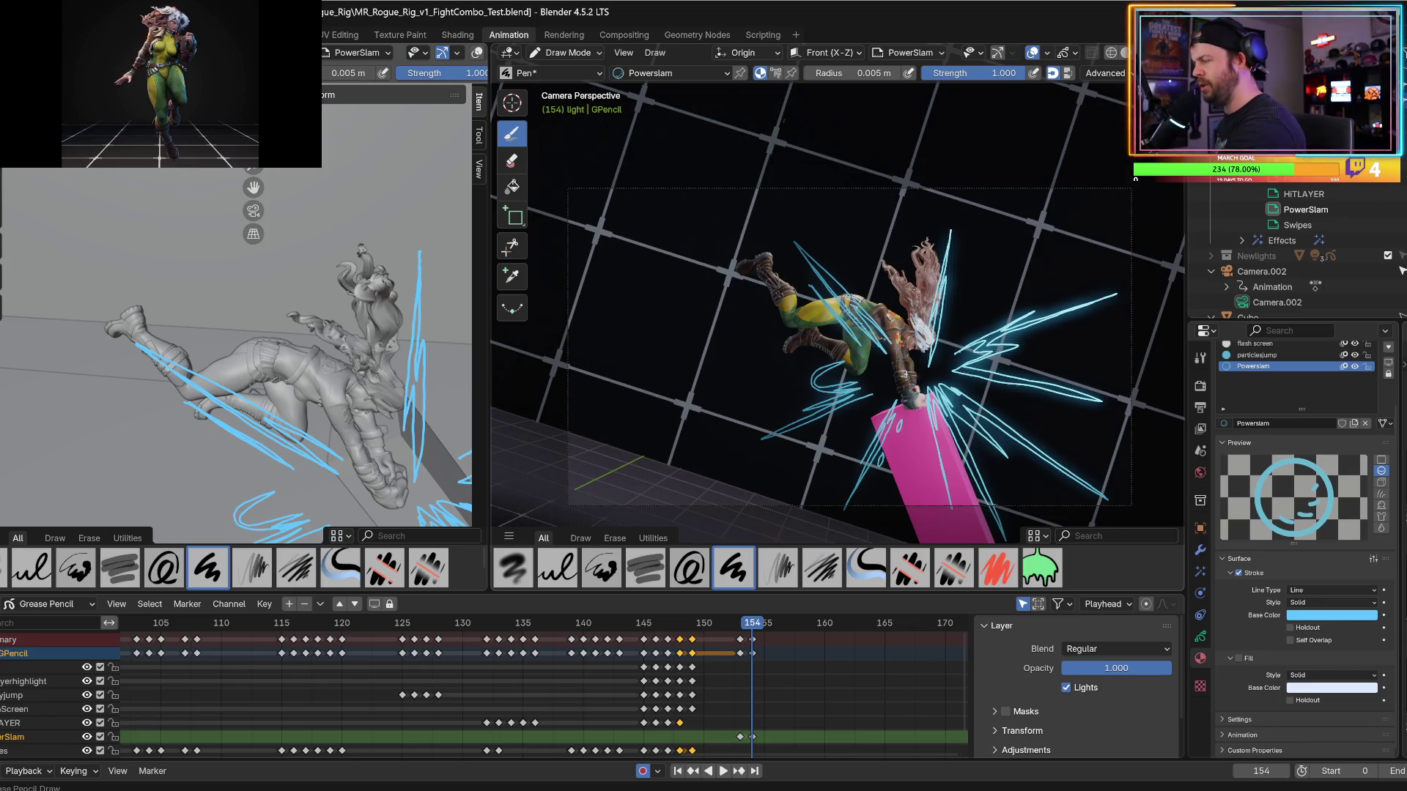
mouse_move(917, 262)
mouse_down()
mouse_move(915, 231)
mouse_move(904, 338)
mouse_move(901, 264)
mouse_move(909, 293)
mouse_move(927, 261)
mouse_up()
key(ctrl+z)
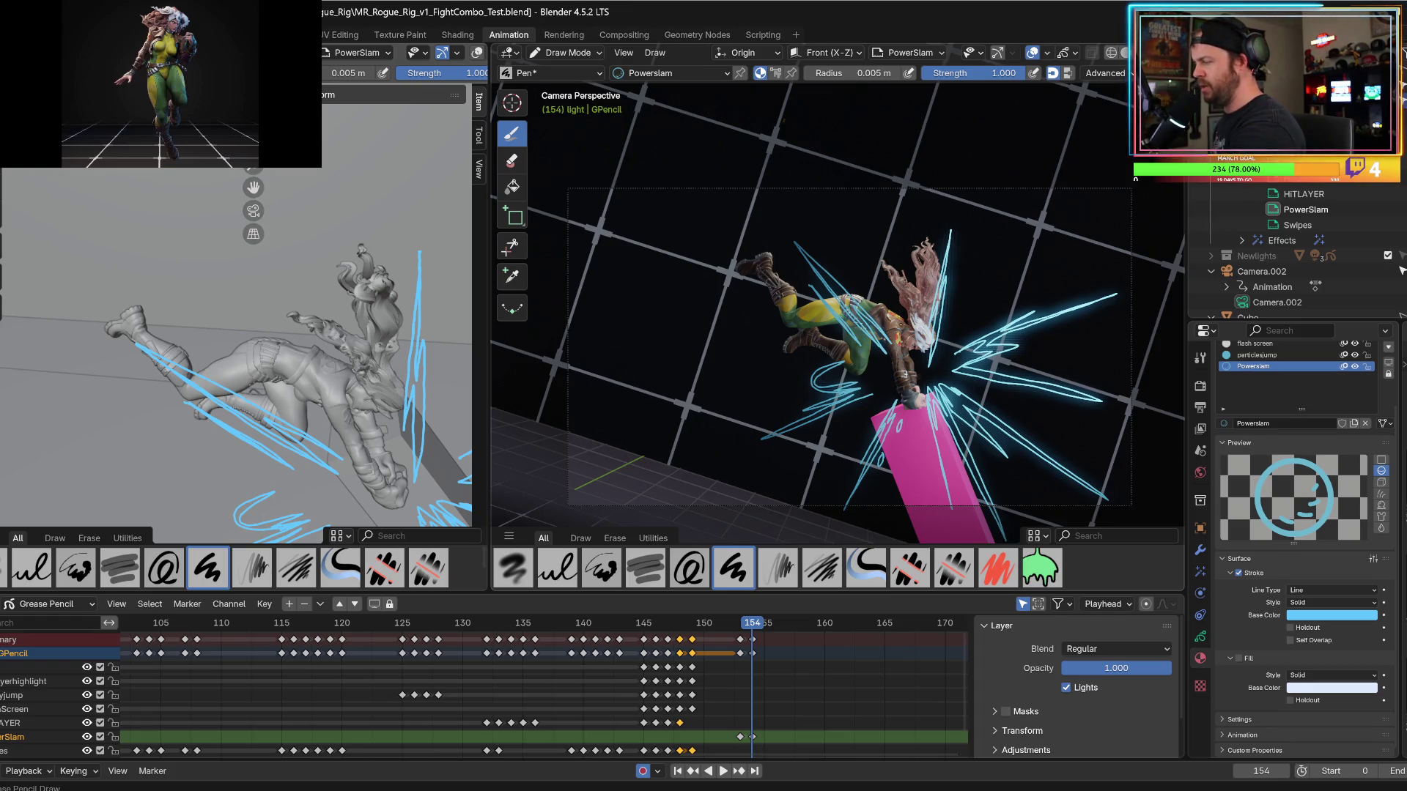
mouse_move(905, 370)
mouse_down()
mouse_move(893, 199)
mouse_move(910, 359)
mouse_move(903, 316)
mouse_up()
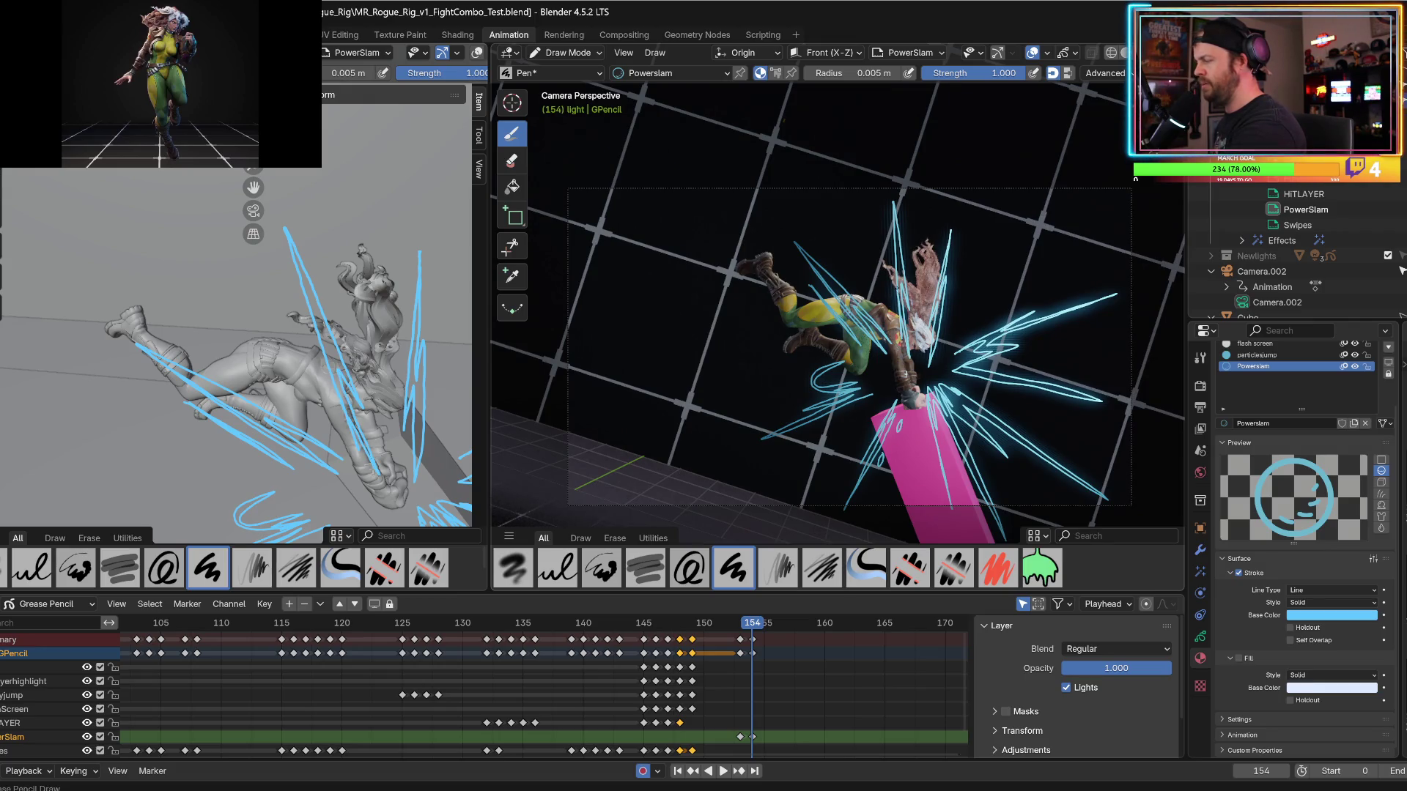
Compare frame 154 against frame 153, then advance to frame 155.
key(Left)
key(Right)
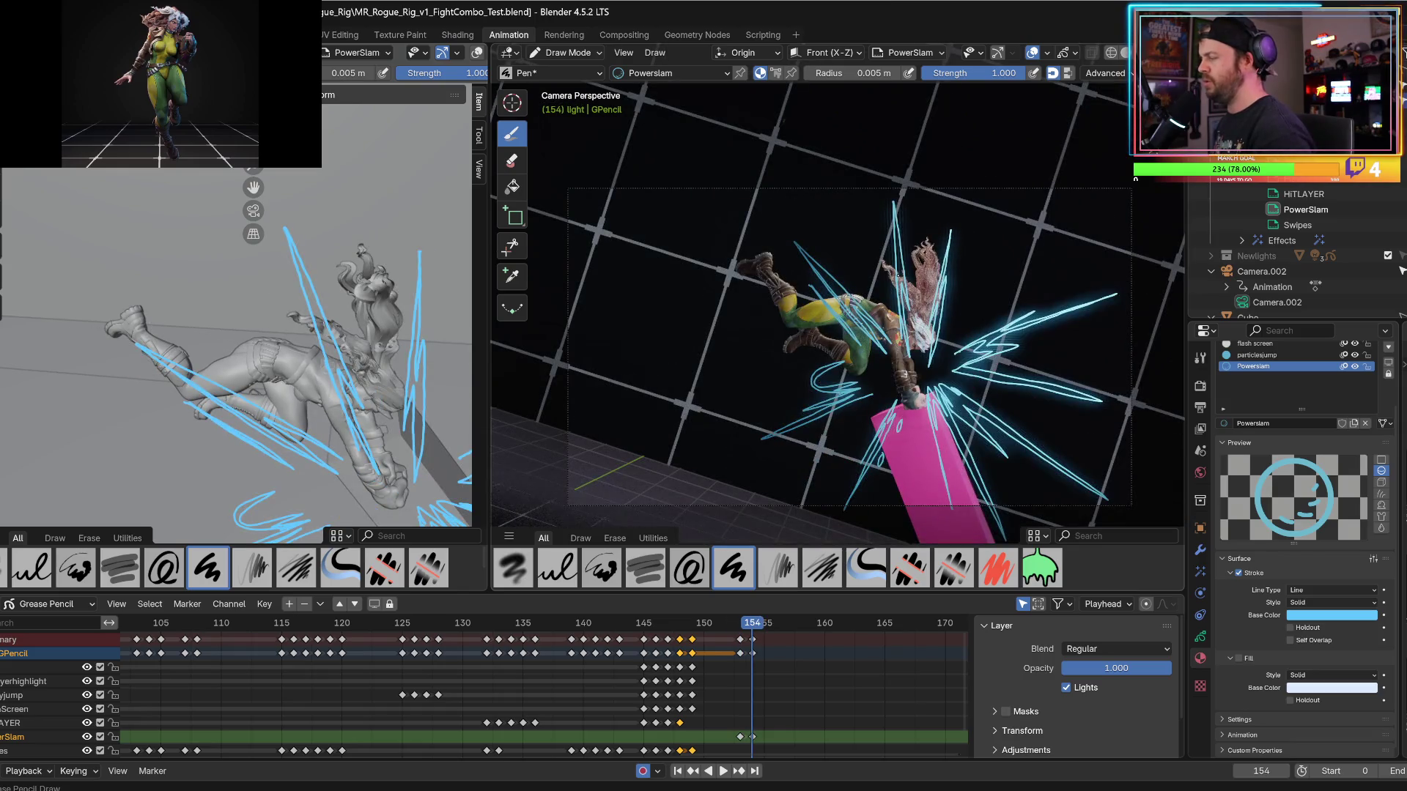
scroll(686, 371, down, 3)
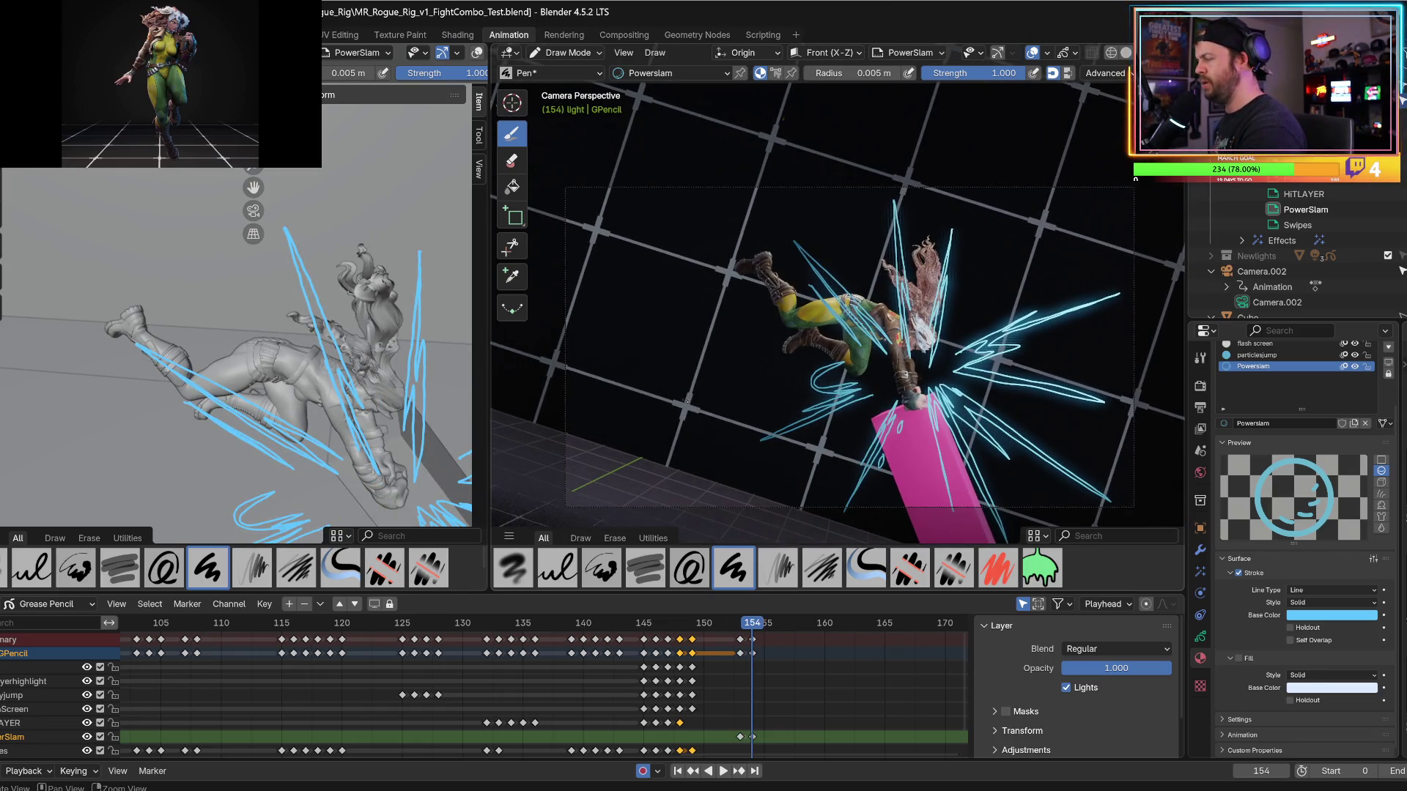
scroll(686, 372, up, 3)
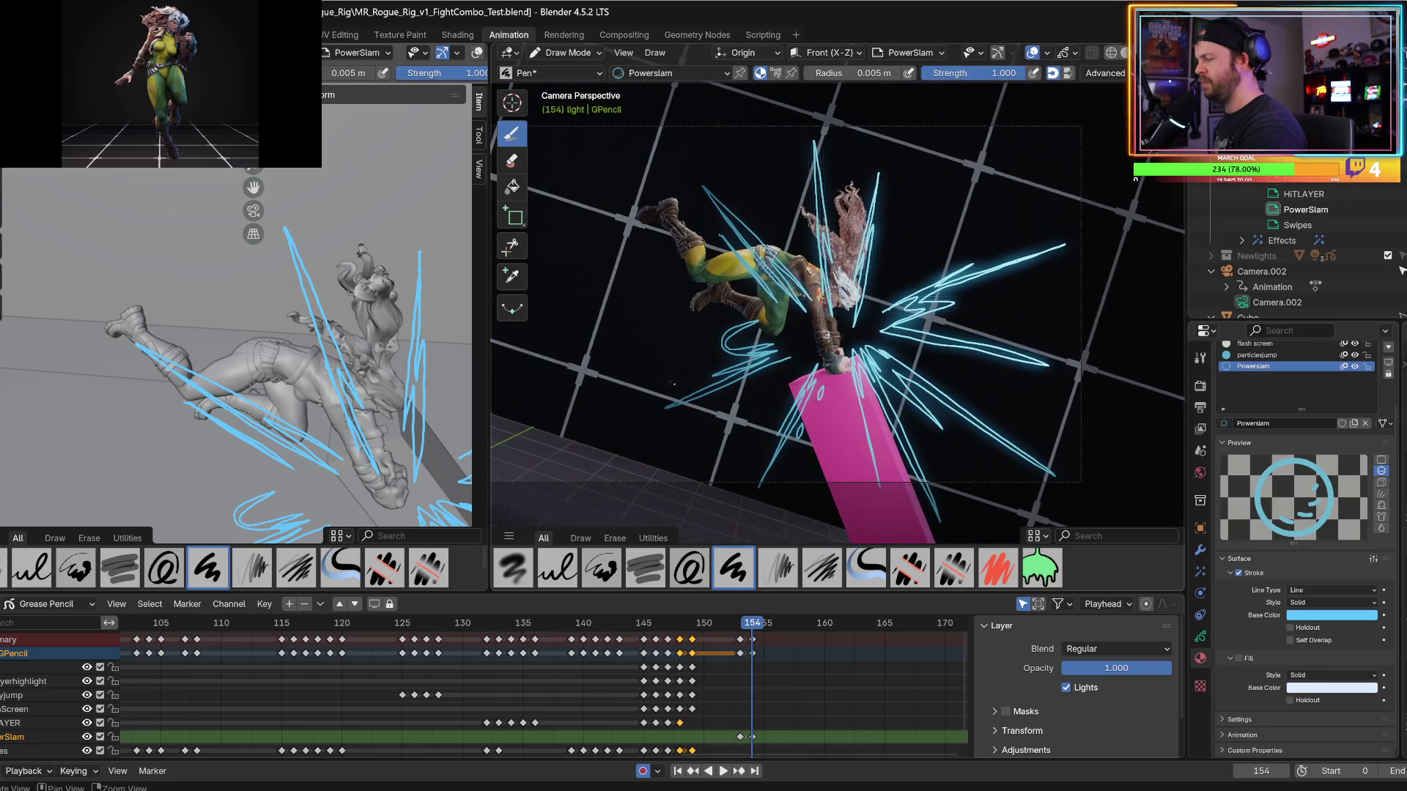
scroll(685, 388, up, 1)
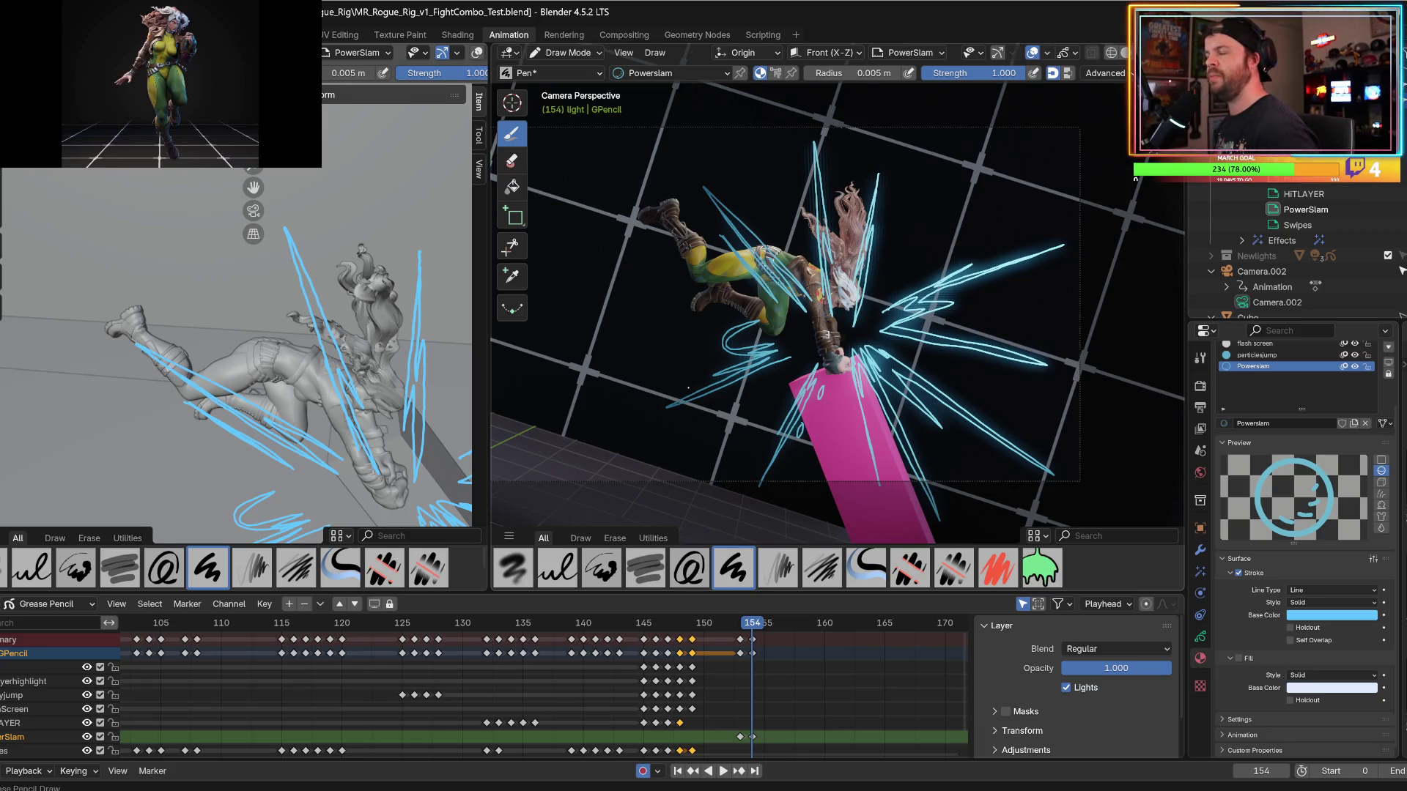
key(Right)
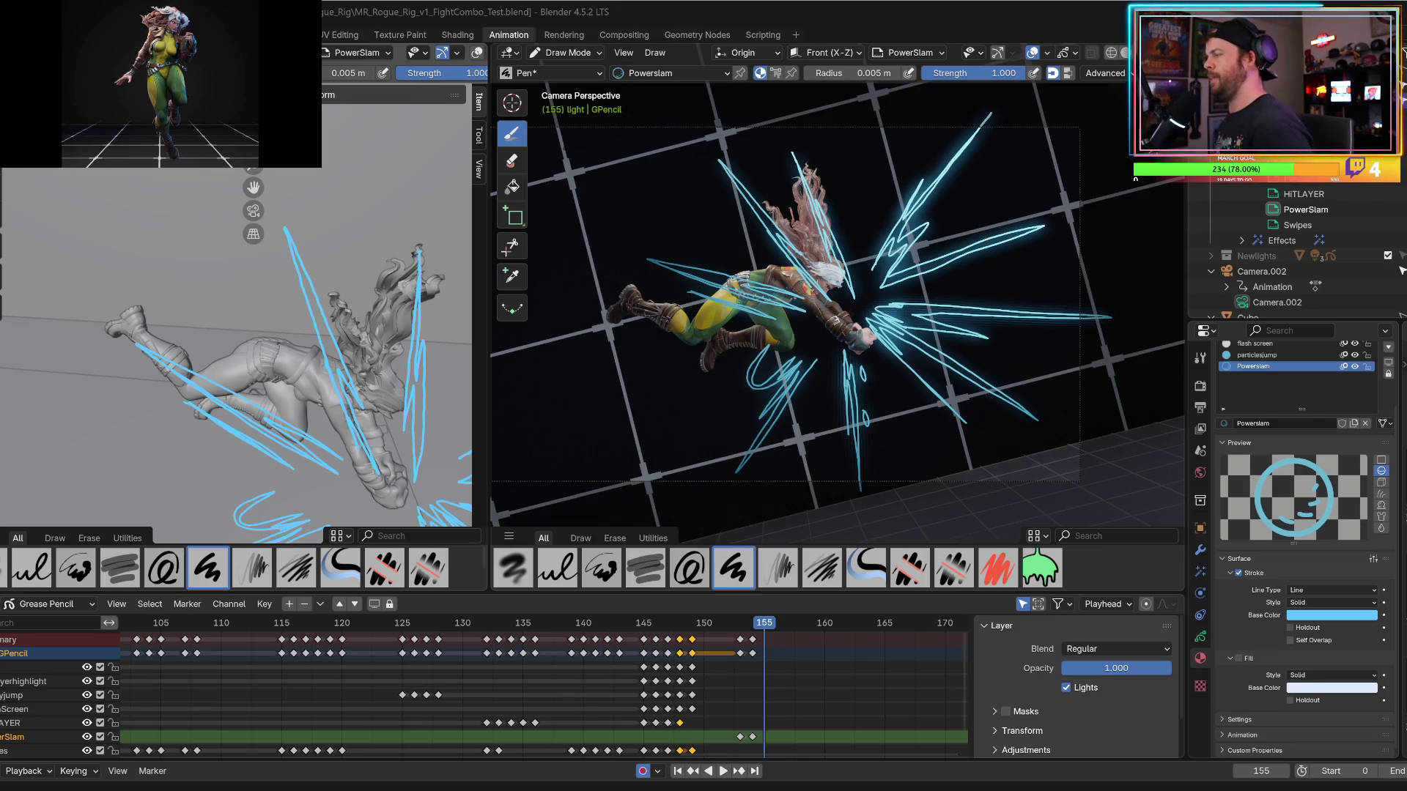
Go to frame 156 and draw a zigzag cyan stroke at upper right, comparing with frame 155.
key(Left)
key(Right)
key(Right)
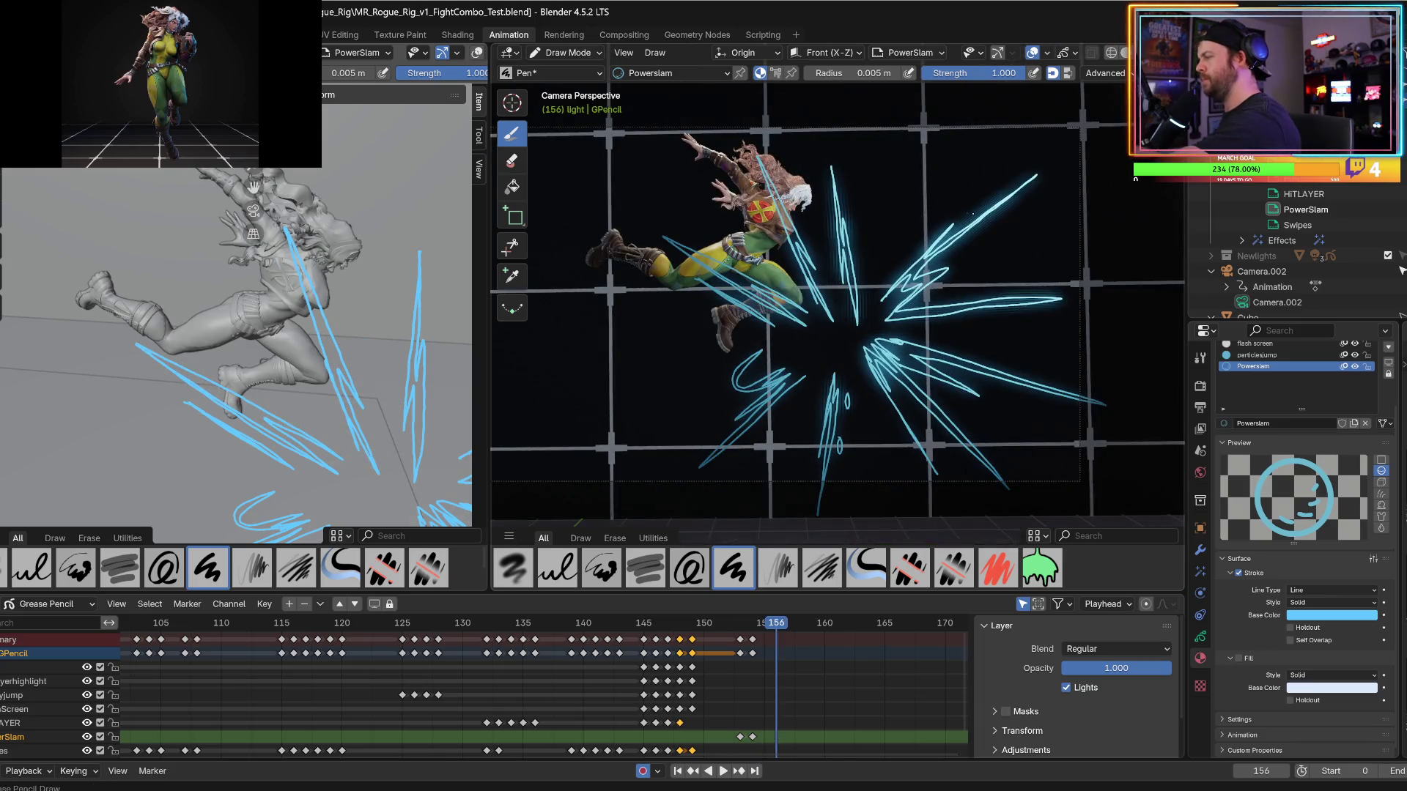
mouse_move(971, 211)
mouse_down()
mouse_move(1066, 128)
mouse_move(932, 262)
mouse_move(971, 212)
mouse_up()
key(Left)
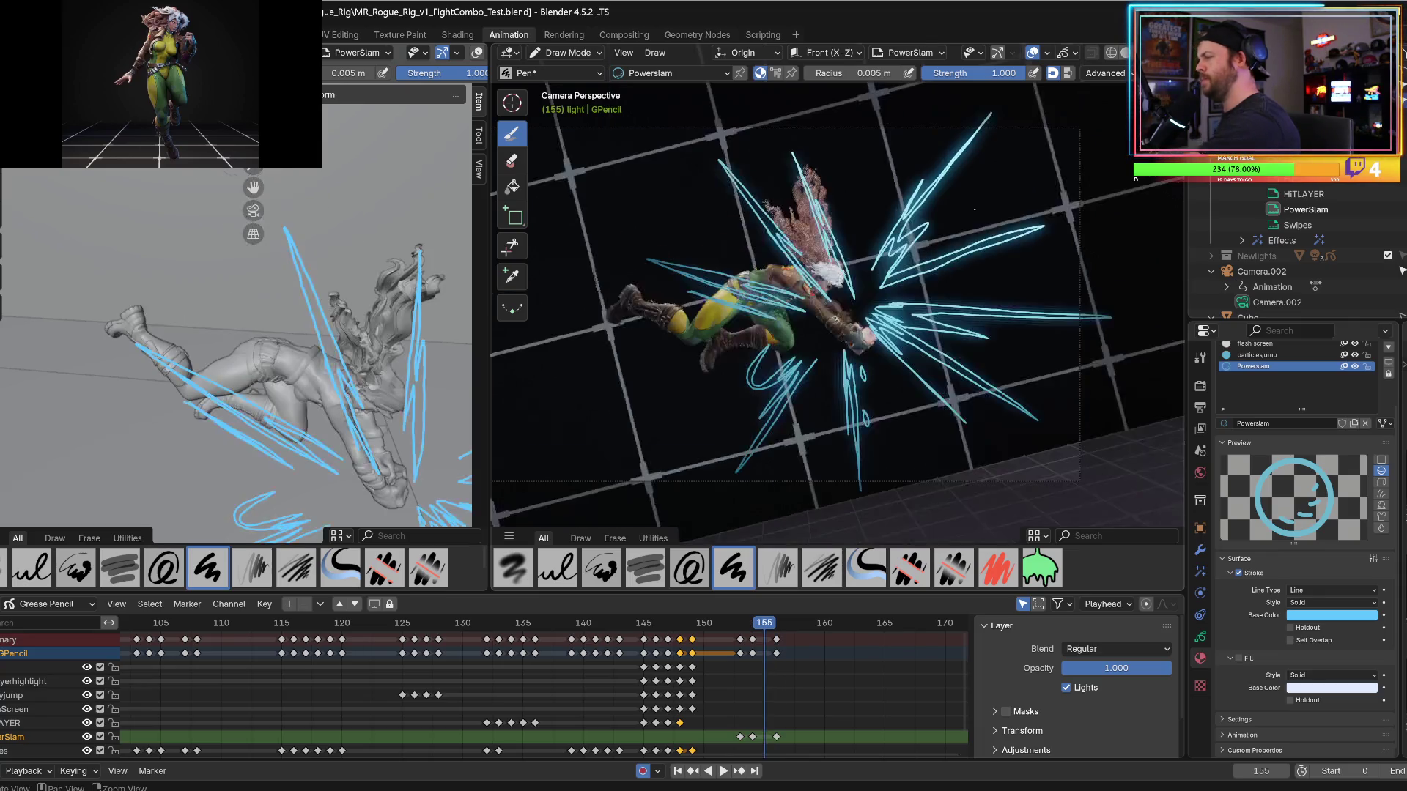
key(Right)
key(Left)
key(Right)
Add a V-shaped stroke at lower right and a vertical stroke below Rogue.
mouse_move(949, 415)
mouse_down()
mouse_move(1047, 513)
mouse_move(949, 405)
mouse_move(960, 423)
mouse_up()
key(Left)
key(Right)
mouse_move(858, 419)
mouse_down()
mouse_move(857, 522)
mouse_move(859, 410)
mouse_up()
key(Left)
key(Right)
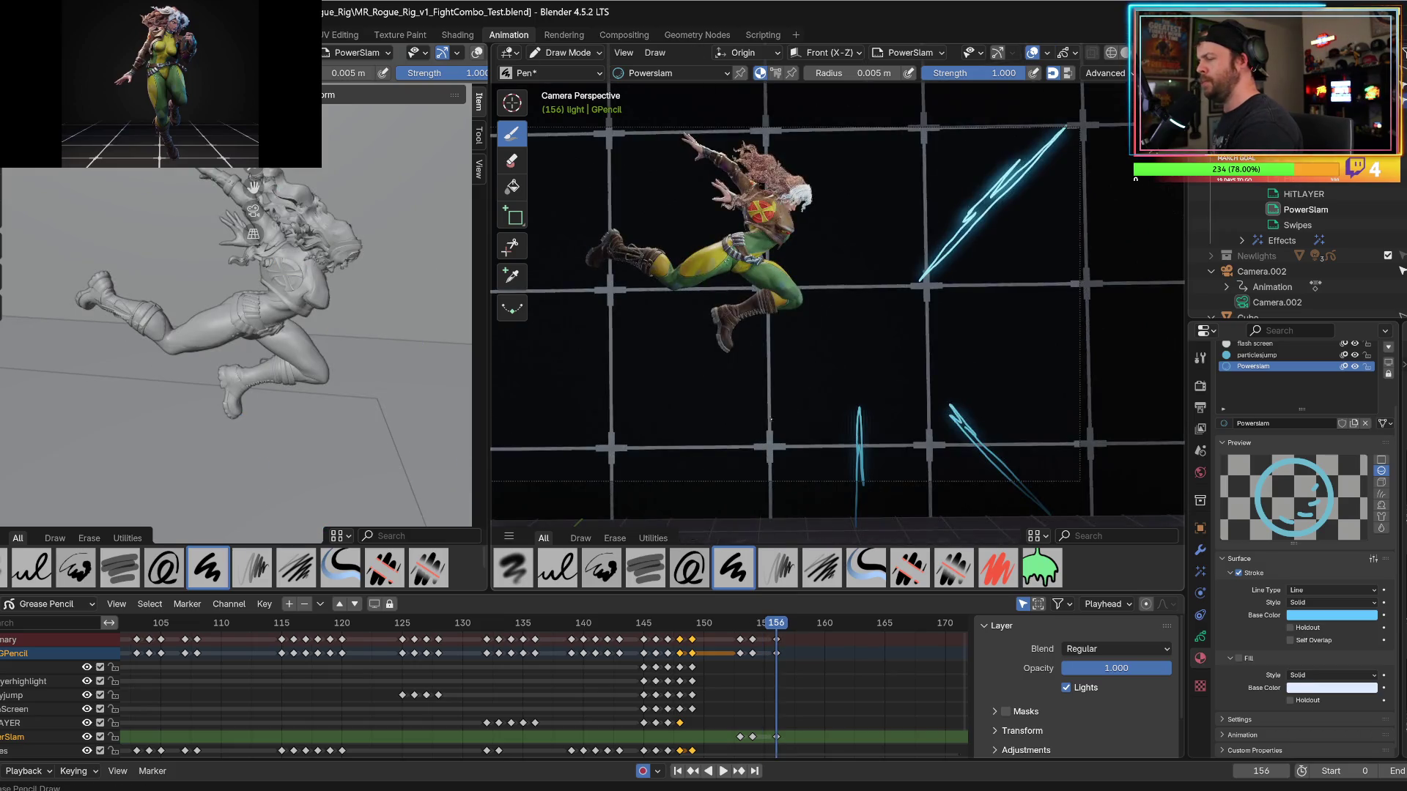
Draw several diagonal cyan streaks near the bottom and lower left of the frame.
mouse_move(763, 416)
mouse_down()
mouse_move(740, 443)
mouse_move(772, 400)
mouse_up()
key(Left)
key(Right)
drag(692, 516, 755, 446)
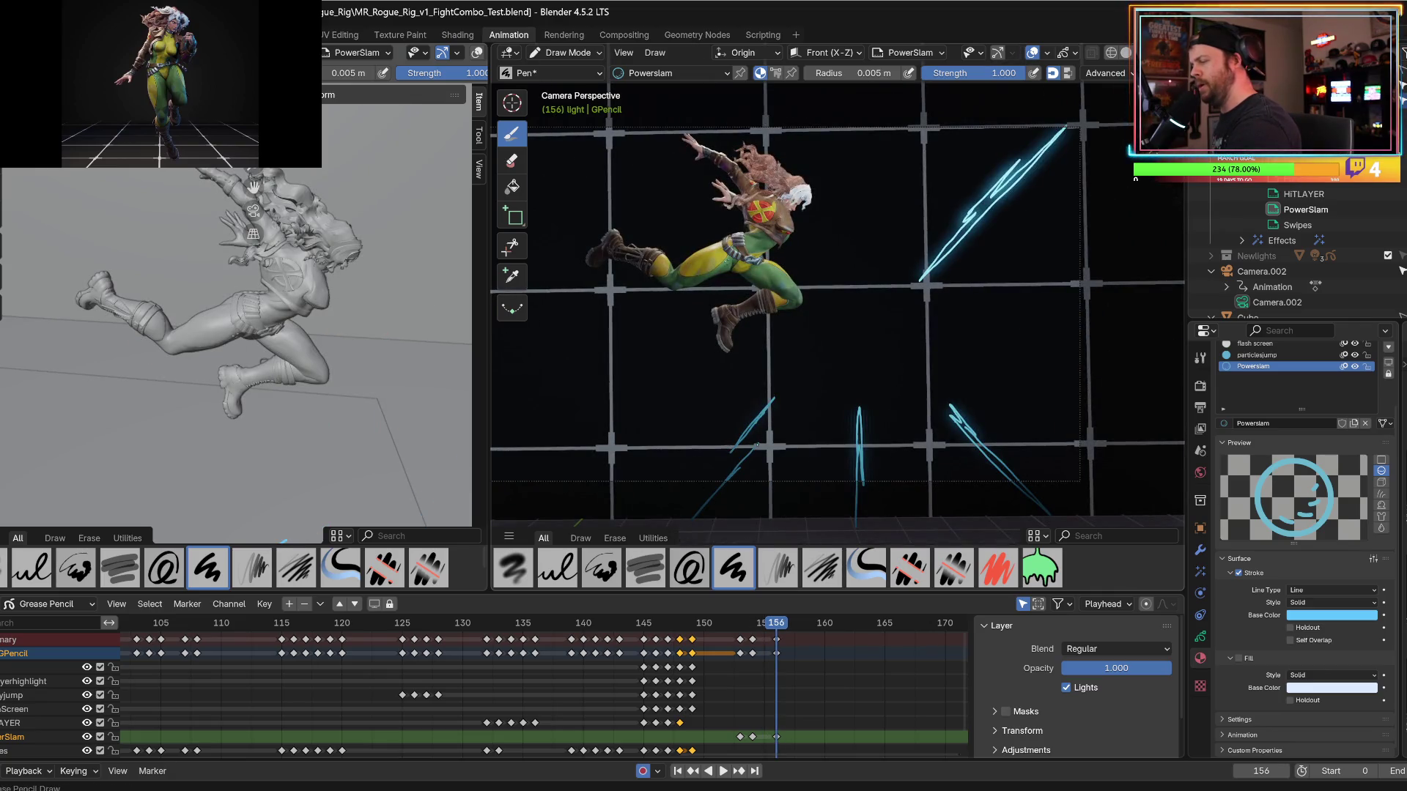
key(Left)
key(Right)
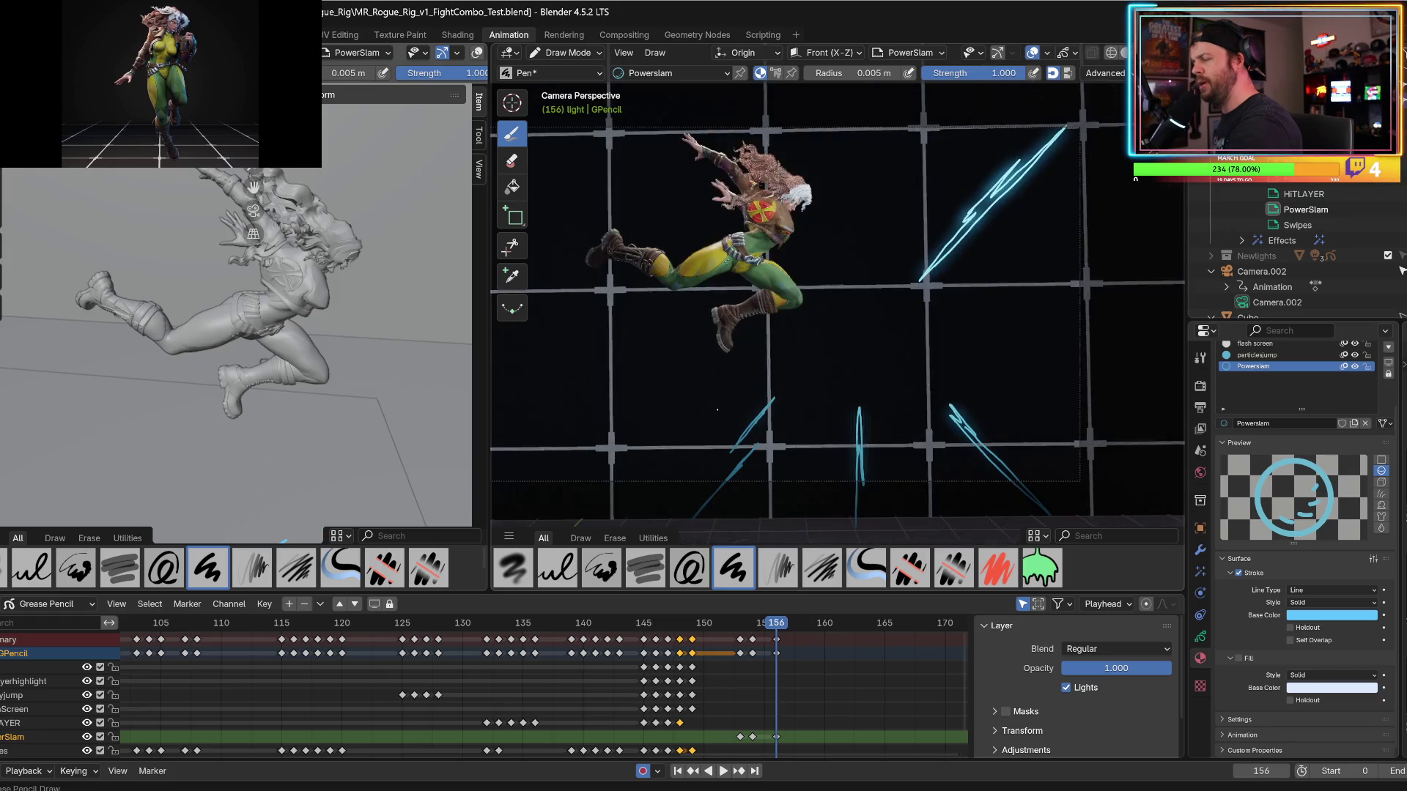
drag(726, 407, 677, 461)
drag(690, 449, 750, 388)
key(Left)
key(Right)
Add speed streaks along Rogue's legs and beside and behind her head.
mouse_move(718, 301)
mouse_down()
mouse_move(612, 219)
mouse_move(766, 329)
mouse_up()
drag(733, 305, 687, 271)
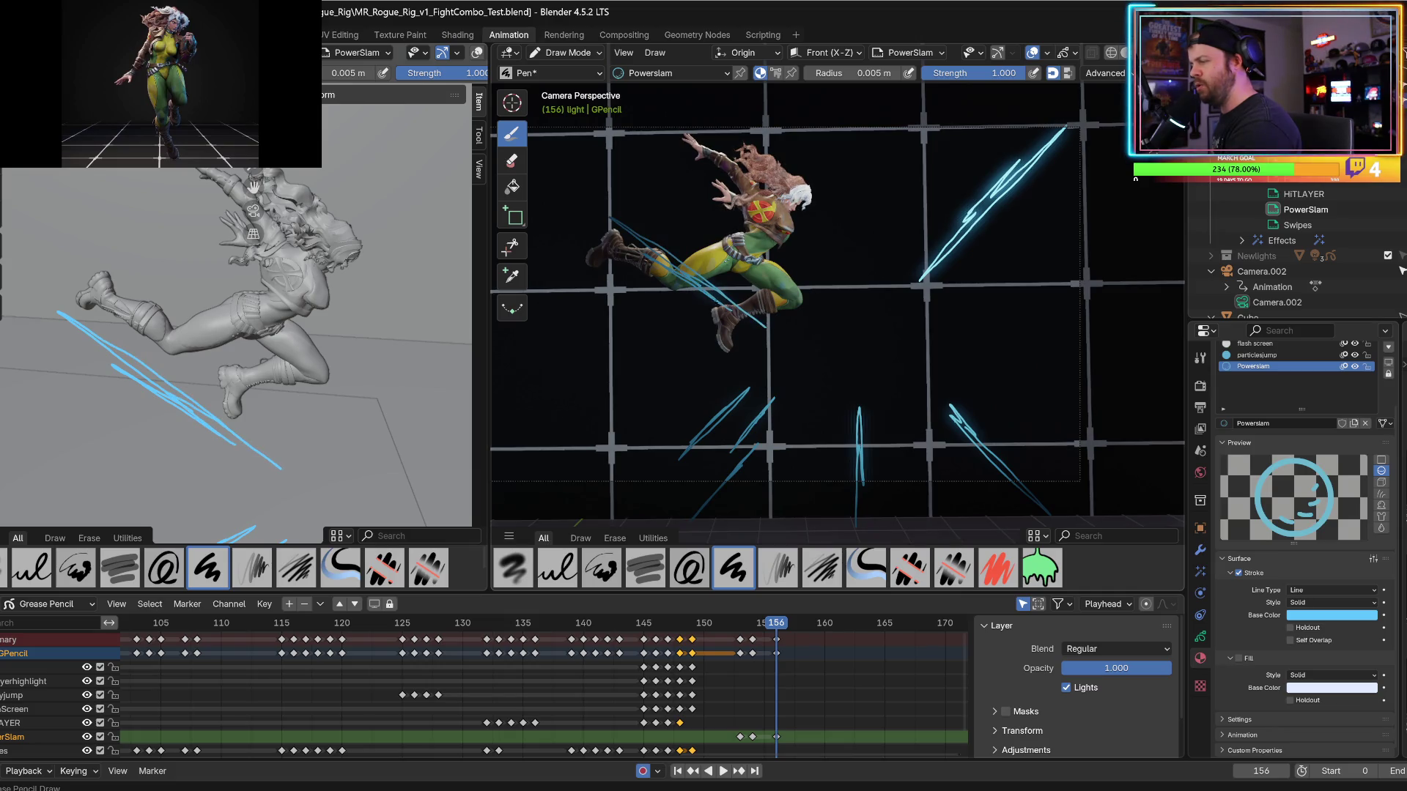
key(Left)
key(Right)
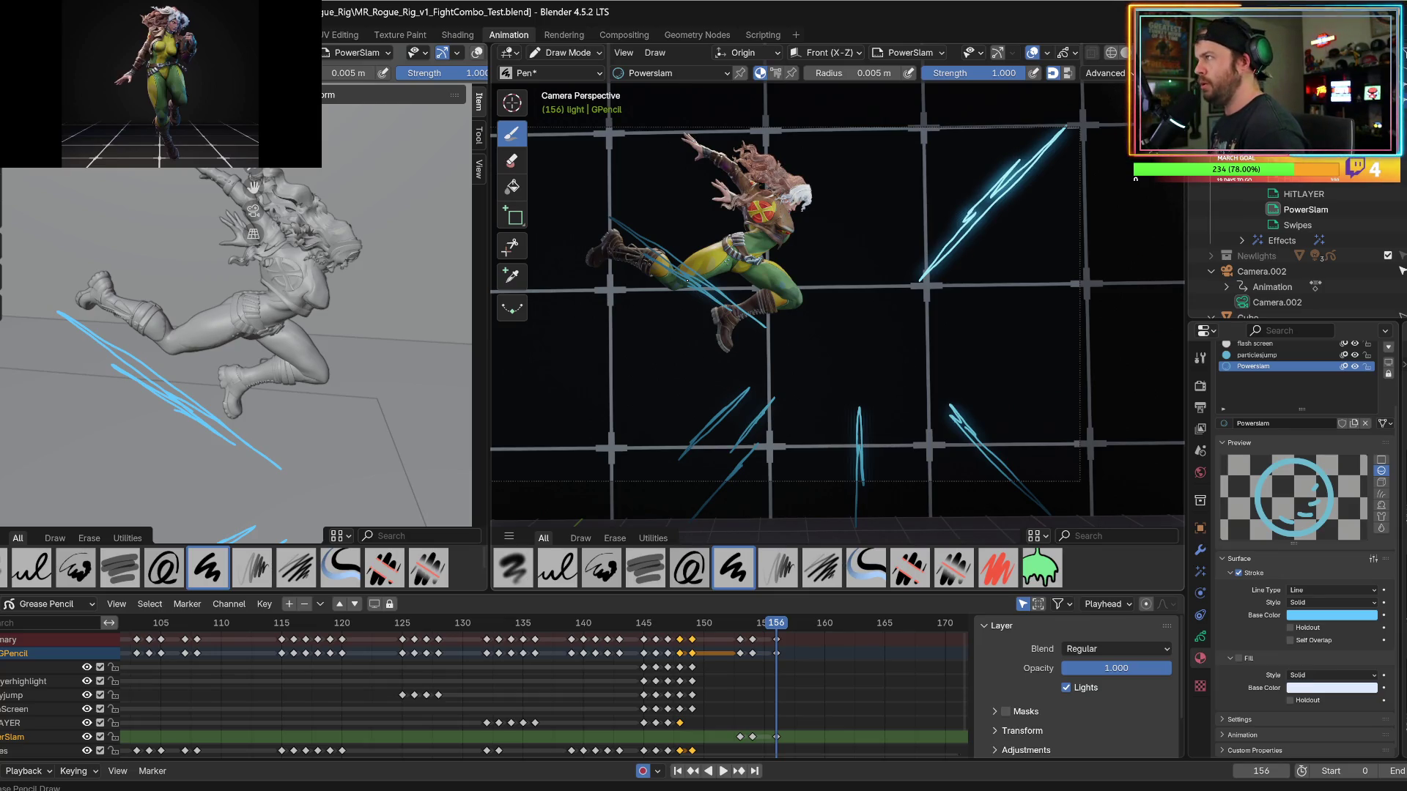
key(Left)
key(Right)
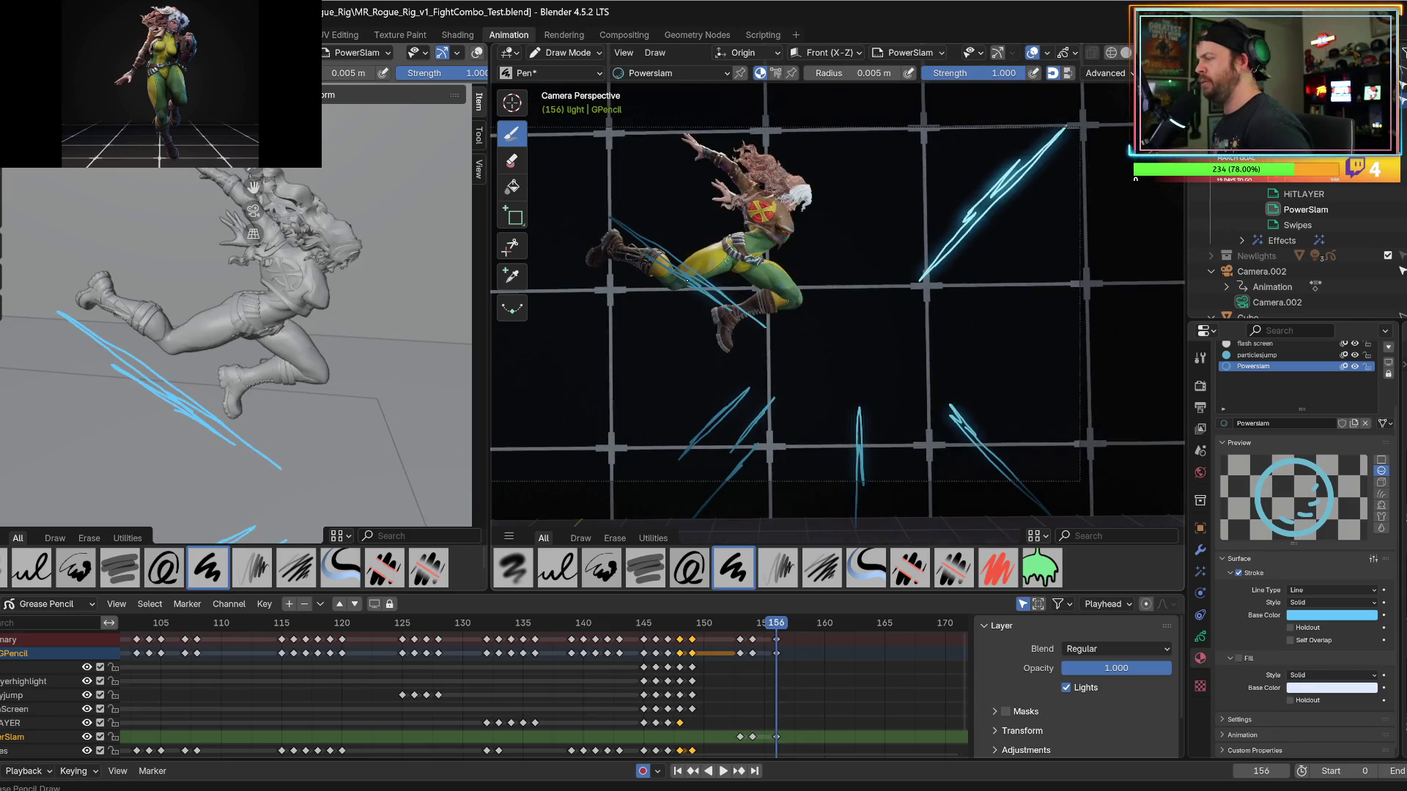
drag(816, 248, 778, 150)
mouse_move(765, 109)
mouse_down()
mouse_move(832, 257)
mouse_move(794, 187)
mouse_move(818, 249)
mouse_up()
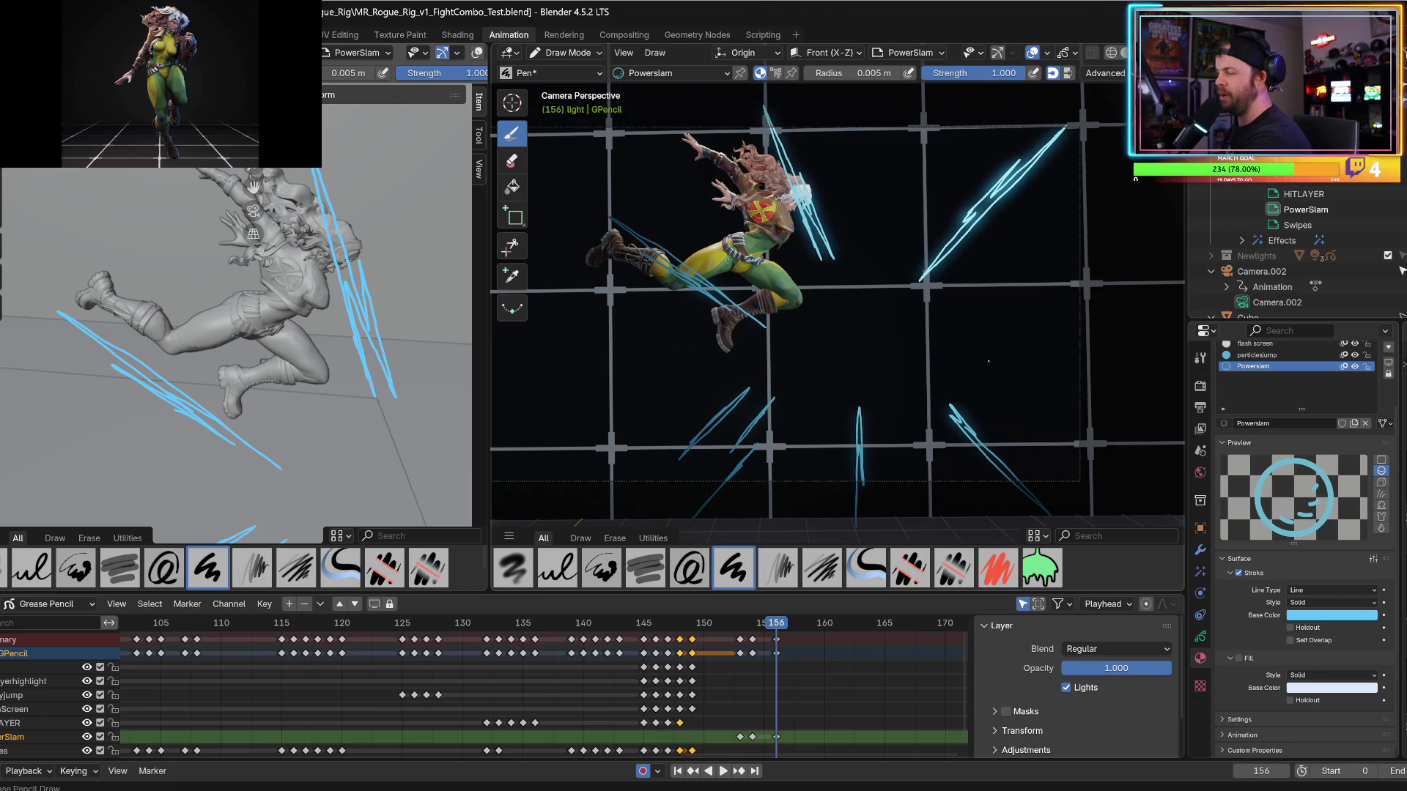
Draw a long diagonal cyan streak extending out on the right side of frame 156.
drag(998, 359, 1163, 433)
Replace the right-side swipe strokes with a single long streak on frame 156.
drag(1132, 412, 1099, 396)
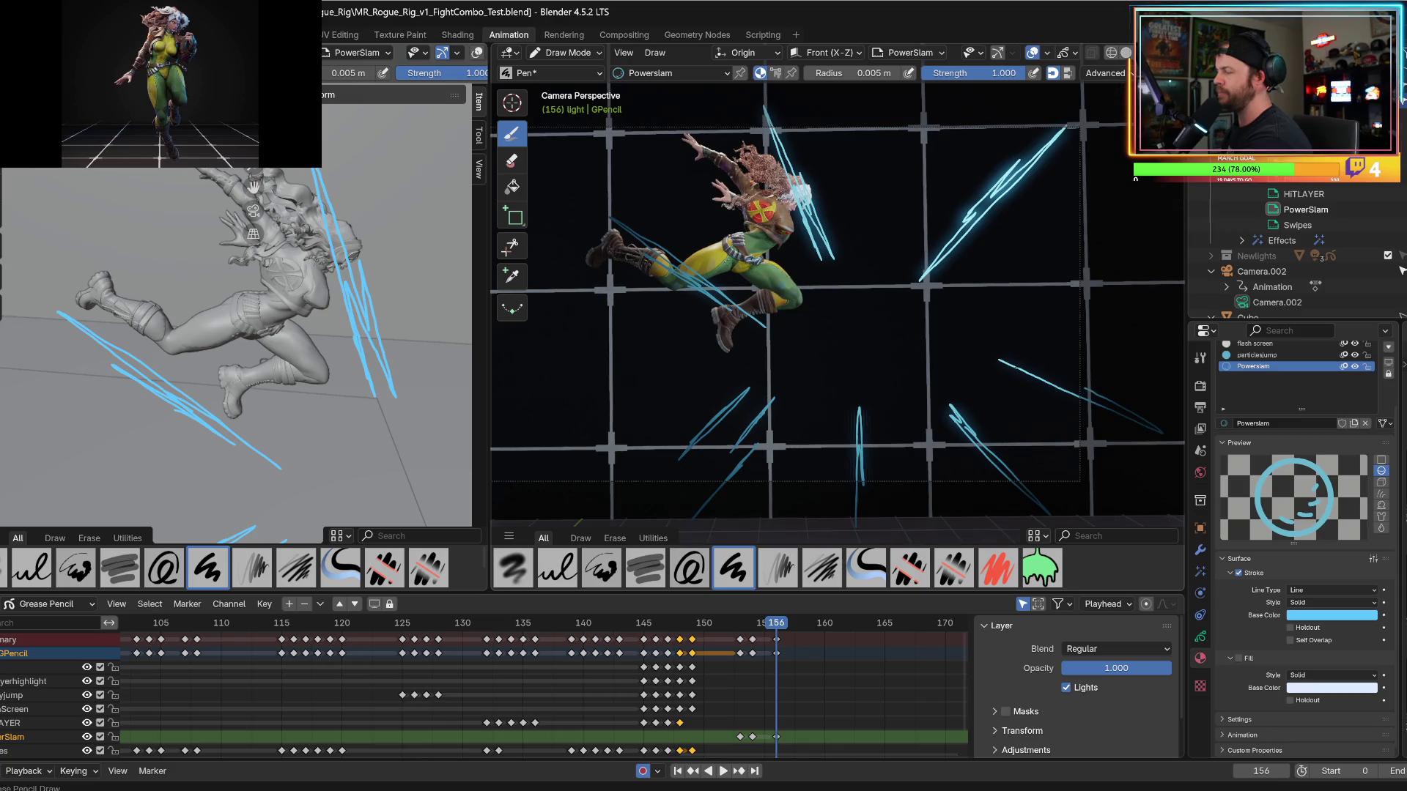
key(ctrl+z)
mouse_move(993, 361)
mouse_down()
mouse_move(1164, 437)
mouse_move(992, 356)
mouse_up()
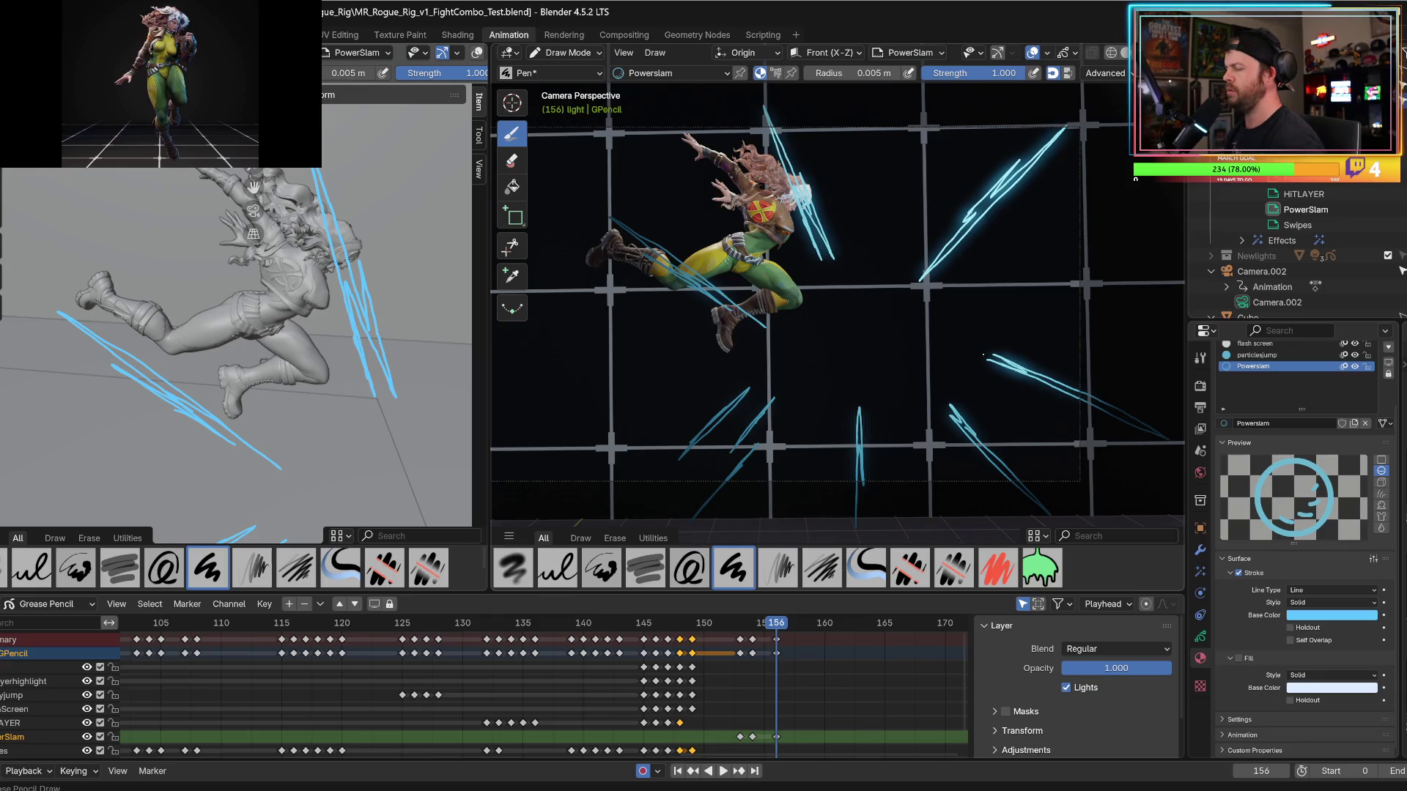
Play back the animation, then return the playhead to frame 154 to review the burst.
key(space)
key(Escape)
key(space)
key(Escape)
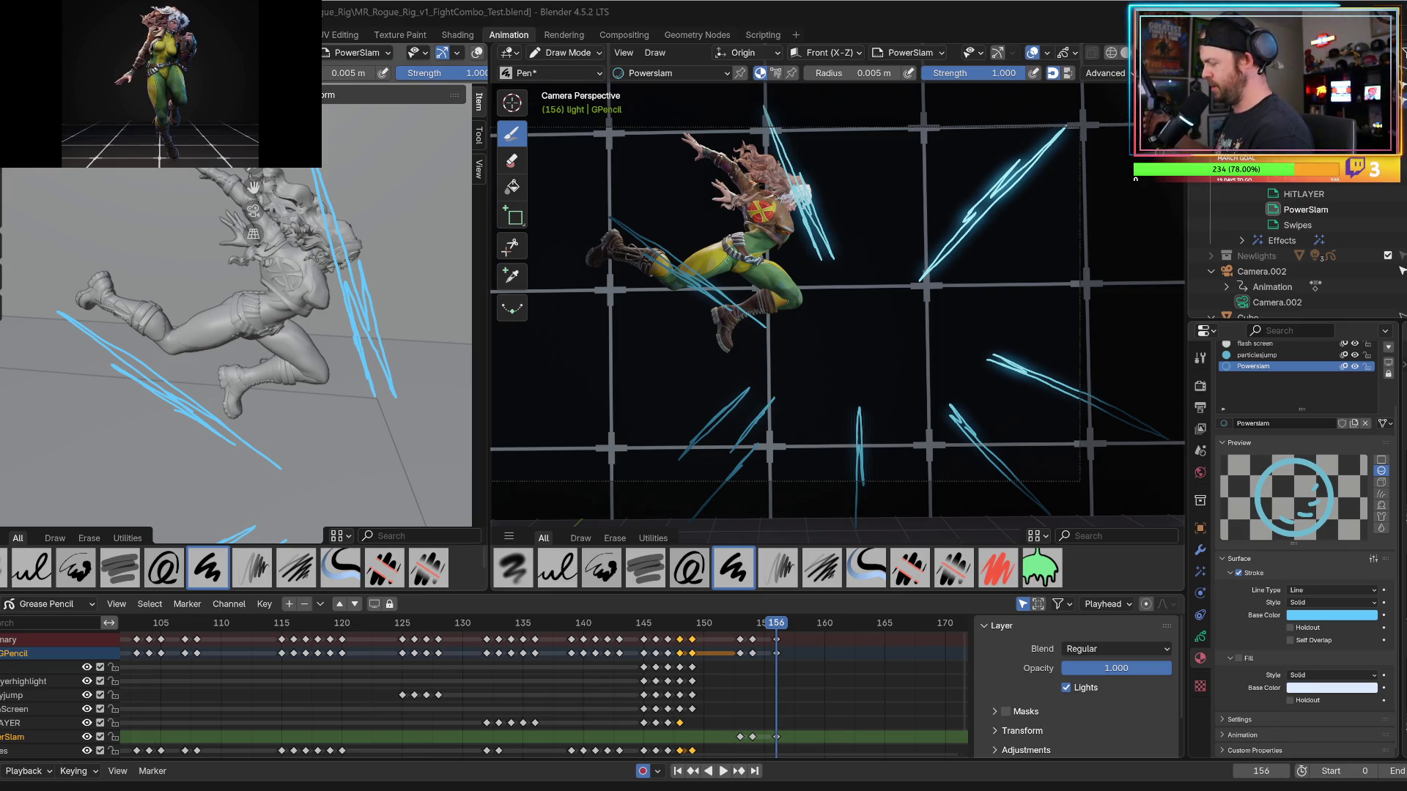
drag(666, 627, 760, 627)
key(Left)
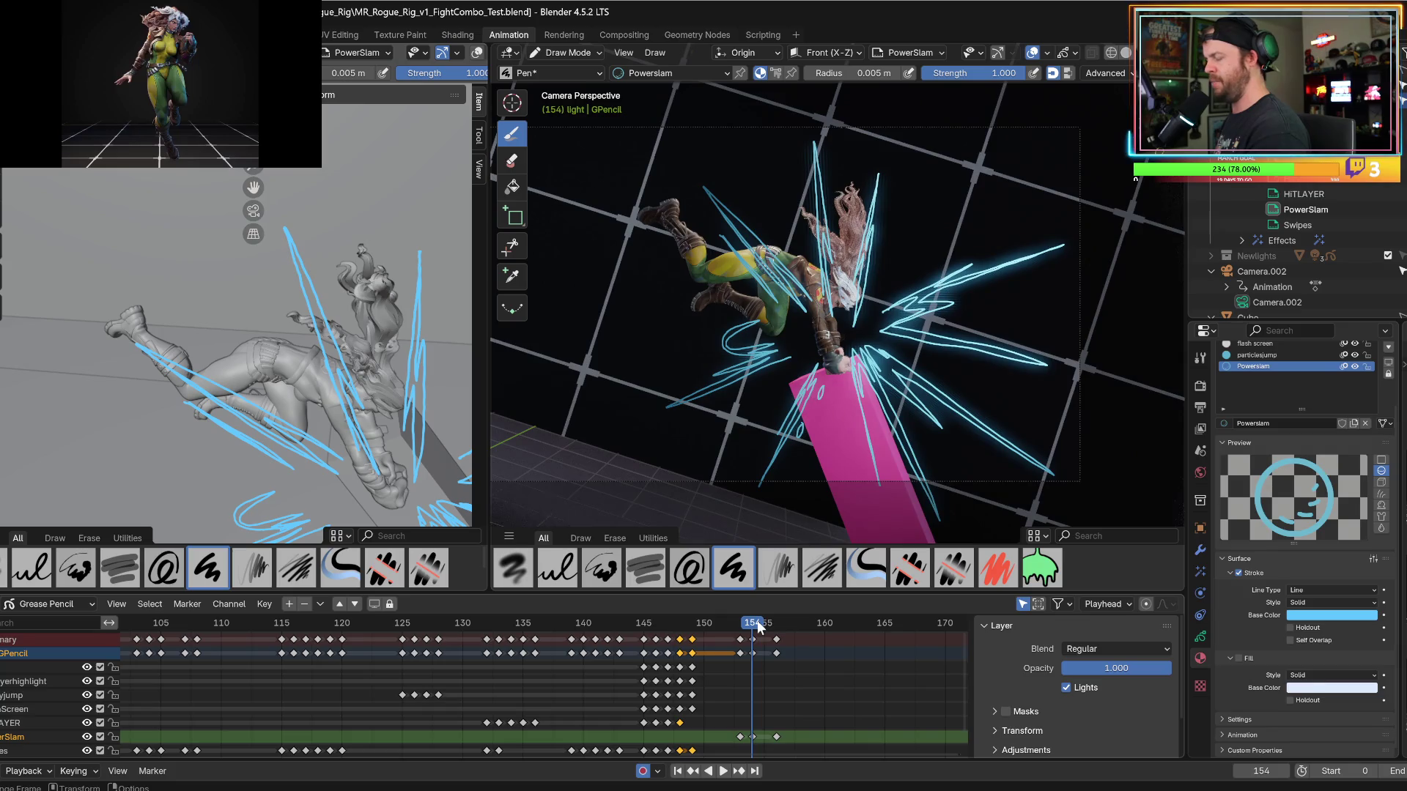